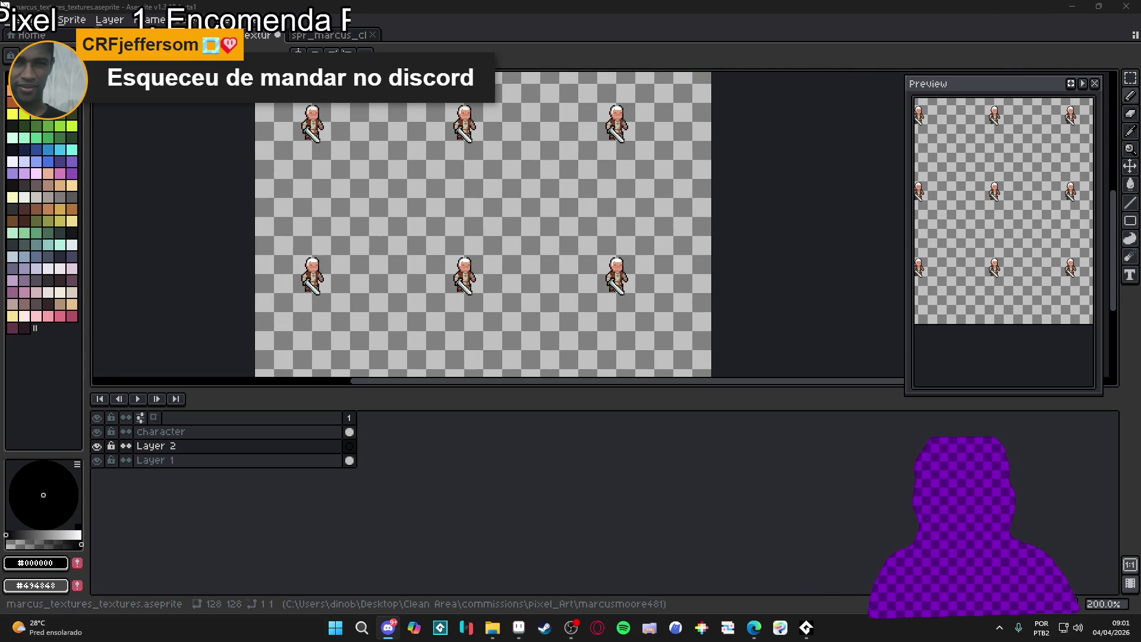
# Create a new sprite from the clipboard, paste in the copied tile sheet, and select the Pencil
pyautogui.click(14, 20)
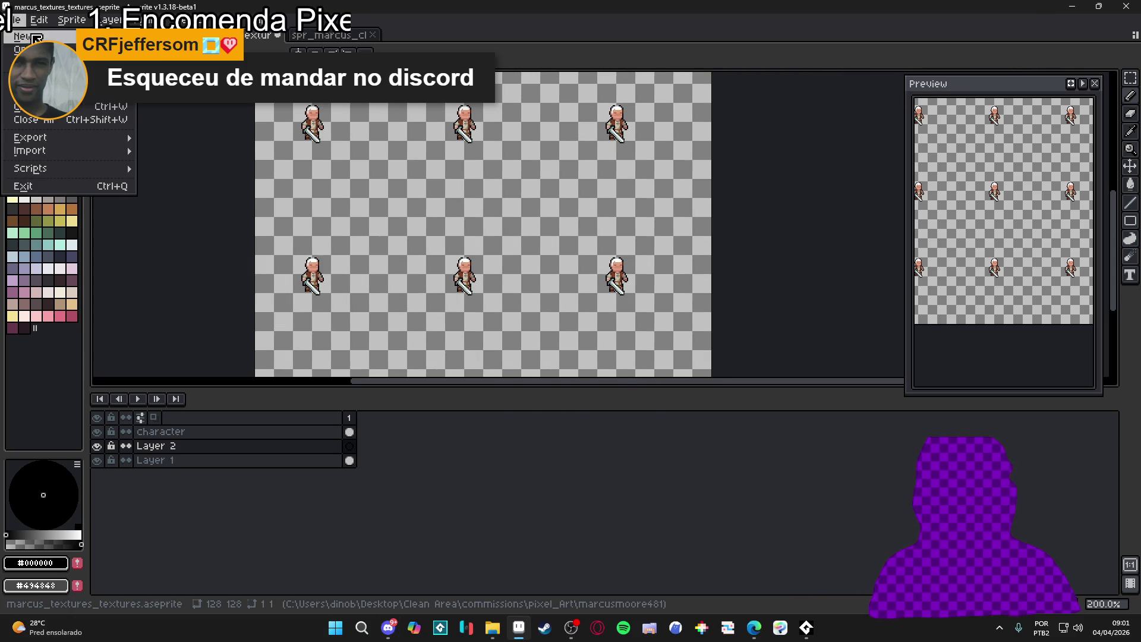
pyautogui.click(36, 38)
pyautogui.press('Return')
pyautogui.hotkey('ctrl', 'v')
pyautogui.scroll(2, 630, 194)
pyautogui.press('b')
pyautogui.scroll(6, 606, 225)
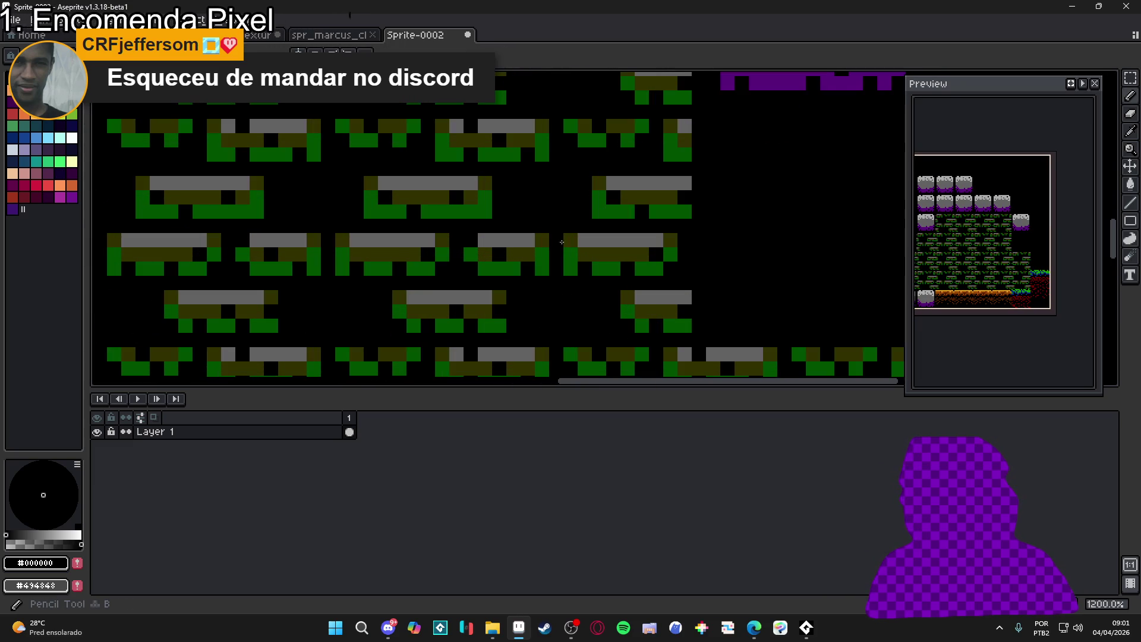
# Scale the tile sheet to 50% in Sprite Size, about 140×137 pixels
pyautogui.scroll(-4, 568, 265)
pyautogui.click(66, 19)
pyautogui.click(95, 89)
pyautogui.click(862, 223)
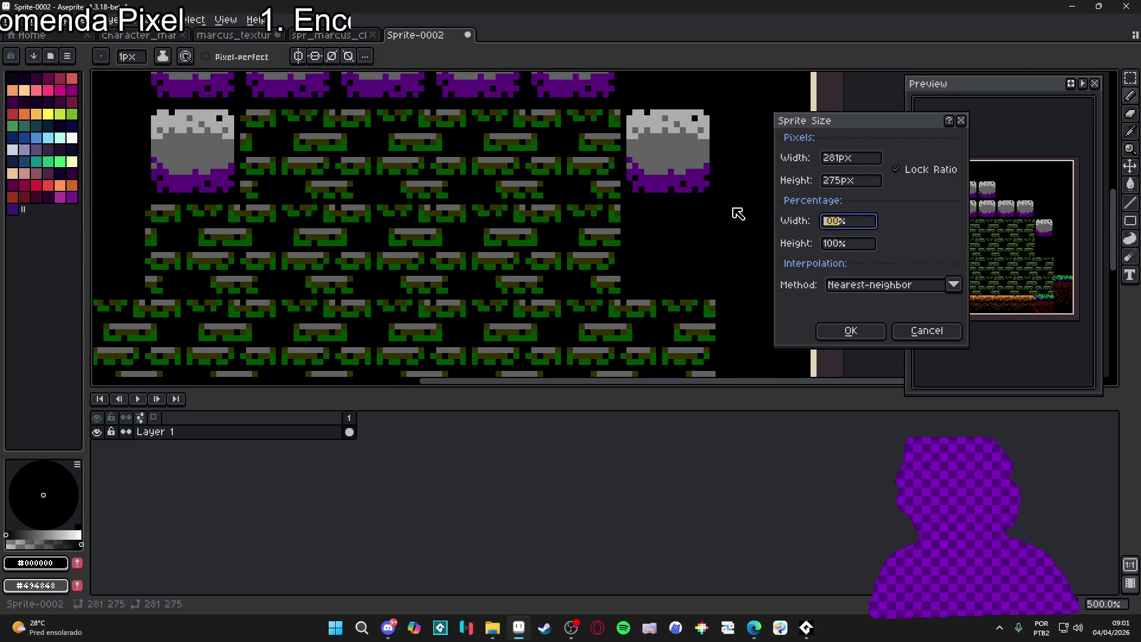
pyautogui.write('50')
pyautogui.press('Return')
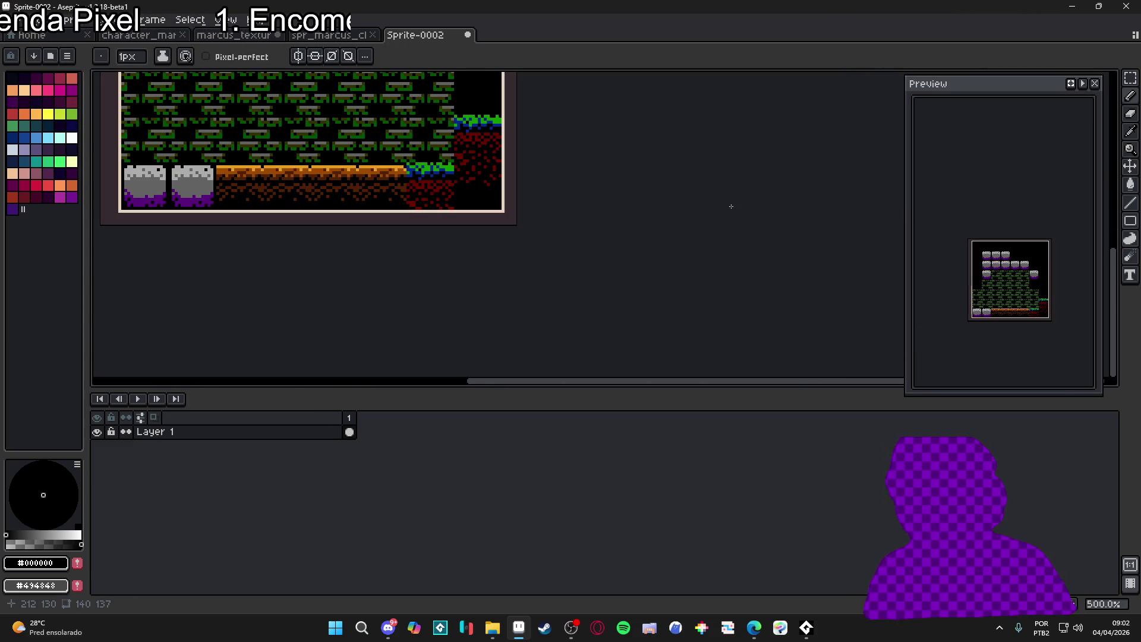
pyautogui.hotkey('ctrl', 'z')
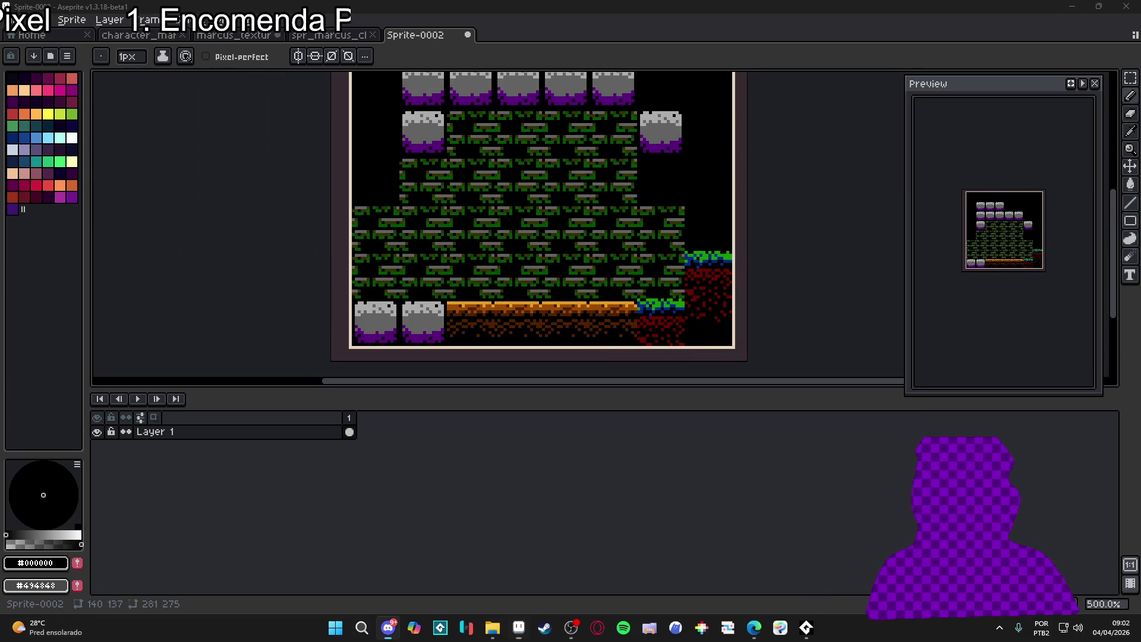
# Pick dark olive #313100 from the grass and paint a row of grey and green pixels with a 2px brush
pyautogui.scroll(-1, 596, 241)
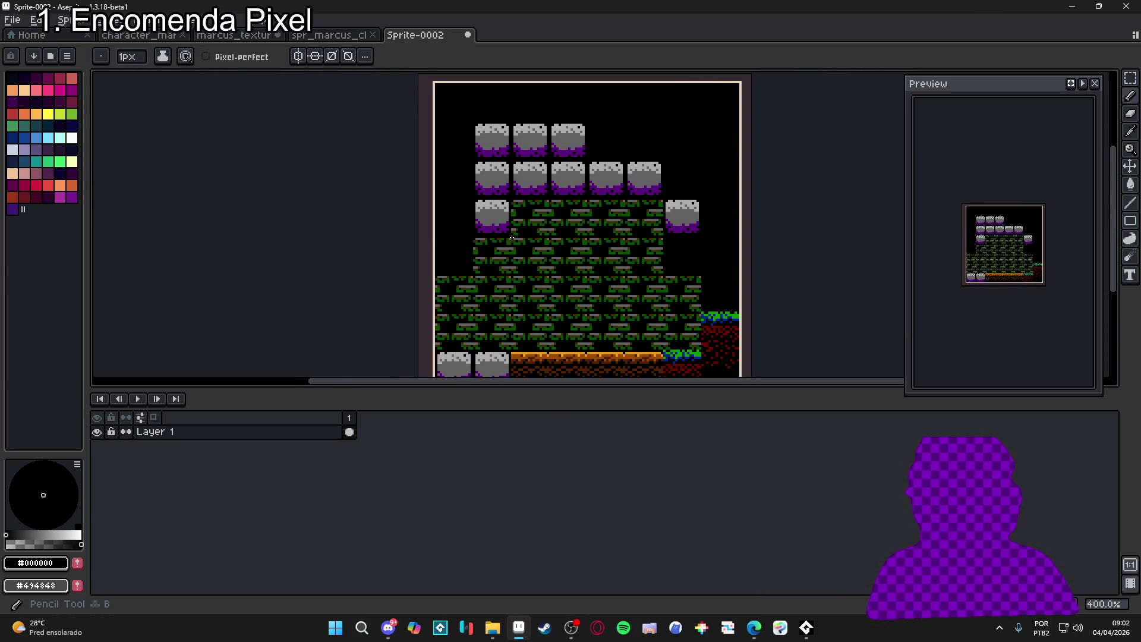
pyautogui.scroll(3, 474, 240)
pyautogui.scroll(3, 473, 240)
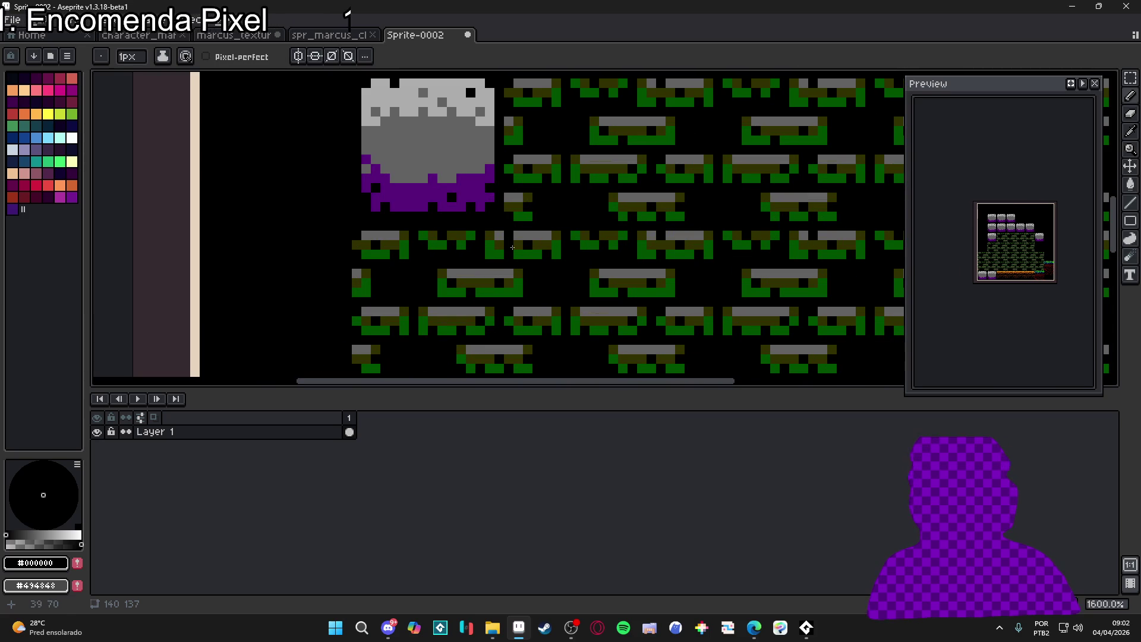
pyautogui.keyDown('alt'); pyautogui.click(517, 242); pyautogui.keyUp('alt')
pyautogui.scroll(-3, 542, 252)
pyautogui.scroll(-1, 543, 253)
pyautogui.scroll(4, 542, 253)
pyautogui.press('+')
pyautogui.moveTo(545, 252)
pyautogui.mouseDown()
pyautogui.moveTo(532, 238)
pyautogui.moveTo(487, 237)
pyautogui.moveTo(492, 257)
pyautogui.moveTo(636, 241)
pyautogui.moveTo(704, 249)
pyautogui.moveTo(642, 256)
pyautogui.mouseUp()
pyautogui.scroll(-4, 642, 256)
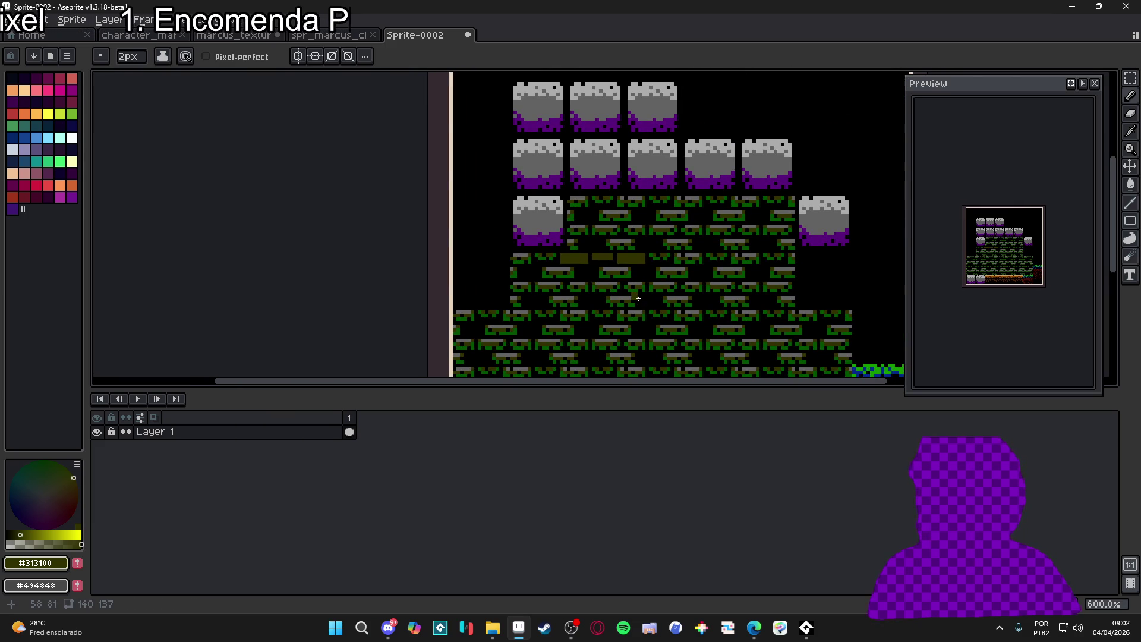
pyautogui.scroll(4, 622, 220)
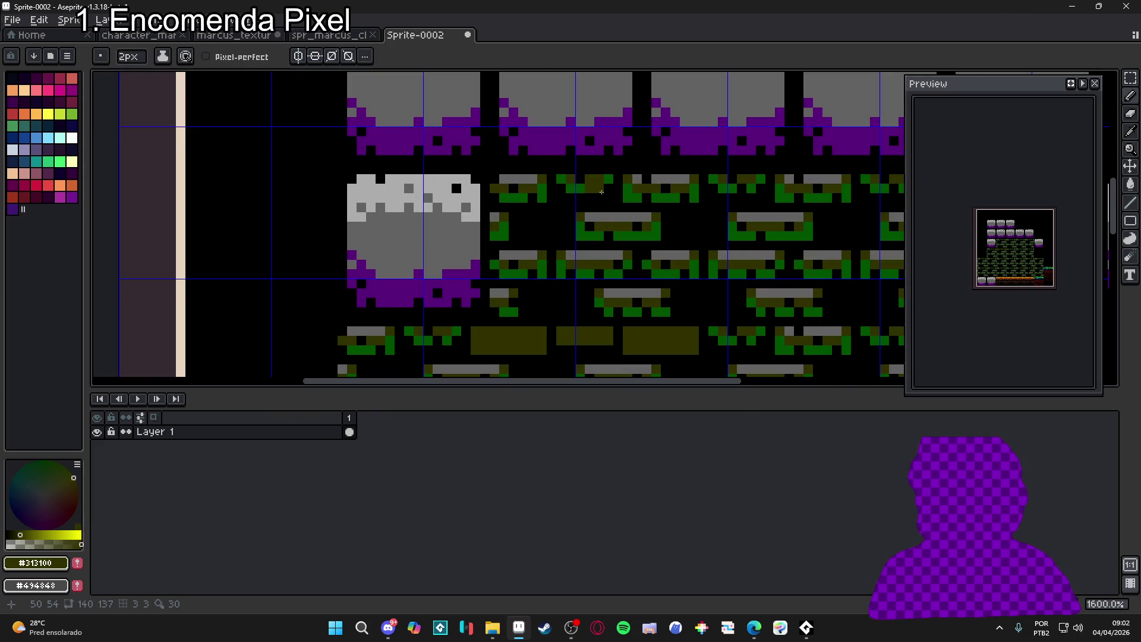
pyautogui.scroll(-3, 622, 220)
# Open Layer 1's options, dismiss them without changes, and select the Move tool
pyautogui.rightClick(282, 433)
pyautogui.click(309, 402)
pyautogui.scroll(-3, 553, 249)
pyautogui.press('v')
pyautogui.scroll(1, 526, 197)
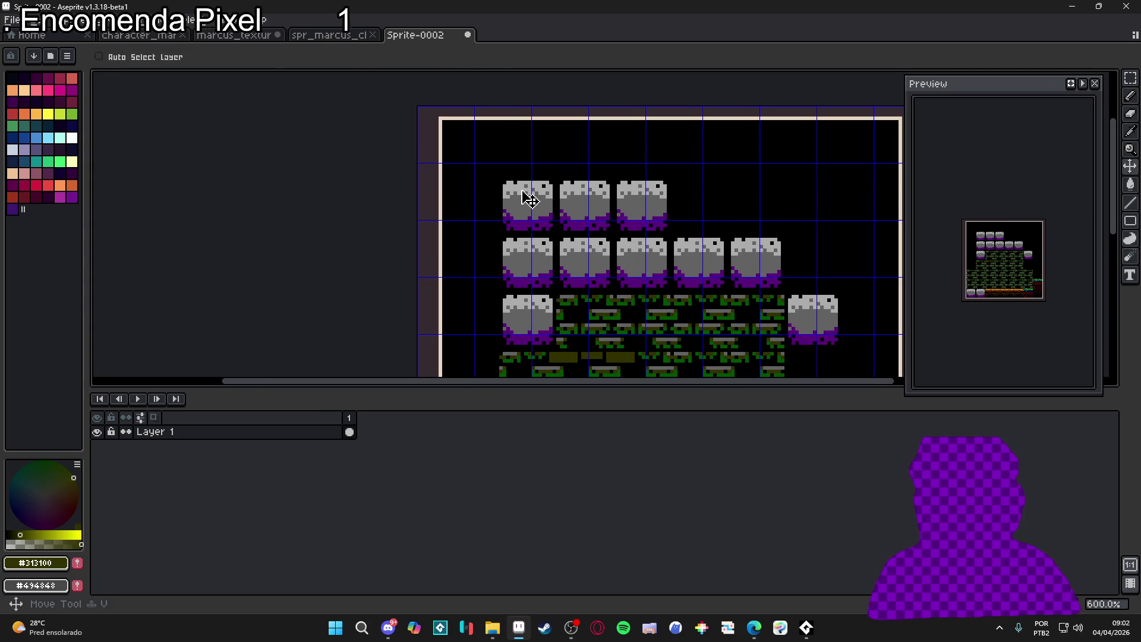
# Shift the artwork 8 px left and 5 px up, convert Layer 1 to a tilemap, and select a tile
pyautogui.moveTo(522, 196); pyautogui.dragTo(497, 190)
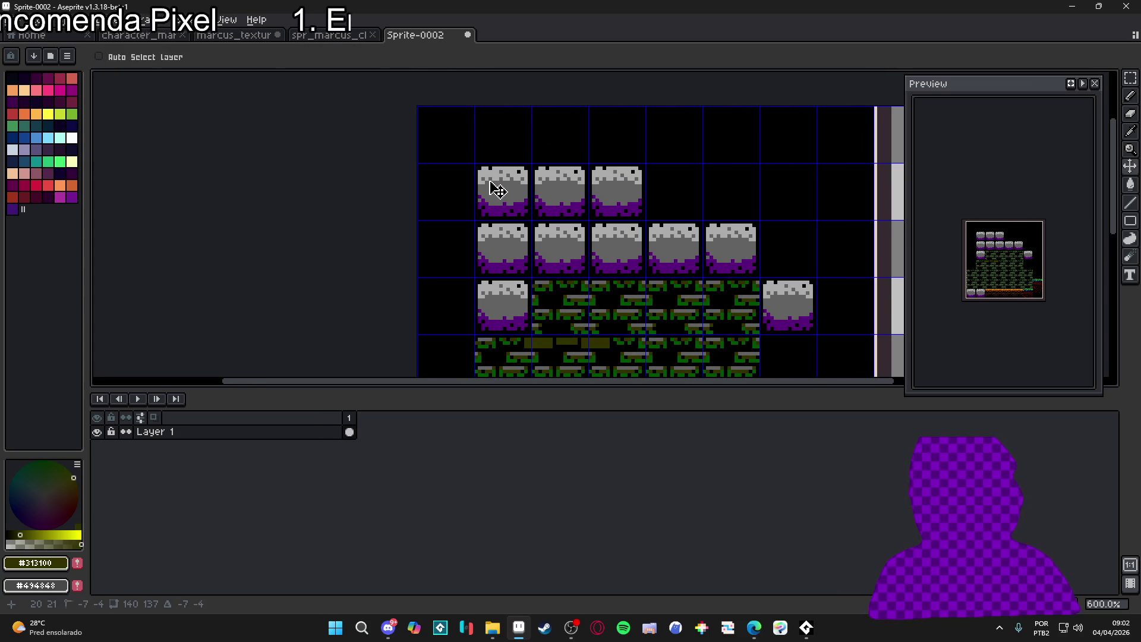
pyautogui.scroll(-2, 497, 190)
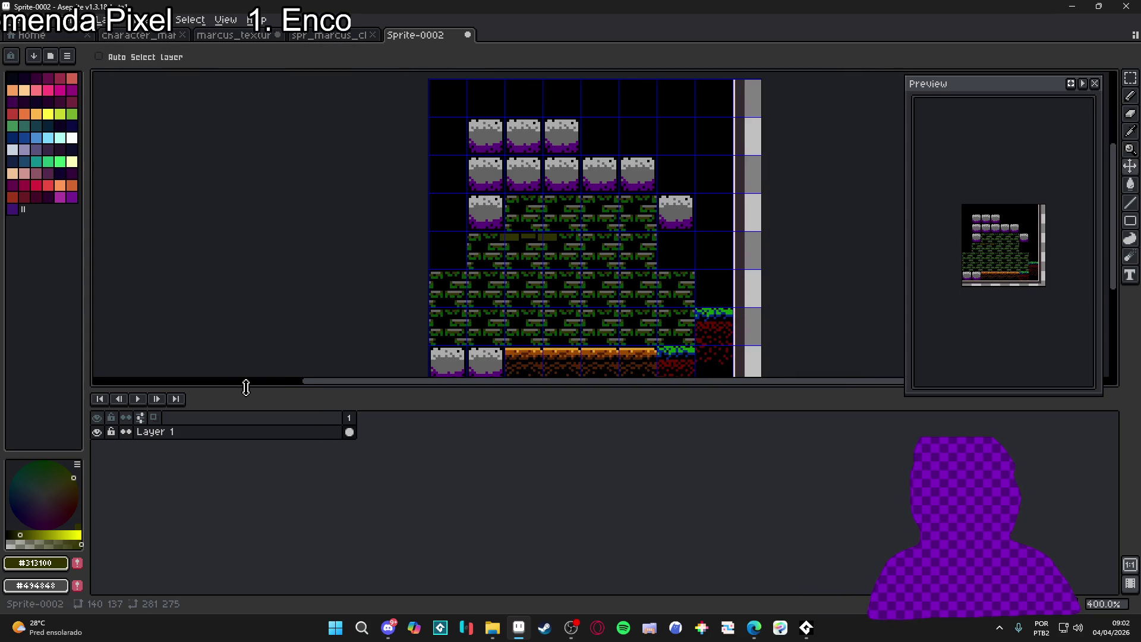
pyautogui.rightClick(201, 443)
pyautogui.moveTo(249, 488)
pyautogui.click(370, 520)
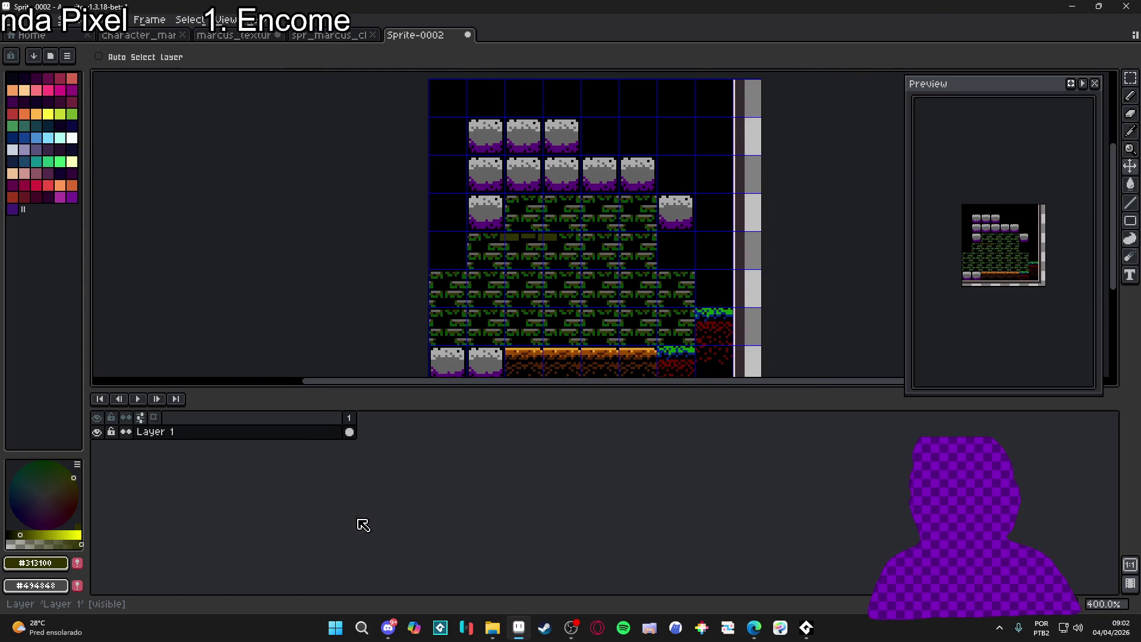
pyautogui.click(609, 388)
pyautogui.scroll(2, 529, 247)
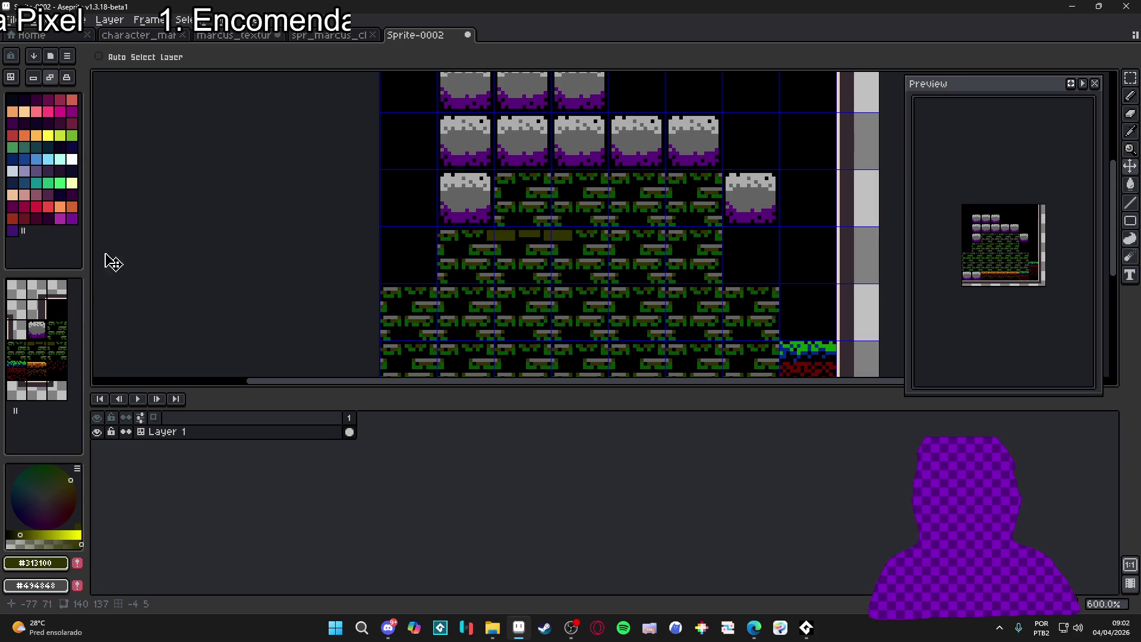
pyautogui.click(57, 330)
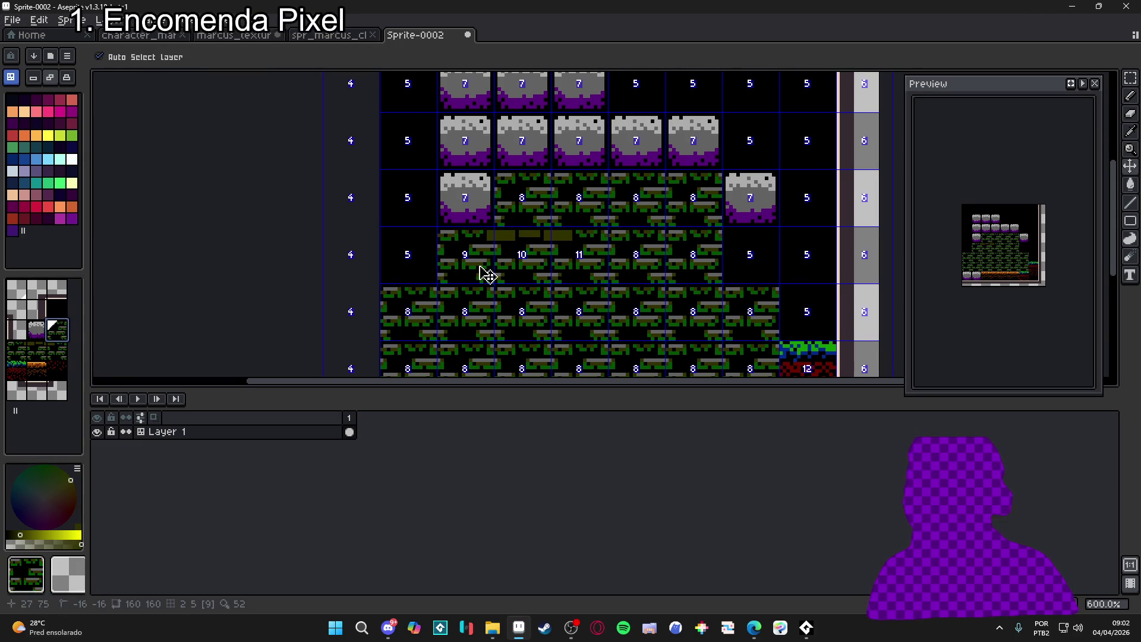
# In pixel-editing mode, paint the grass tile's green and grey pixels dark olive with a 1–2px Pencil
pyautogui.press('b')
pyautogui.press('Tab')
pyautogui.scroll(3, 484, 184)
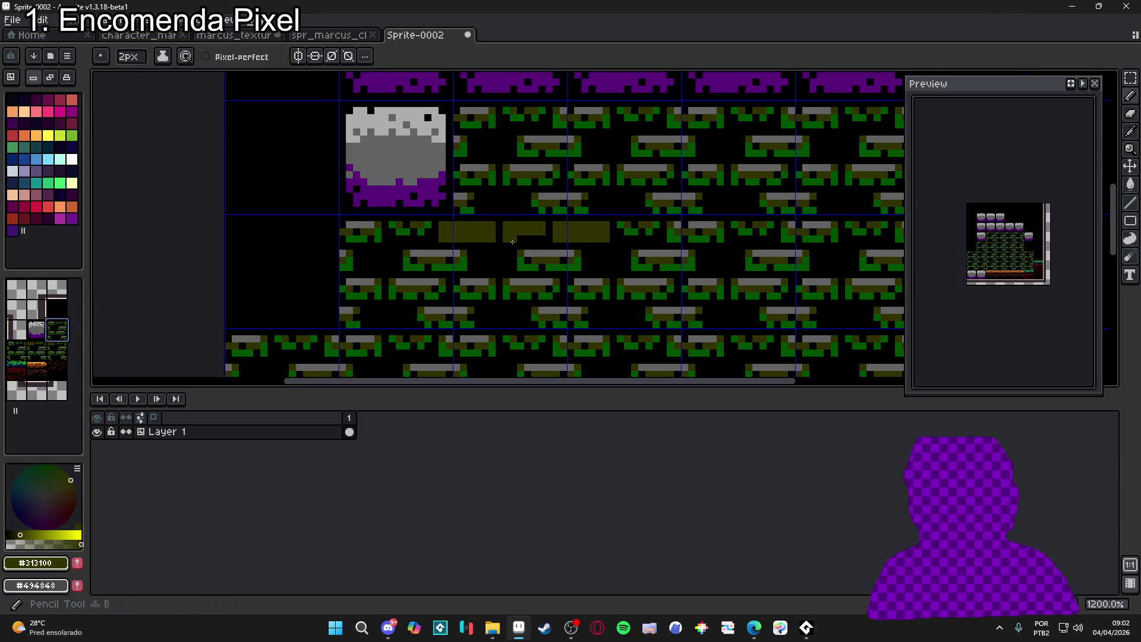
pyautogui.moveTo(488, 122)
pyautogui.mouseDown()
pyautogui.moveTo(474, 130)
pyautogui.moveTo(489, 123)
pyautogui.moveTo(462, 110)
pyautogui.moveTo(538, 113)
pyautogui.moveTo(506, 111)
pyautogui.moveTo(561, 148)
pyautogui.moveTo(465, 153)
pyautogui.moveTo(490, 171)
pyautogui.moveTo(456, 196)
pyautogui.moveTo(495, 199)
pyautogui.moveTo(505, 174)
pyautogui.mouseUp()
pyautogui.press('-')
pyautogui.press('+')
pyautogui.press('-')
pyautogui.click(457, 174)
pyautogui.hscroll(-3, 512, 179)
pyautogui.moveTo(617, 180)
pyautogui.mouseDown()
pyautogui.moveTo(615, 167)
pyautogui.moveTo(653, 168)
pyautogui.moveTo(659, 176)
pyautogui.moveTo(623, 181)
pyautogui.moveTo(664, 197)
pyautogui.moveTo(643, 204)
pyautogui.moveTo(657, 210)
pyautogui.mouseUp()
# Paint a few more green pixels olive, then stamp the brick tile over the third row's dashed tiles
pyautogui.click(665, 211)
pyautogui.click(663, 197)
pyautogui.scroll(-3, 536, 250)
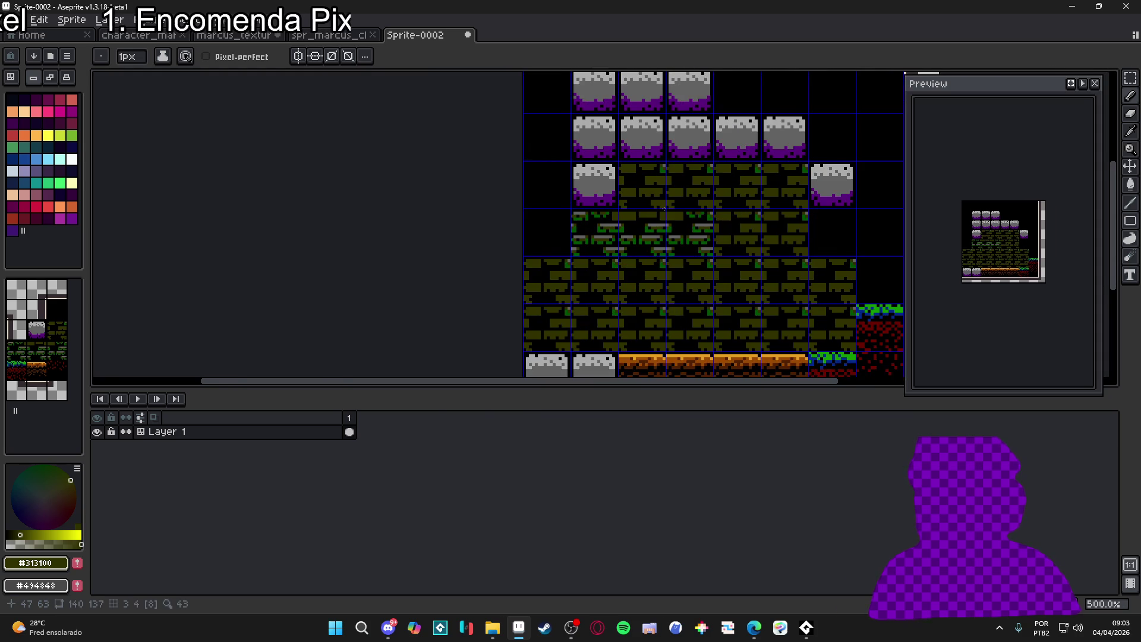
pyautogui.scroll(3, 646, 224)
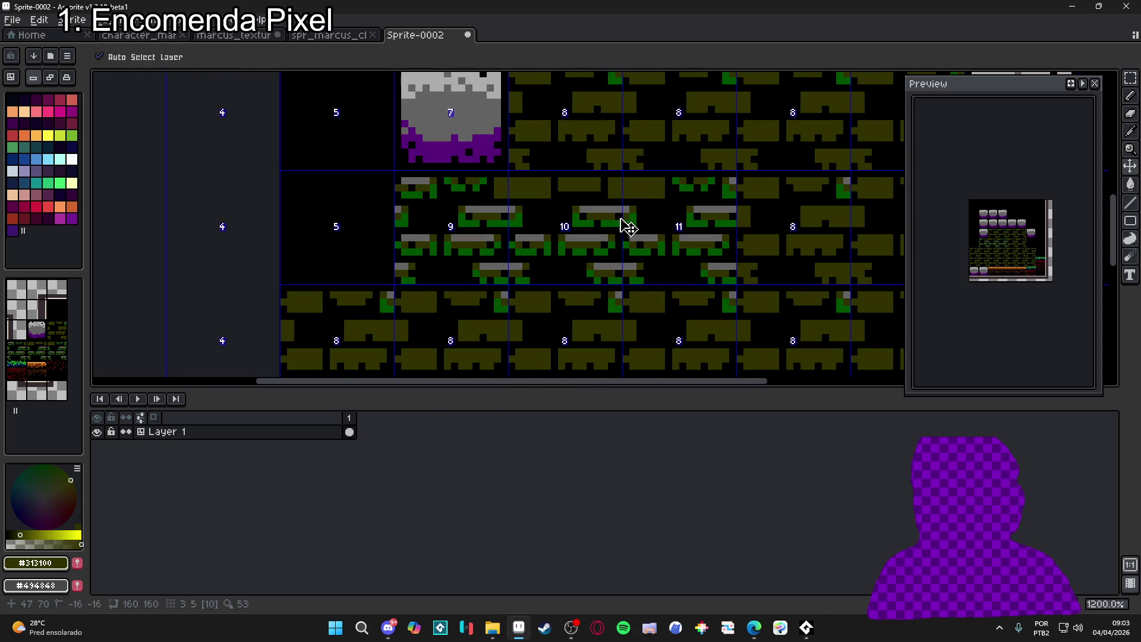
pyautogui.scroll(-3, 582, 186)
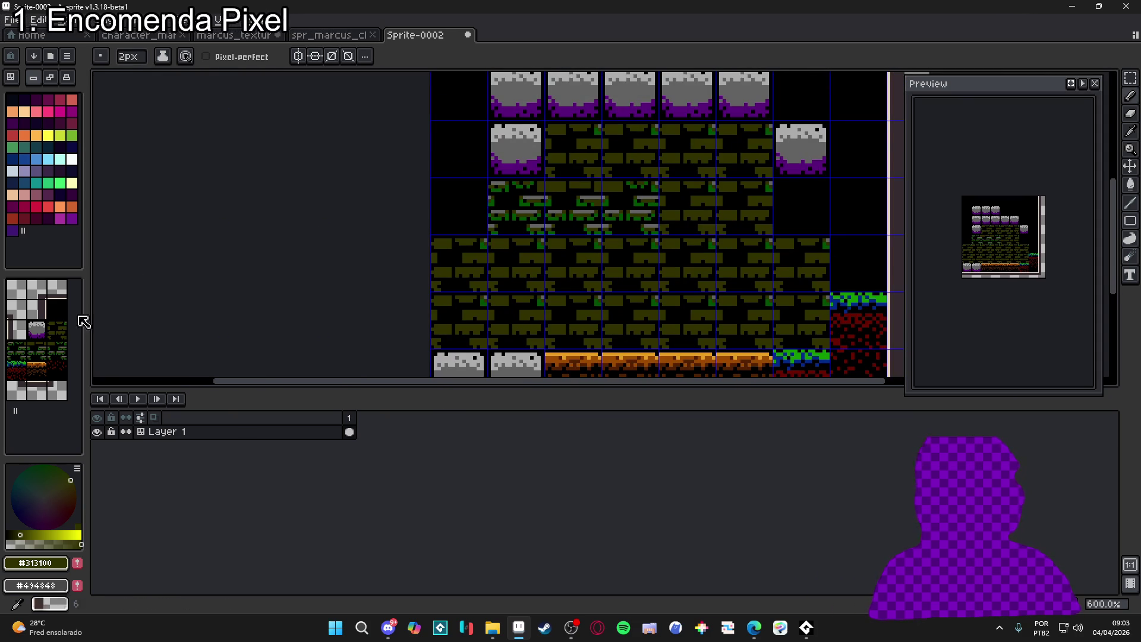
pyautogui.hotkey('space', 'Tab')
pyautogui.moveTo(555, 240)
pyautogui.mouseDown()
pyautogui.moveTo(583, 214)
pyautogui.moveTo(642, 208)
pyautogui.moveTo(646, 154)
pyautogui.mouseUp()
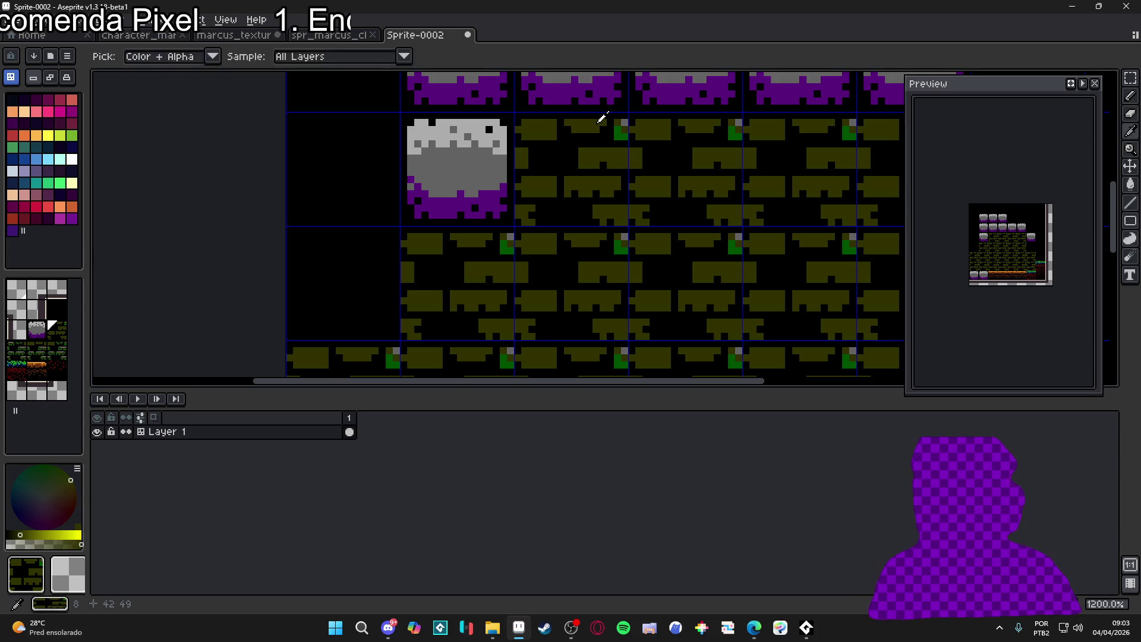
# Re-pick dark olive #313100 and paint the remaining green and grey tile pixels at 2px
pyautogui.press('+')
pyautogui.click(54, 124)
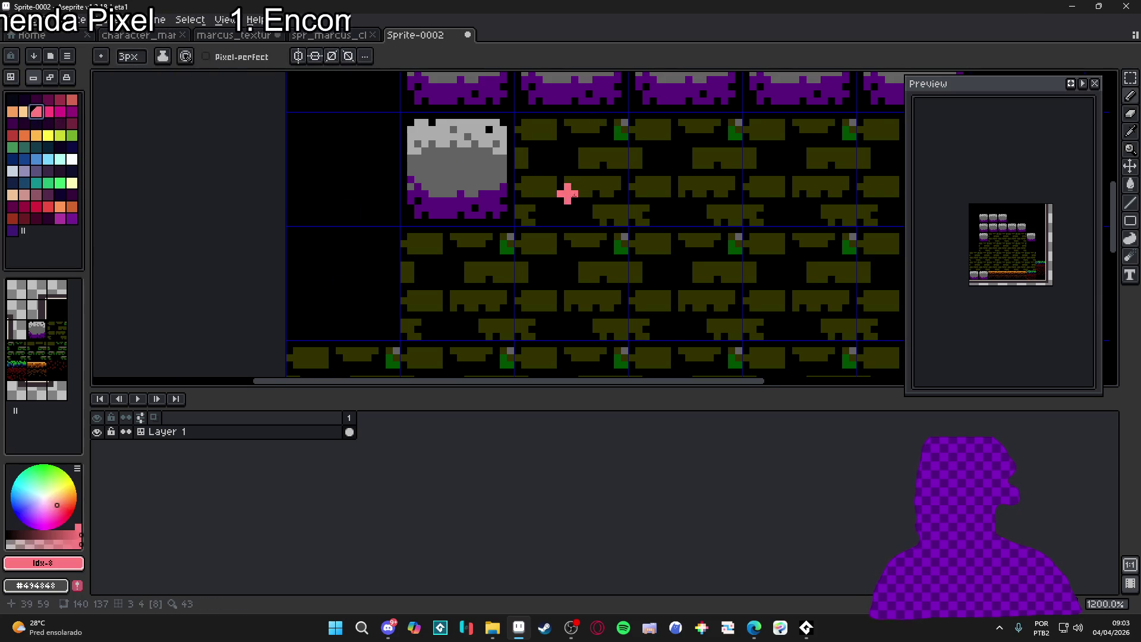
pyautogui.scroll(3, 600, 154)
pyautogui.keyDown('alt'); pyautogui.click(636, 113); pyautogui.keyUp('alt')
pyautogui.press('-')
pyautogui.click(648, 118)
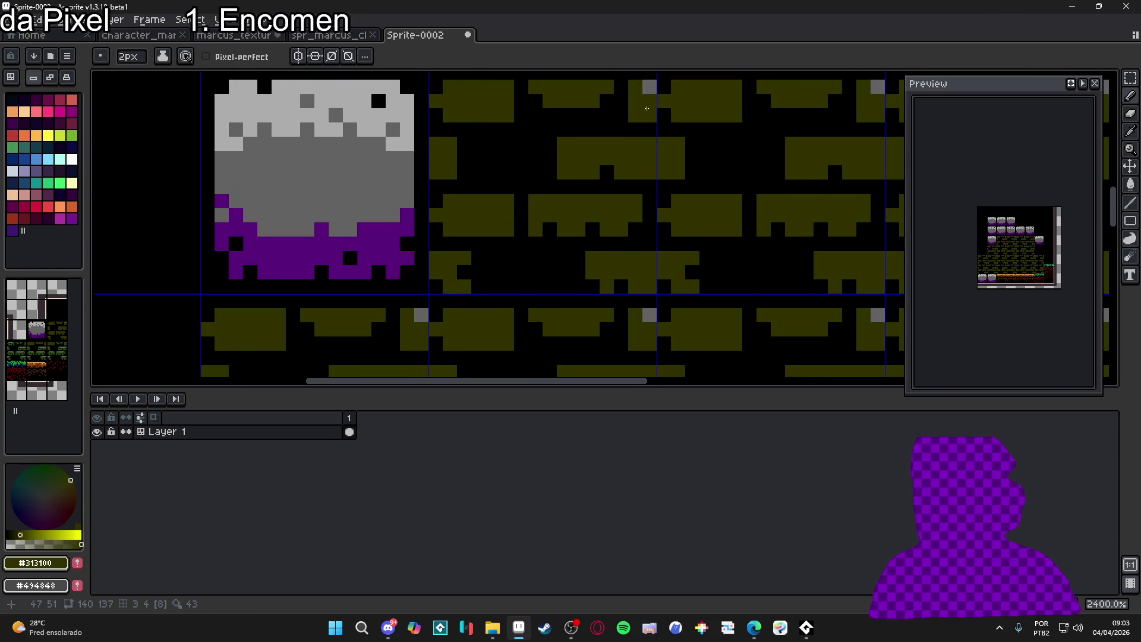
pyautogui.click(649, 87)
pyautogui.scroll(-5, 677, 243)
pyautogui.press('ctrl')
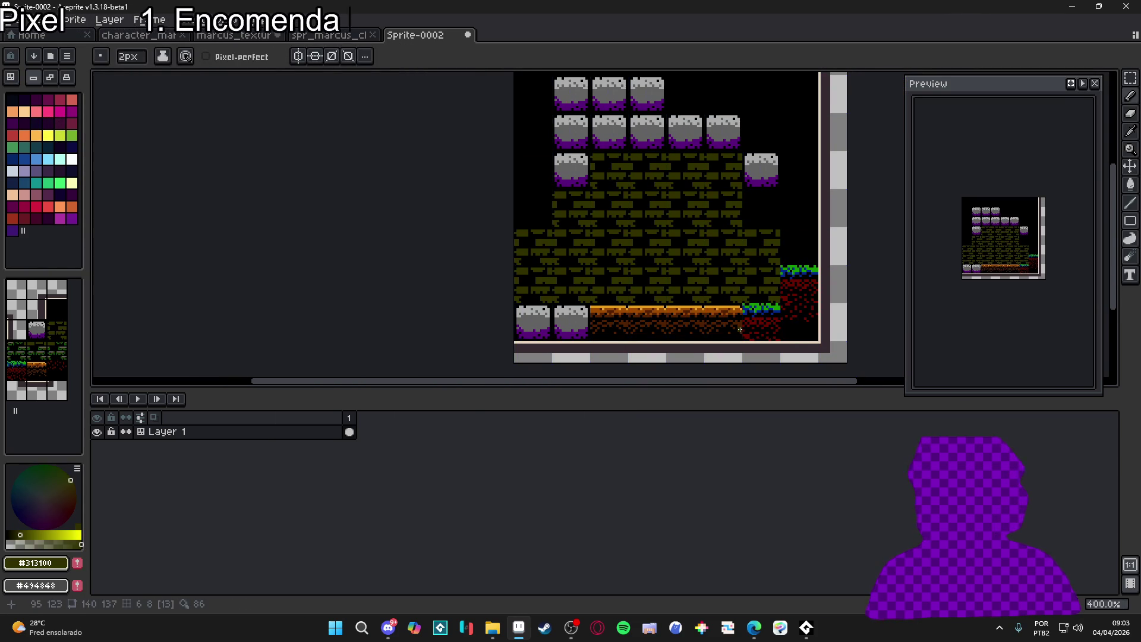
pyautogui.hscroll(1, 714, 309)
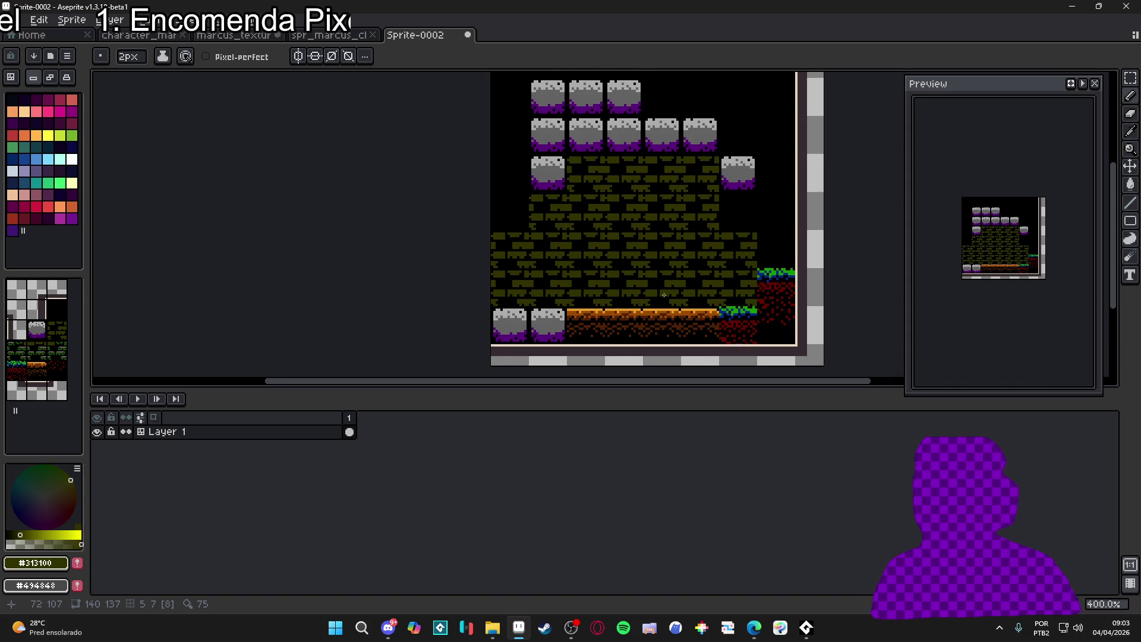
pyautogui.hscroll(1, 600, 262)
pyautogui.scroll(-1, 600, 262)
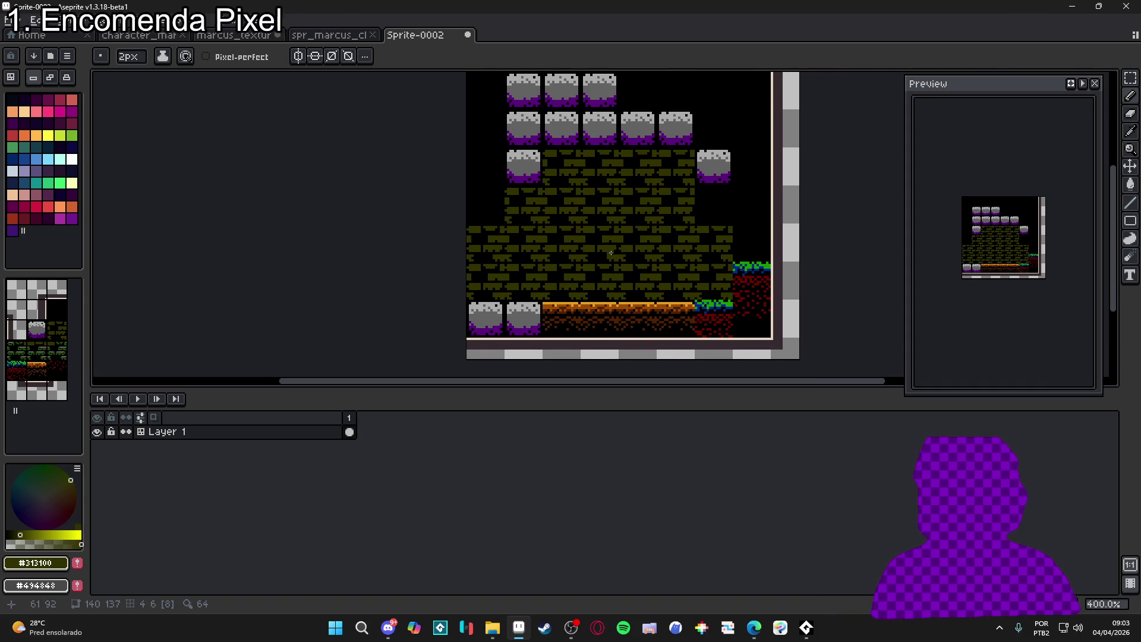
pyautogui.hscroll(1, 577, 245)
pyautogui.scroll(-1, 578, 245)
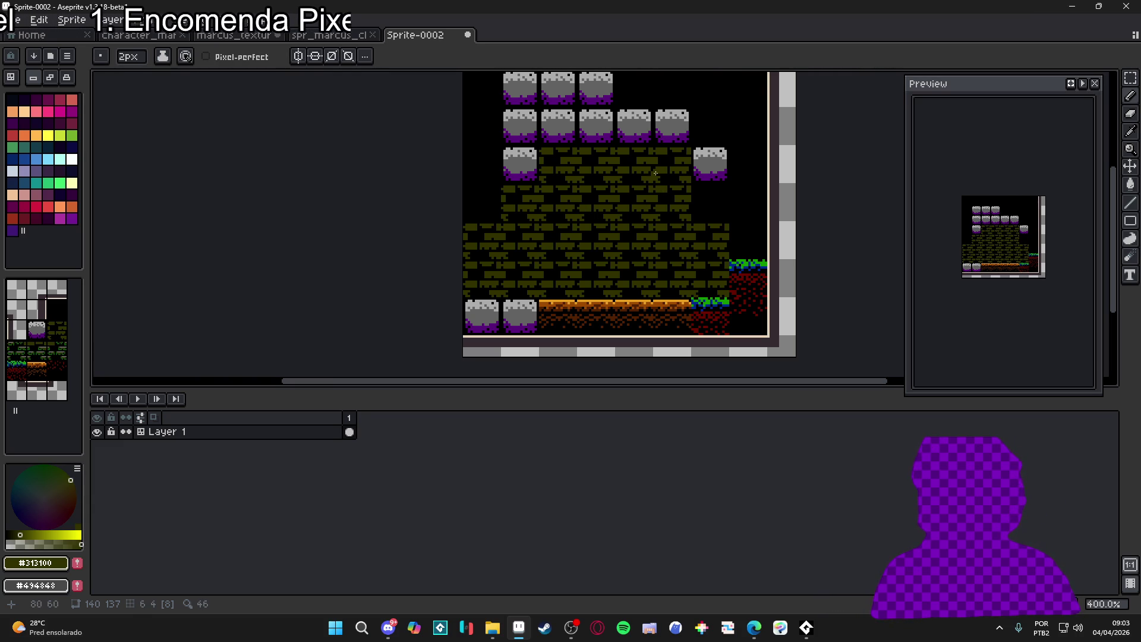
pyautogui.hscroll(1, 722, 182)
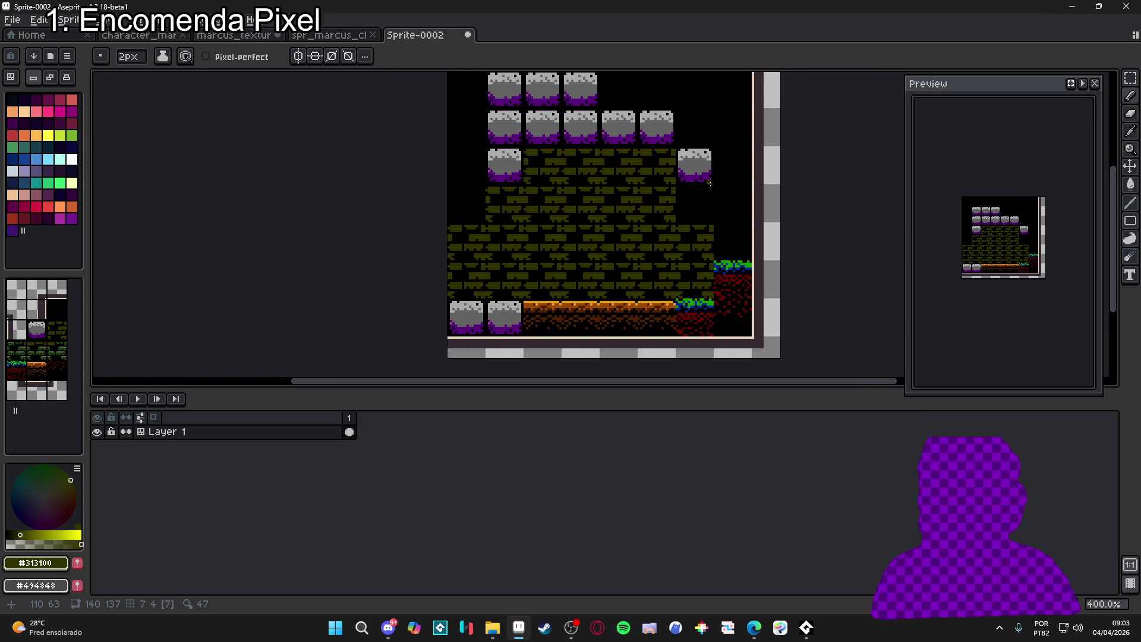
pyautogui.scroll(2, 1062, 306)
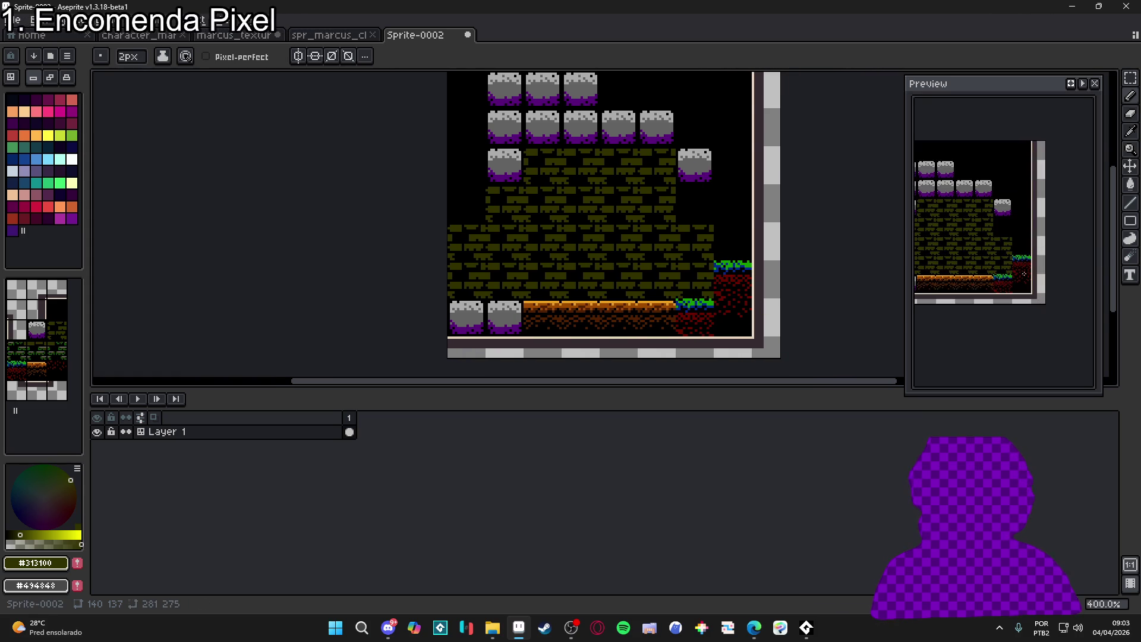
pyautogui.scroll(-2, 1063, 306)
# Widen the live preview panel and scroll around the tilemap to inspect it
pyautogui.moveTo(905, 324); pyautogui.dragTo(861, 322)
pyautogui.hscroll(3, 505, 327)
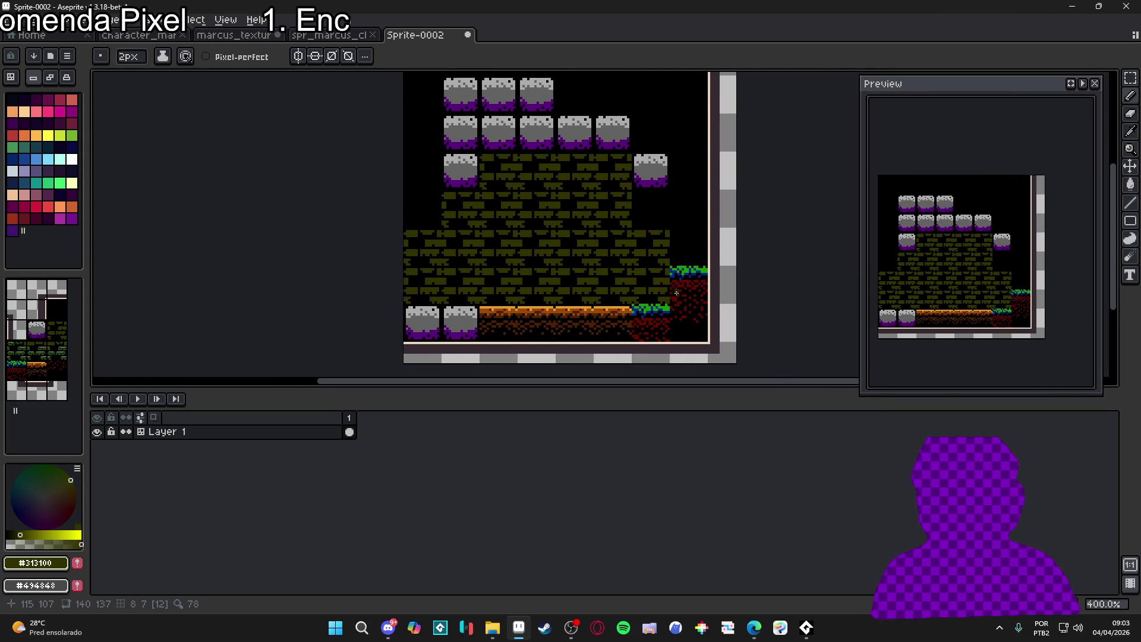
pyautogui.scroll(1, 687, 289)
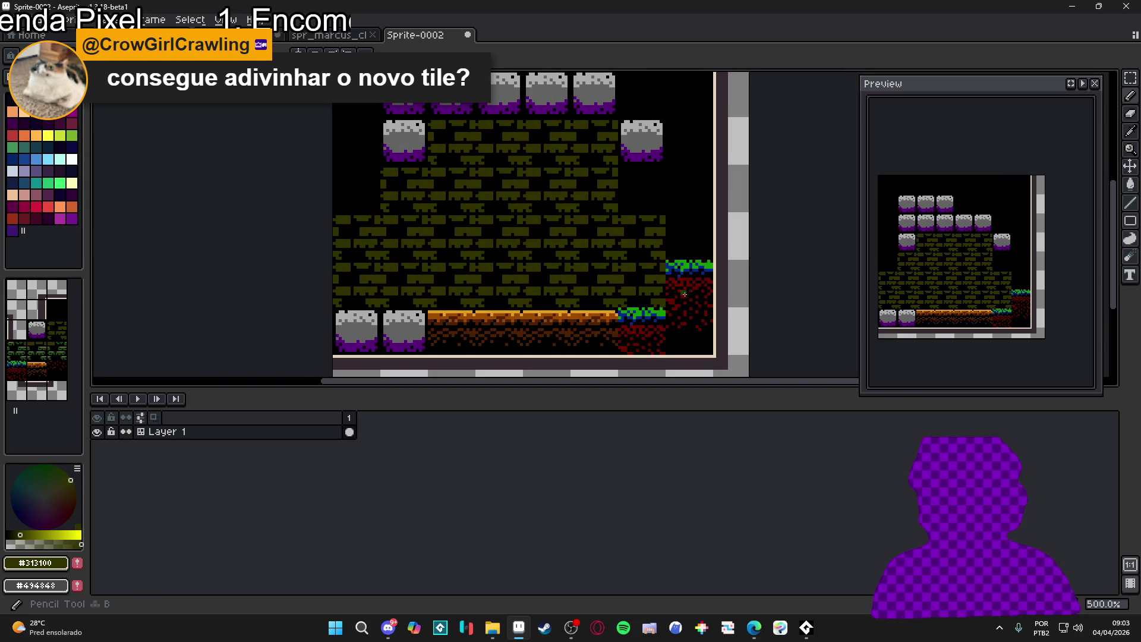
pyautogui.scroll(-1, 684, 292)
pyautogui.scroll(-1, 688, 291)
pyautogui.scroll(1, 693, 289)
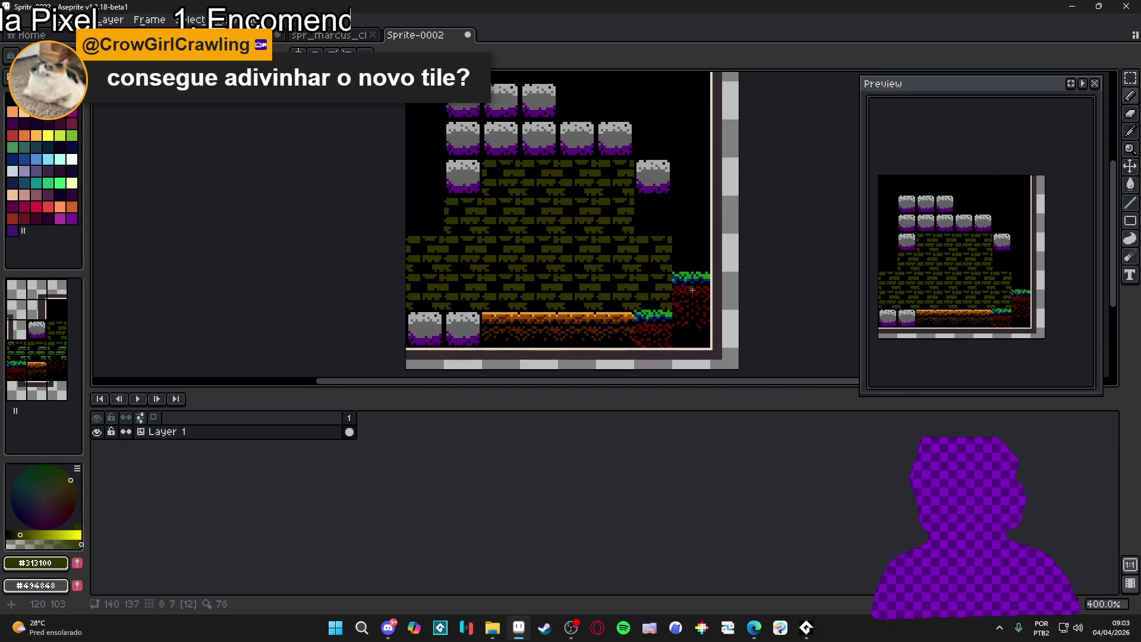
pyautogui.scroll(-1, 626, 310)
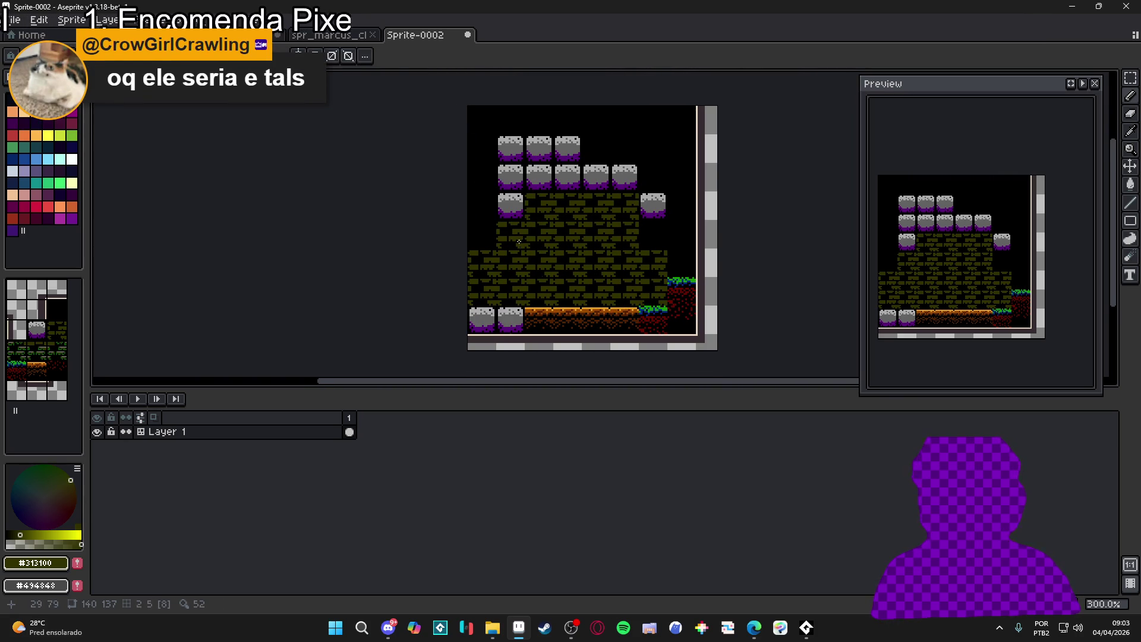
pyautogui.scroll(-1, 504, 300)
pyautogui.scroll(1, 517, 291)
pyautogui.scroll(1, 513, 310)
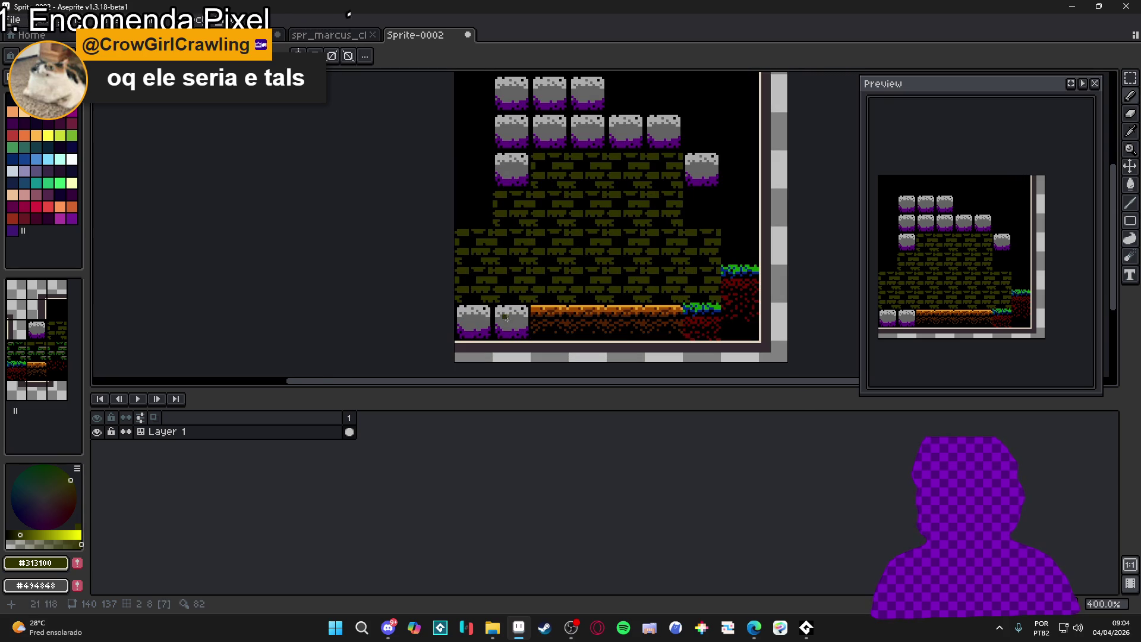
pyautogui.scroll(-1, 589, 323)
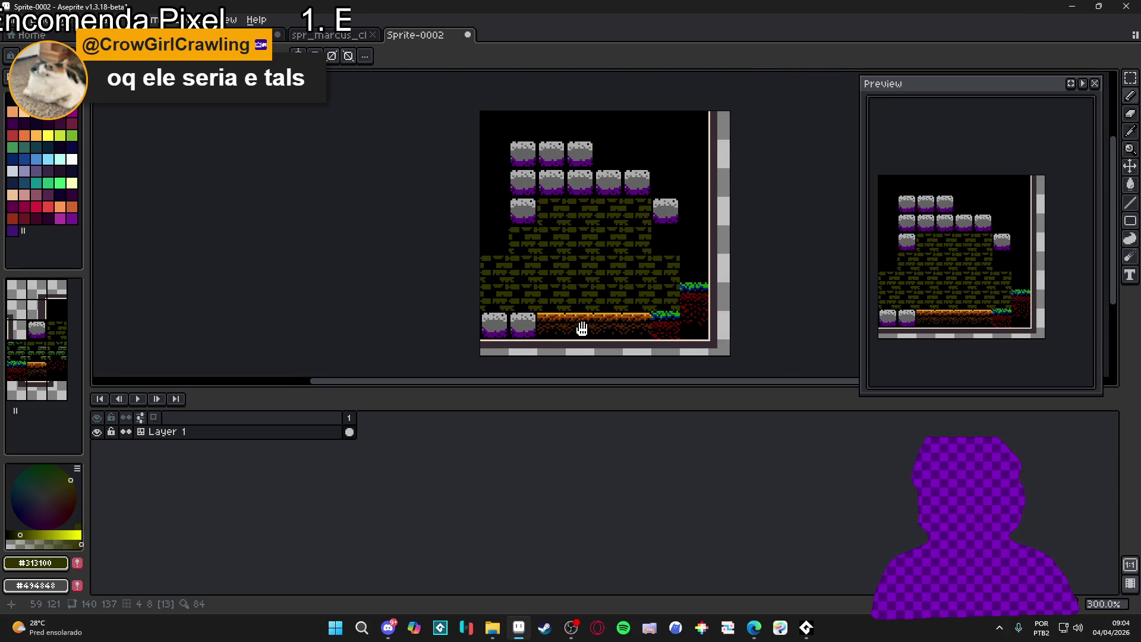
pyautogui.scroll(1, 588, 321)
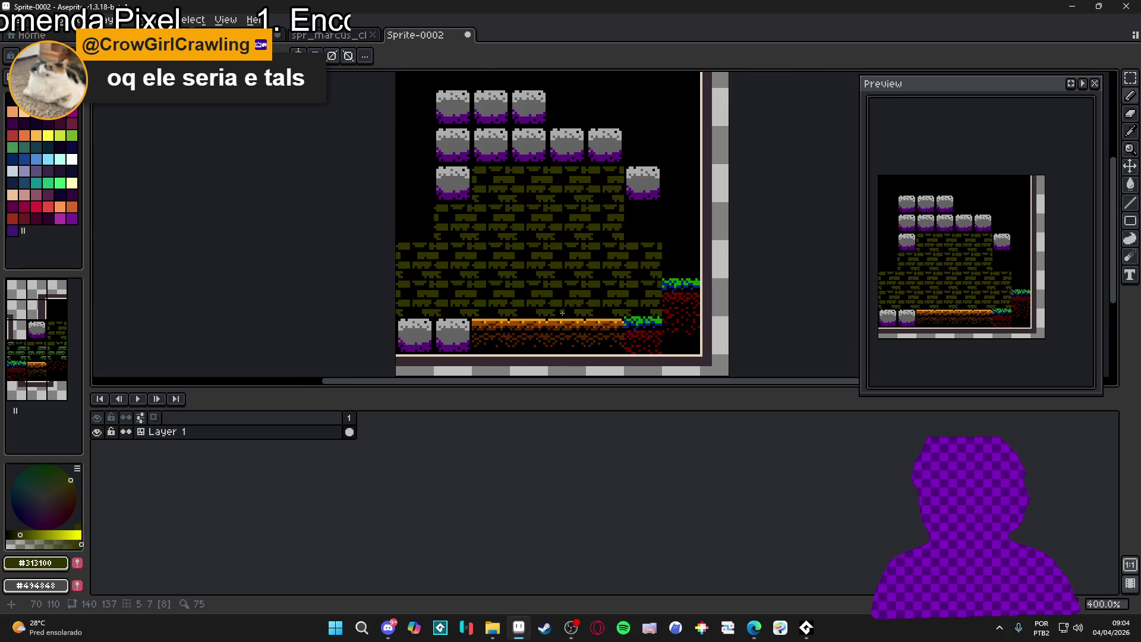
pyautogui.scroll(-2, 577, 311)
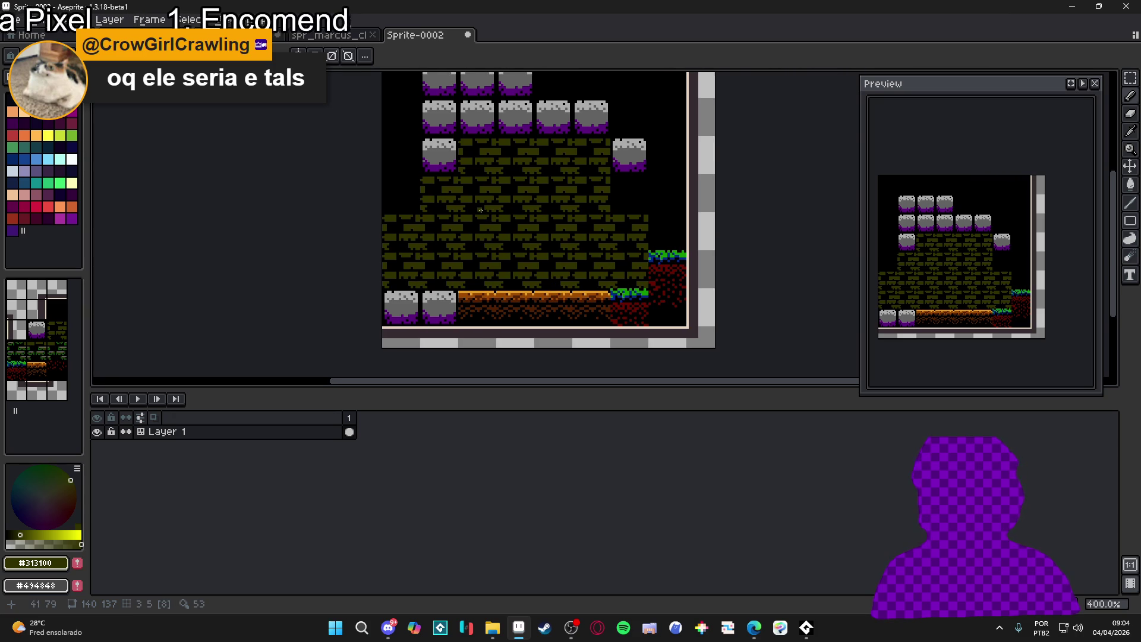
pyautogui.scroll(2, 481, 209)
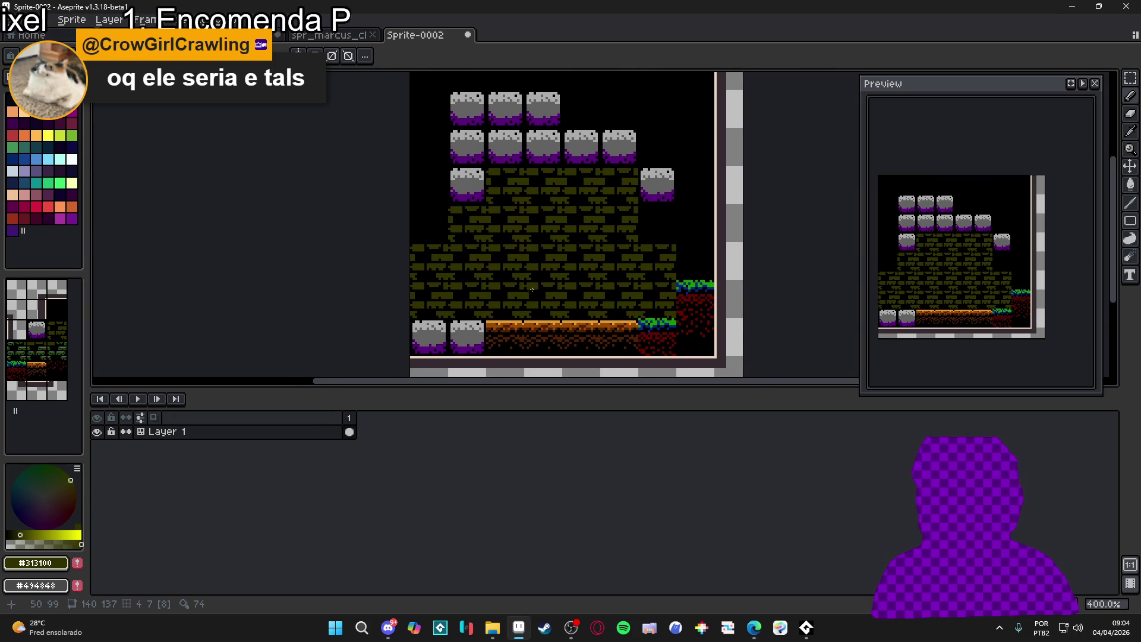
pyautogui.scroll(-1, 645, 312)
# Trim the canvas to 128×128 by pulling the right and bottom edges in by 12 and 9 px
pyautogui.hotkey('ctrl', 'alt', 'c')
pyautogui.moveTo(719, 337)
pyautogui.mouseDown()
pyautogui.moveTo(694, 328)
pyautogui.moveTo(683, 270)
pyautogui.moveTo(673, 276)
pyautogui.mouseUp()
pyautogui.scroll(5, 697, 329)
pyautogui.scroll(-5, 673, 277)
pyautogui.click(1017, 345)
pyautogui.scroll(-3, 595, 266)
pyautogui.scroll(1, 595, 266)
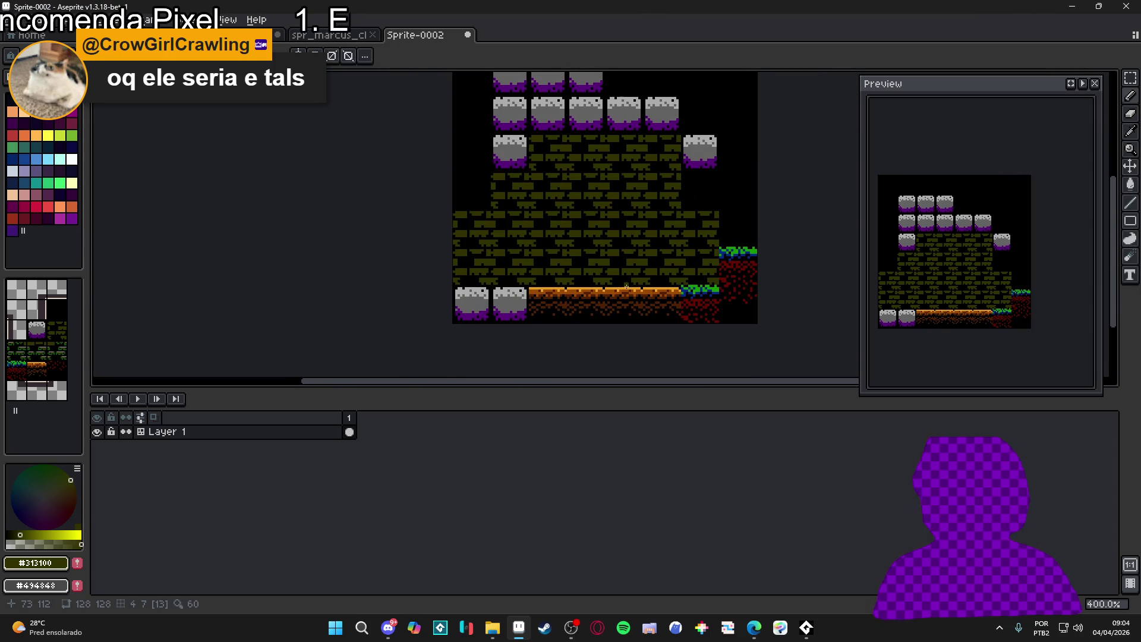
pyautogui.scroll(3, 626, 287)
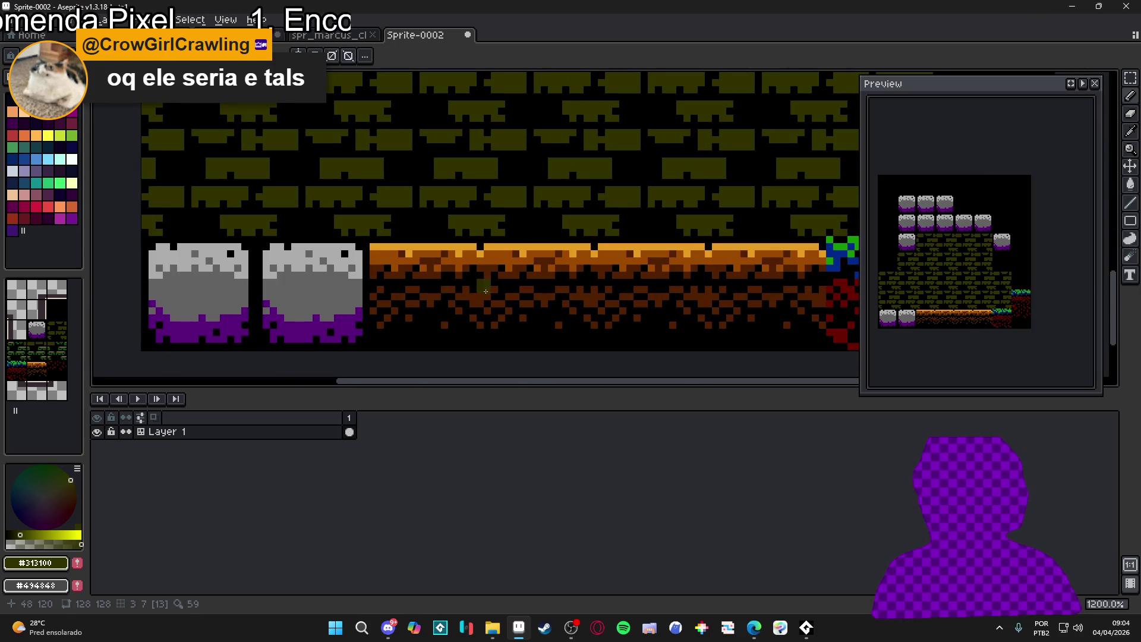
# Pick the dark brown from the ground tiles and paint with it on the tilemap
pyautogui.keyDown('alt'); pyautogui.click(433, 297); pyautogui.keyUp('alt')
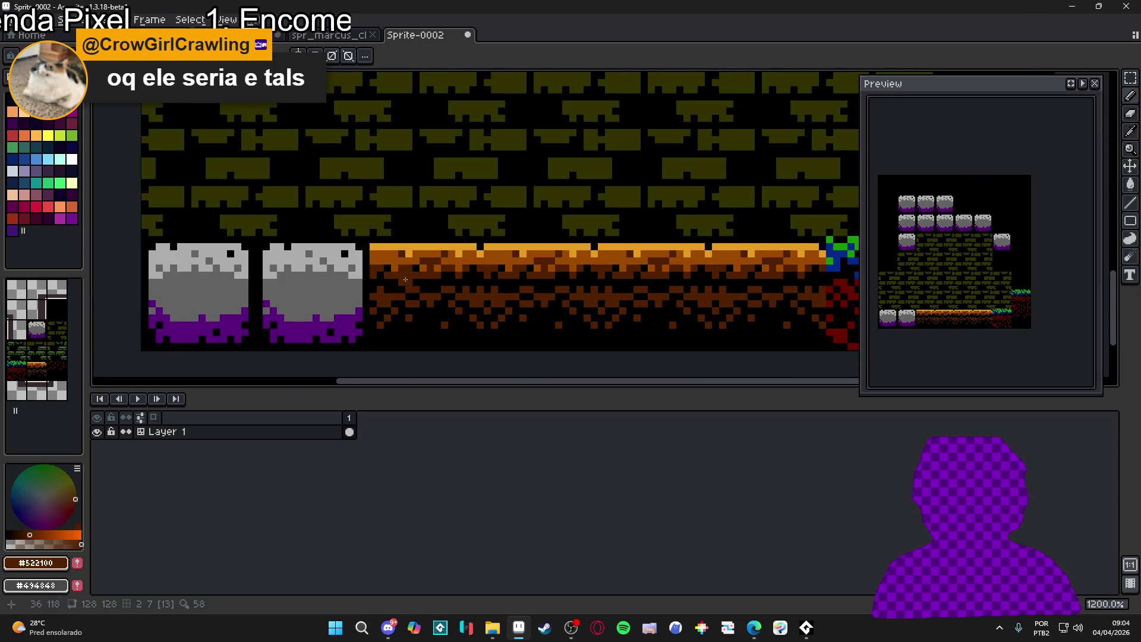
pyautogui.scroll(-2, 408, 279)
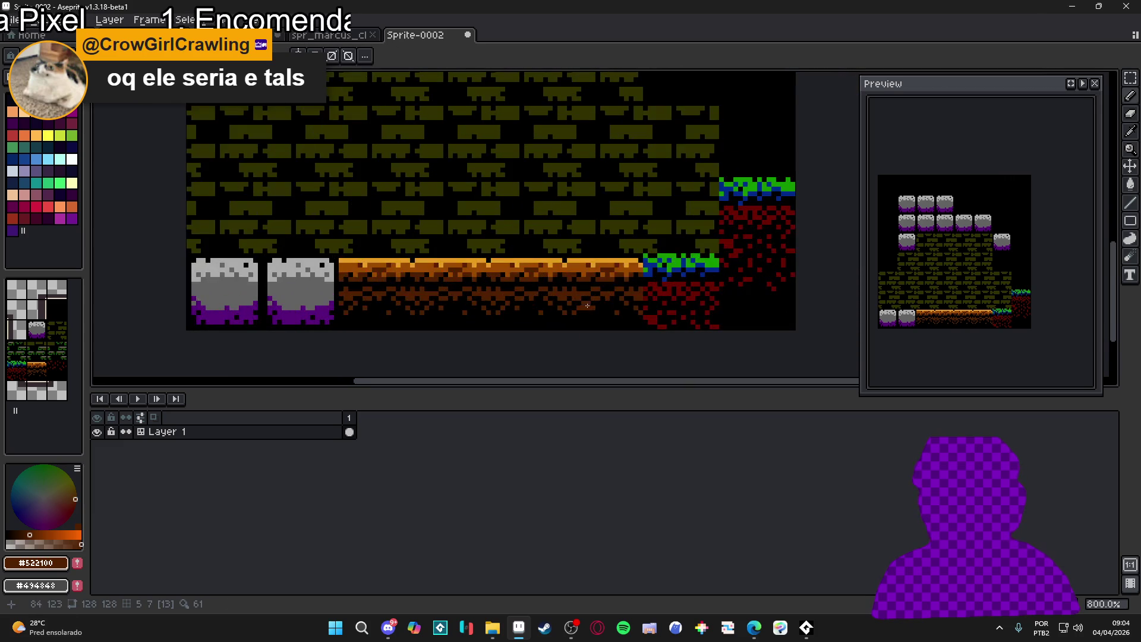
pyautogui.scroll(-4, 587, 306)
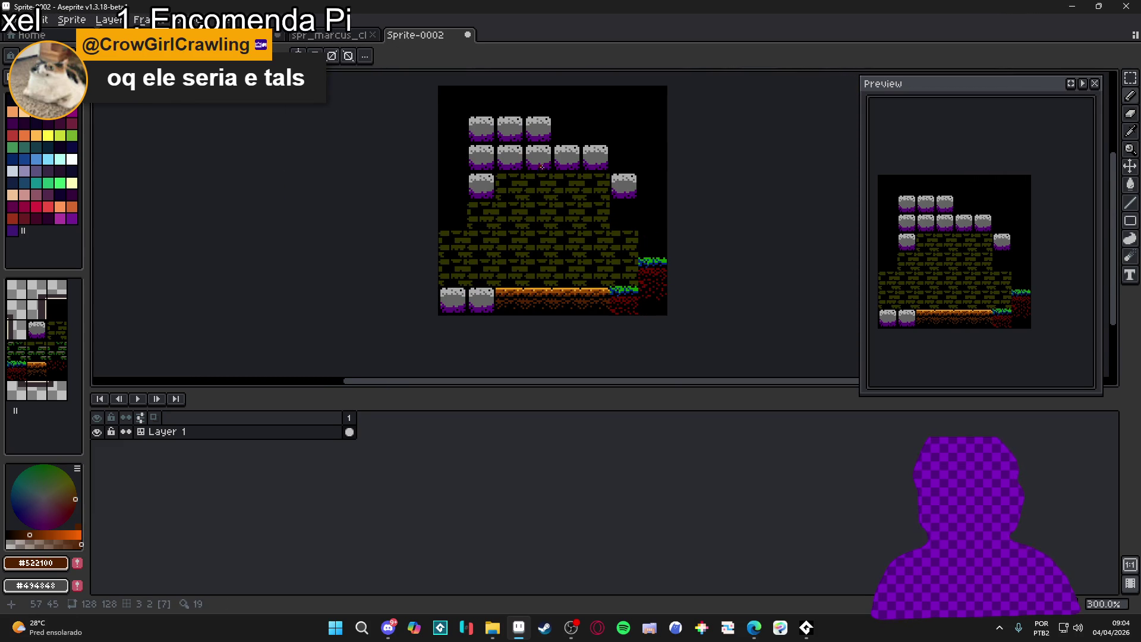
pyautogui.scroll(3, 539, 165)
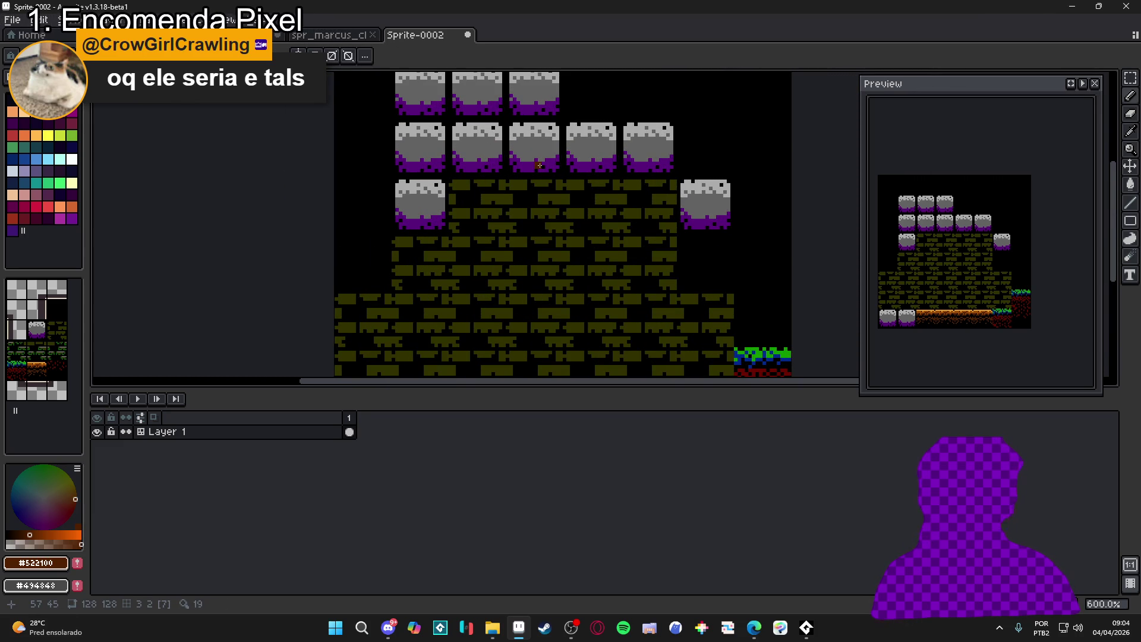
pyautogui.scroll(-3, 539, 166)
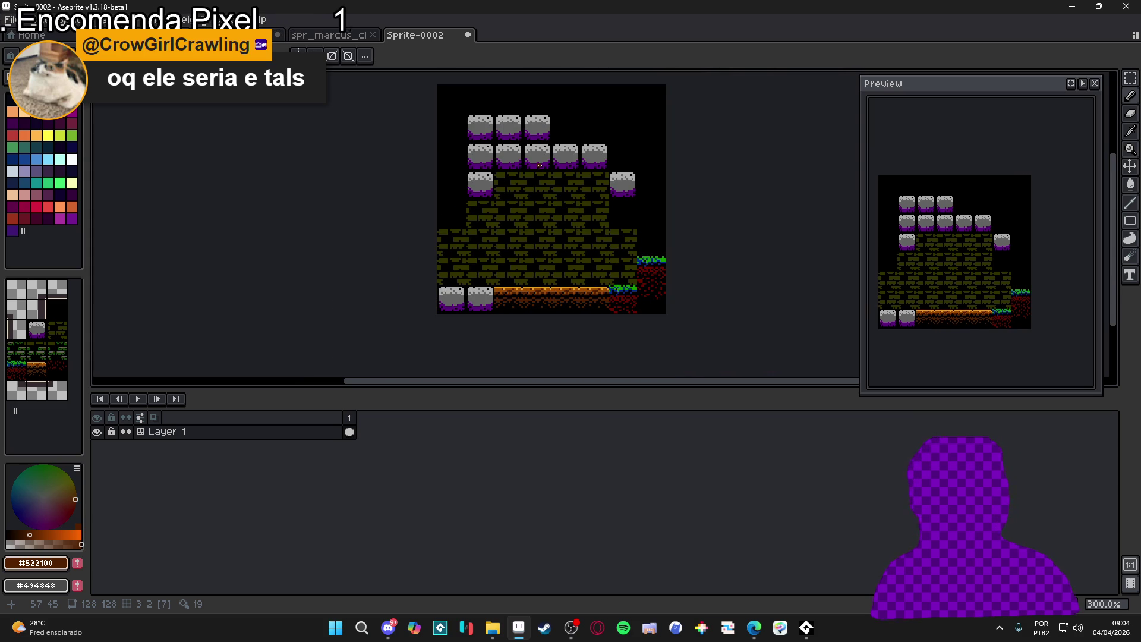
pyautogui.moveTo(539, 164); pyautogui.dragTo(545, 196)
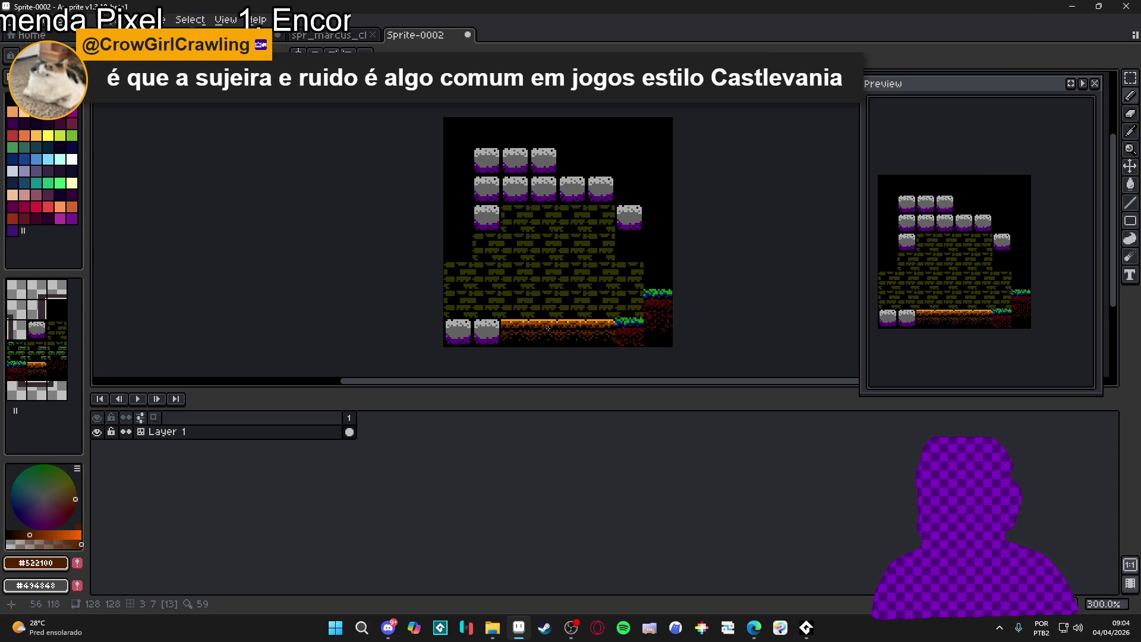
pyautogui.scroll(2, 529, 326)
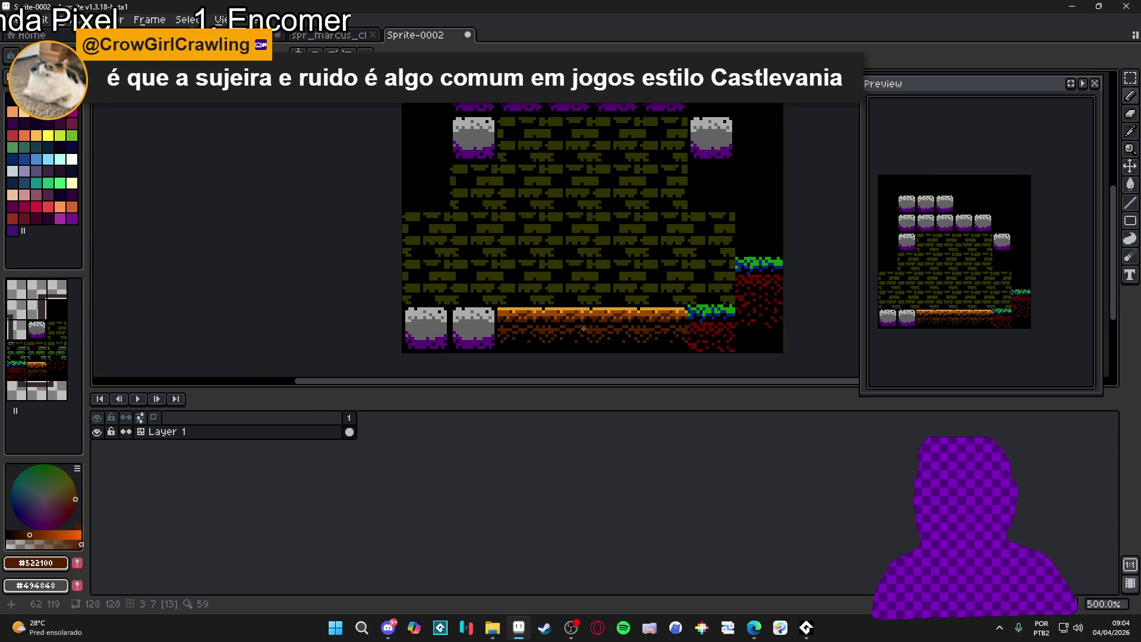
pyautogui.scroll(-2, 574, 340)
pyautogui.scroll(3, 561, 330)
pyautogui.scroll(-2, 563, 331)
pyautogui.scroll(2, 563, 332)
pyautogui.scroll(-2, 564, 333)
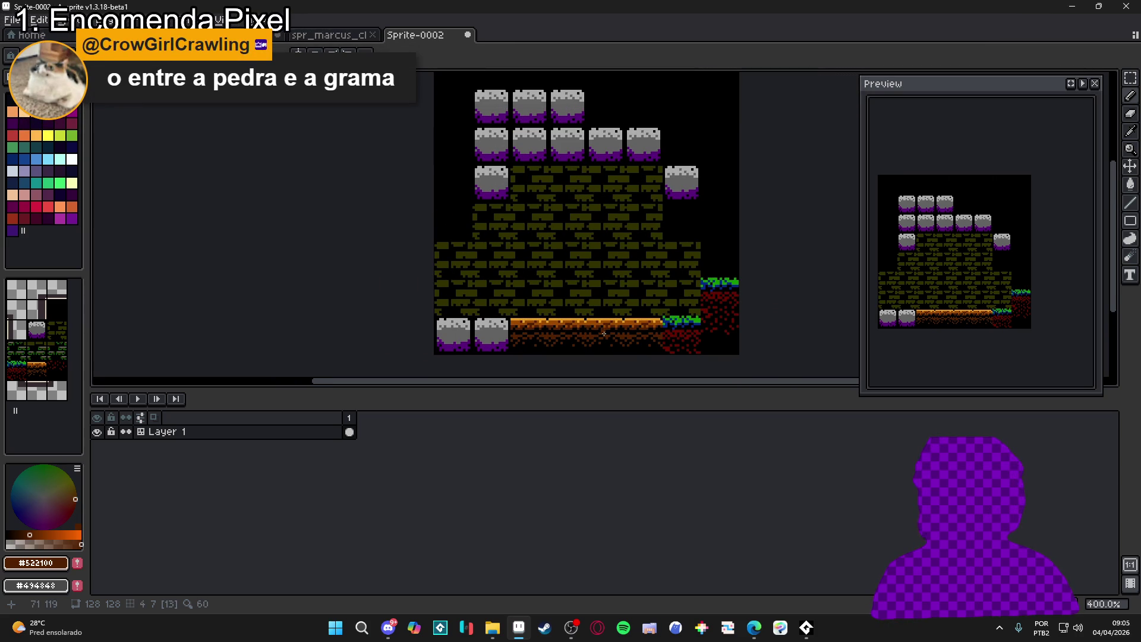
pyautogui.scroll(2, 605, 333)
pyautogui.scroll(-3, 552, 330)
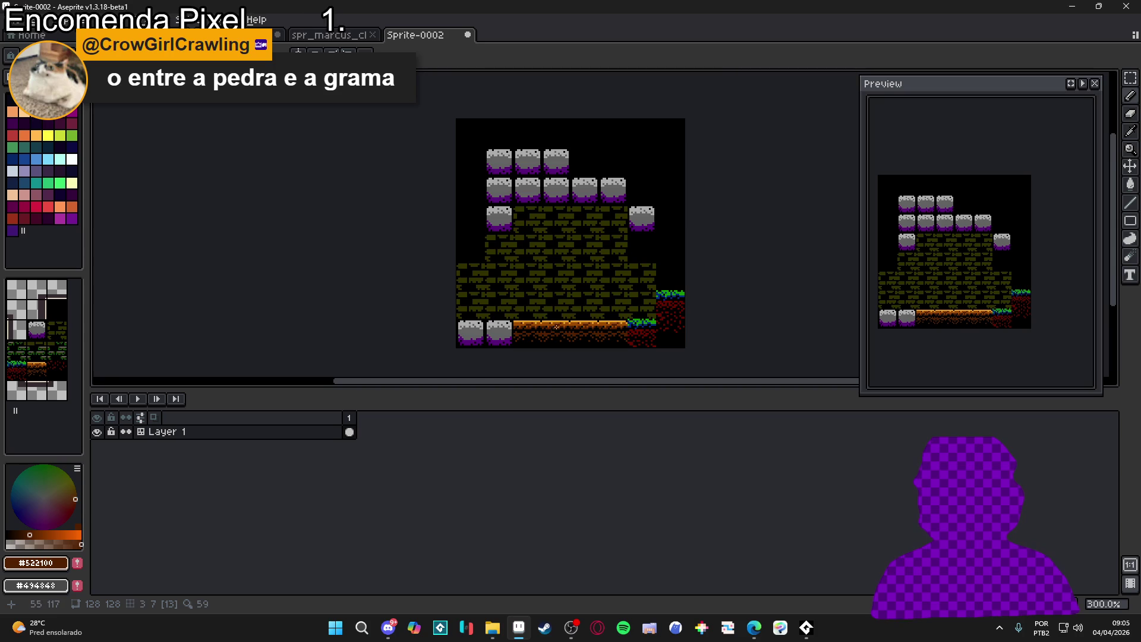
pyautogui.scroll(1, 576, 329)
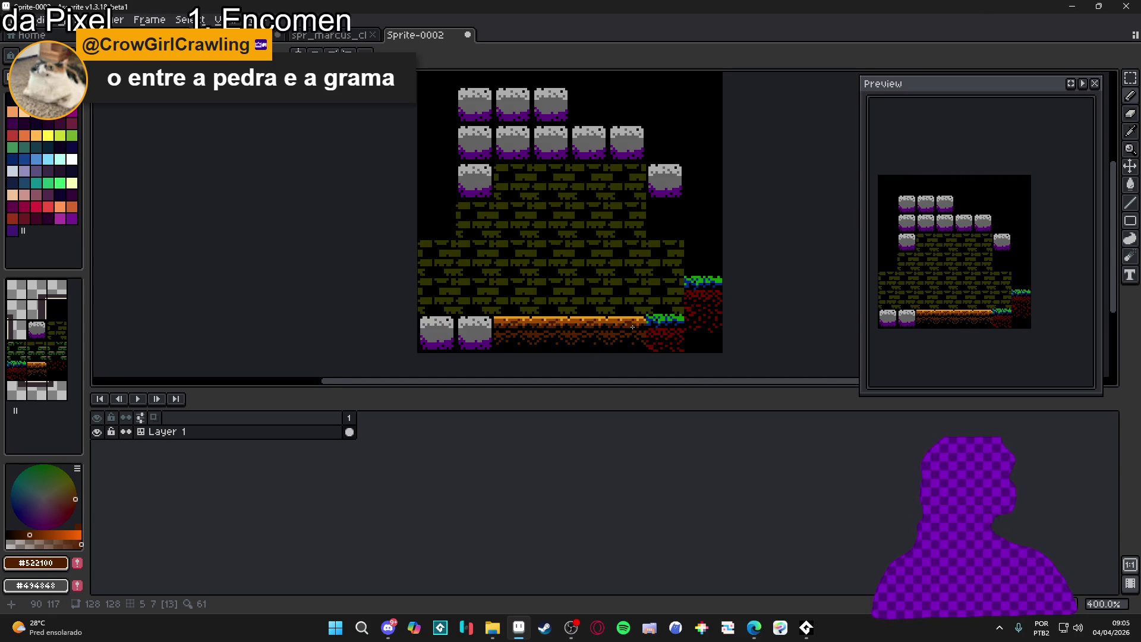
pyautogui.scroll(-1, 642, 328)
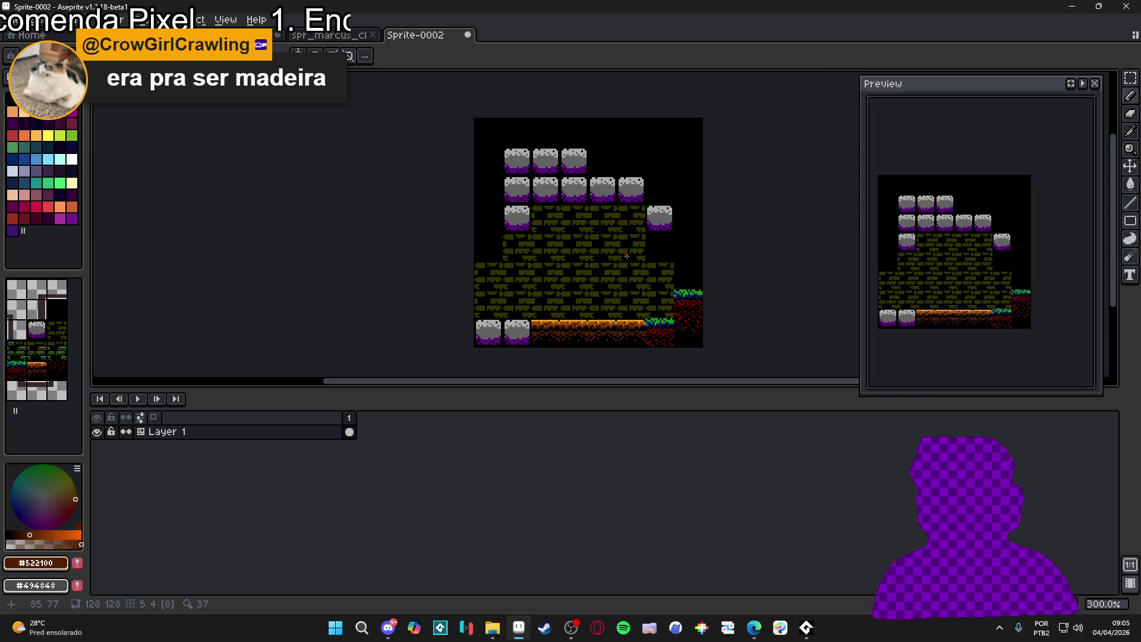
pyautogui.scroll(7, 538, 324)
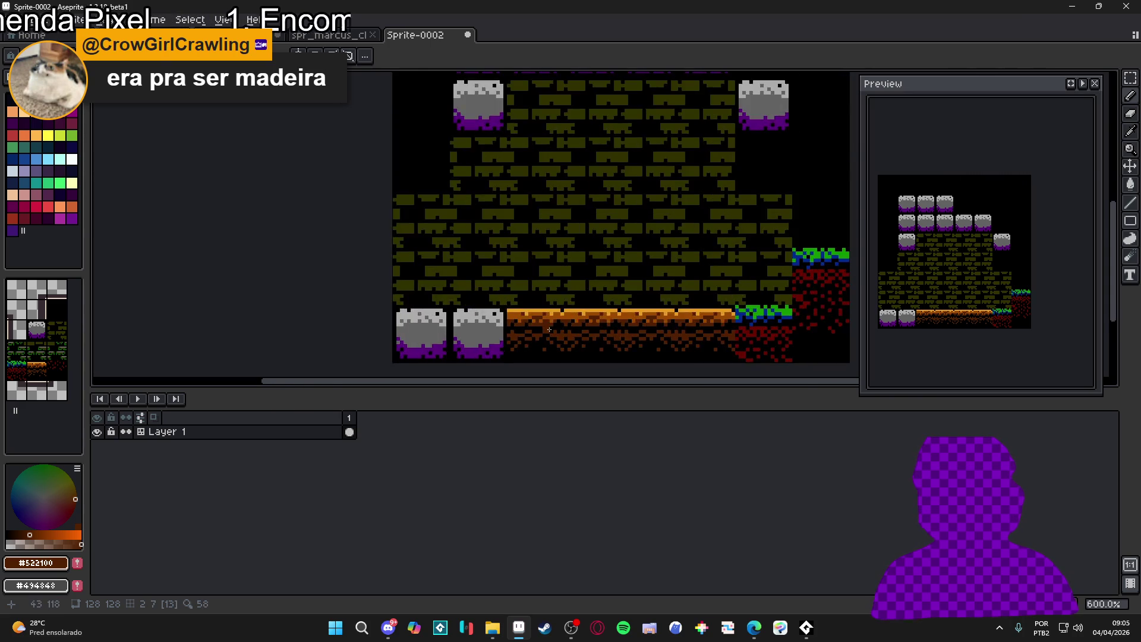
# Pick the platform orange #9c4a00 and repaint a wider orange band, filling the notch pixels
pyautogui.keyDown('alt'); pyautogui.click(483, 303); pyautogui.keyUp('alt')
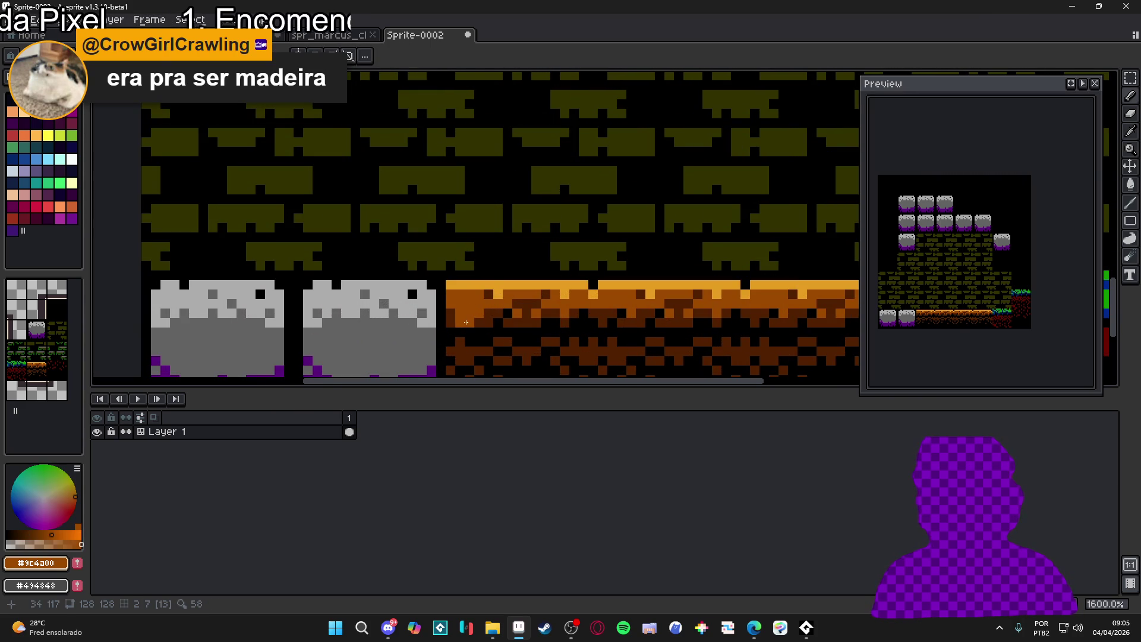
pyautogui.scroll(-5, 597, 315)
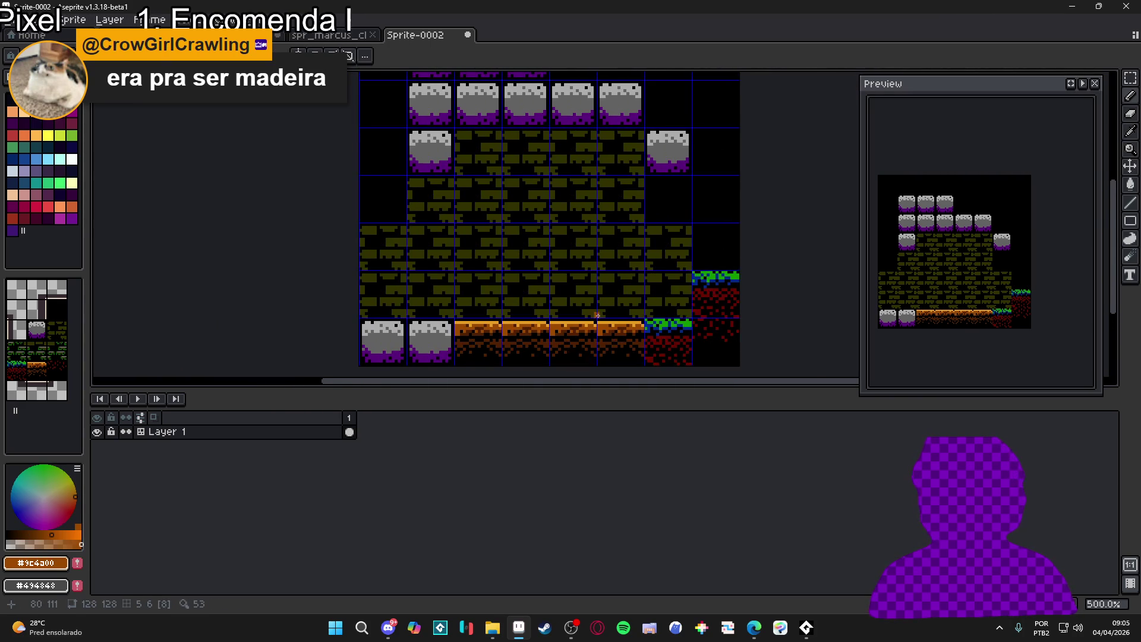
pyautogui.scroll(2, 598, 315)
pyautogui.moveTo(601, 333); pyautogui.dragTo(654, 334)
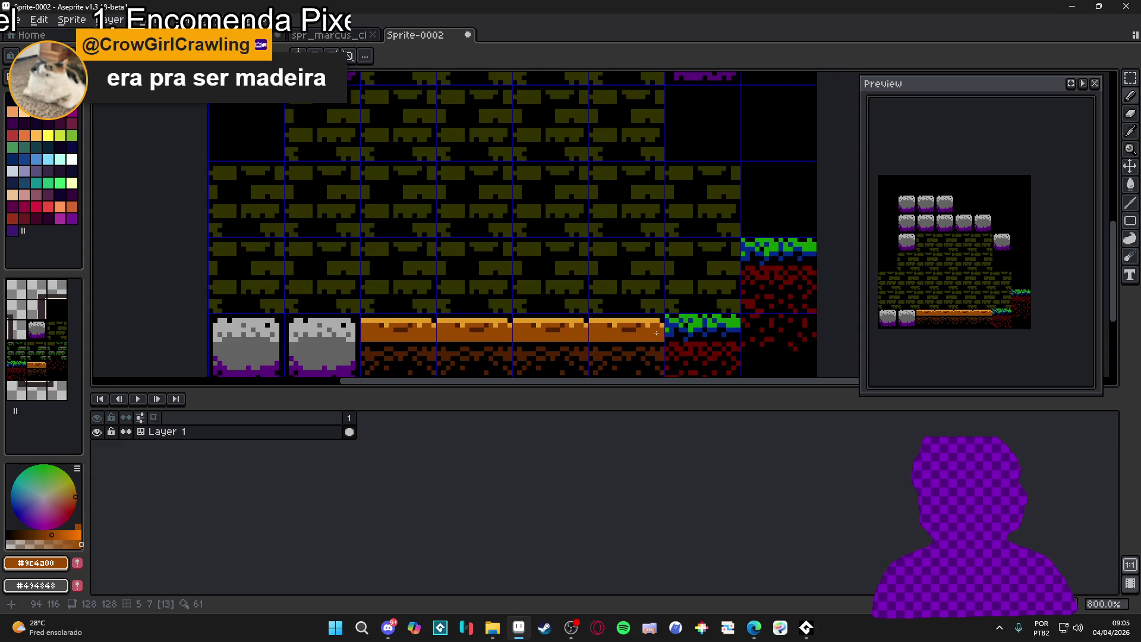
pyautogui.scroll(5, 659, 326)
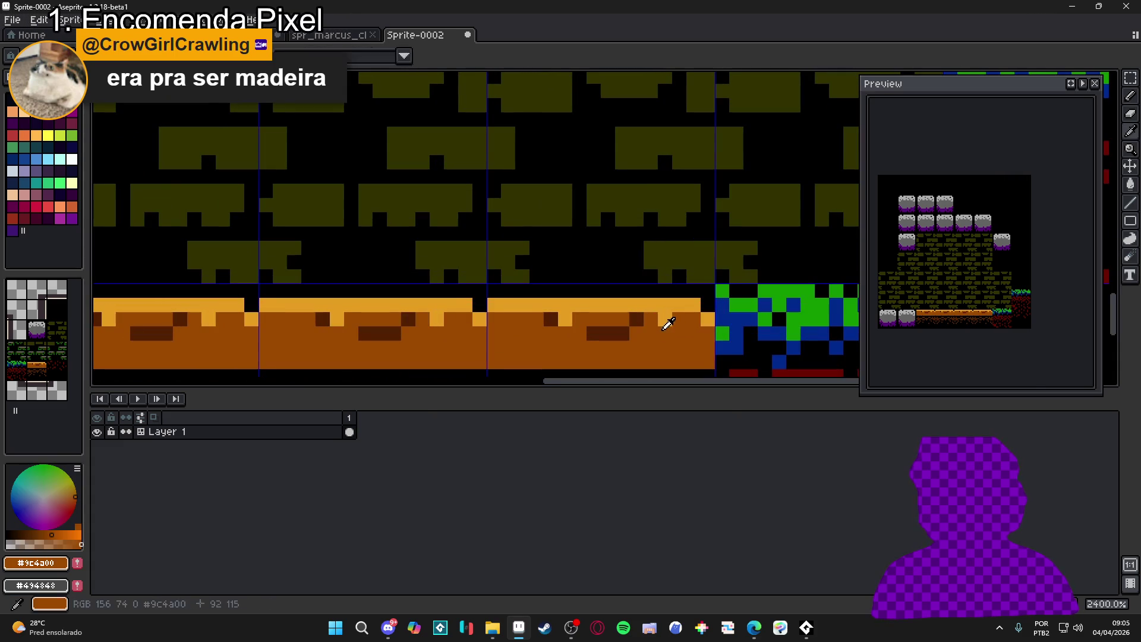
pyautogui.click(708, 320)
pyautogui.moveTo(551, 320); pyautogui.dragTo(565, 320)
pyautogui.keyDown('alt'); pyautogui.click(637, 319); pyautogui.keyUp('alt')
pyautogui.keyDown('alt'); pyautogui.click(659, 333); pyautogui.keyUp('alt')
pyautogui.click(636, 319)
# Draw stepped dark brown #522100 plank grain lines across the repeated platform tiles
pyautogui.keyDown('alt'); pyautogui.click(621, 333); pyautogui.keyUp('alt')
pyautogui.click(693, 348)
pyautogui.hotkey('ctrl', 'z')
pyautogui.moveTo(708, 334)
pyautogui.mouseDown()
pyautogui.moveTo(630, 334)
pyautogui.moveTo(565, 362)
pyautogui.mouseUp()
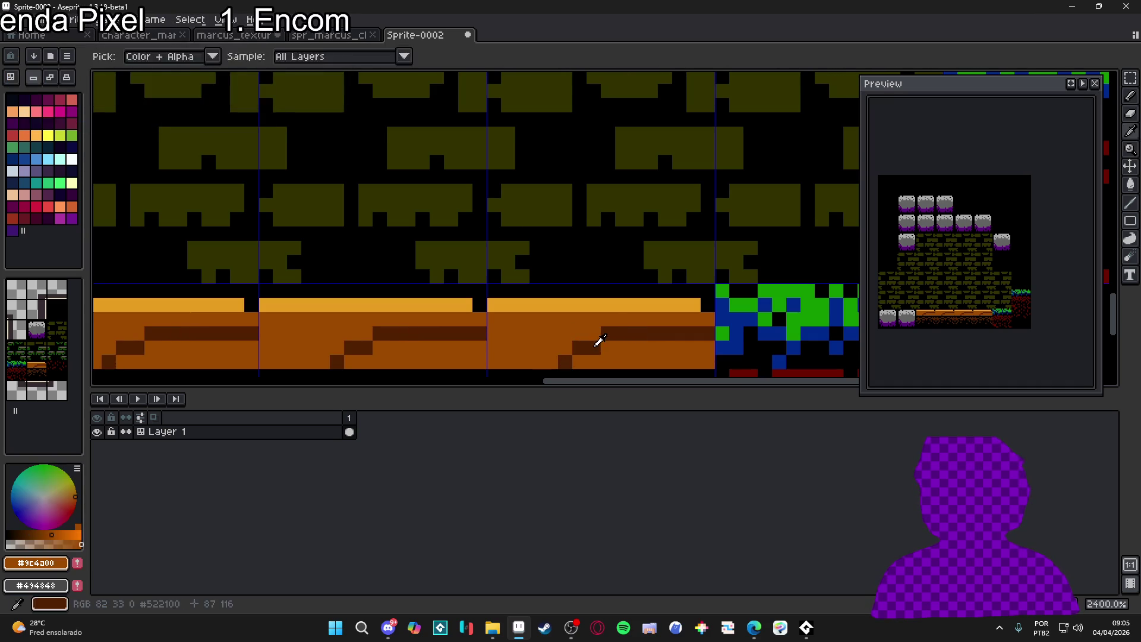
pyautogui.moveTo(494, 334)
pyautogui.mouseDown()
pyautogui.moveTo(537, 334)
pyautogui.moveTo(551, 320)
pyautogui.mouseUp()
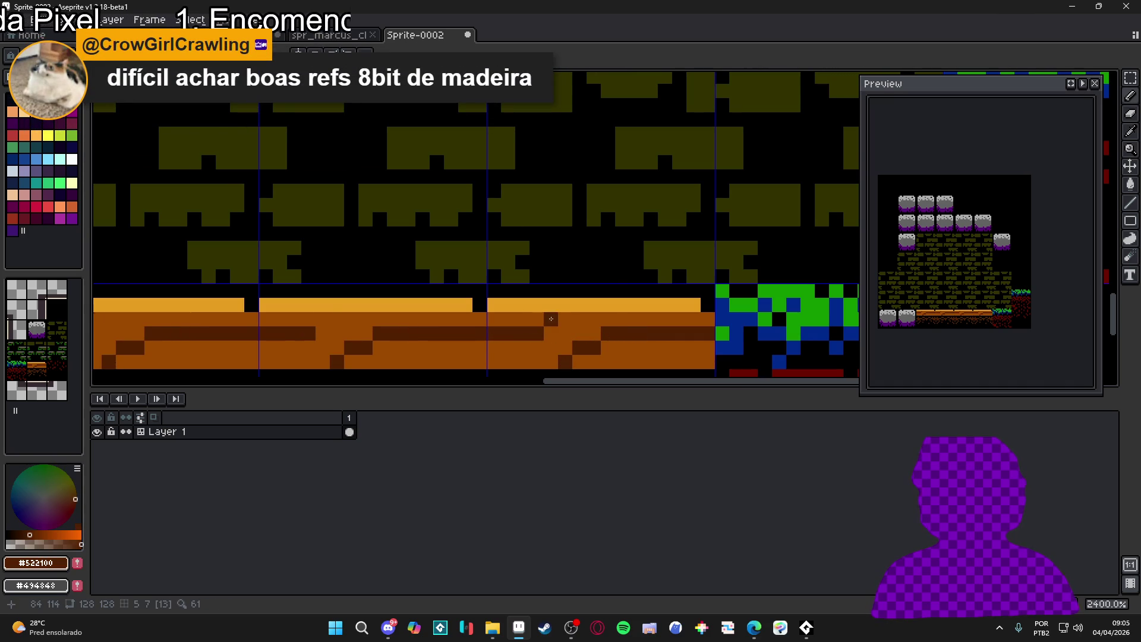
pyautogui.scroll(-5, 663, 358)
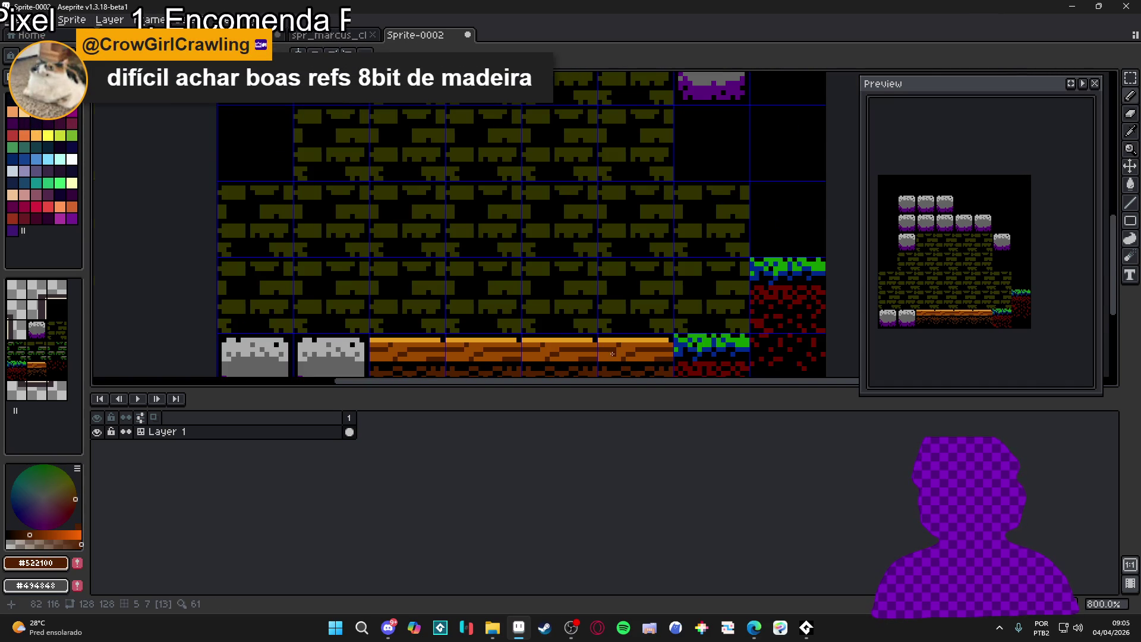
pyautogui.scroll(3, 611, 356)
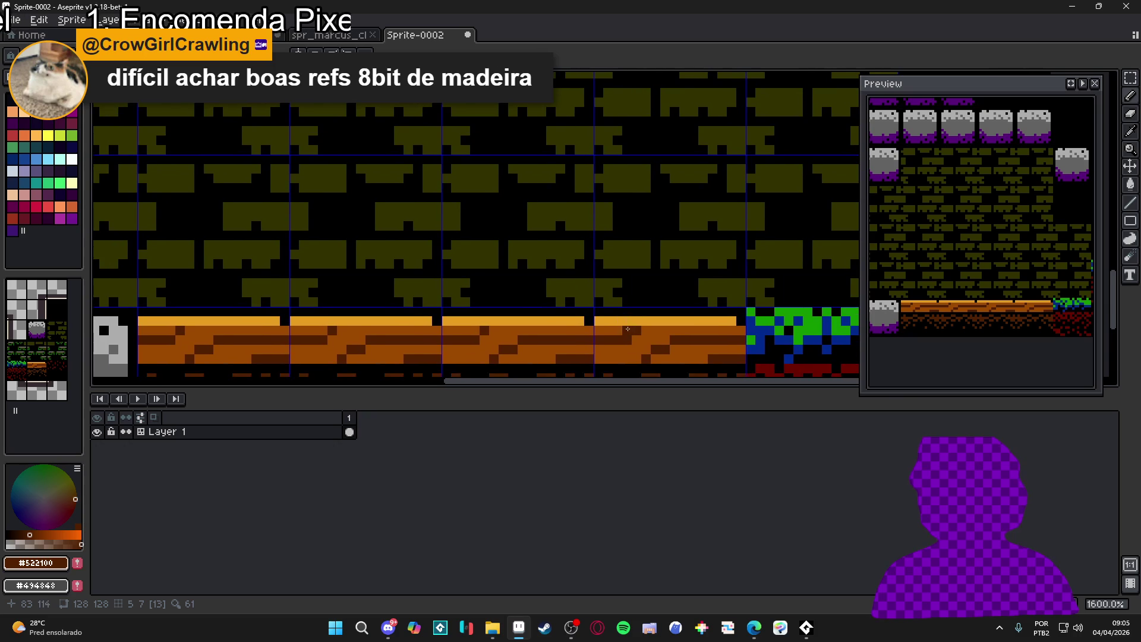
pyautogui.scroll(-1, 656, 347)
pyautogui.scroll(1, 656, 348)
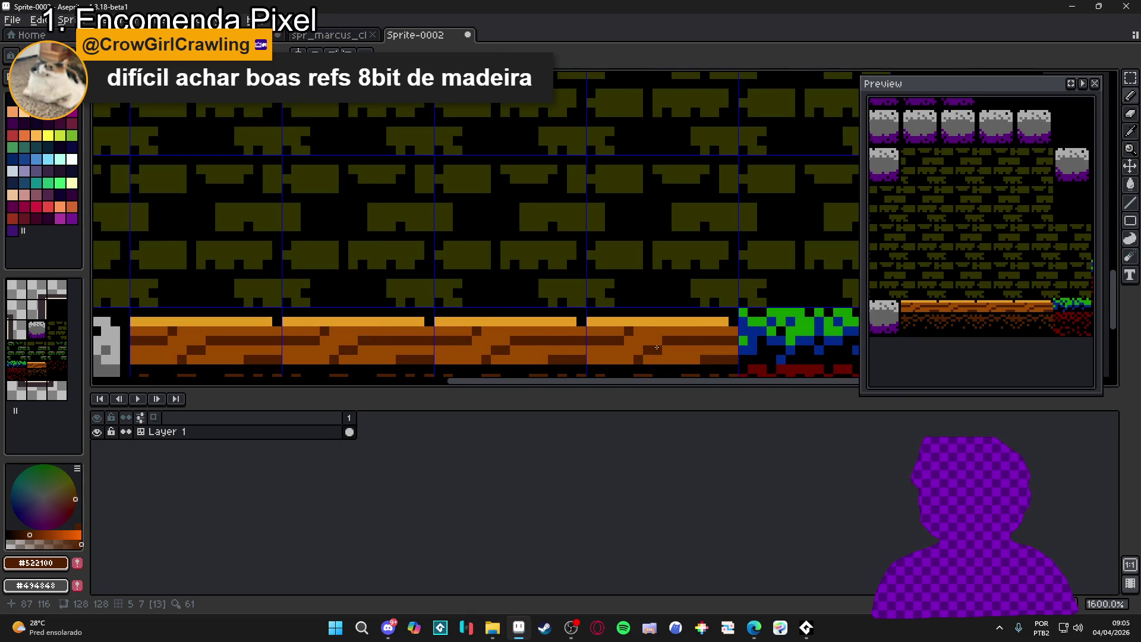
pyautogui.scroll(-1, 658, 346)
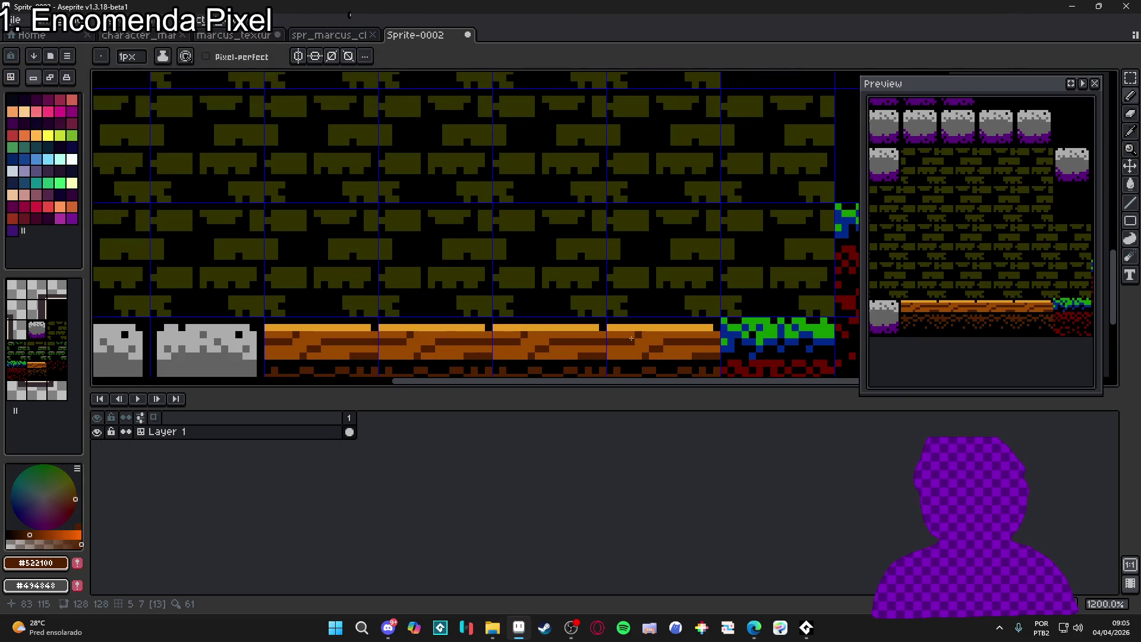
pyautogui.moveTo(512, 321); pyautogui.dragTo(532, 319)
pyautogui.scroll(-4, 532, 319)
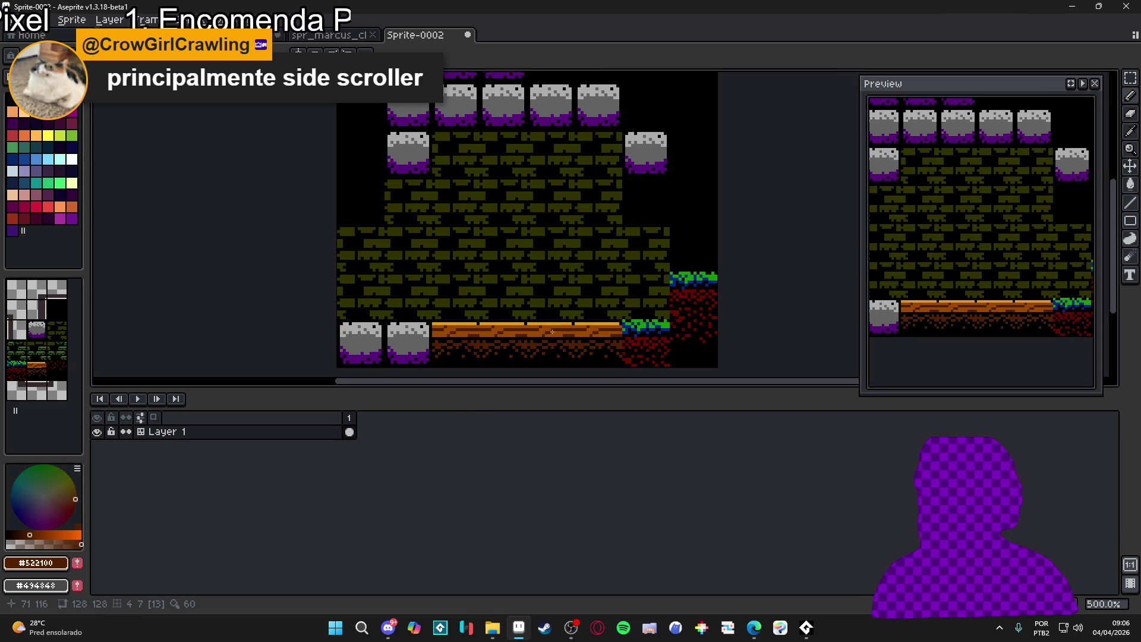
pyautogui.scroll(-2, 485, 329)
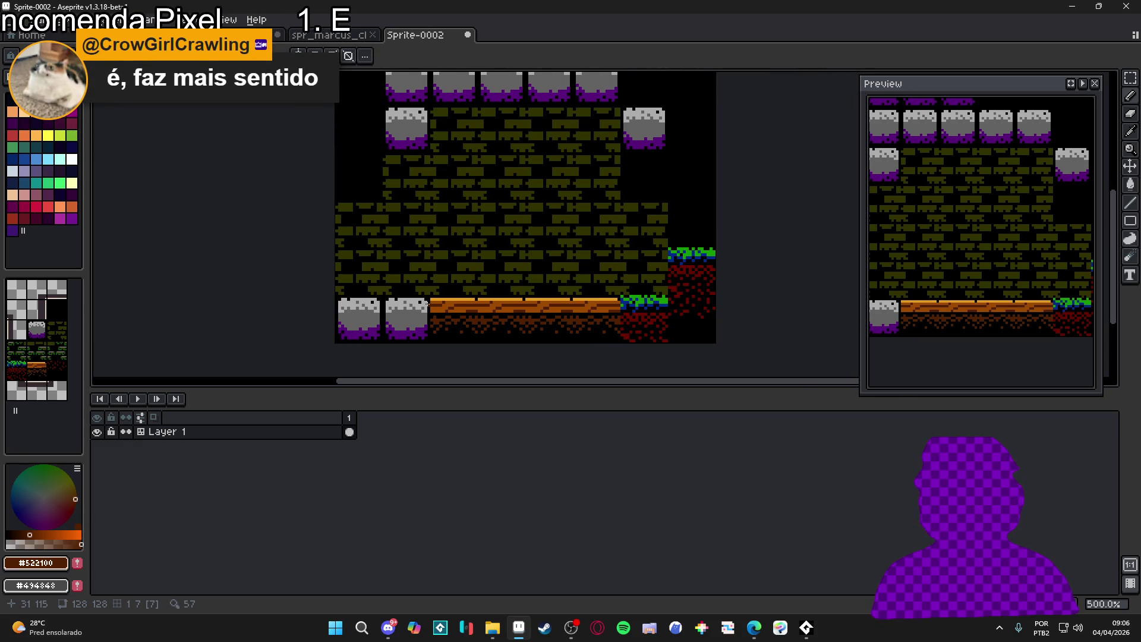
pyautogui.scroll(-2, 451, 303)
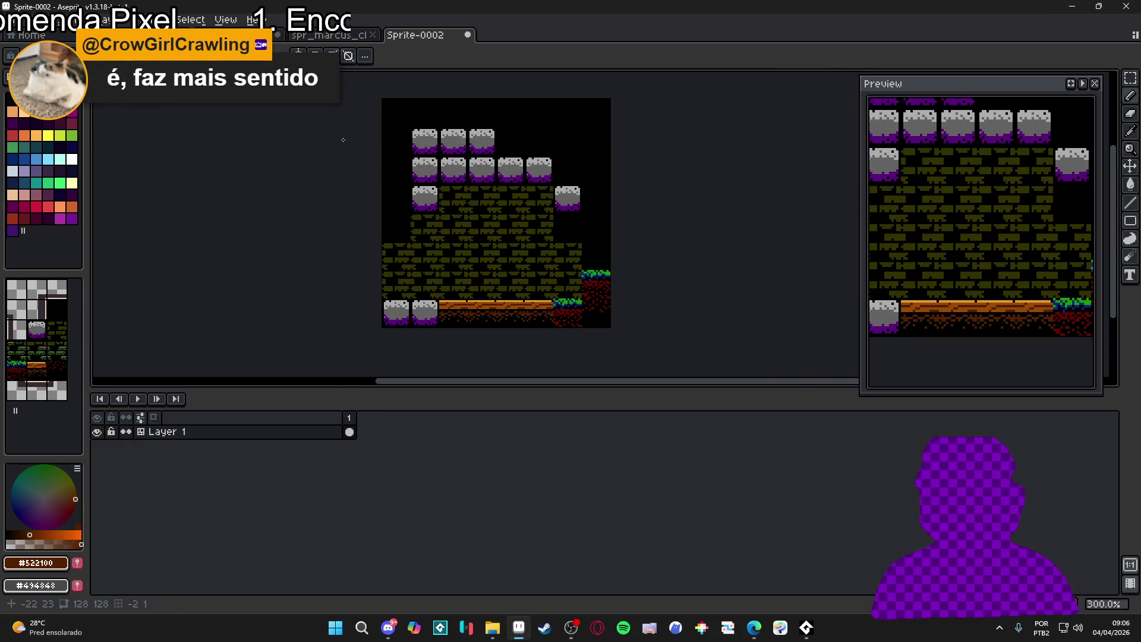
pyautogui.moveTo(362, 144); pyautogui.dragTo(386, 160)
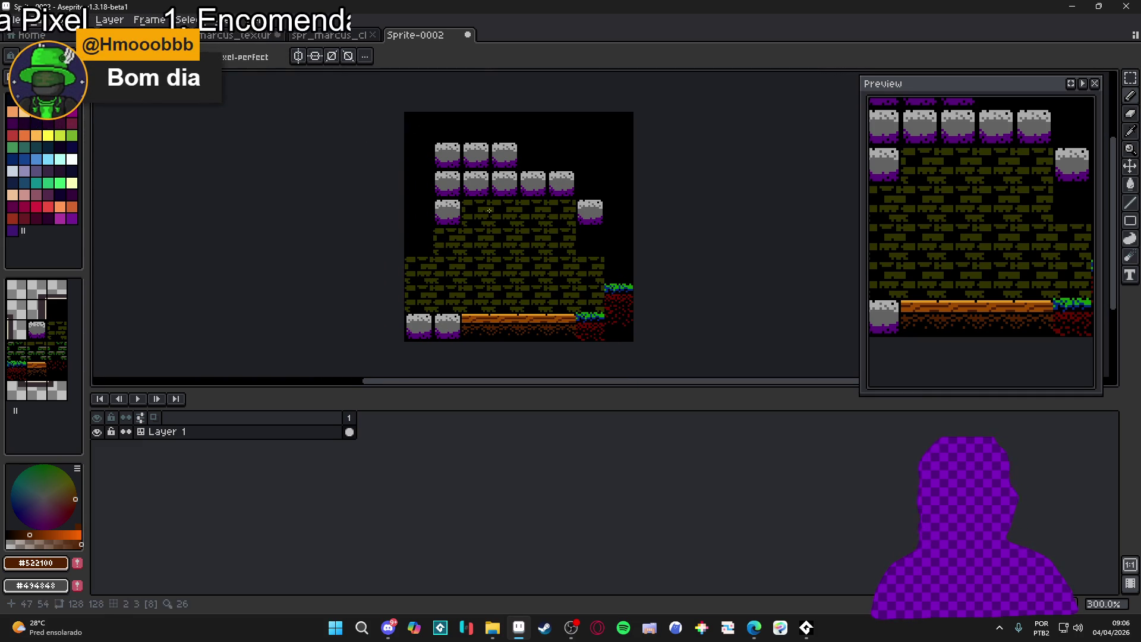
pyautogui.scroll(1, 492, 214)
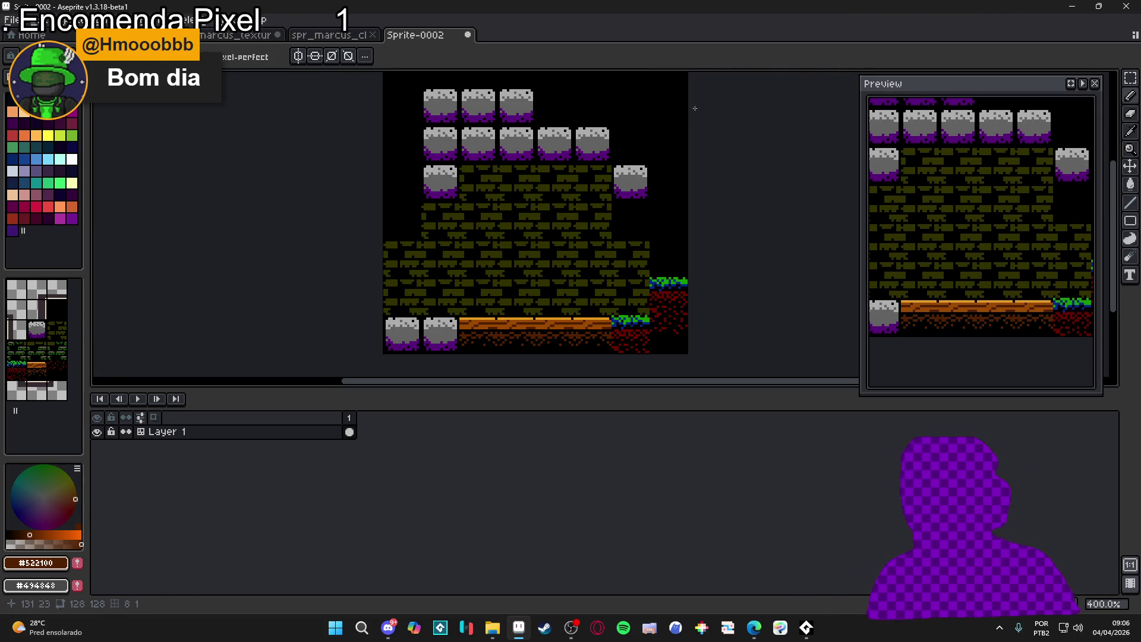
pyautogui.scroll(-1, 561, 108)
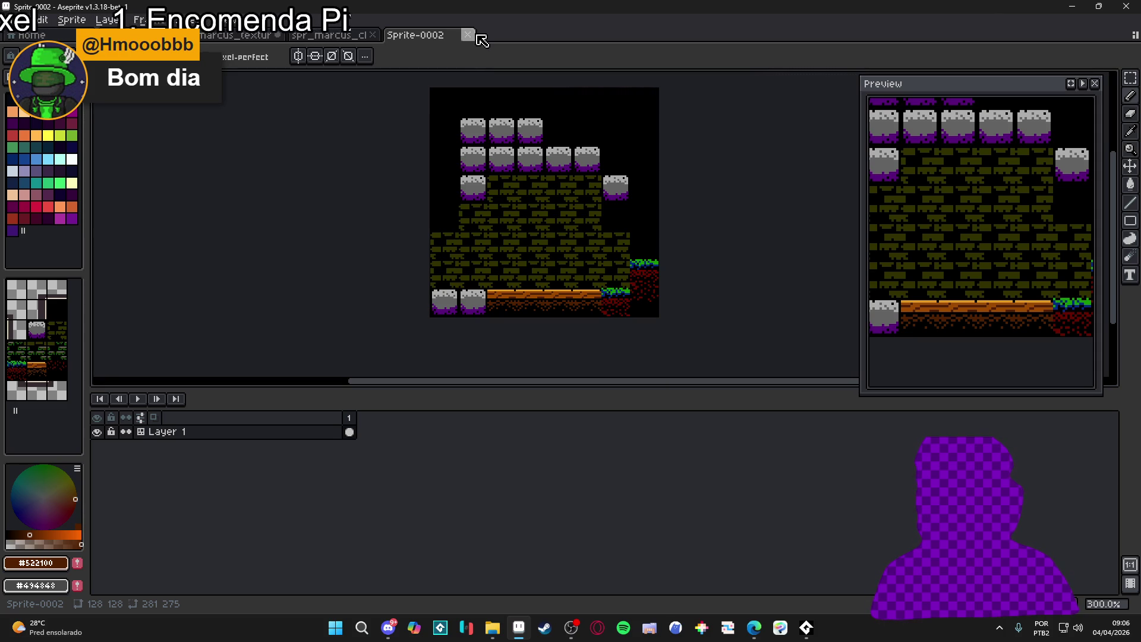
# Close the Sprite-0002 tab and choose Don't Save to discard its changes
pyautogui.click(477, 36)
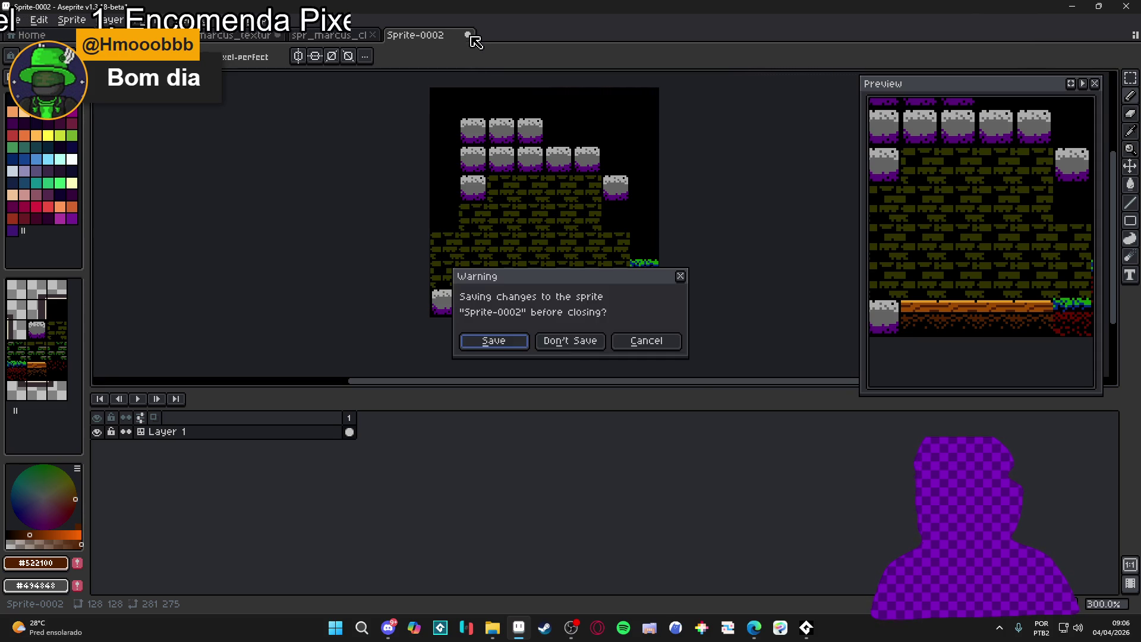
pyautogui.click(633, 344)
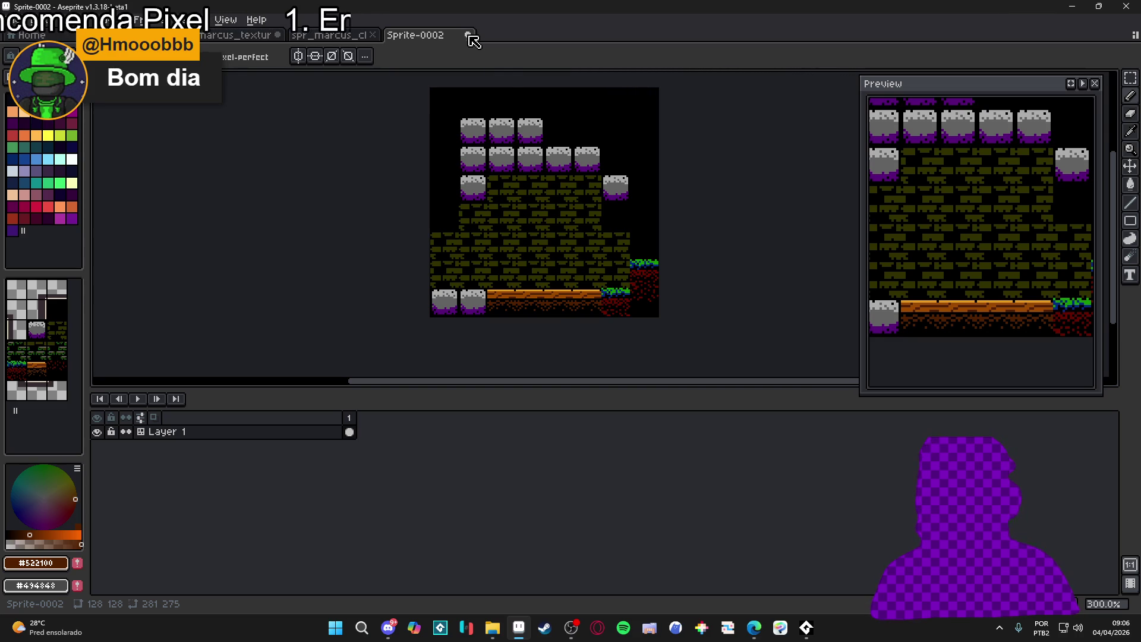
pyautogui.click(468, 35)
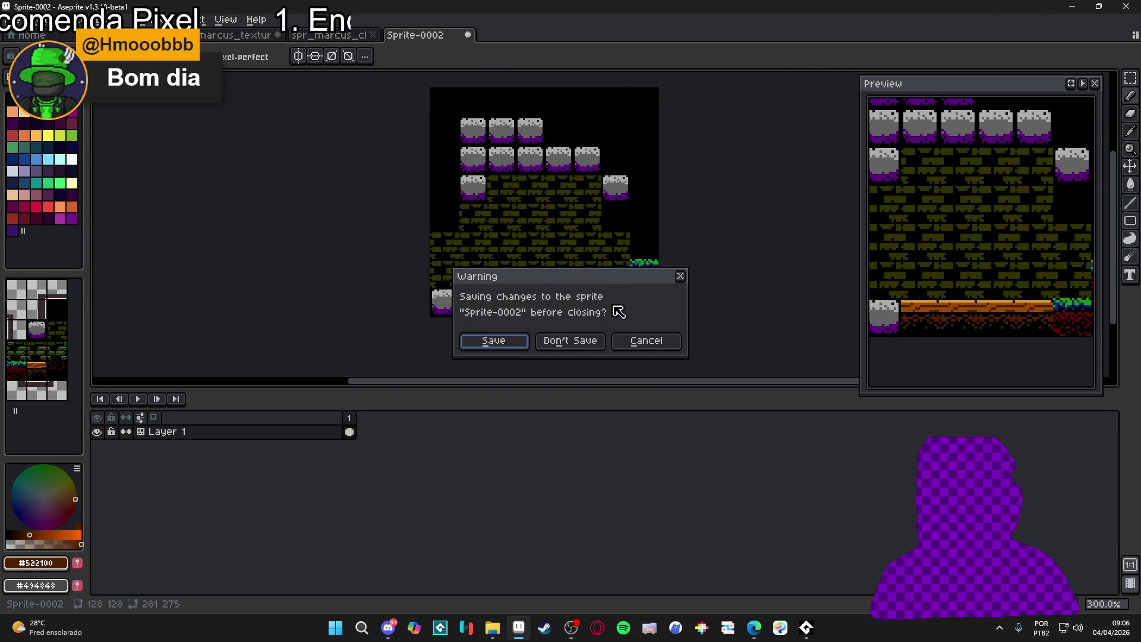
pyautogui.click(646, 343)
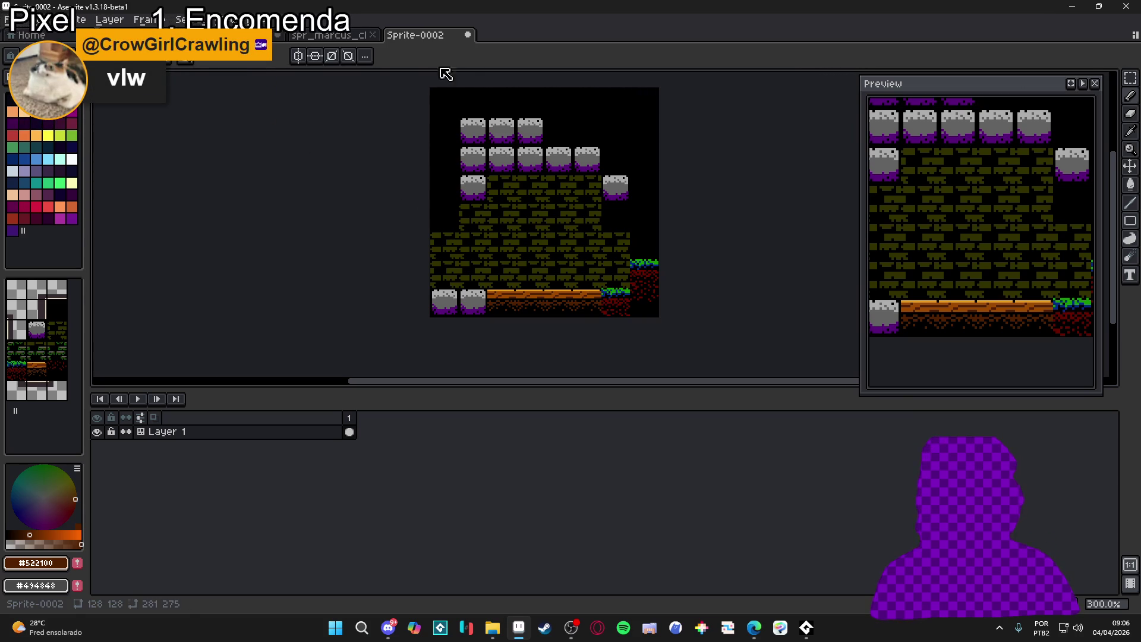
pyautogui.click(468, 36)
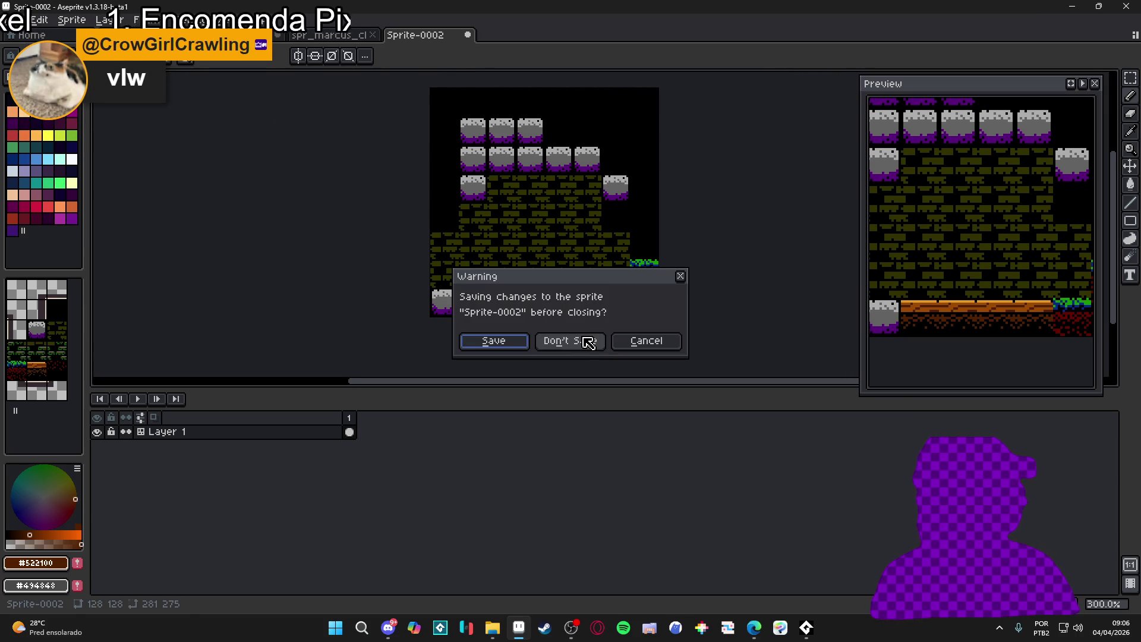
pyautogui.click(594, 340)
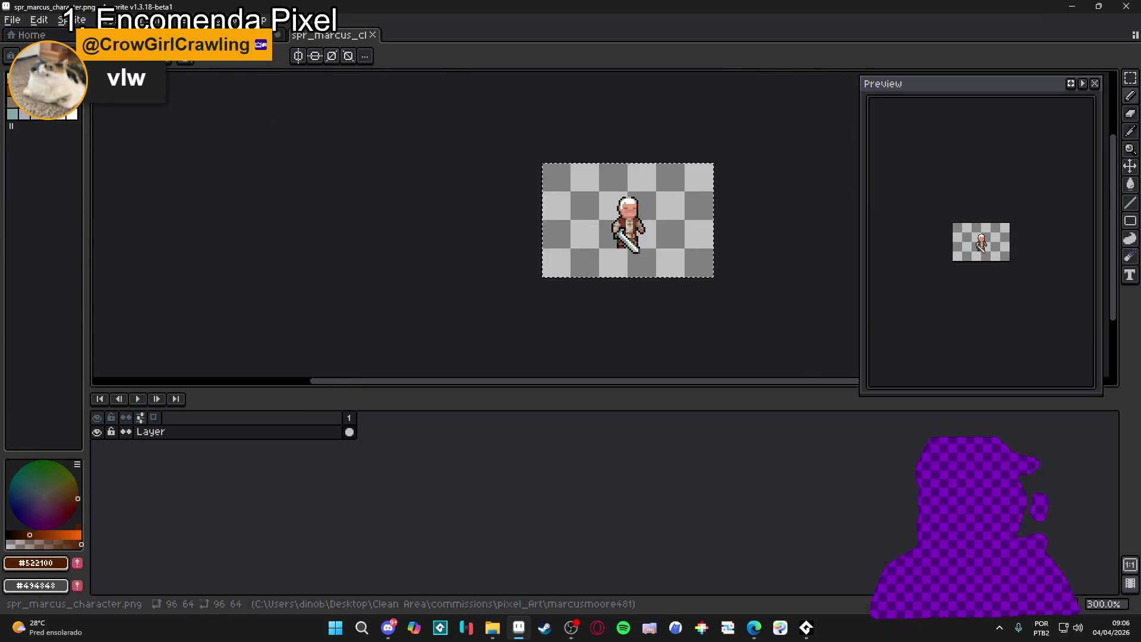
# Switch to marcus_textures and bucket-fill the empty background with a bright green palette swatch
pyautogui.hotkey('ctrl', 'Tab')
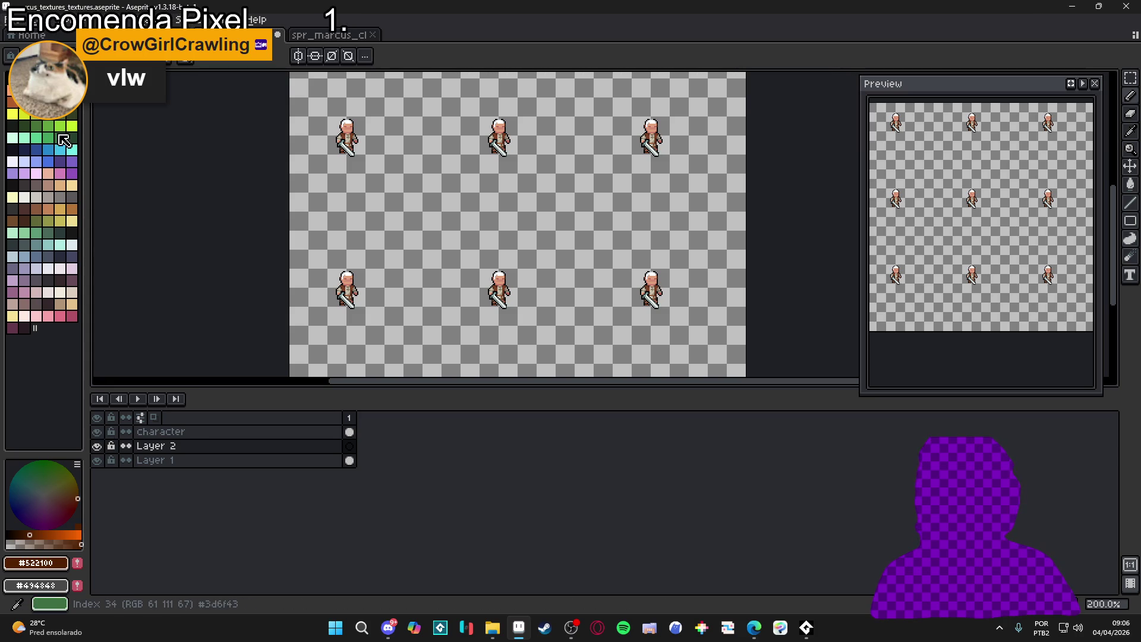
pyautogui.click(48, 126)
pyautogui.press('g')
pyautogui.click(533, 238)
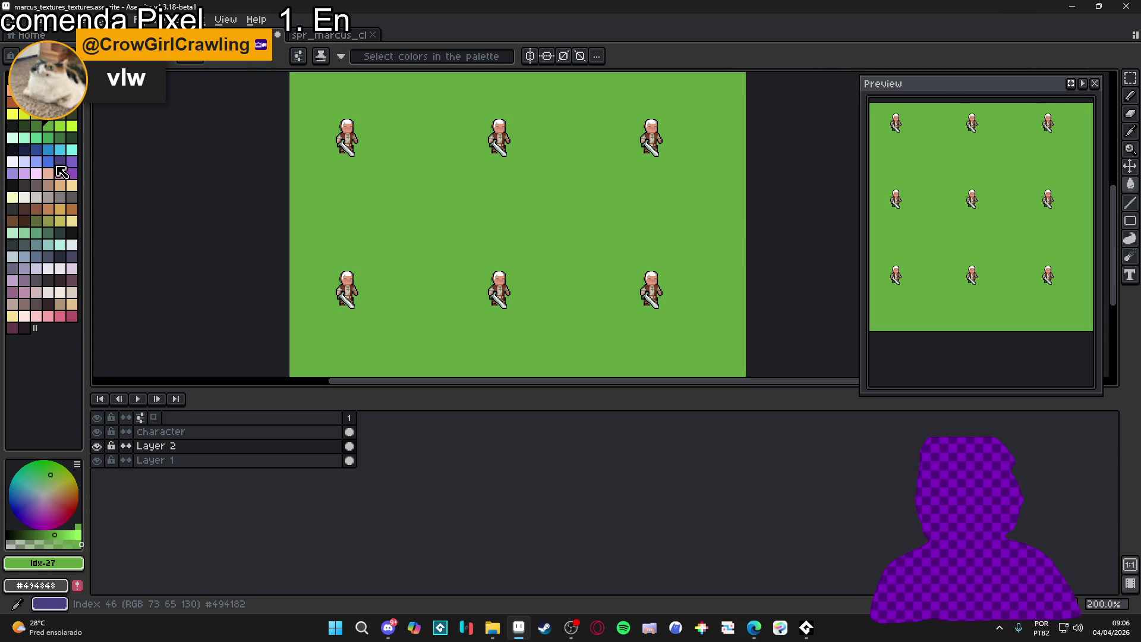
pyautogui.moveTo(476, 238); pyautogui.dragTo(509, 244)
pyautogui.click(781, 627)
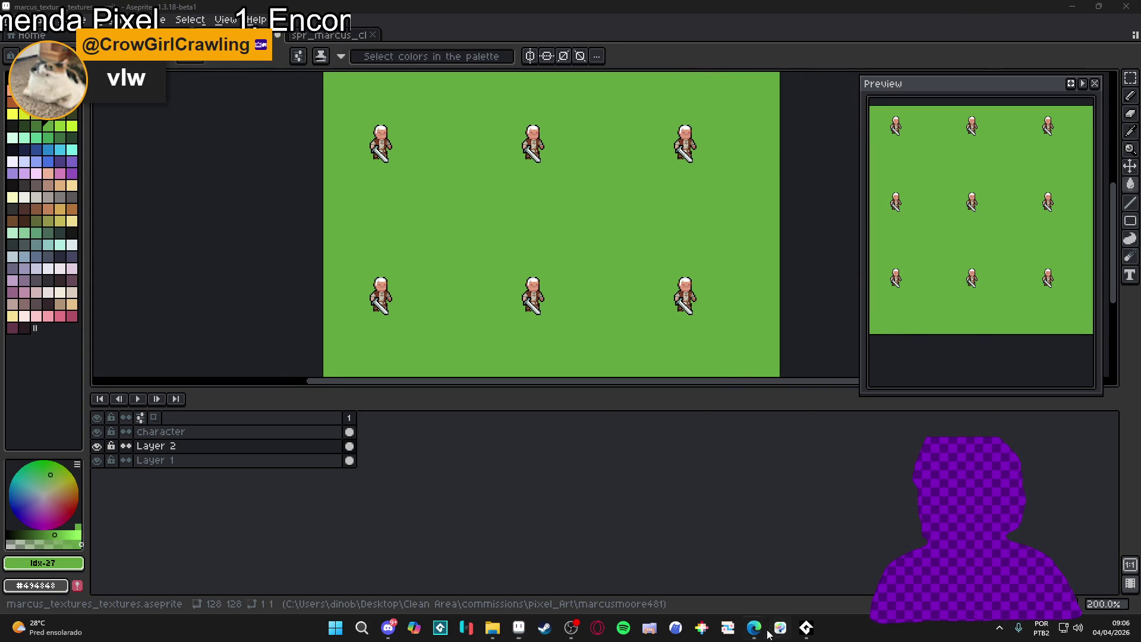
pyautogui.moveTo(754, 627)
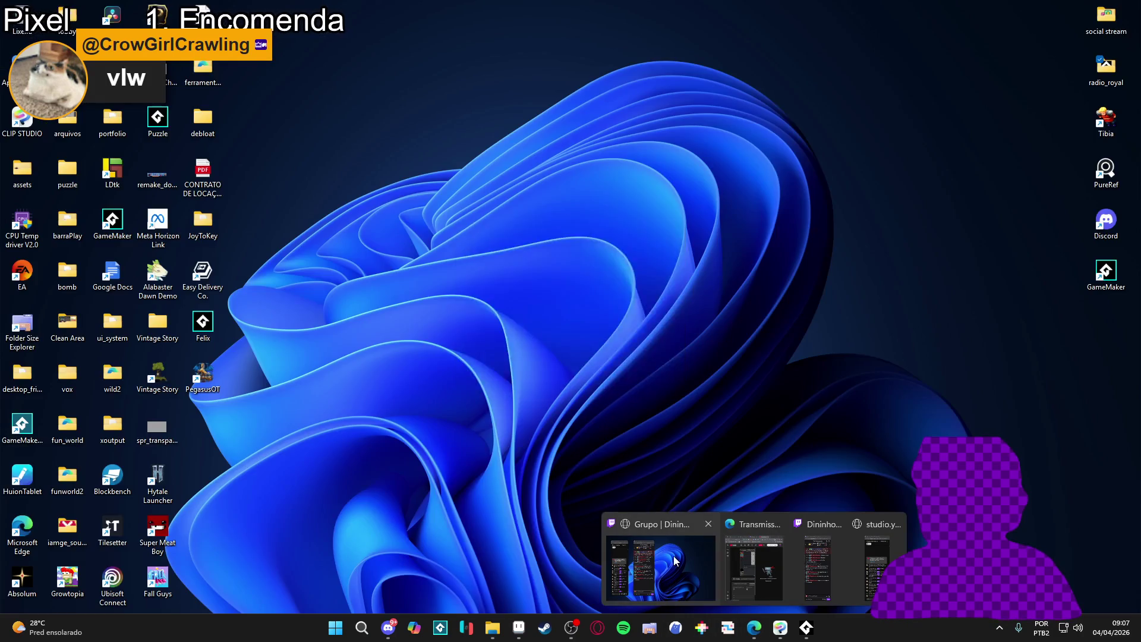
# Leave the Edge window and return to the Aseprite marcus_textures sheet
pyautogui.click(741, 575)
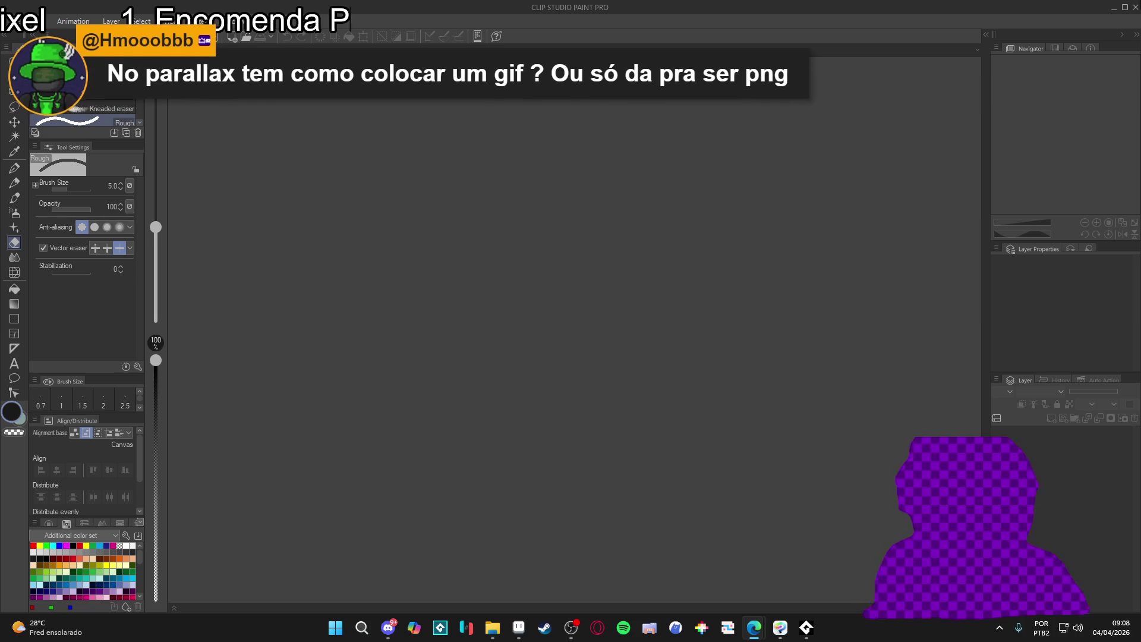
pyautogui.hotkey('alt', 'Tab')
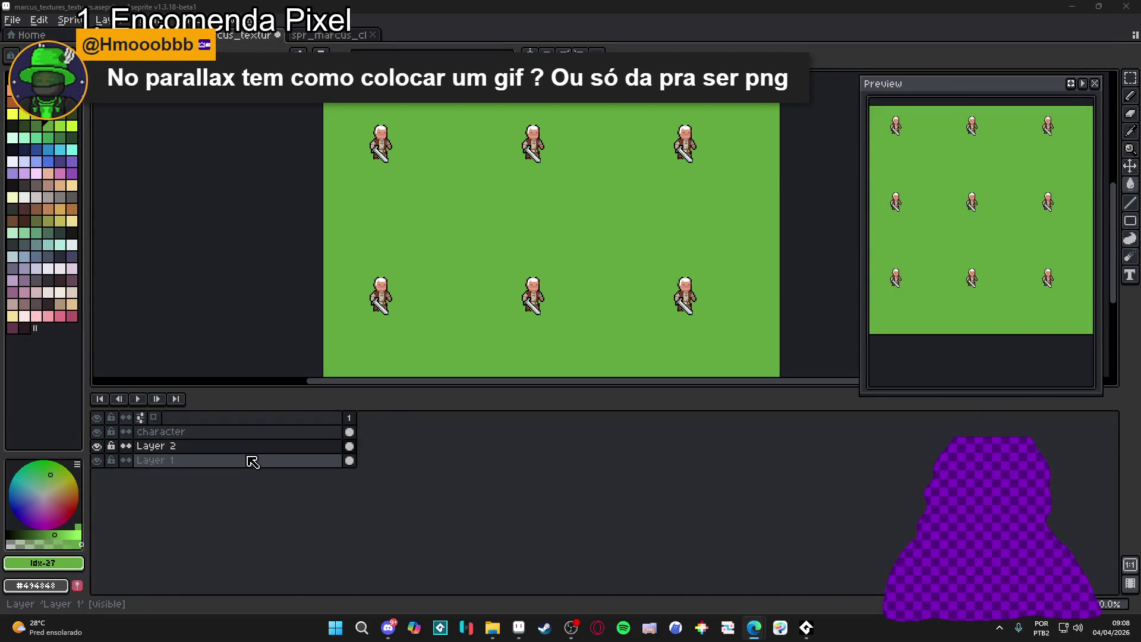
# Toggle Layer 2 off and on, then sample the background green #61a53f as drawing colour
pyautogui.click(97, 446)
pyautogui.click(97, 446)
pyautogui.click(300, 433)
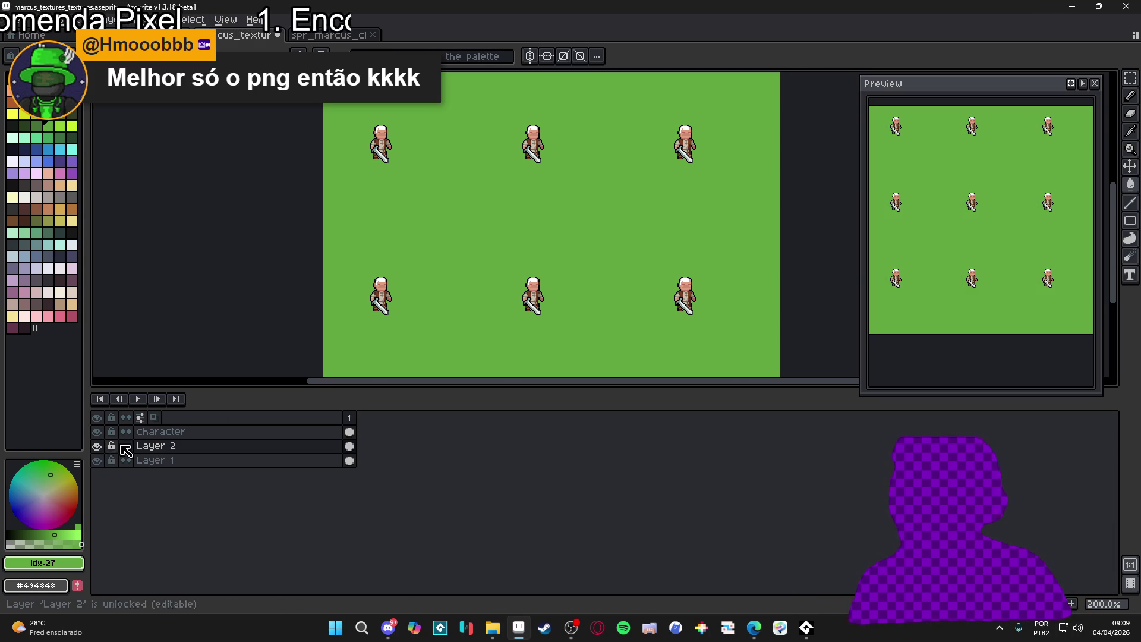
pyautogui.keyDown('alt'); pyautogui.click(496, 271); pyautogui.keyUp('alt')
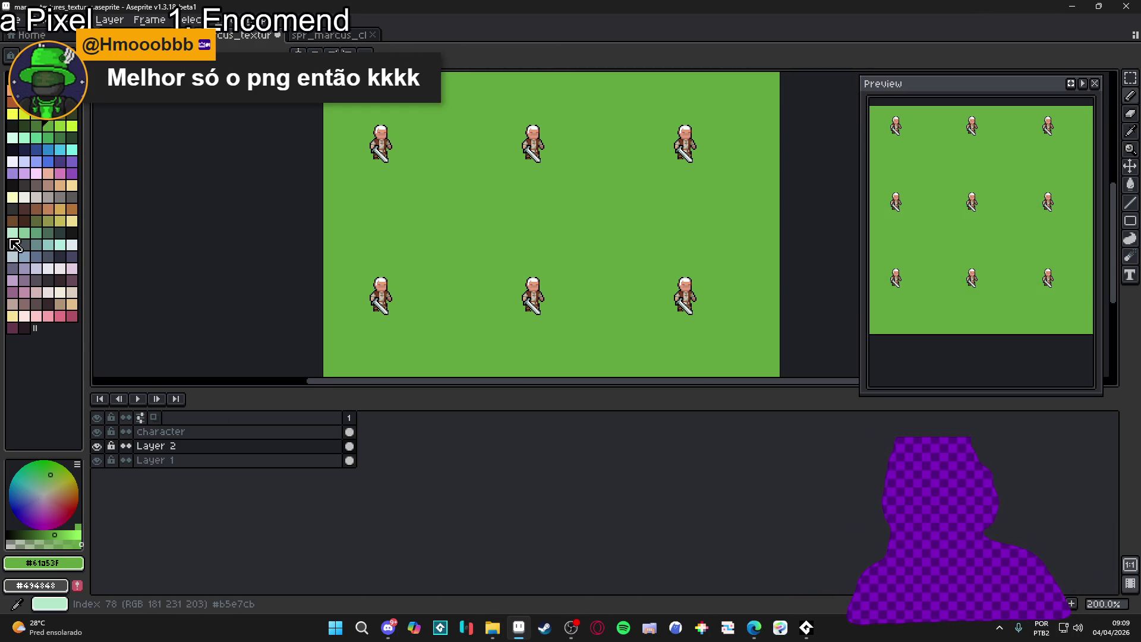
# Try mint and olive palette greens as Paint Bucket background fills, undoing the olive fill
pyautogui.click(48, 137)
pyautogui.click(540, 258)
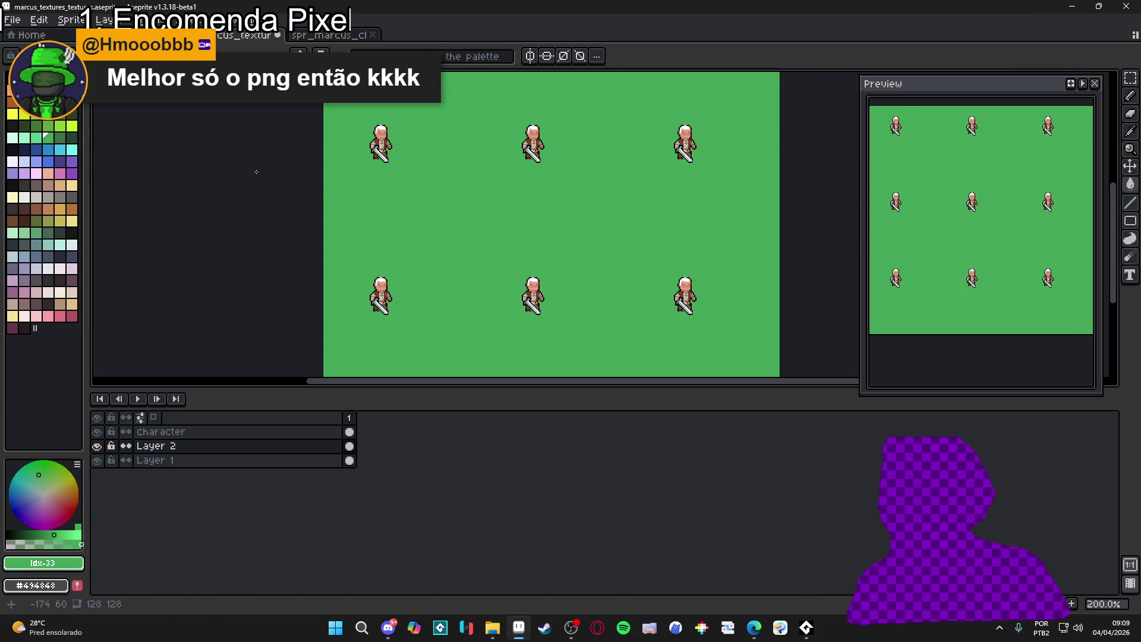
pyautogui.click(37, 233)
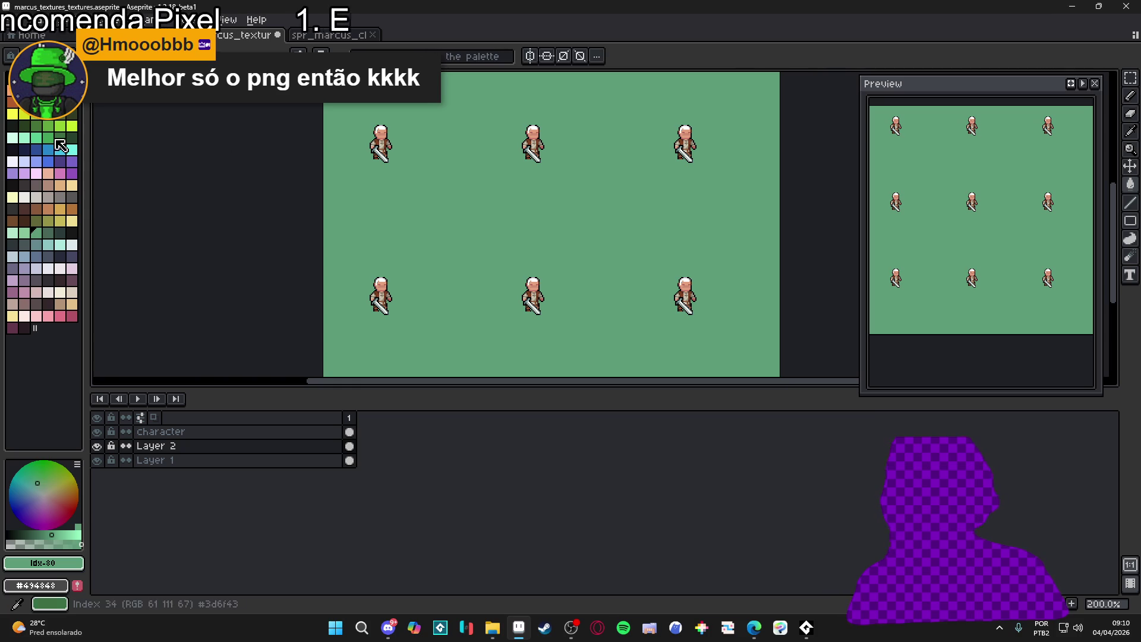
pyautogui.click(49, 233)
pyautogui.scroll(1, 486, 242)
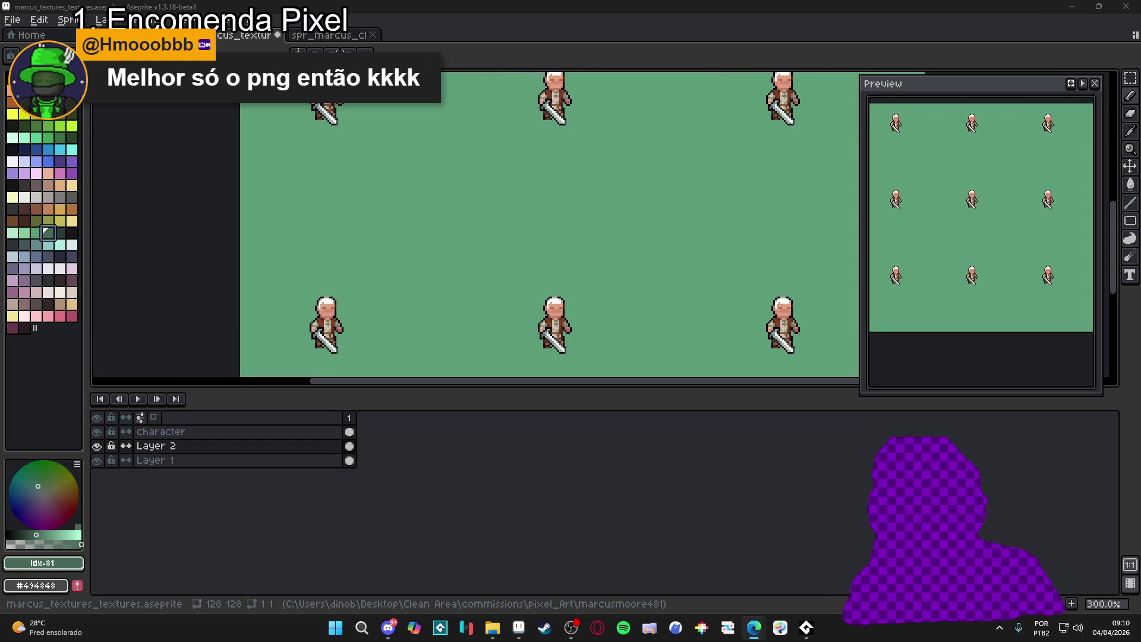
pyautogui.press('g')
pyautogui.click(47, 220)
pyautogui.click(487, 222)
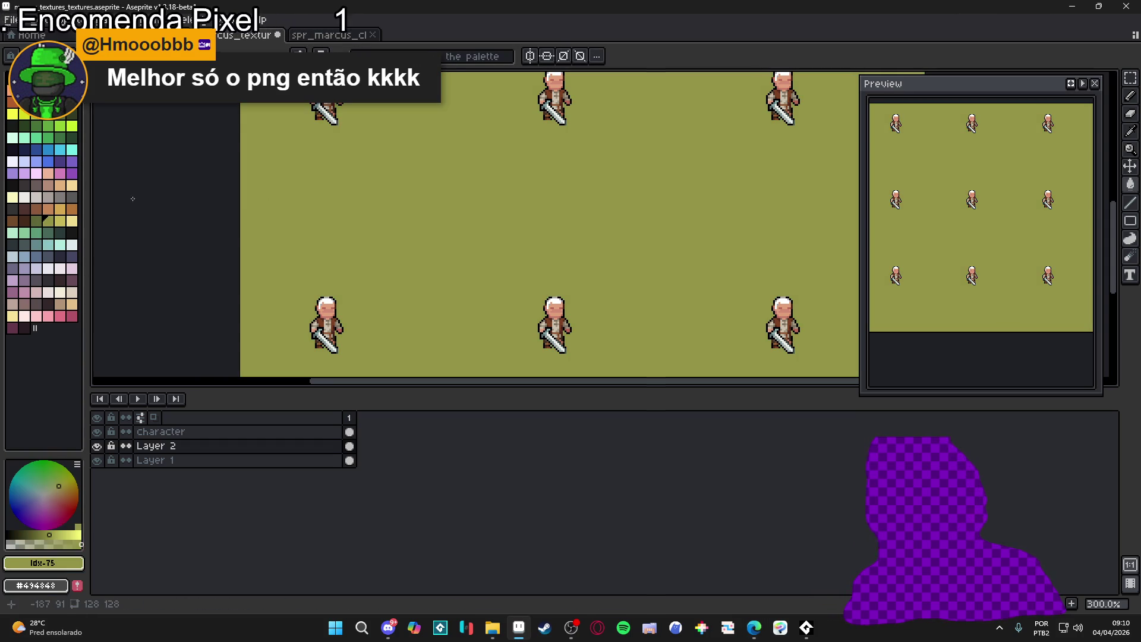
pyautogui.hotkey('ctrl', 'z')
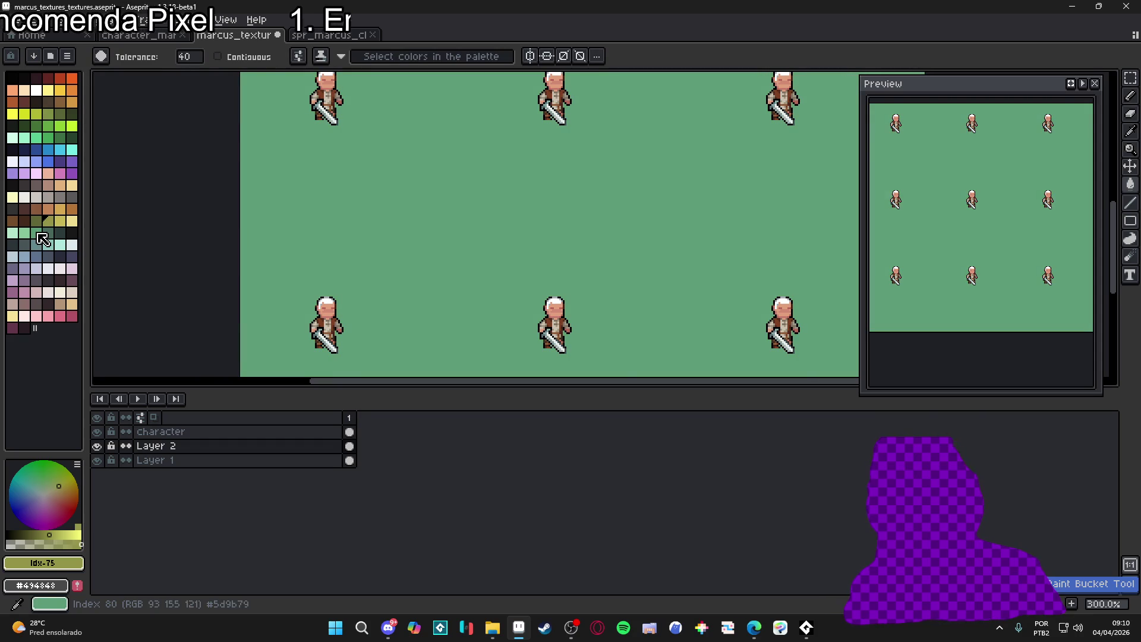
# Refill the background bright green, then settle on an olive green fill
pyautogui.click(40, 234)
pyautogui.click(47, 125)
pyautogui.click(356, 175)
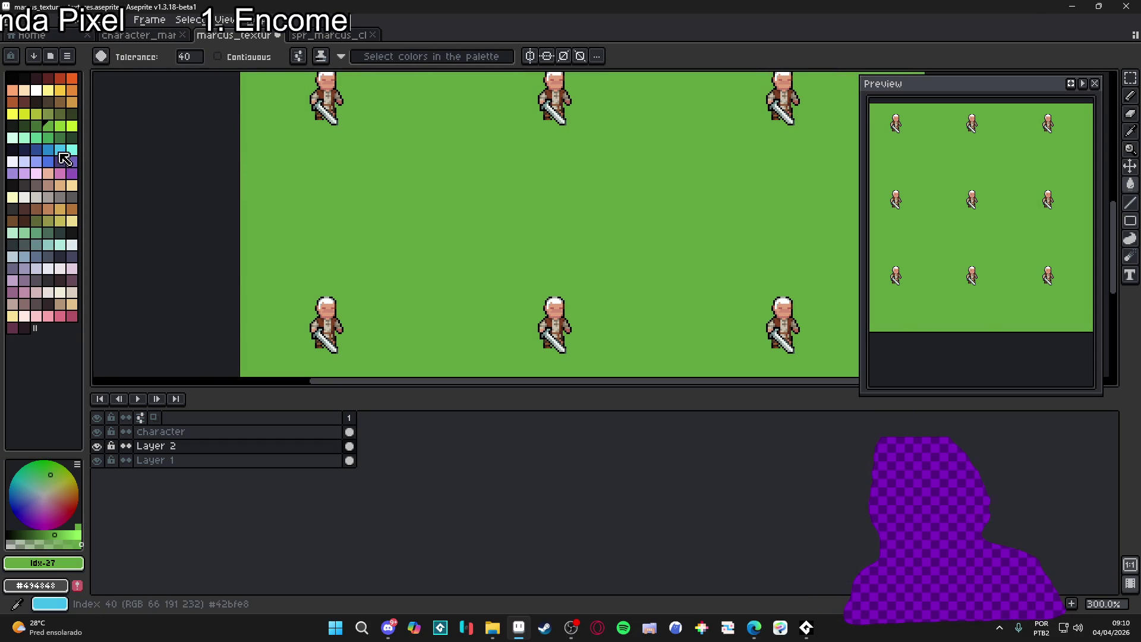
pyautogui.click(36, 114)
pyautogui.click(45, 127)
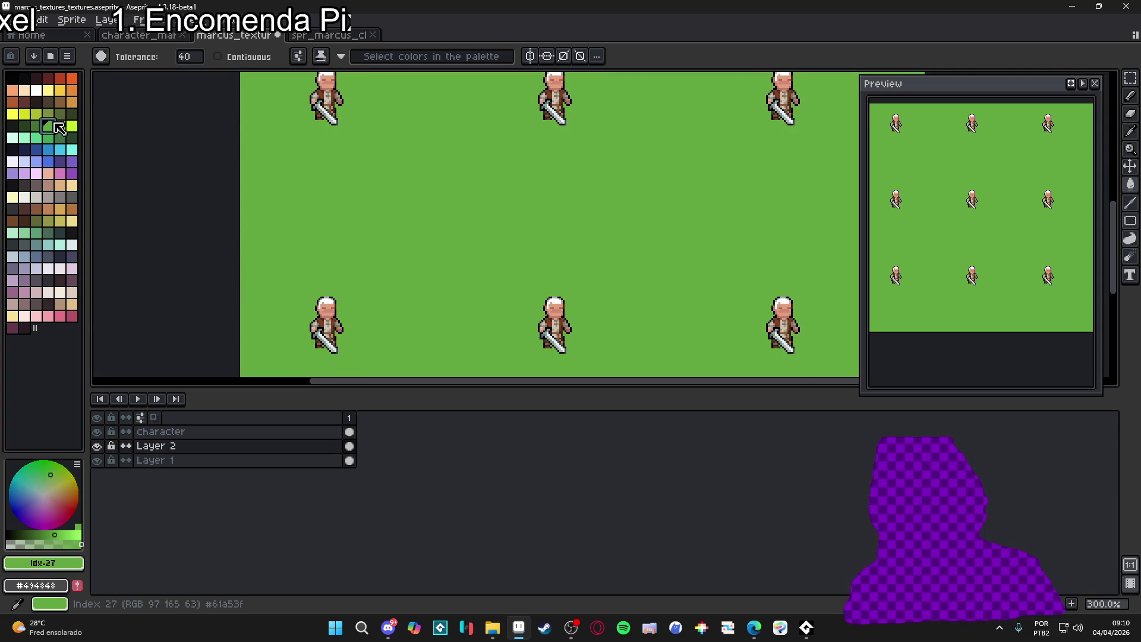
pyautogui.click(48, 114)
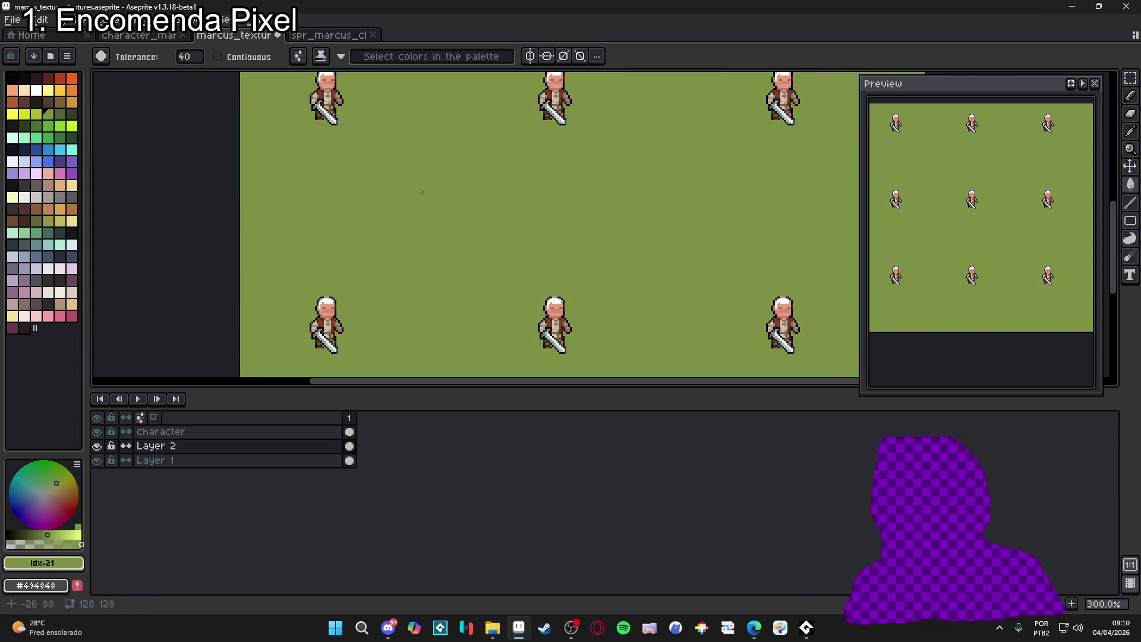
# Dot a few darker olive specks across the grass with the Pencil
pyautogui.click(60, 113)
pyautogui.press('b')
pyautogui.click(510, 243)
pyautogui.click(526, 246)
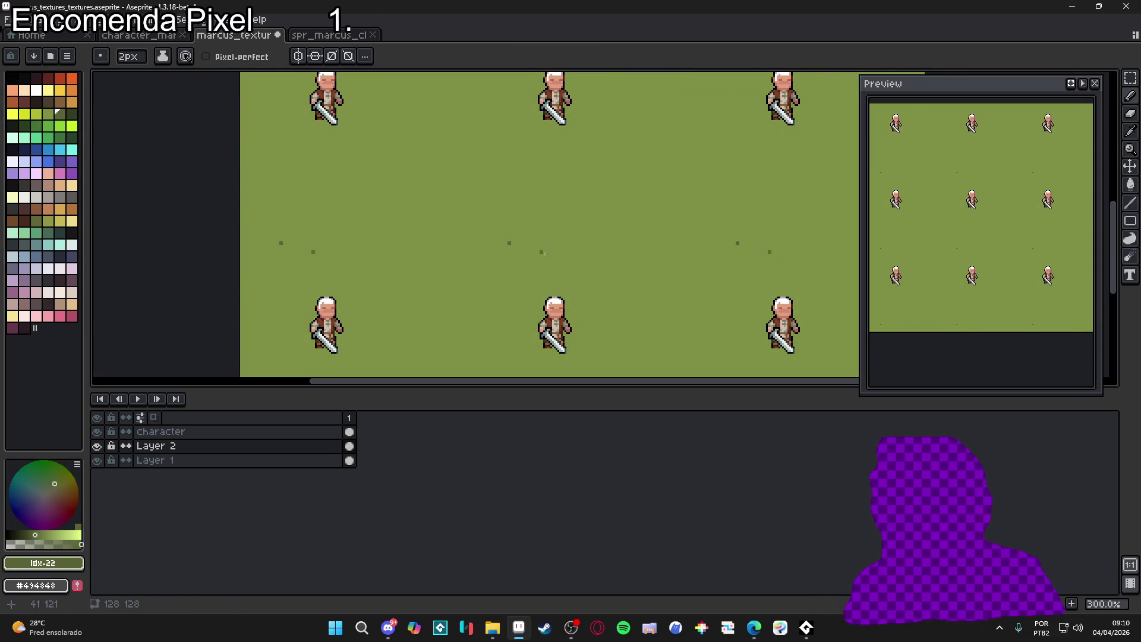
# Zoom out to 200% and bring up the Windows Start menu
pyautogui.scroll(-1, 449, 249)
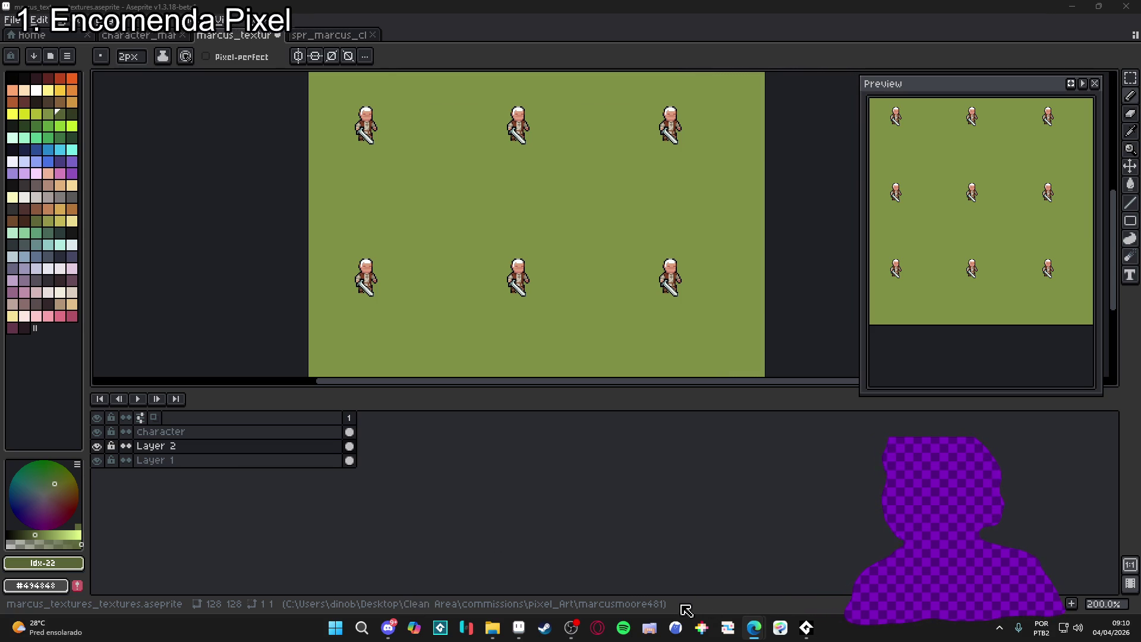
pyautogui.click(336, 628)
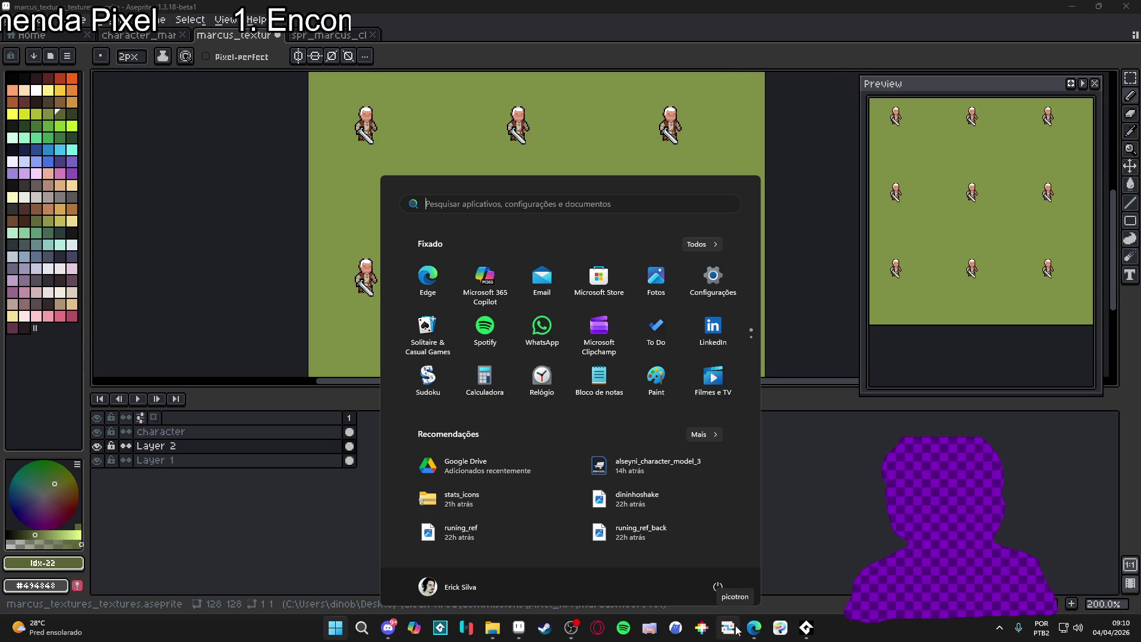
# Search 'pu' to launch PureRef, then hide the green background layer in Aseprite
pyautogui.write('pu')
pyautogui.press('Return')
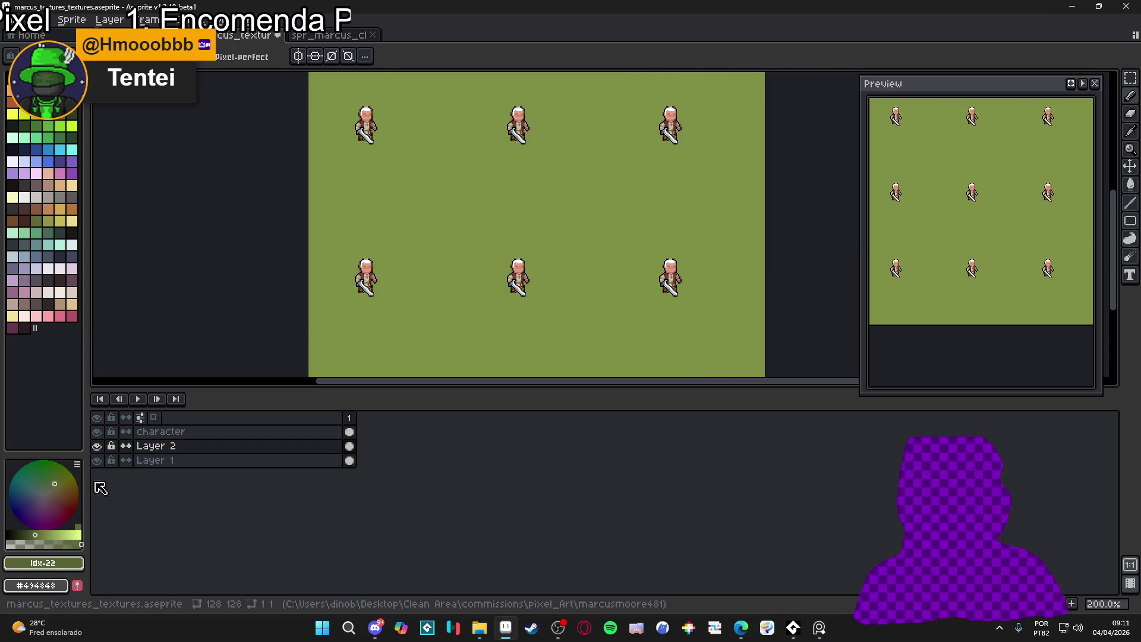
pyautogui.click(97, 447)
# Show the background again, make Layer 2 active, and sample the olive #7f8e44 as drawing colour
pyautogui.click(97, 447)
pyautogui.doubleClick(98, 447)
pyautogui.click(321, 447)
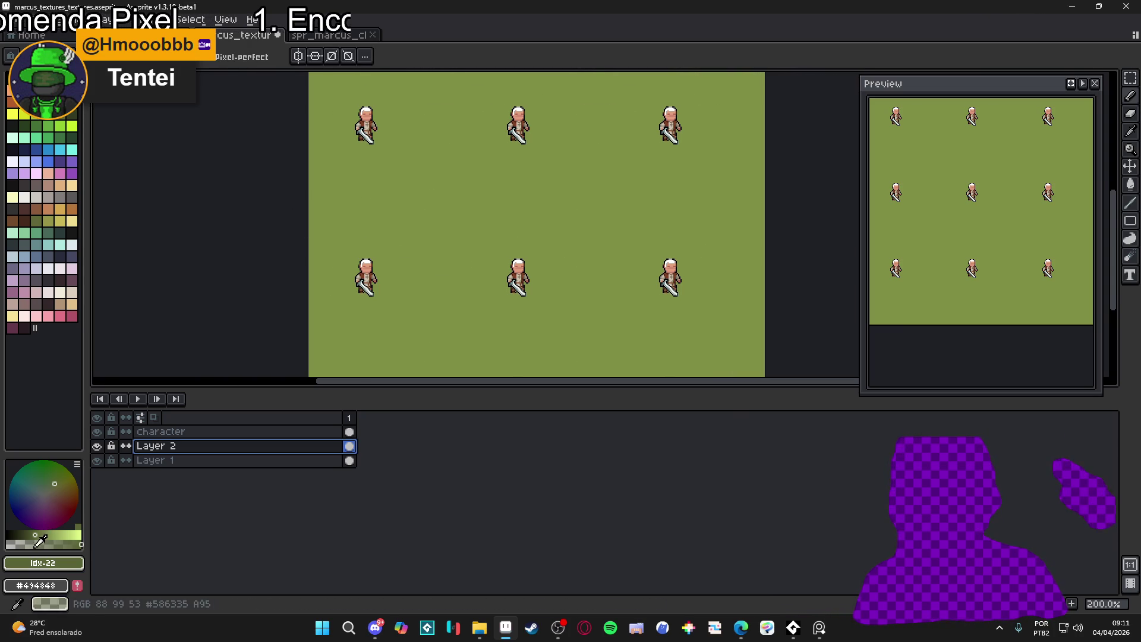
pyautogui.click(36, 527)
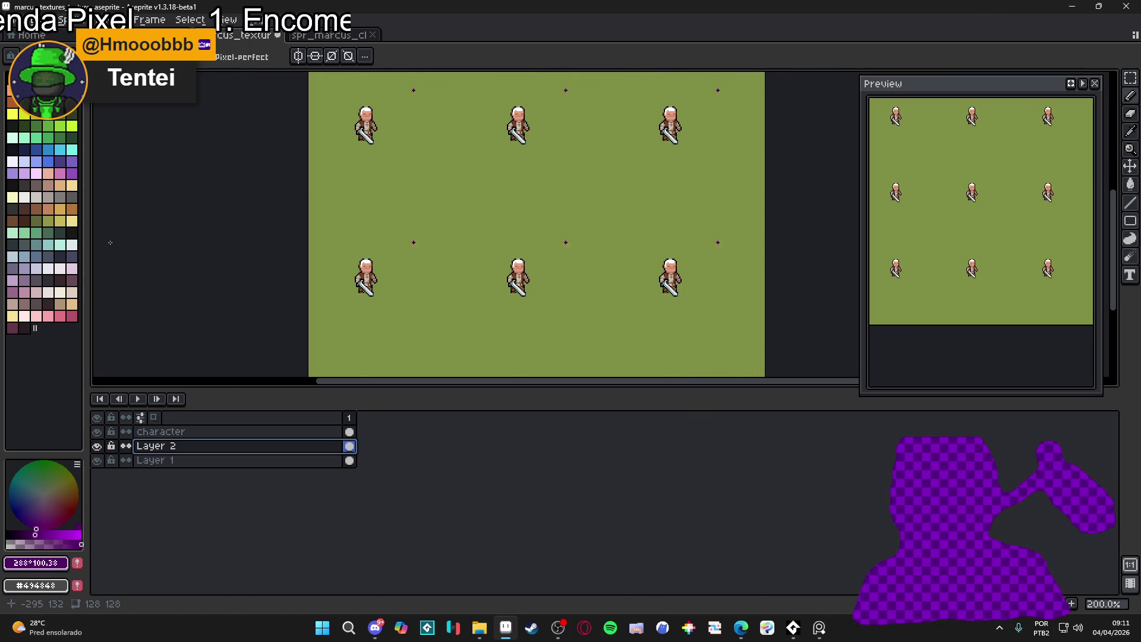
pyautogui.keyDown('alt'); pyautogui.click(369, 255); pyautogui.keyUp('alt')
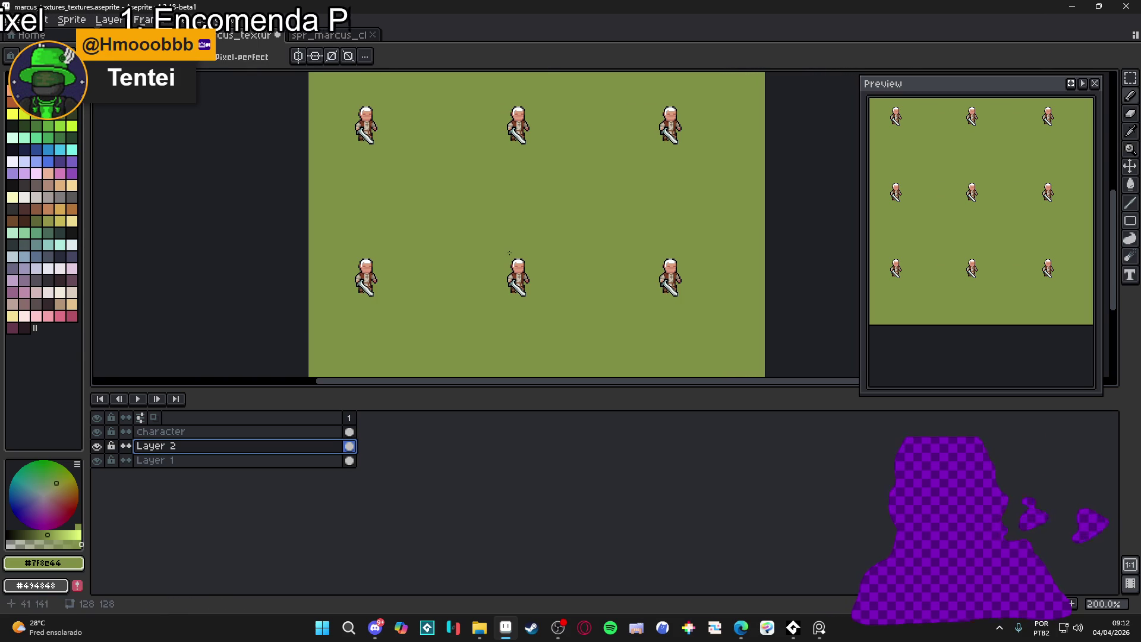
# Add a new Layer 3 above Layer 2 and make it the active layer
pyautogui.scroll(2, 476, 235)
pyautogui.scroll(-2, 475, 235)
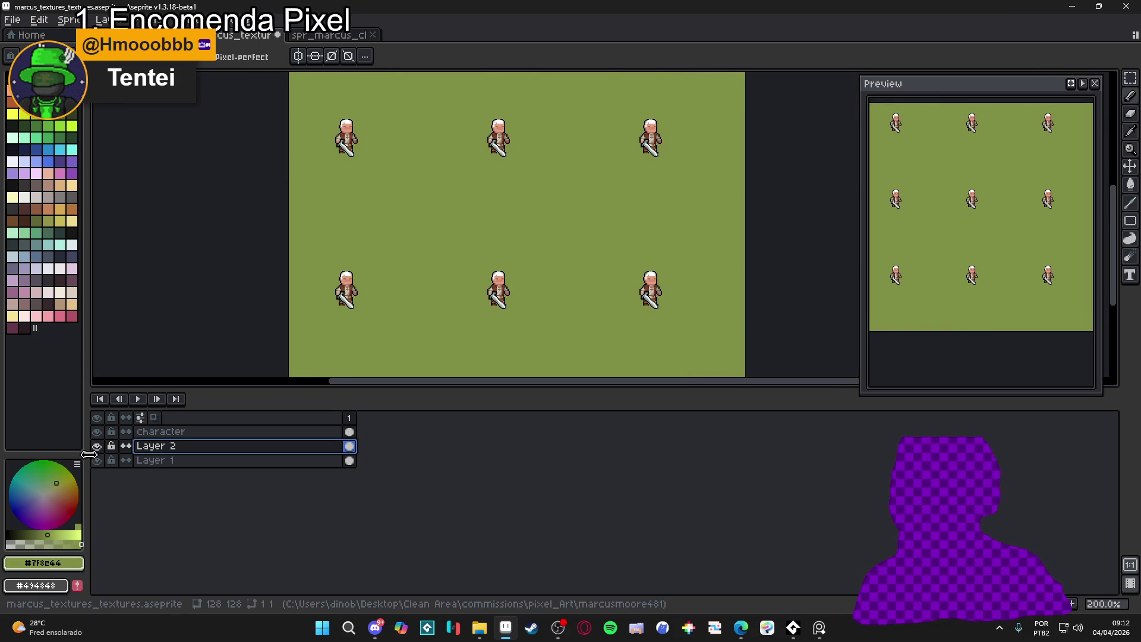
pyautogui.hotkey('shift', 'n')
pyautogui.click(218, 452)
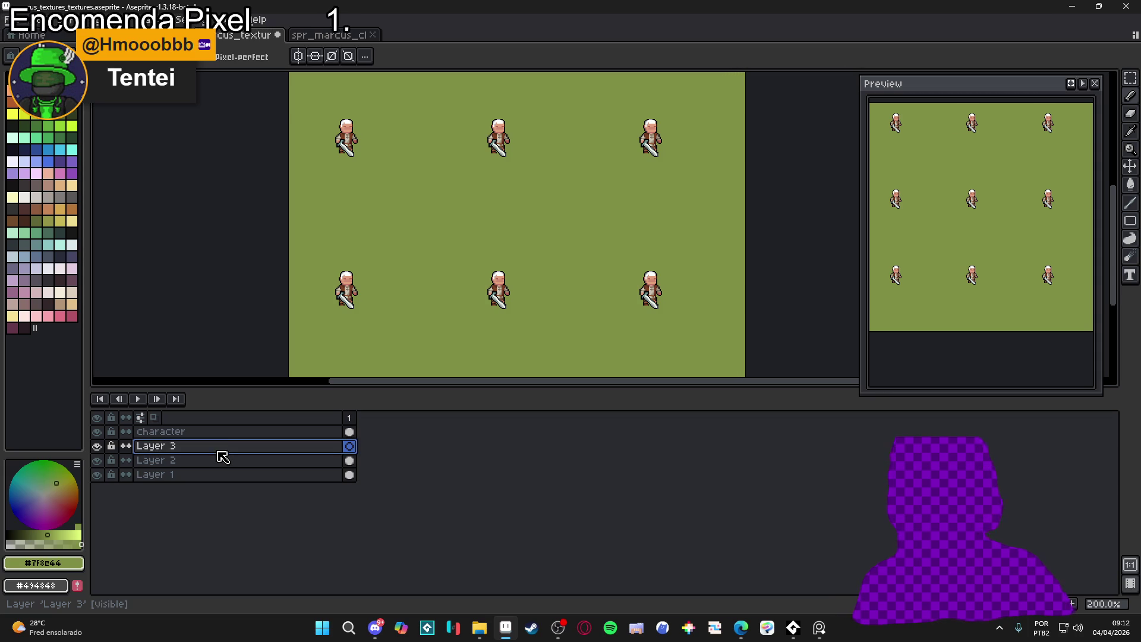
# Pick a dark green swatch and draw small dark grass marks on Layer 3's middle tile
pyautogui.click(49, 114)
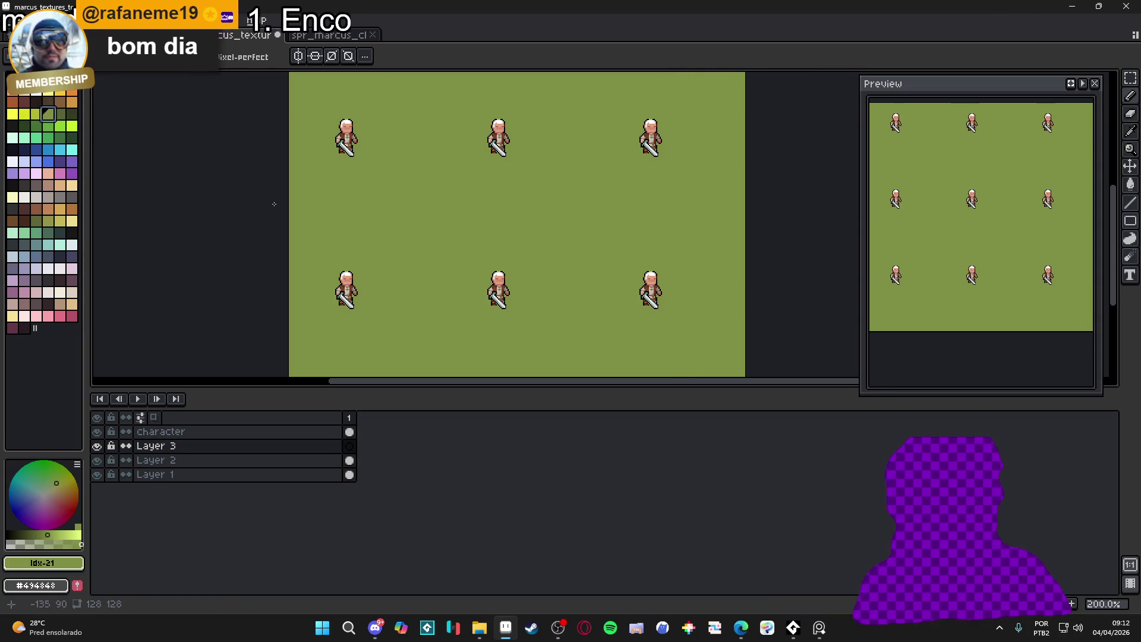
pyautogui.click(60, 114)
pyautogui.click(574, 276)
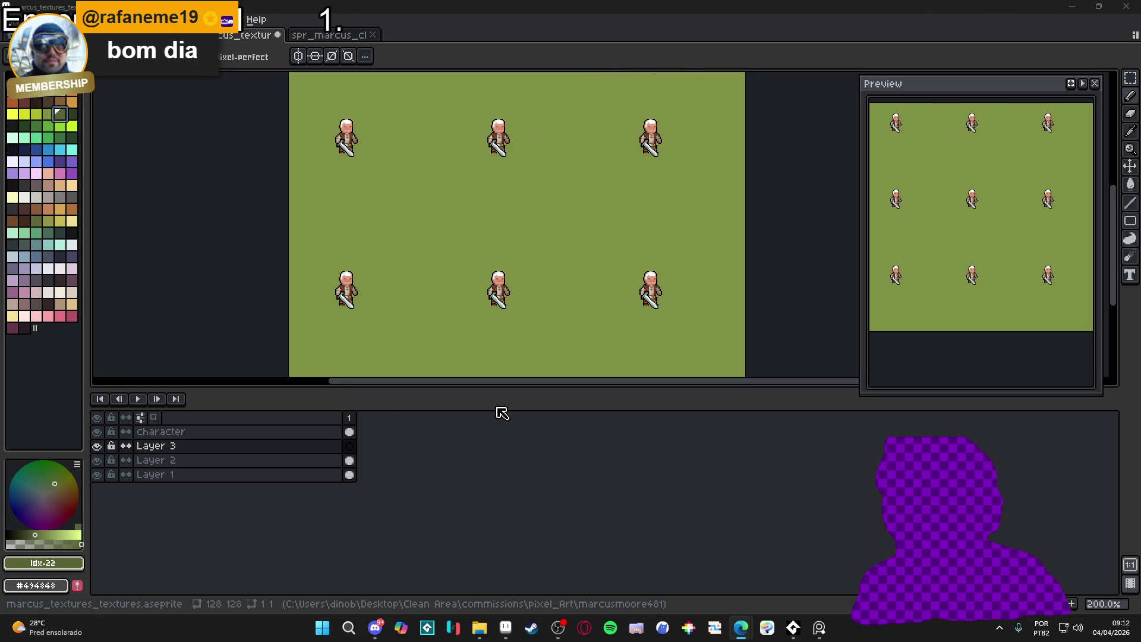
pyautogui.moveTo(511, 391); pyautogui.dragTo(511, 491)
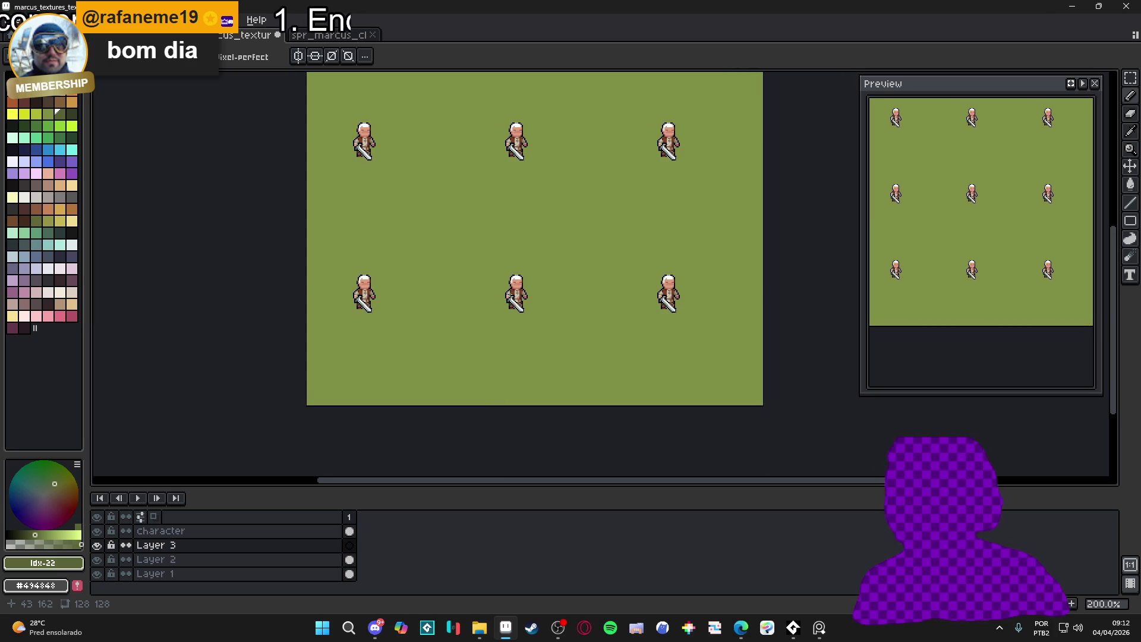
pyautogui.click(515, 242)
pyautogui.click(518, 234)
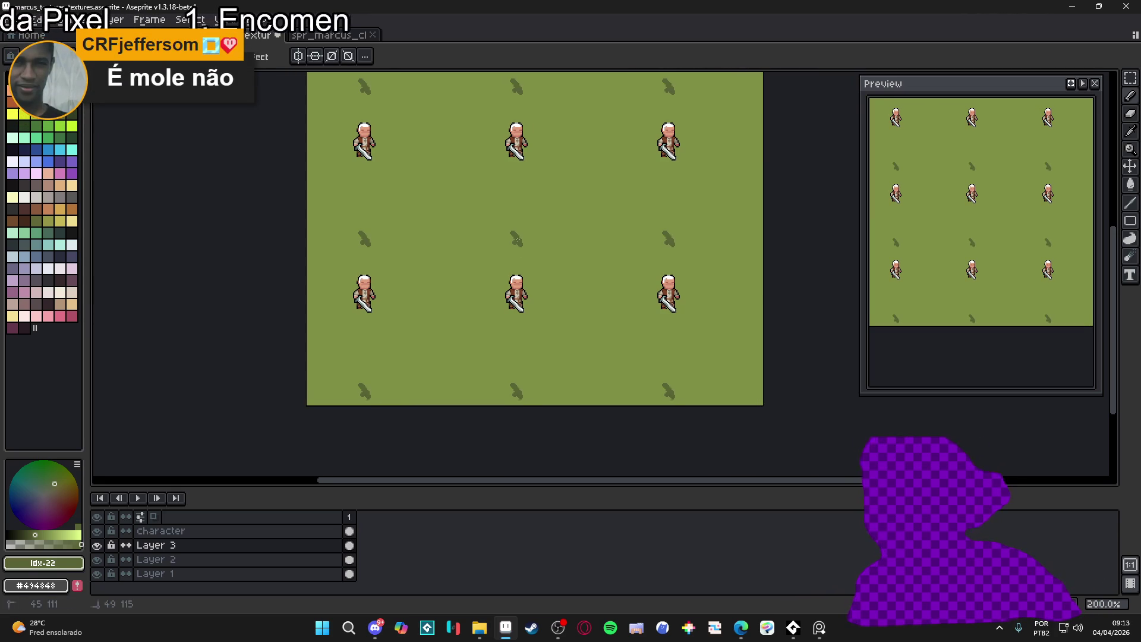
# Undo the dark grass marks and lower Layer 3's opacity to 17%
pyautogui.hotkey('ctrl', 'z')
pyautogui.hotkey('ctrl', 'z')
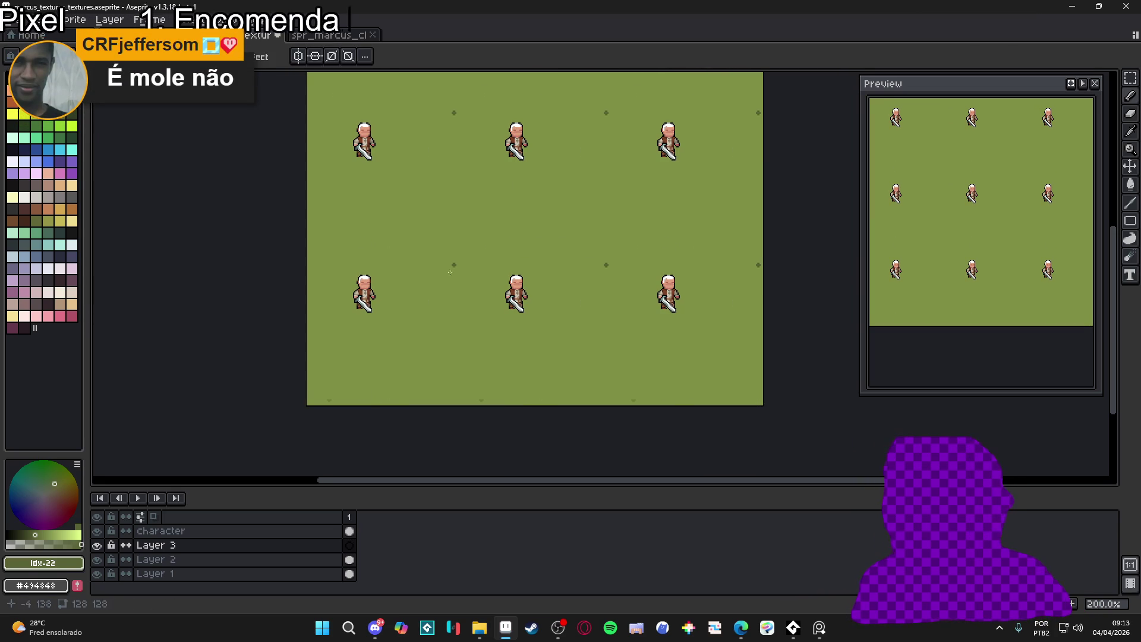
pyautogui.doubleClick(263, 549)
pyautogui.click(922, 308)
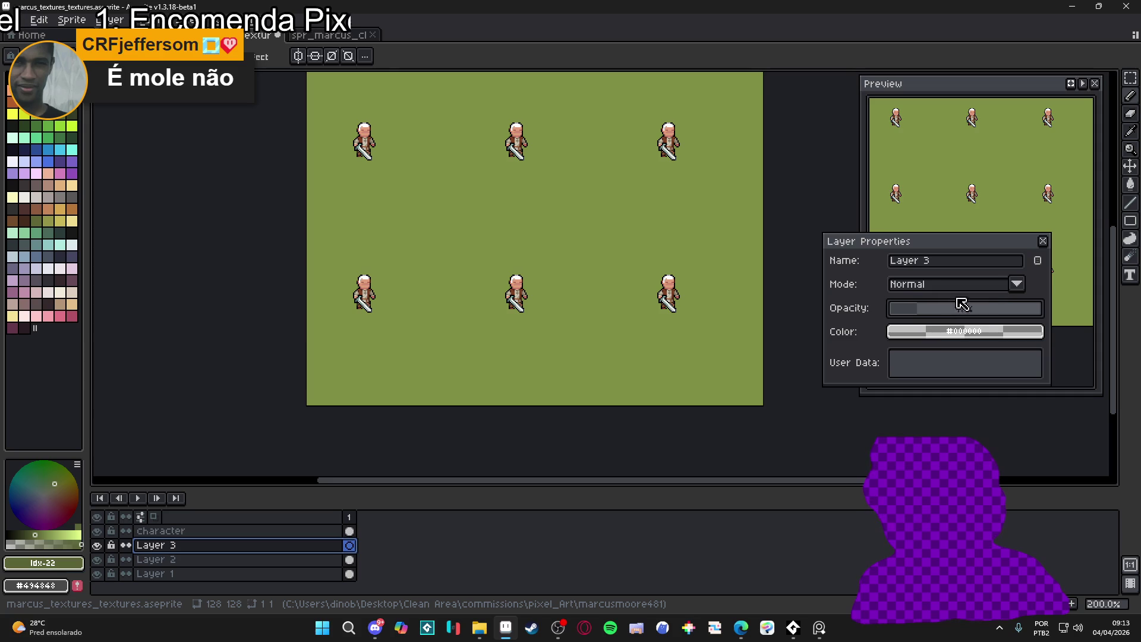
pyautogui.click(1044, 241)
# Choose a darker green from the Shifty shades and test diagonal pencil strokes, then undo them
pyautogui.scroll(1, 589, 291)
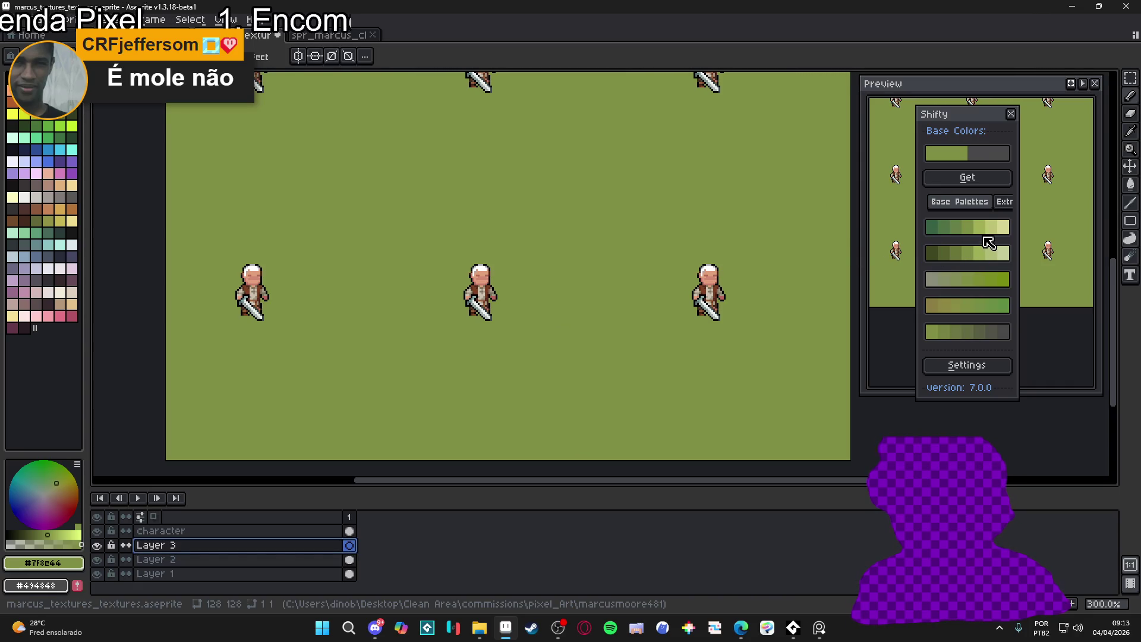
pyautogui.click(981, 230)
pyautogui.click(970, 229)
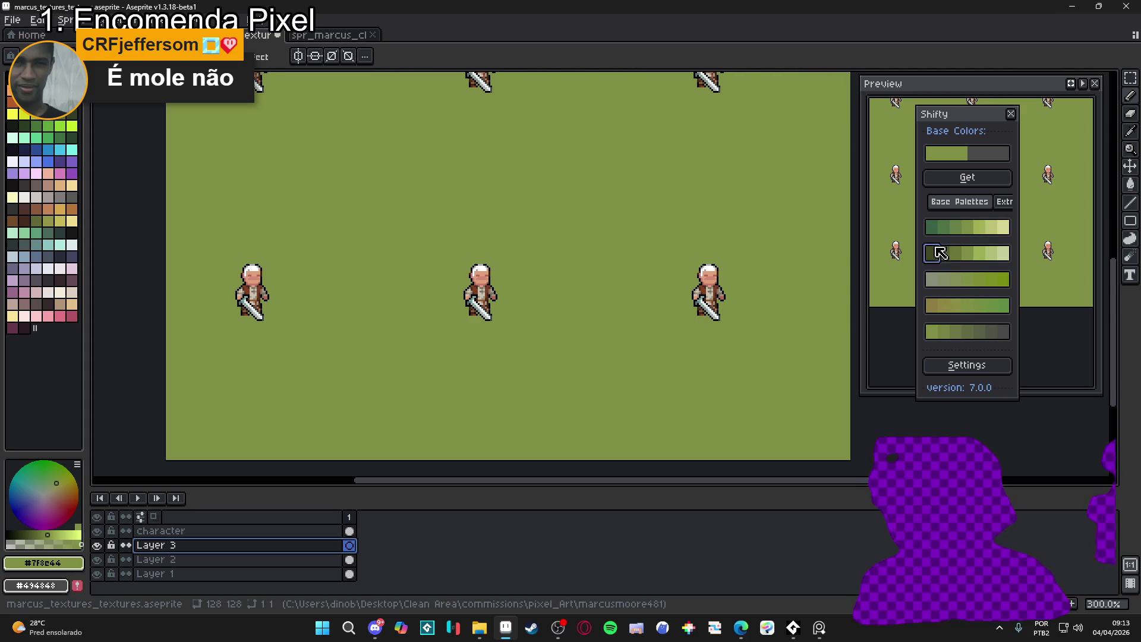
pyautogui.click(949, 228)
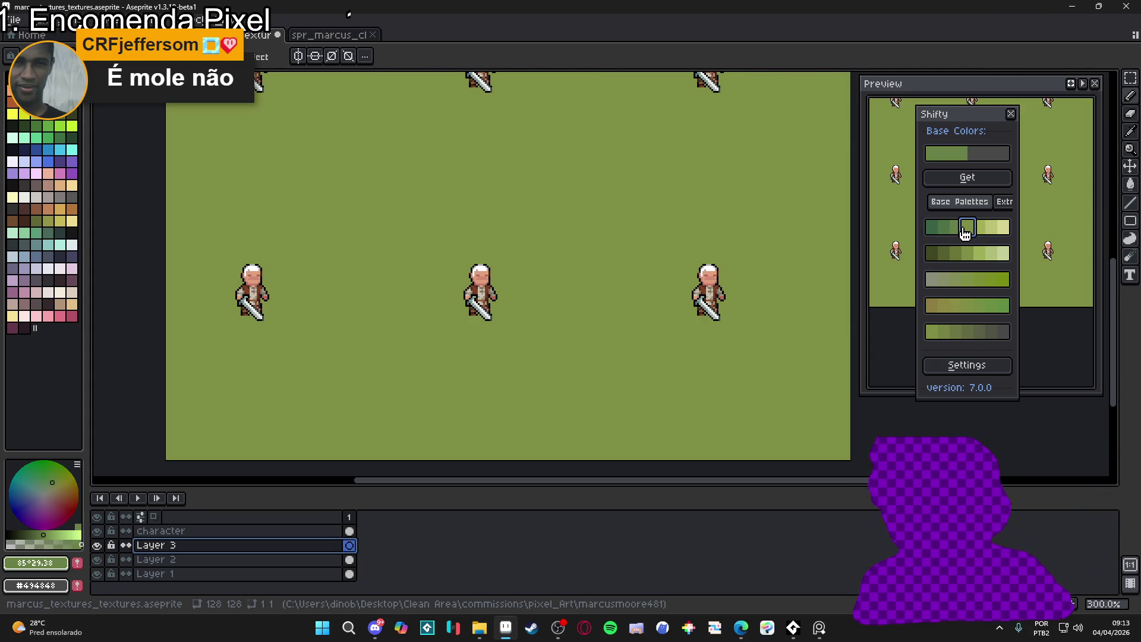
pyautogui.press('b')
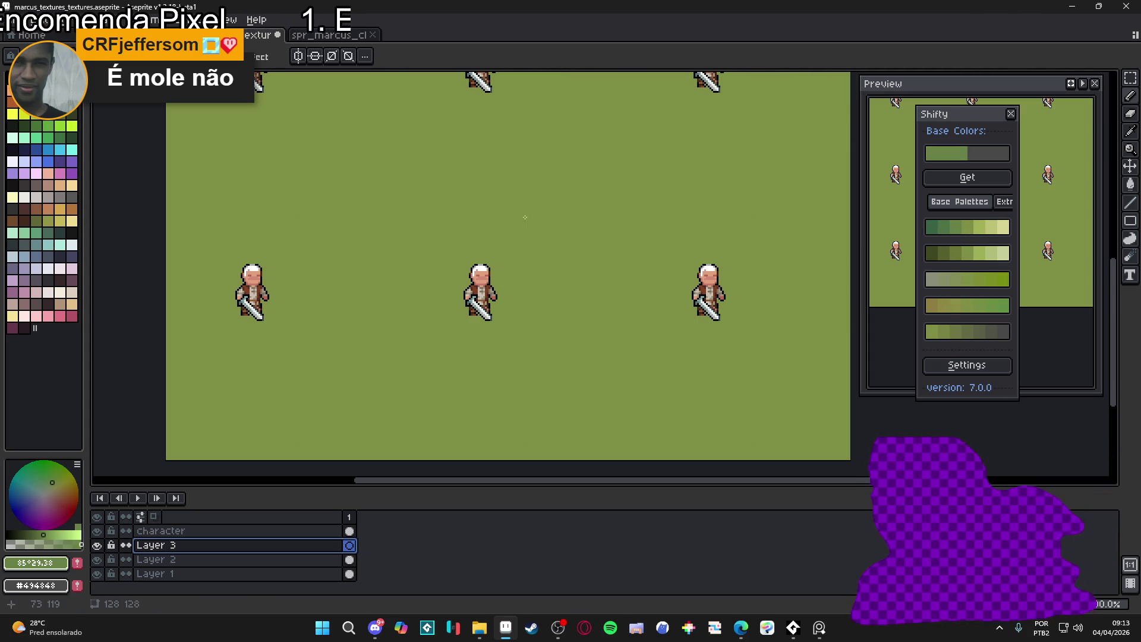
pyautogui.moveTo(541, 229); pyautogui.dragTo(562, 285)
pyautogui.hotkey('ctrl', 'z')
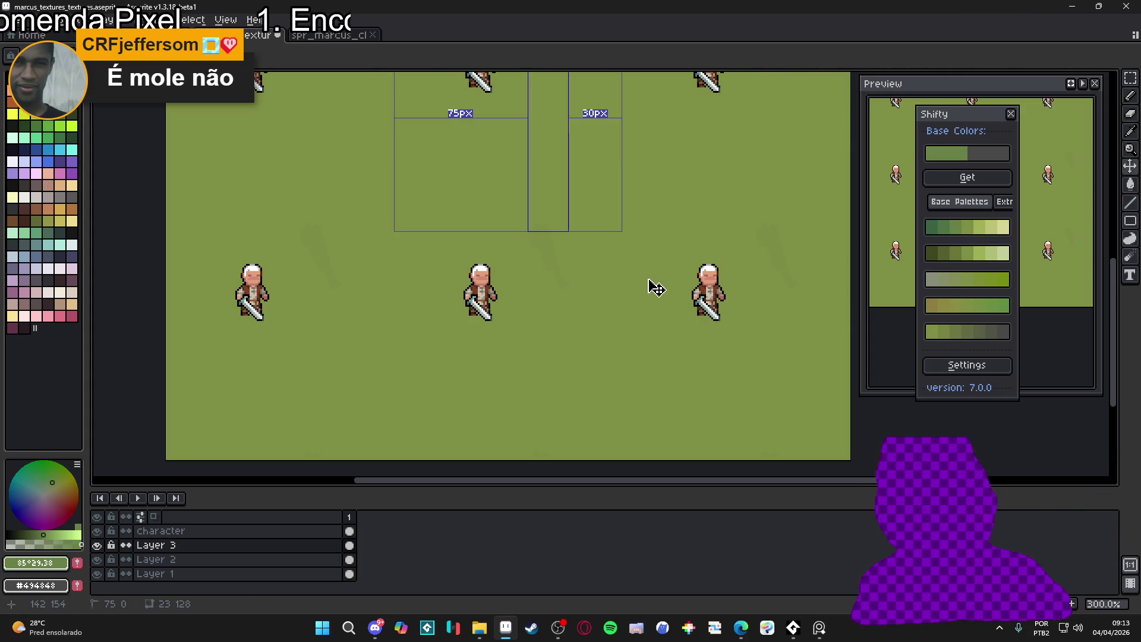
# Set Layer 3's opacity back to 100% in Layer Properties
pyautogui.doubleClick(327, 545)
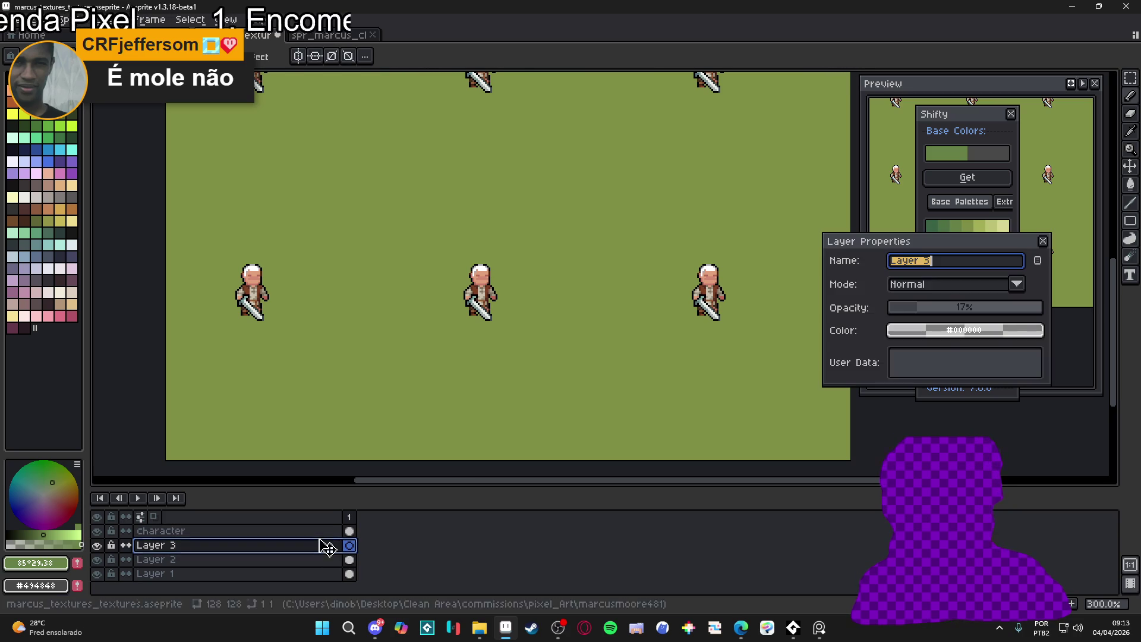
pyautogui.moveTo(973, 313); pyautogui.dragTo(1037, 313)
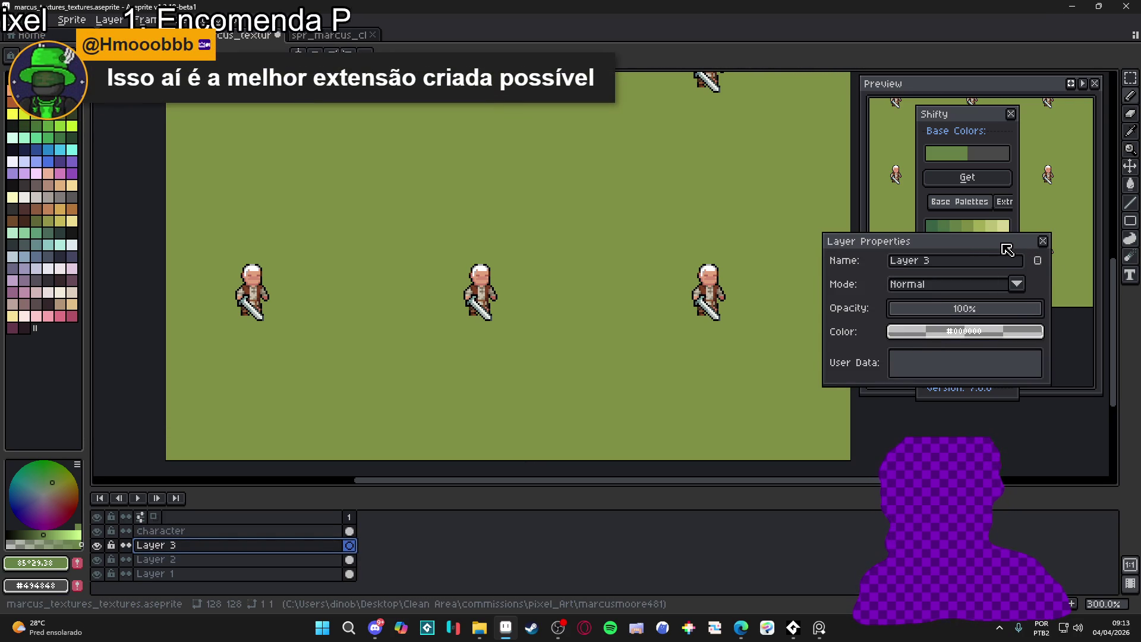
pyautogui.click(1043, 241)
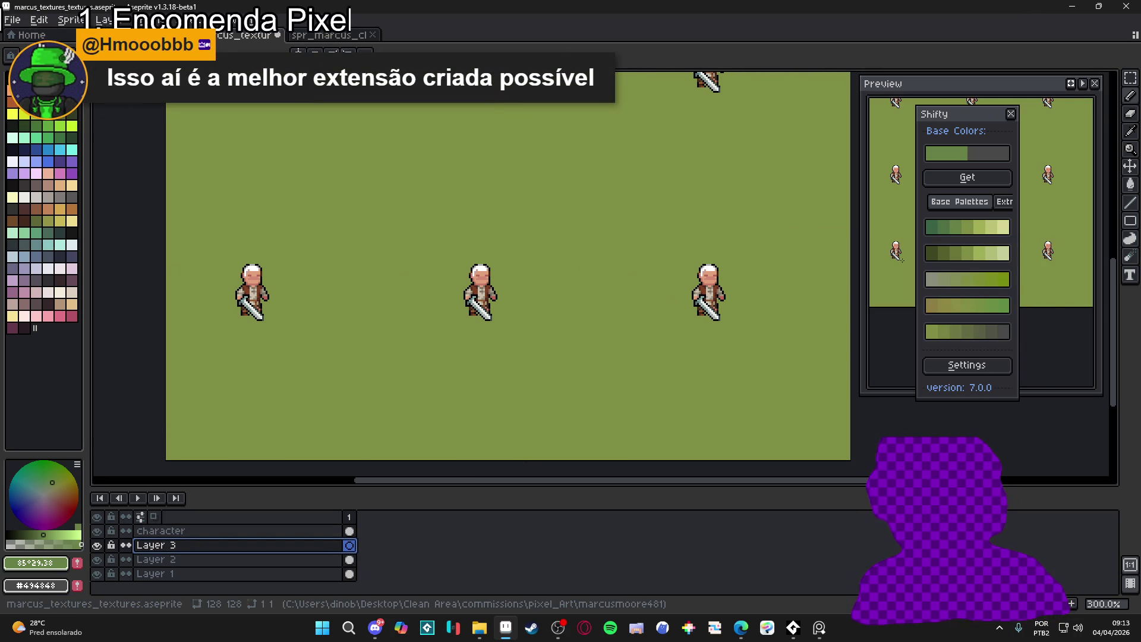
# Test a short dark-green grass stroke on Layer 3 and undo it
pyautogui.moveTo(548, 271); pyautogui.dragTo(556, 284)
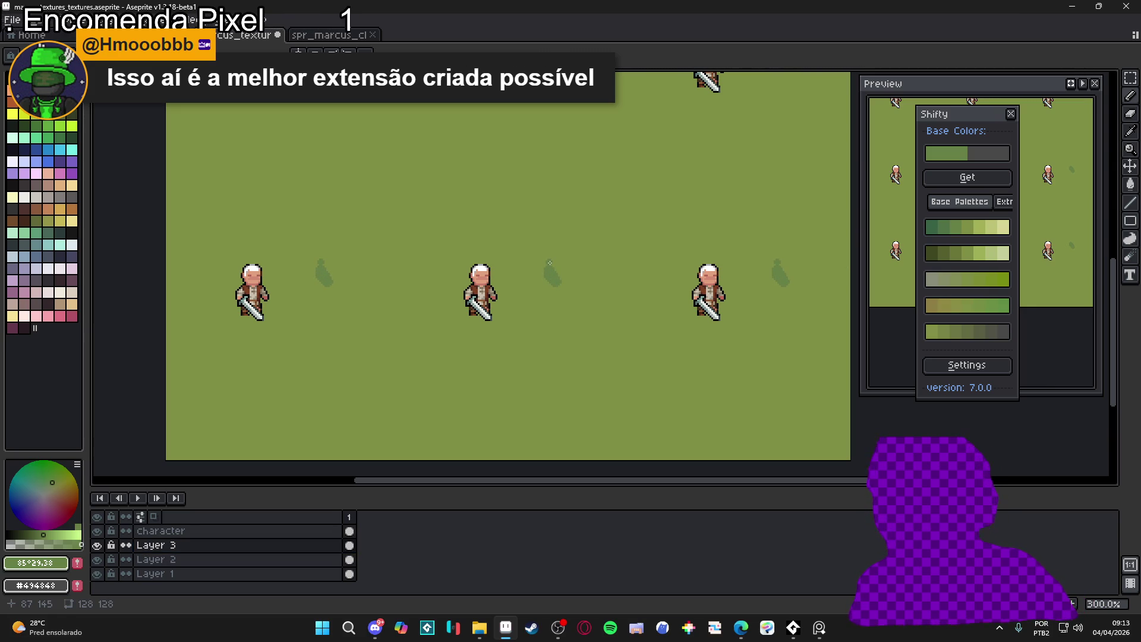
pyautogui.hotkey('ctrl', 'z')
pyautogui.scroll(2, 550, 262)
pyautogui.scroll(-2, 552, 280)
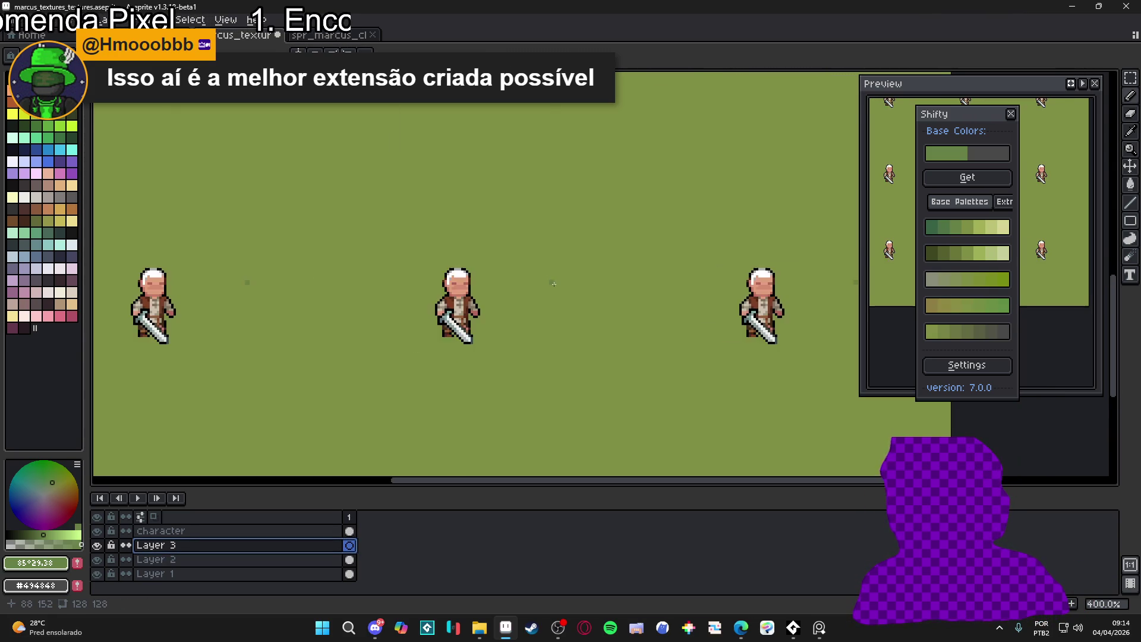
pyautogui.scroll(1, 552, 284)
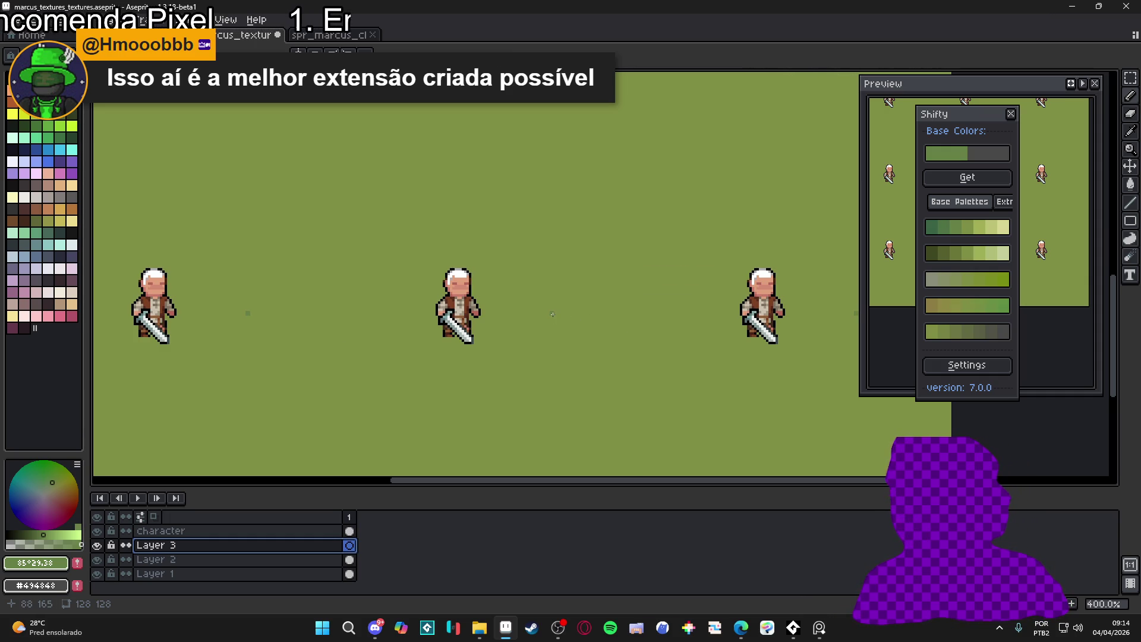
# Paint a small green grass tuft with a blade beside a character
pyautogui.moveTo(539, 284)
pyautogui.mouseDown()
pyautogui.moveTo(550, 299)
pyautogui.moveTo(547, 287)
pyautogui.mouseUp()
pyautogui.click(563, 278)
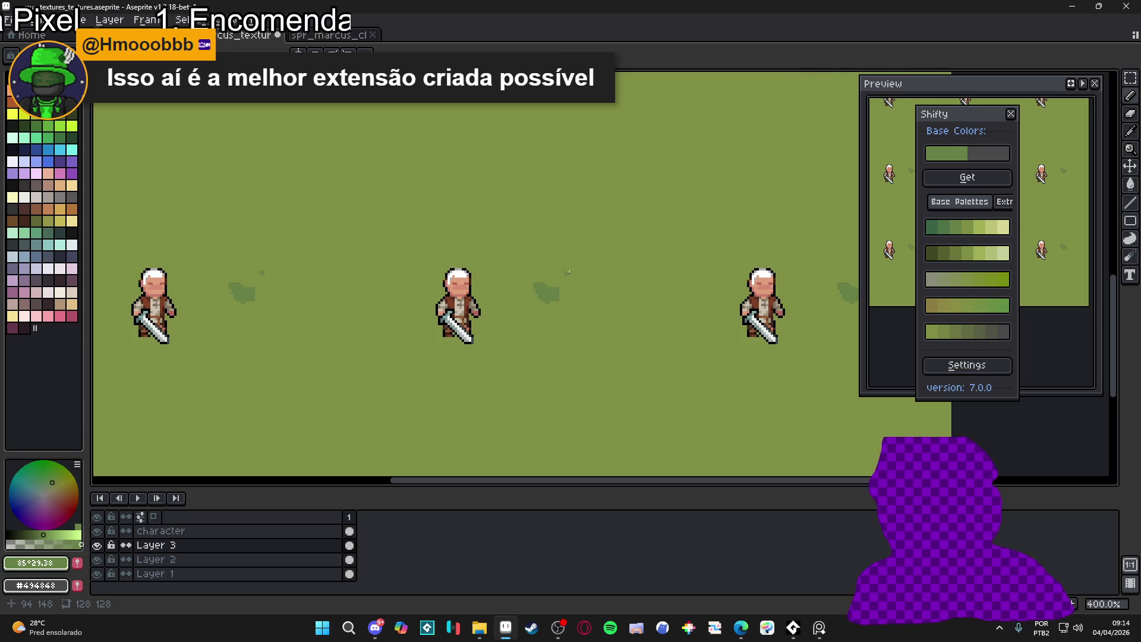
pyautogui.moveTo(565, 303); pyautogui.dragTo(582, 296)
pyautogui.click(526, 302)
pyautogui.click(532, 308)
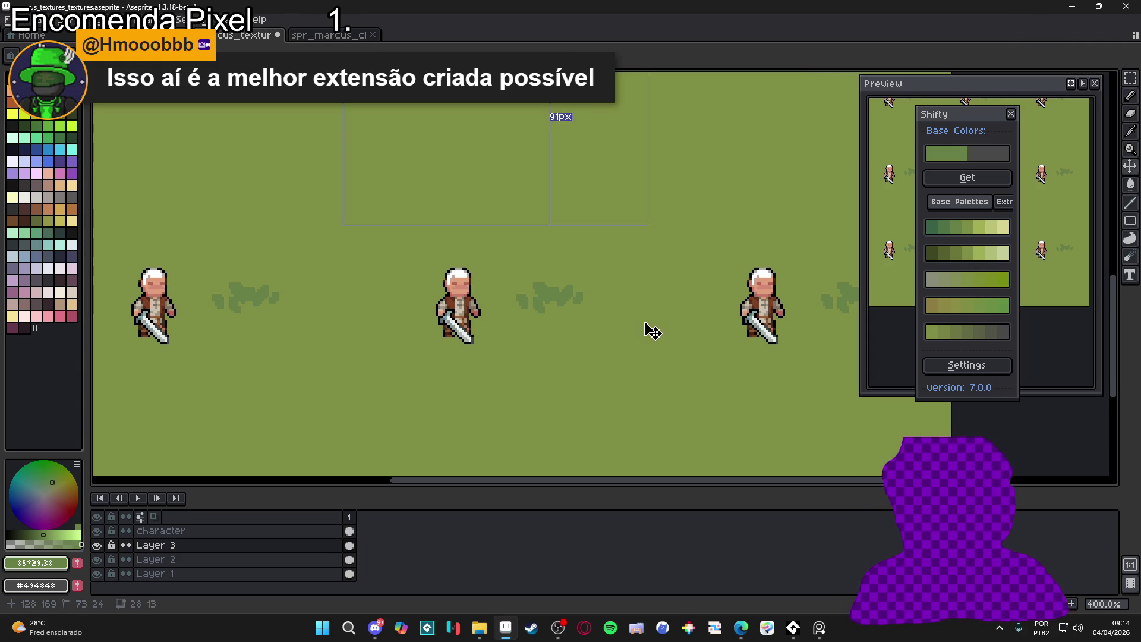
pyautogui.hotkey('ctrl', 'z')
pyautogui.hotkey('ctrl', 'z')
pyautogui.hotkey('ctrl', 'z')
pyautogui.hotkey('ctrl', 'z')
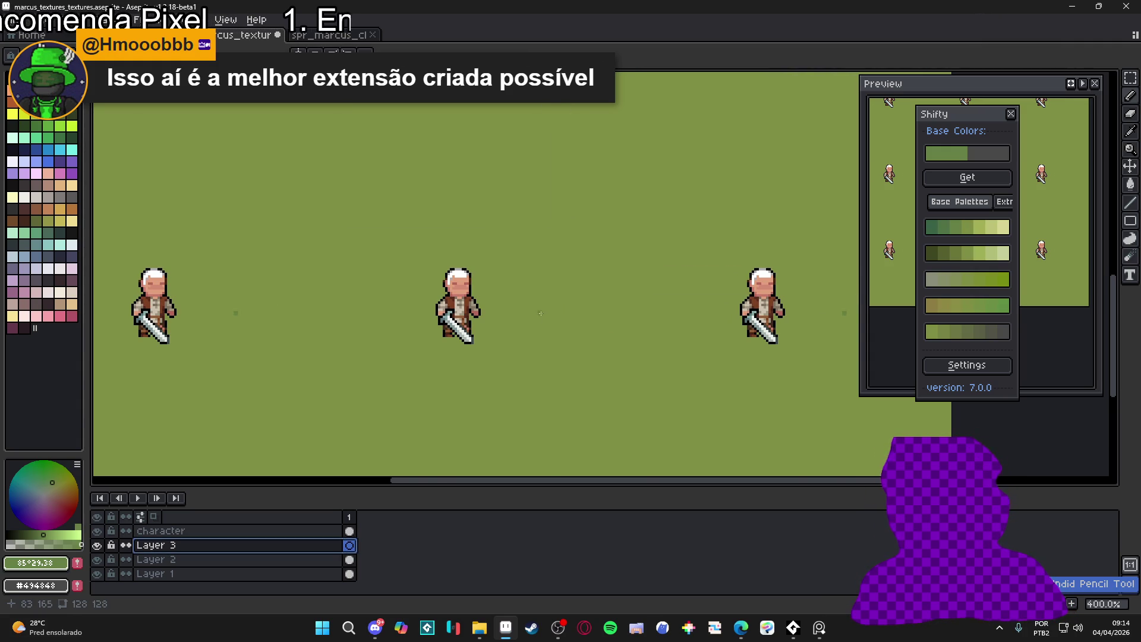
pyautogui.scroll(2, 540, 312)
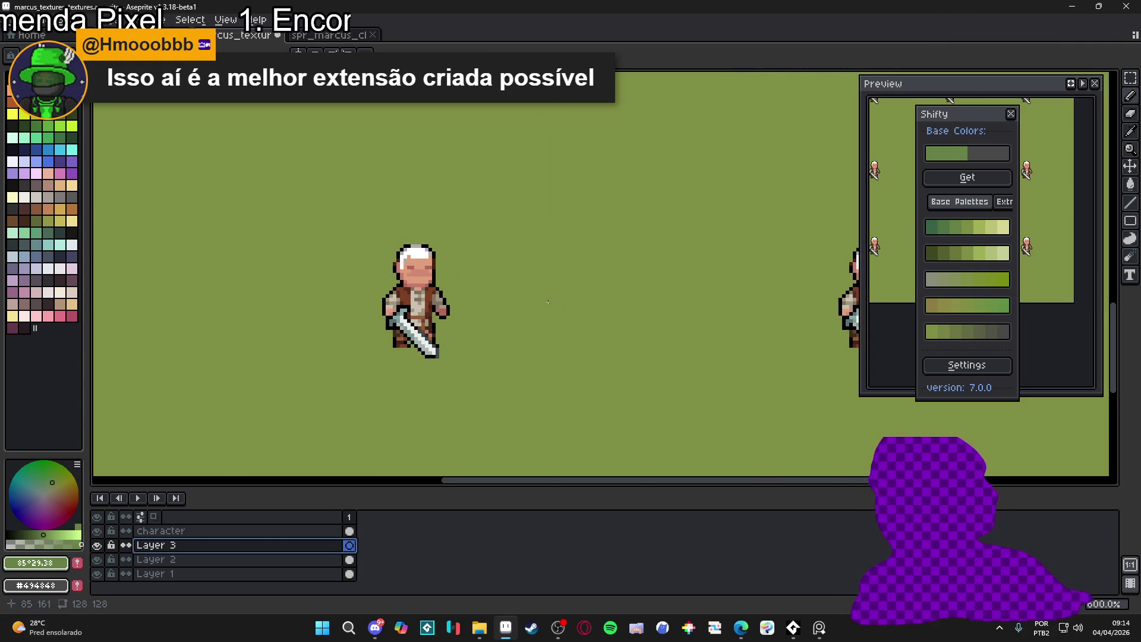
pyautogui.click(546, 309)
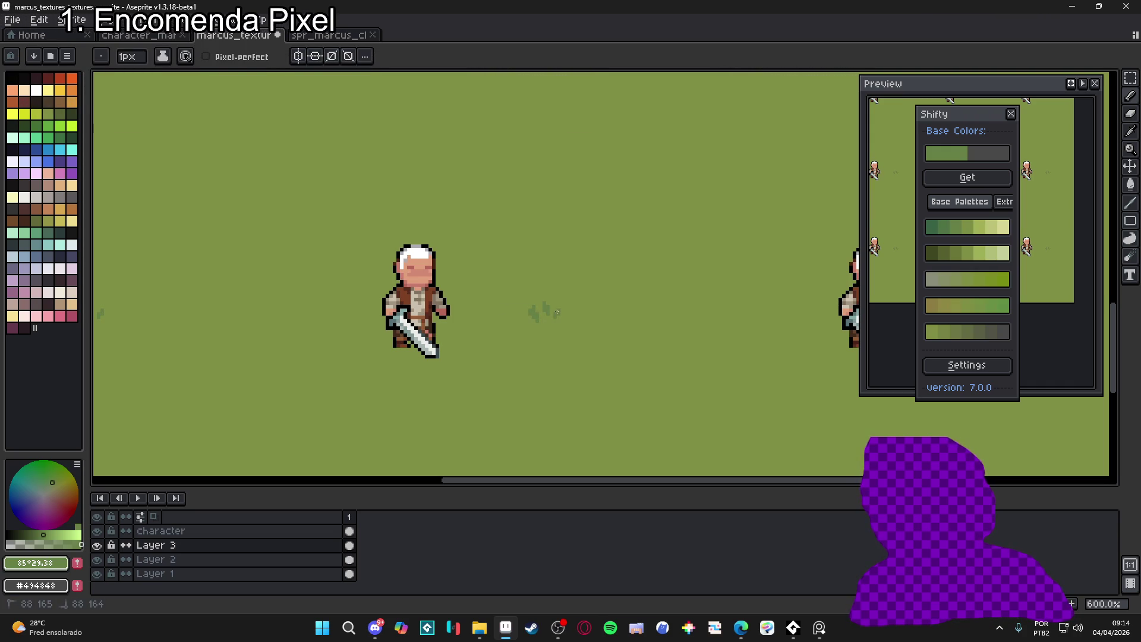
pyautogui.moveTo(554, 316); pyautogui.dragTo(552, 321)
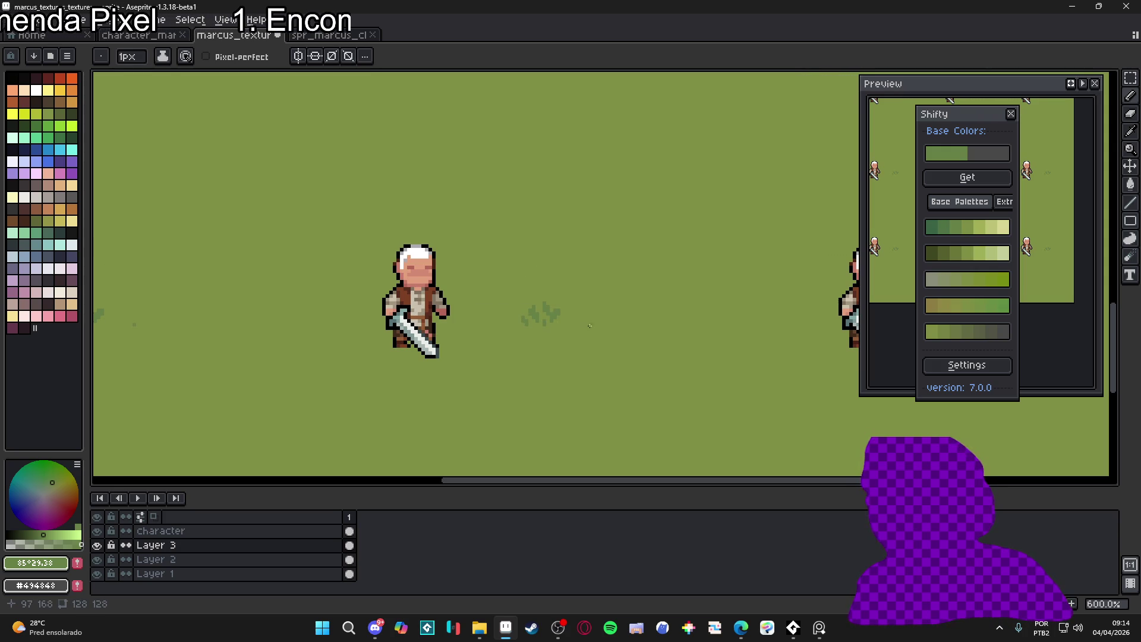
# Rearrange the Shifty colour shades panel and shorten the preview window
pyautogui.moveTo(947, 108)
pyautogui.mouseDown()
pyautogui.moveTo(971, 115)
pyautogui.moveTo(983, 257)
pyautogui.moveTo(1045, 319)
pyautogui.moveTo(1047, 292)
pyautogui.moveTo(1045, 400)
pyautogui.moveTo(1052, 346)
pyautogui.moveTo(1049, 362)
pyautogui.mouseUp()
pyautogui.moveTo(970, 390); pyautogui.dragTo(983, 299)
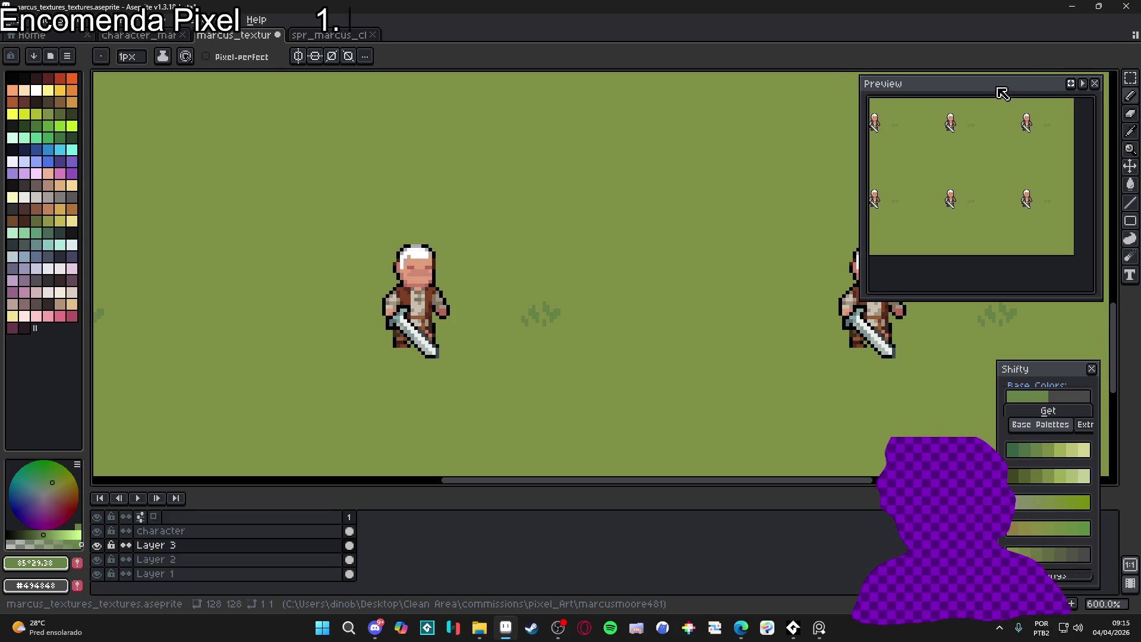
pyautogui.scroll(1, 999, 92)
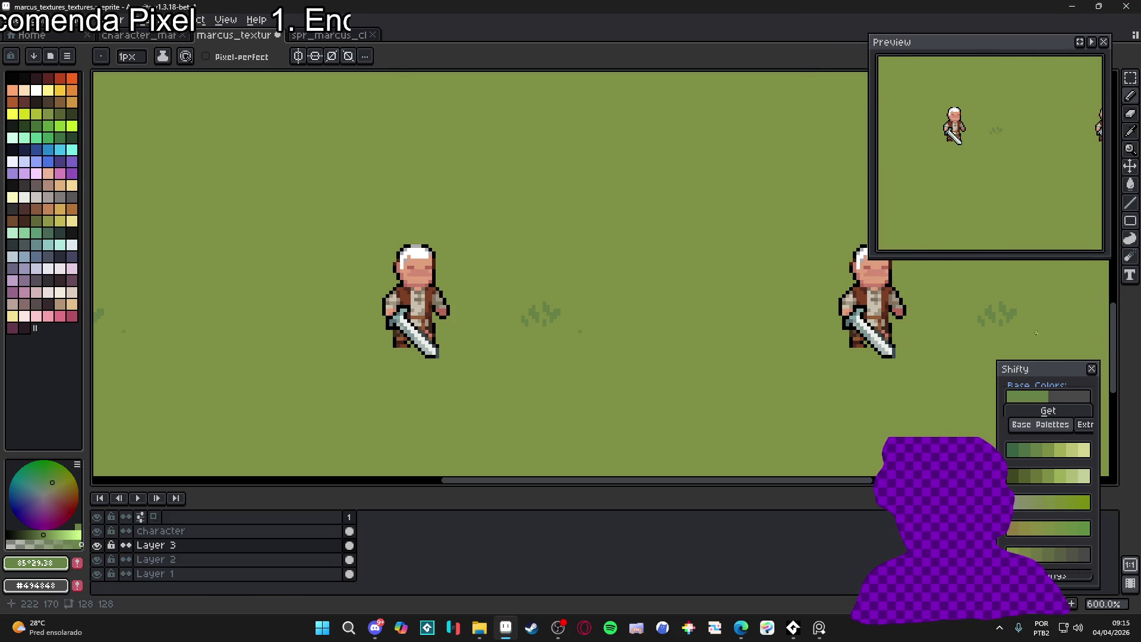
pyautogui.moveTo(1050, 374); pyautogui.dragTo(1056, 281)
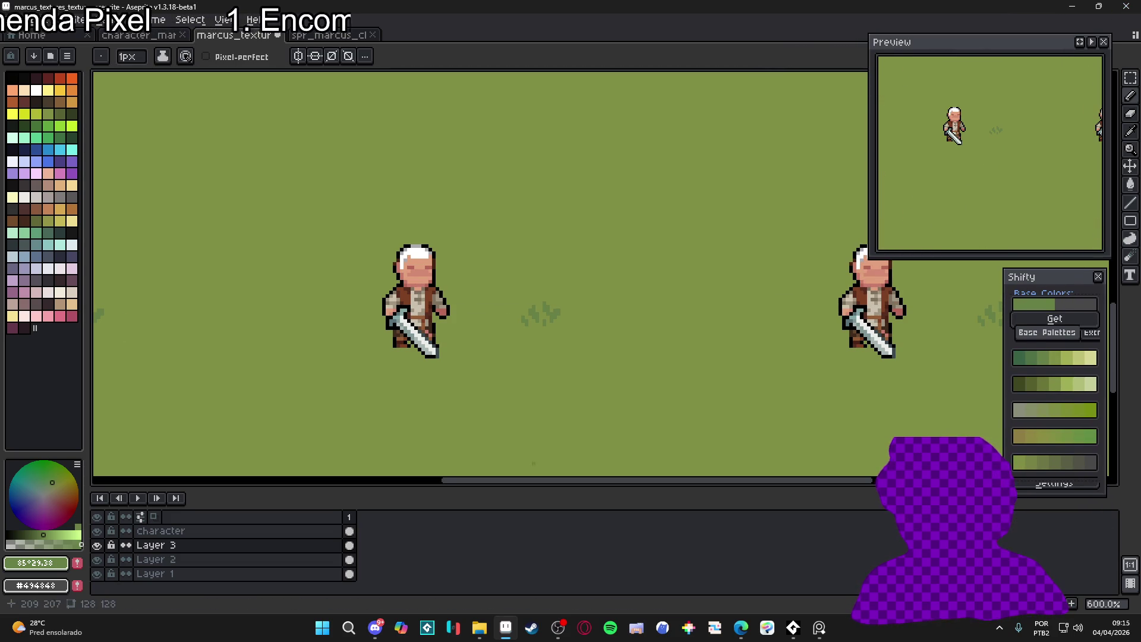
pyautogui.moveTo(1011, 487); pyautogui.dragTo(984, 545)
pyautogui.scroll(1, 524, 313)
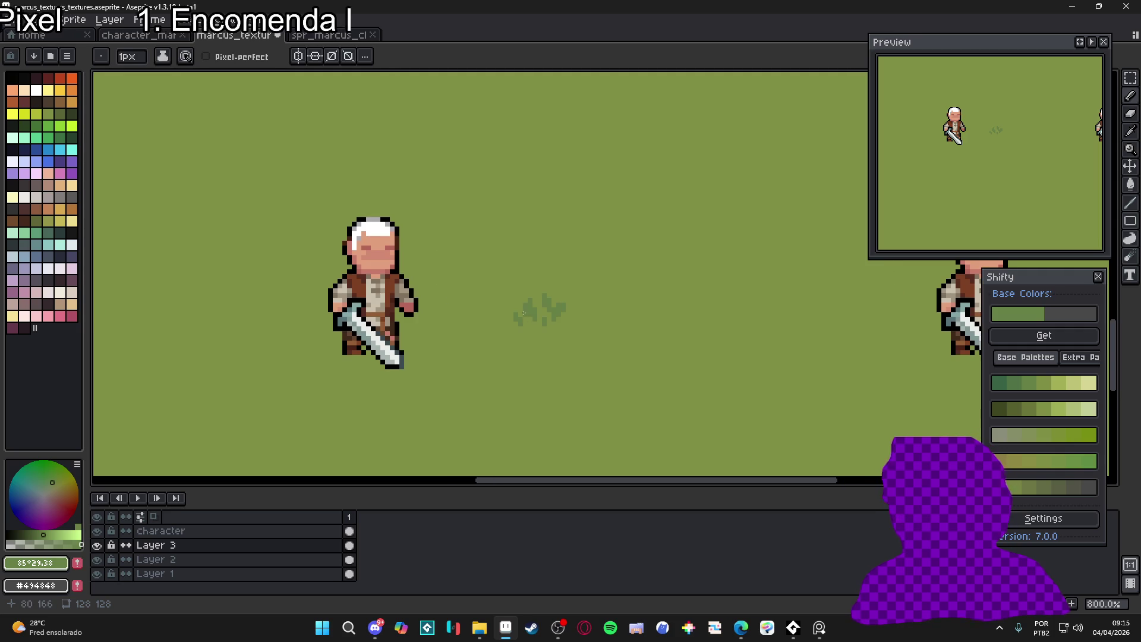
pyautogui.scroll(-3, 537, 316)
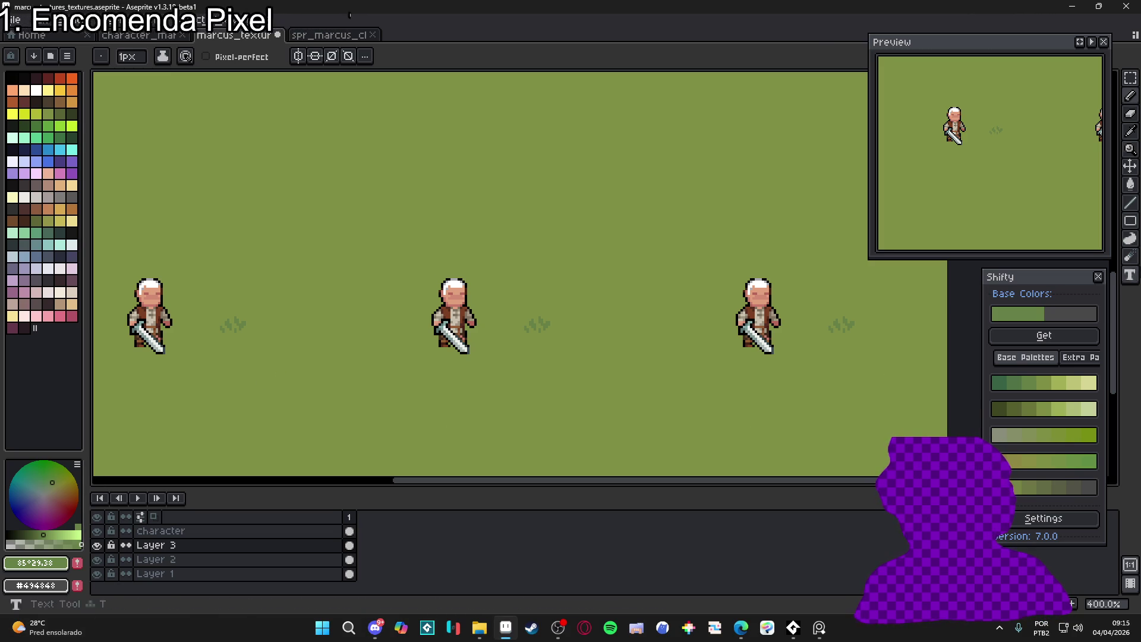
# Select the grass tuft, turn it into a brush, and shift the tufts about 10 px left
pyautogui.click(1126, 83)
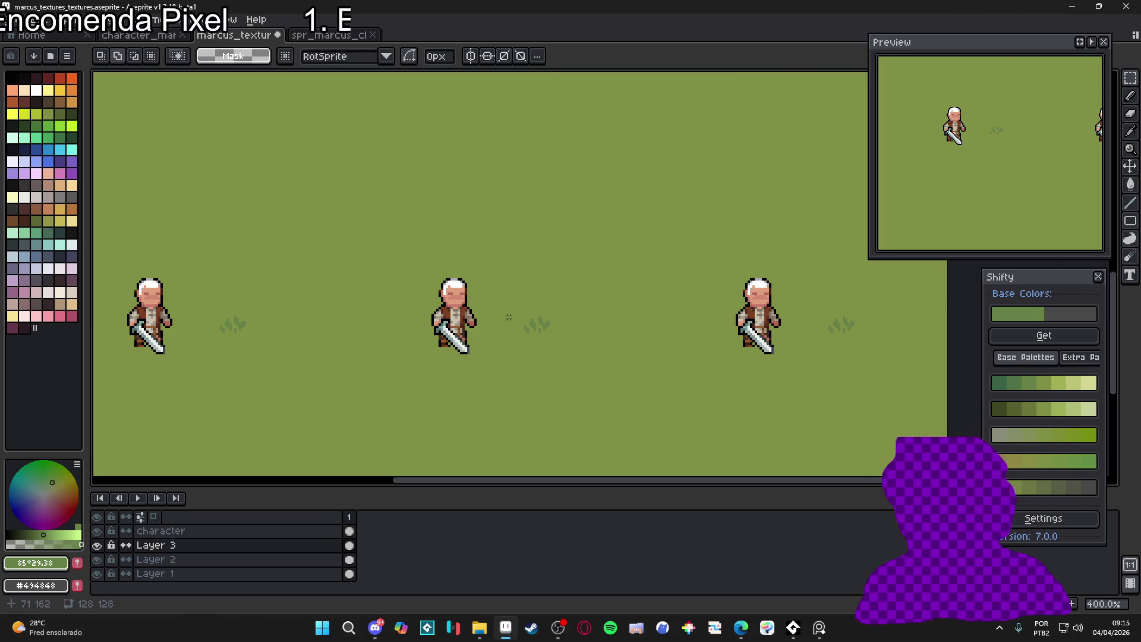
pyautogui.scroll(1, 510, 317)
pyautogui.moveTo(525, 314); pyautogui.dragTo(559, 338)
pyautogui.hotkey('ctrl', 'b')
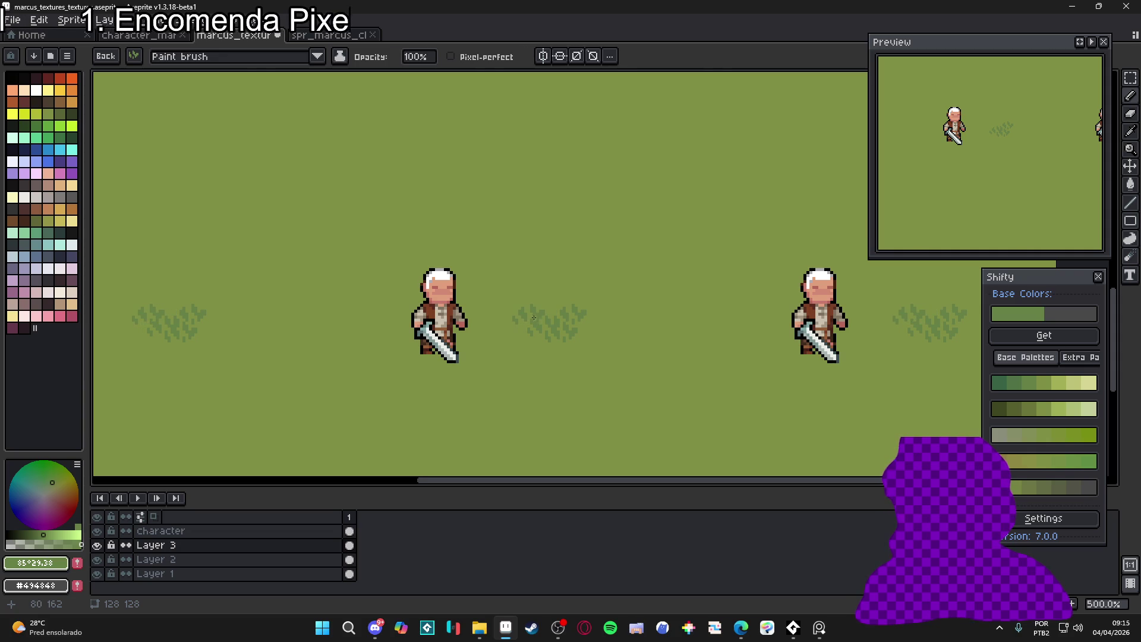
pyautogui.scroll(-3, 585, 343)
pyautogui.keyDown('ctrl'); pyautogui.moveTo(573, 349); pyautogui.dragTo(568, 349); pyautogui.keyUp('ctrl')
# Browse the File, Edit, Layer, Frame and View menus looking for installed scripts
pyautogui.click(26, 22)
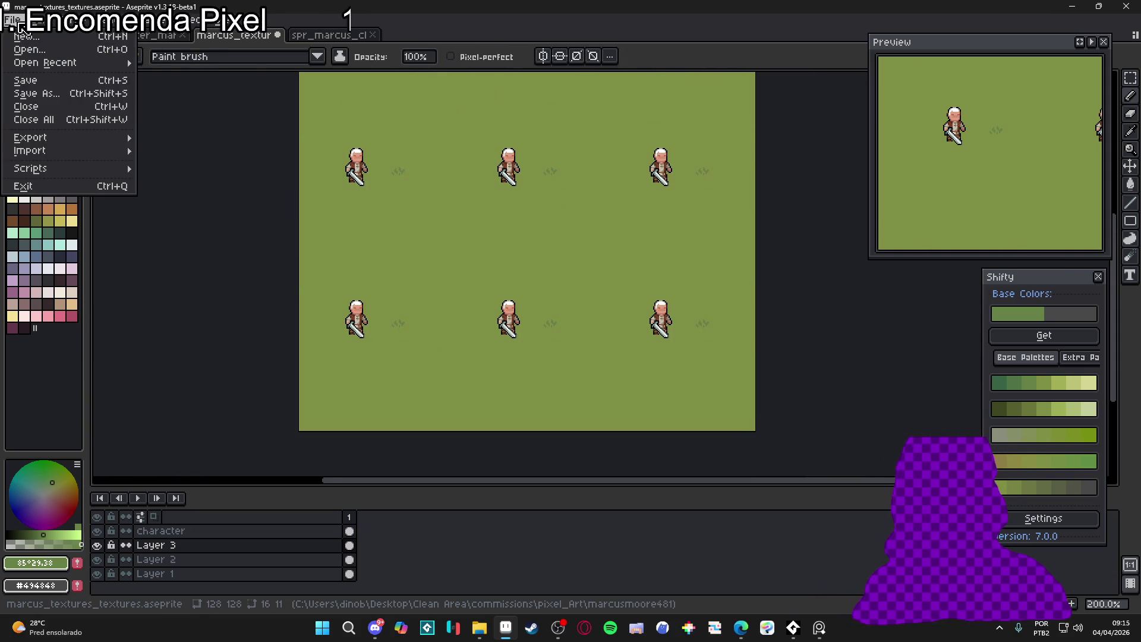
pyautogui.moveTo(80, 173)
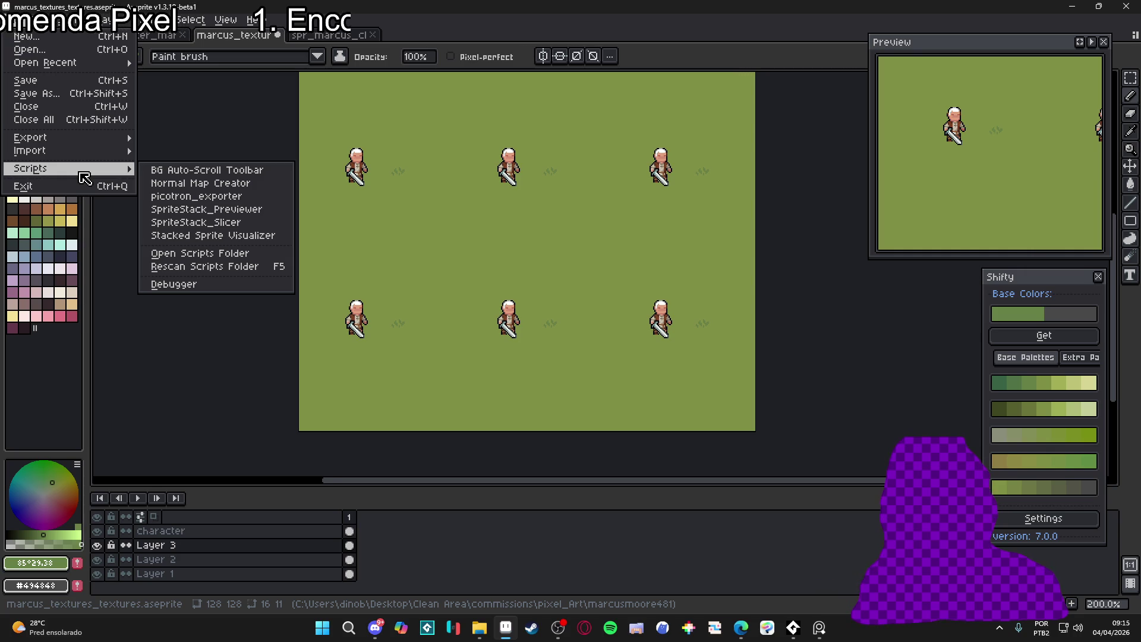
pyautogui.moveTo(48, 23)
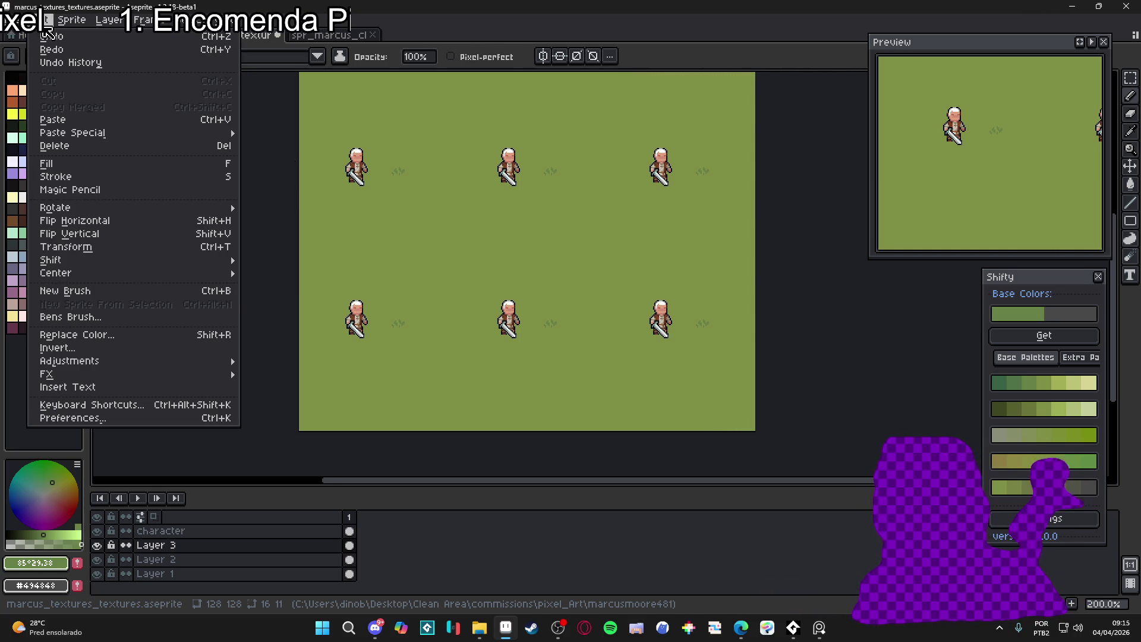
pyautogui.moveTo(102, 29)
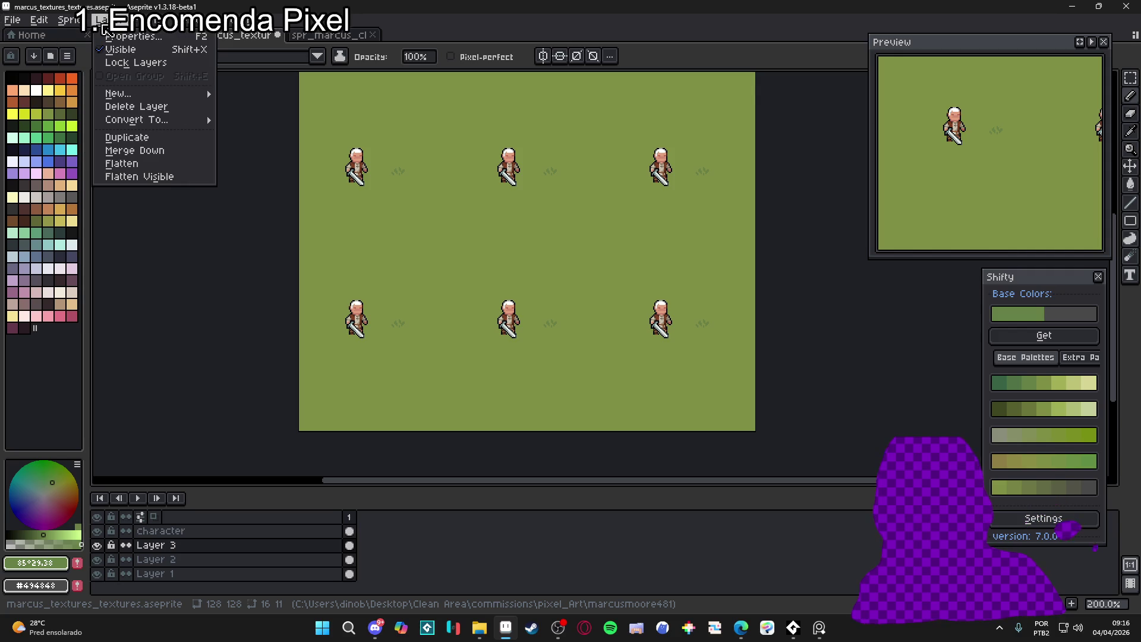
pyautogui.moveTo(140, 31)
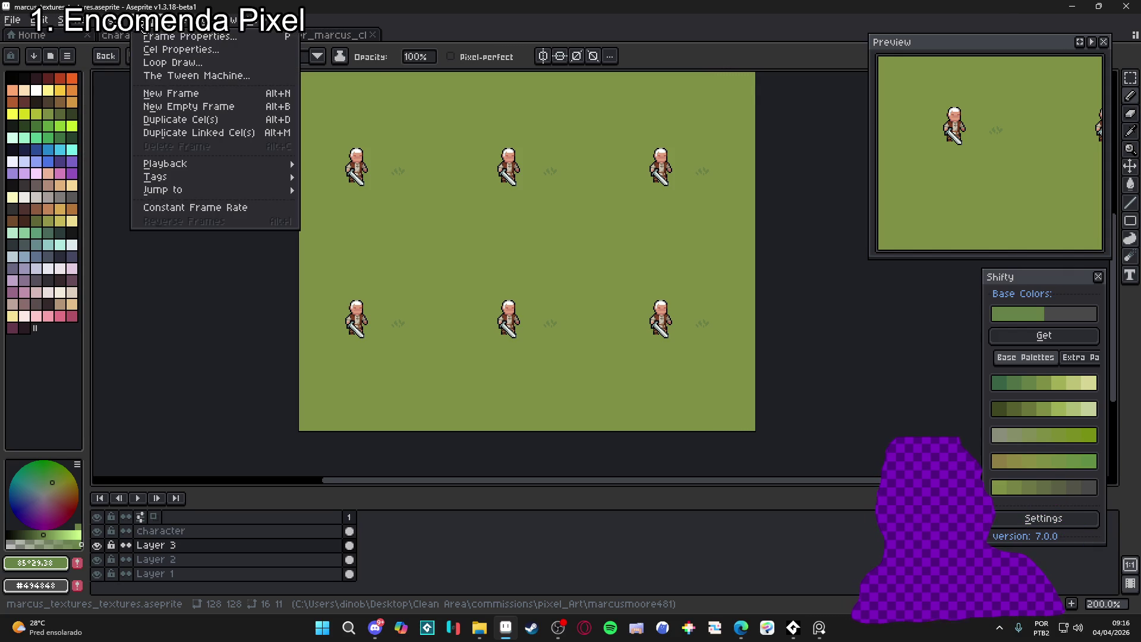
pyautogui.moveTo(227, 29)
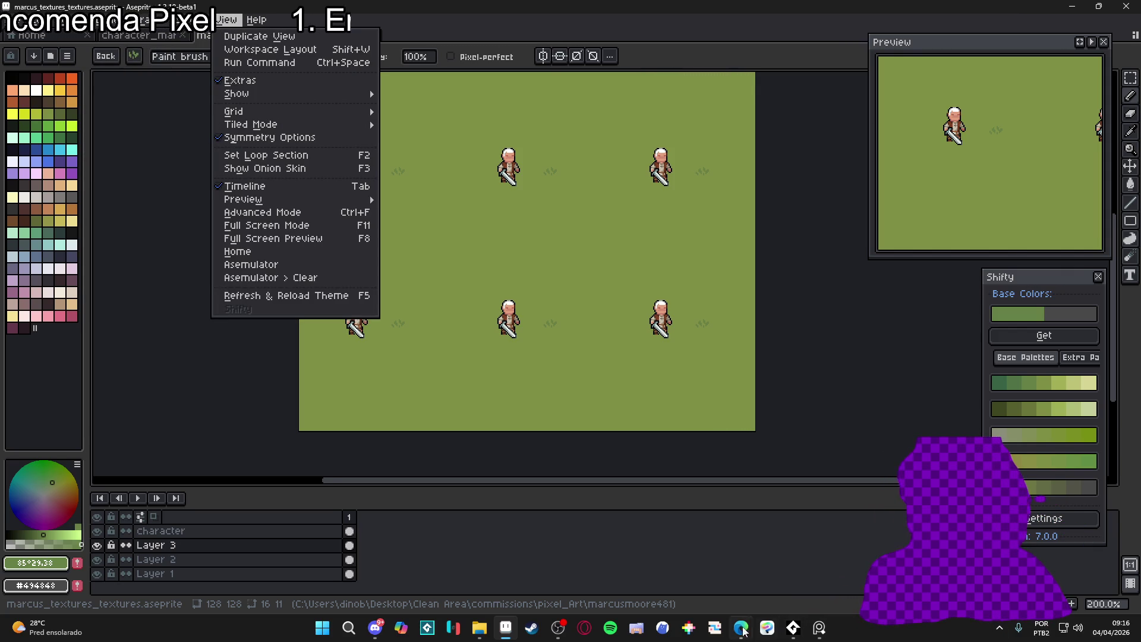
# Switch to Edge and start a web search for 'aseprite brushes randomize'
pyautogui.moveTo(737, 629)
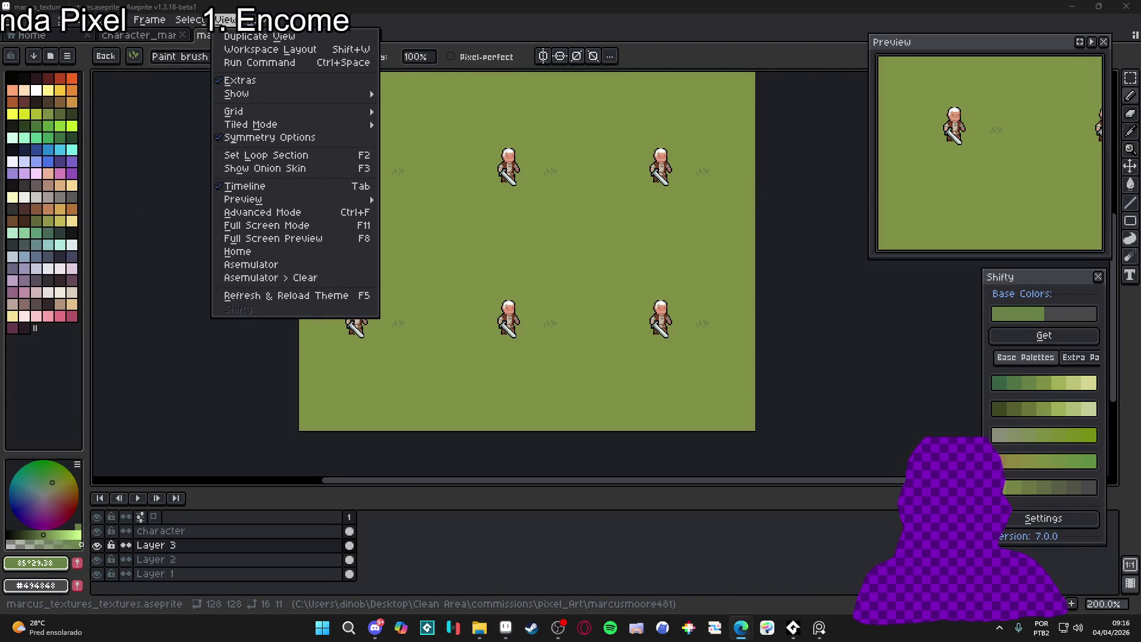
pyautogui.hotkey('alt', 'Tab')
pyautogui.write('aseprite')
pyautogui.press('BackSpace')
pyautogui.press('BackSpace')
pyautogui.press('BackSpace')
pyautogui.write('eprite brush')
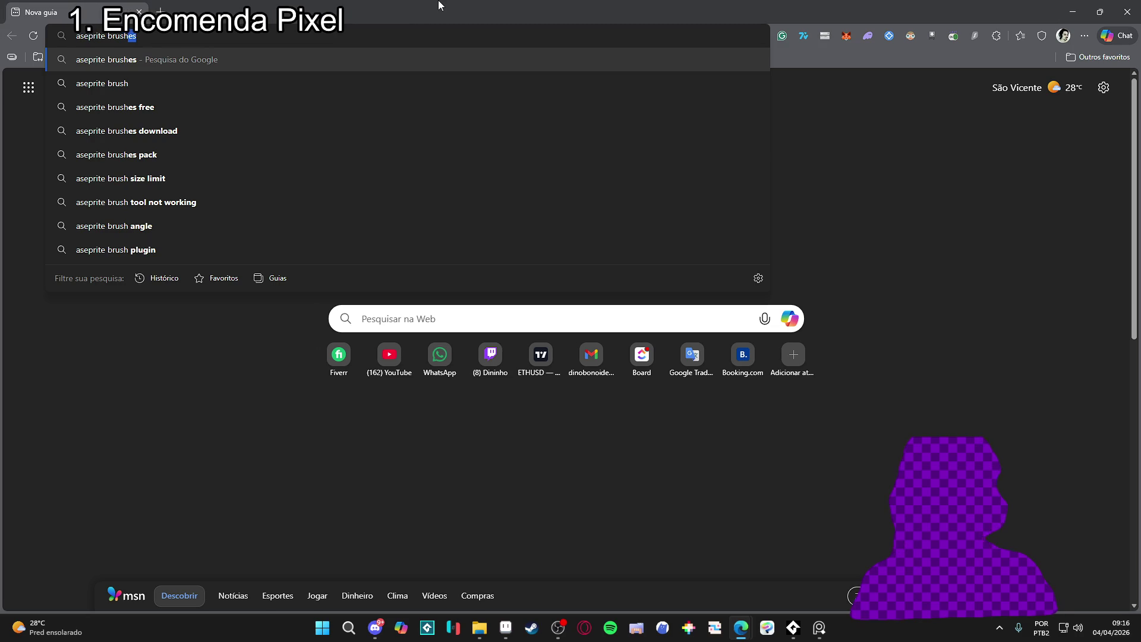
pyautogui.write('es rand')
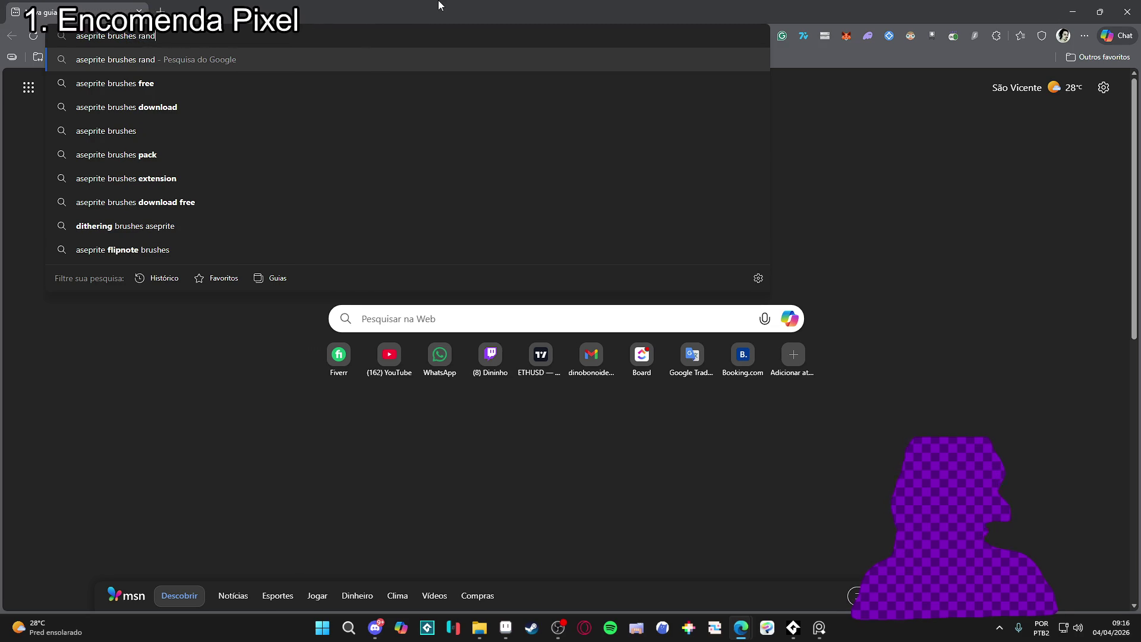
pyautogui.write('omize')
# Look up 'aseprite brushes randomize', browse the itch.io Randomize Brush page, and return to Aseprite
pyautogui.press('Return')
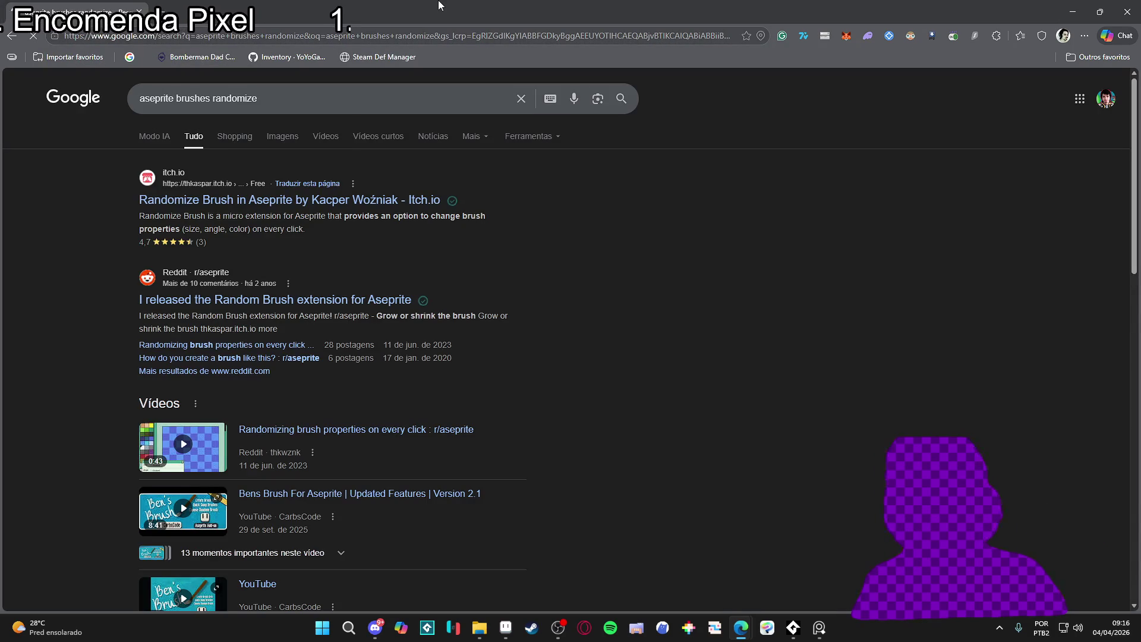
pyautogui.click(262, 202)
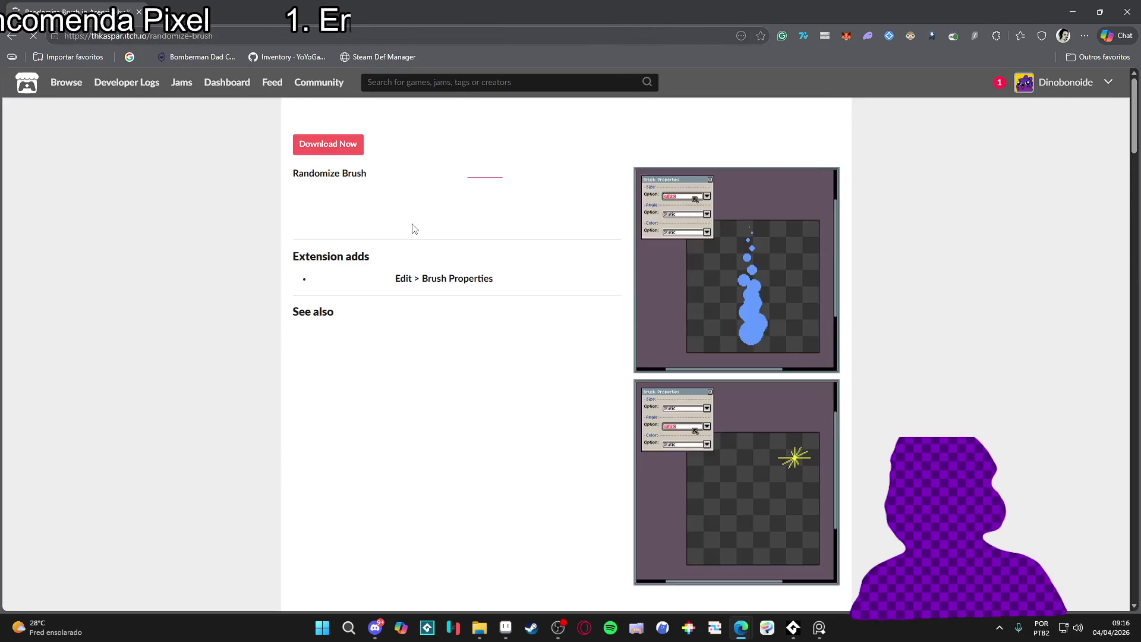
pyautogui.scroll(-4, 464, 259)
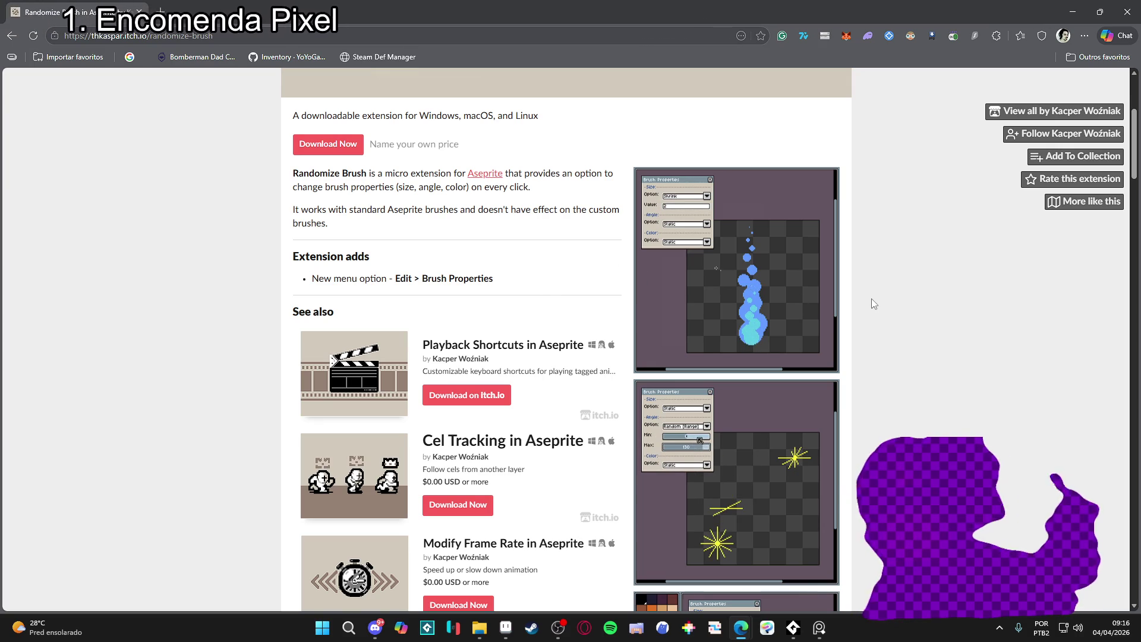
pyautogui.scroll(-5, 772, 360)
pyautogui.scroll(-4, 884, 313)
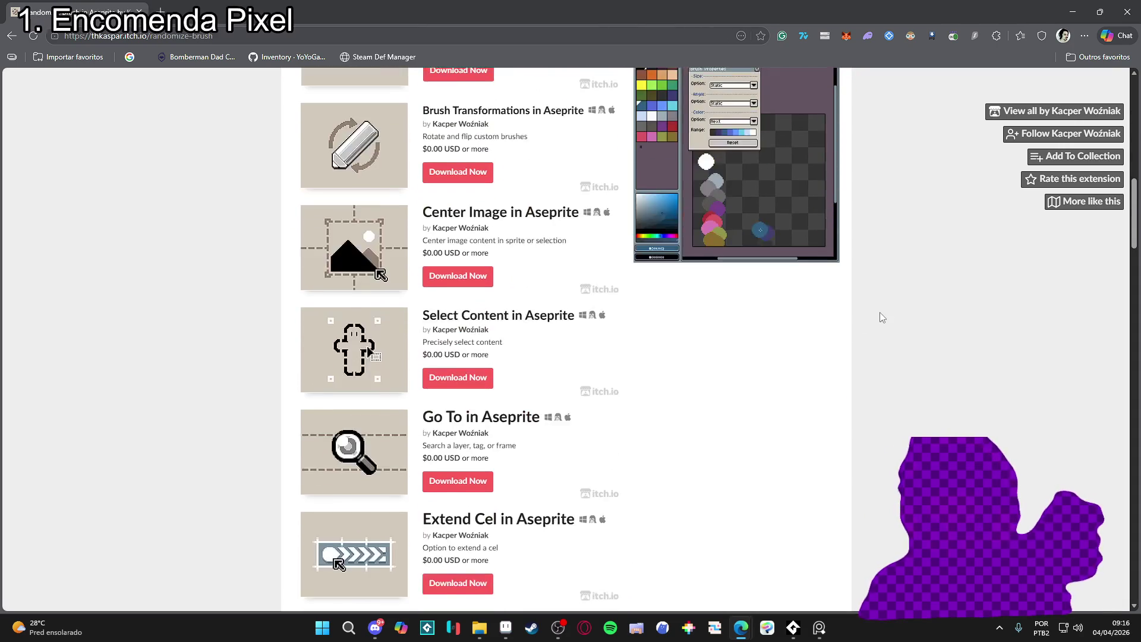
pyautogui.scroll(5, 635, 188)
pyautogui.hotkey('alt', 'Tab')
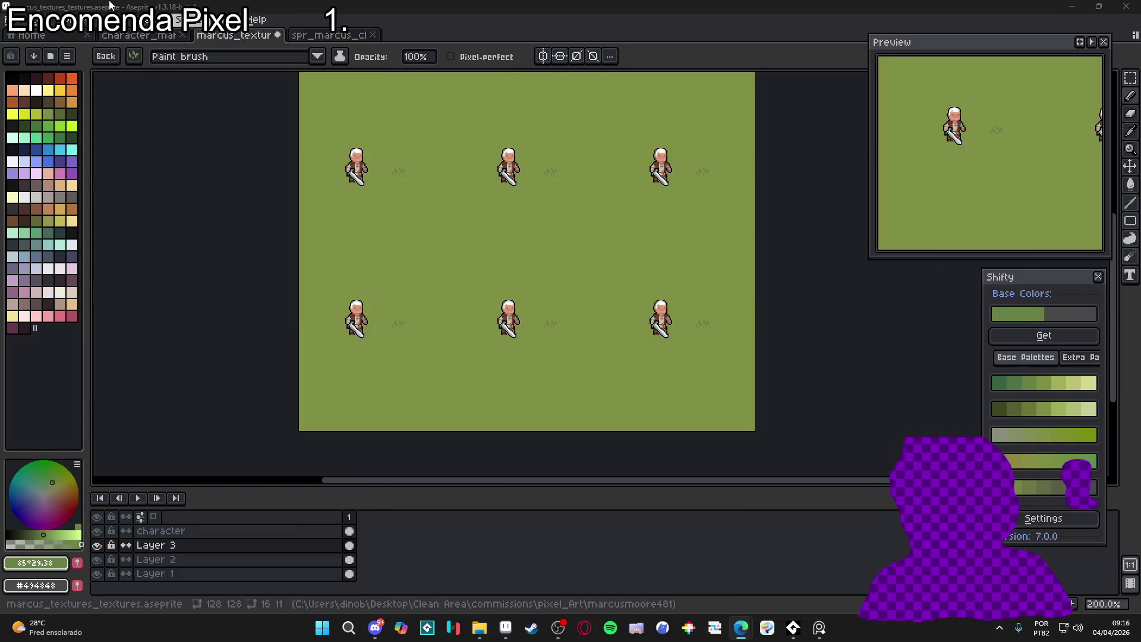
pyautogui.hotkey('alt', 'f')
pyautogui.click(35, 20)
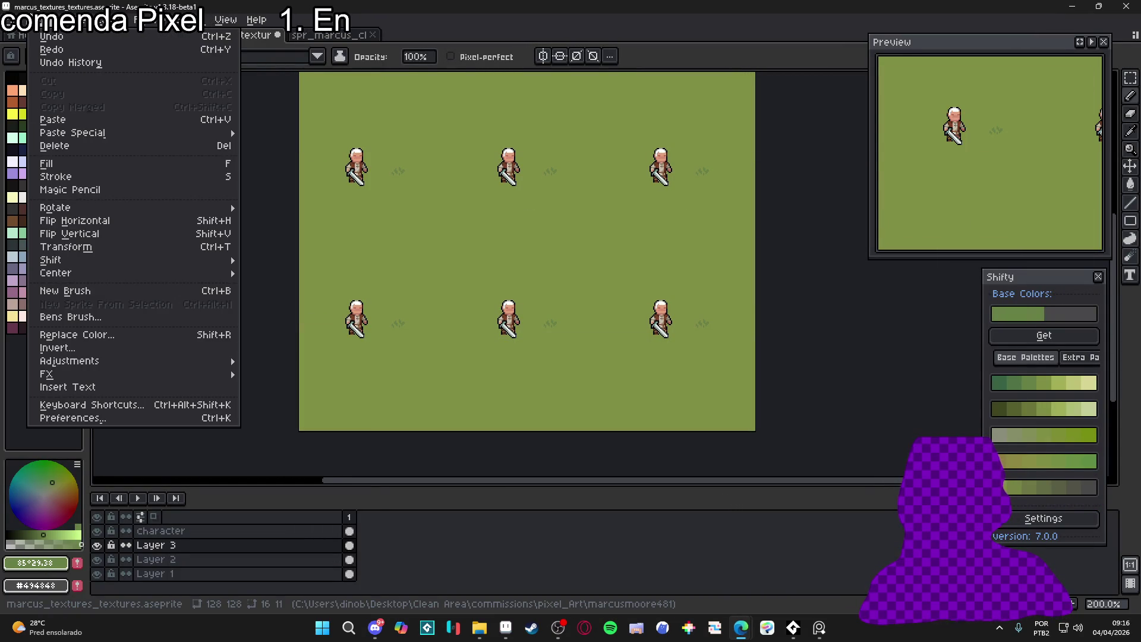
pyautogui.click(103, 423)
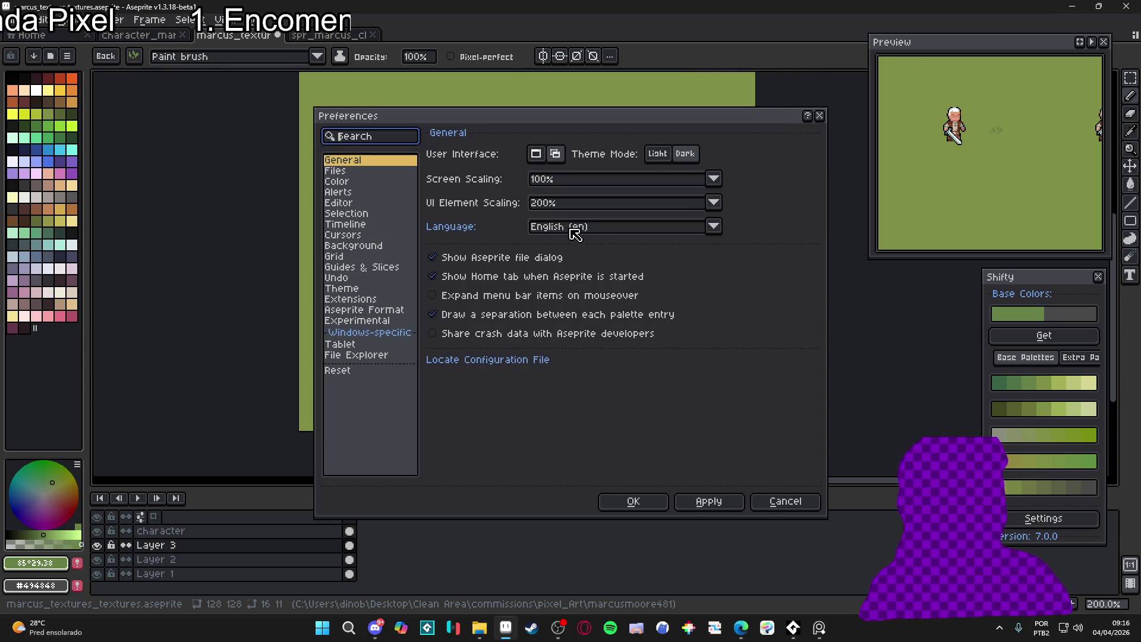
pyautogui.click(366, 300)
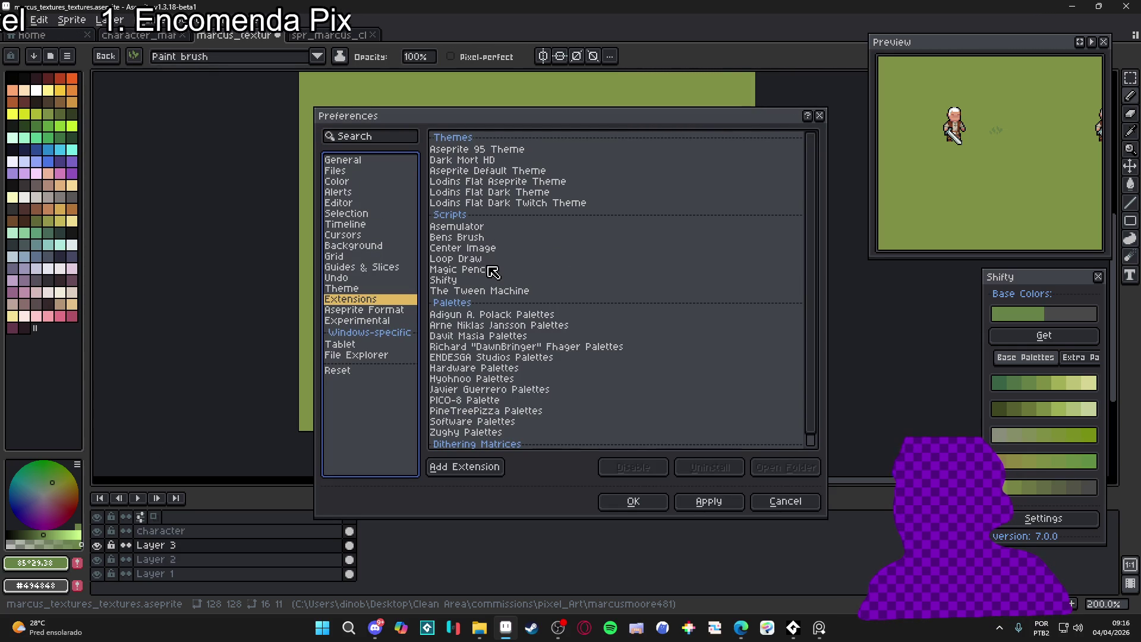
pyautogui.scroll(-1, 501, 284)
pyautogui.scroll(1, 504, 281)
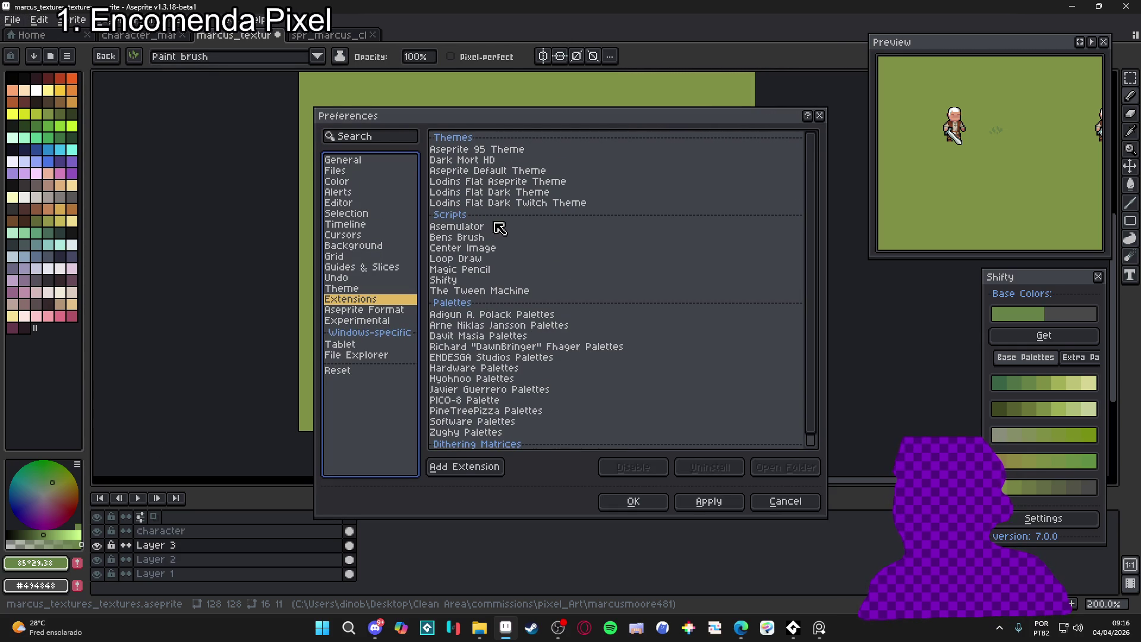
pyautogui.moveTo(774, 503); pyautogui.dragTo(690, 378)
pyautogui.click(509, 244)
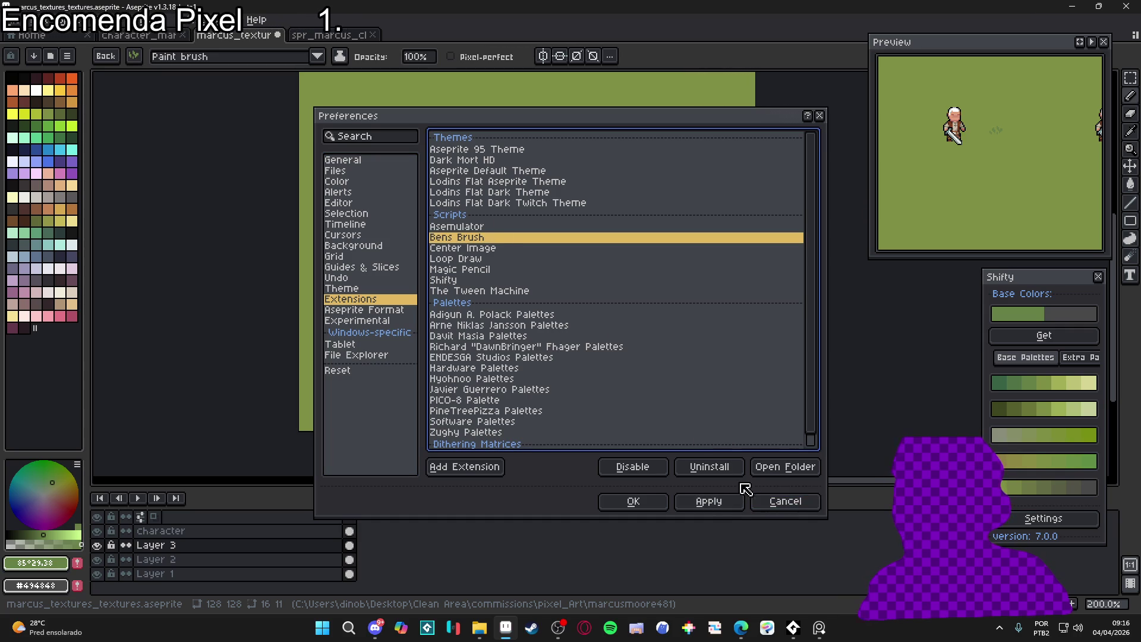
pyautogui.click(785, 501)
pyautogui.click(21, 20)
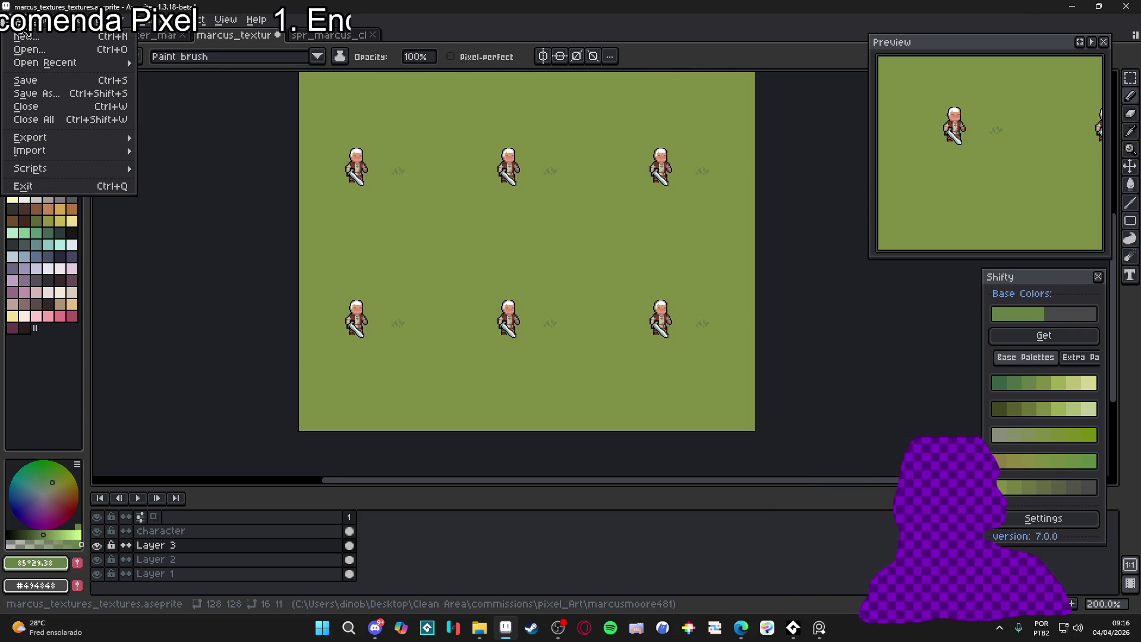
# Open Edit > Bens Brush and dock its panel beside the canvas
pyautogui.moveTo(96, 174)
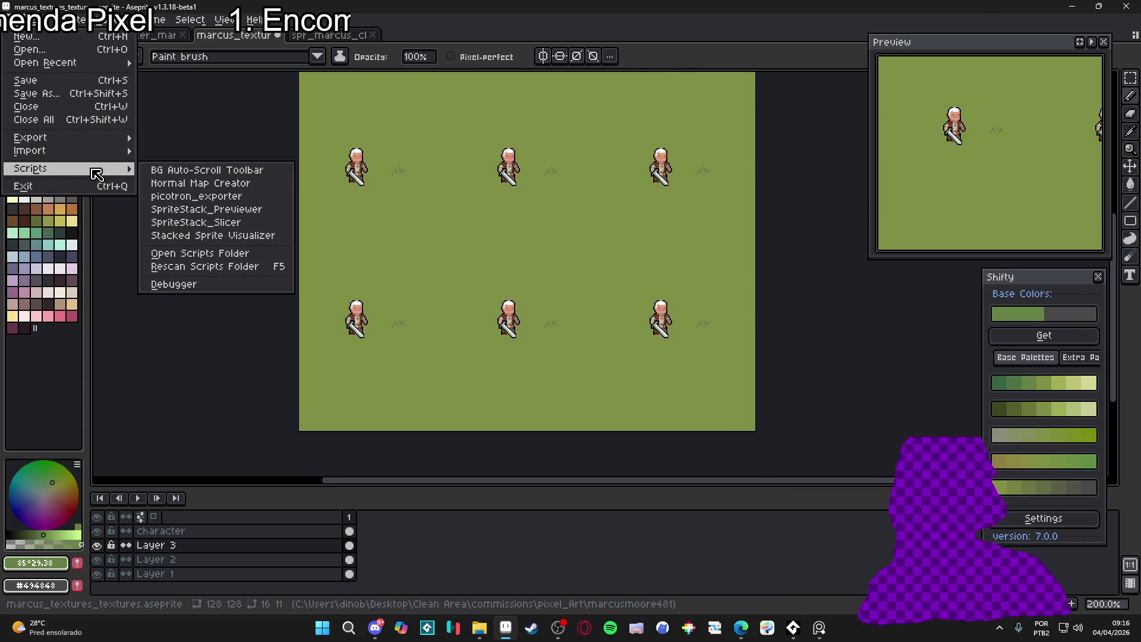
pyautogui.moveTo(38, 26)
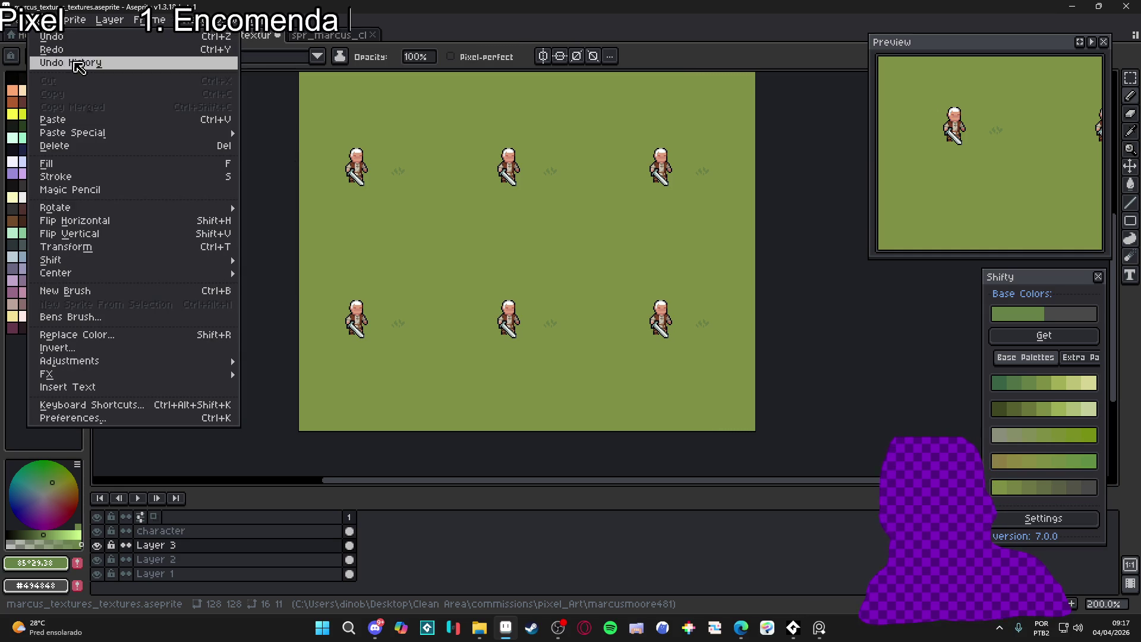
pyautogui.moveTo(130, 274)
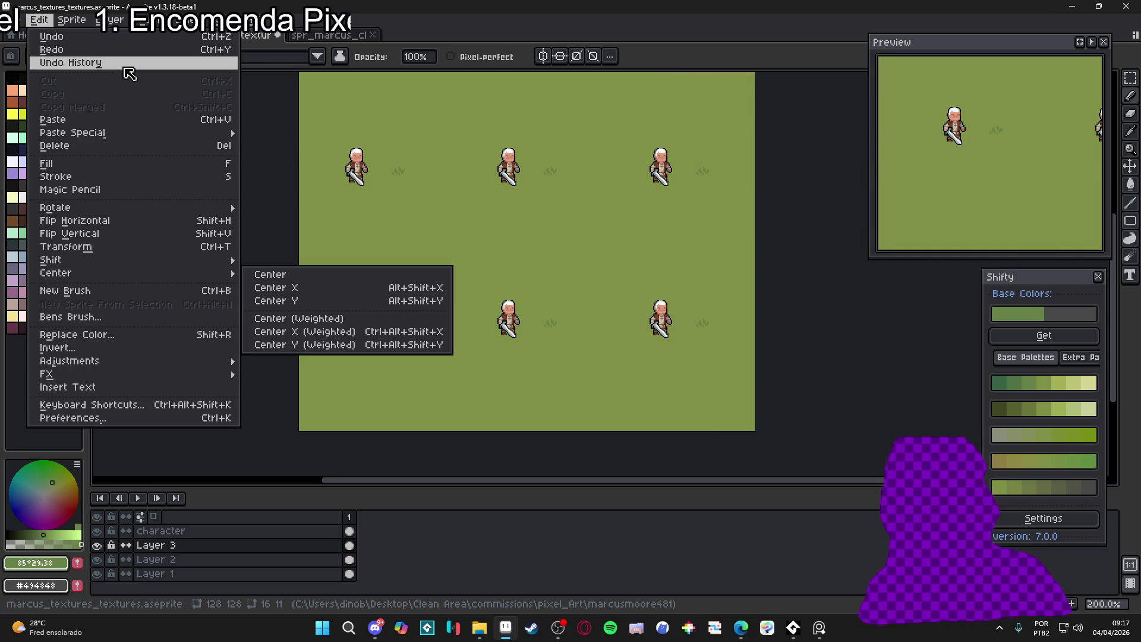
pyautogui.moveTo(82, 24)
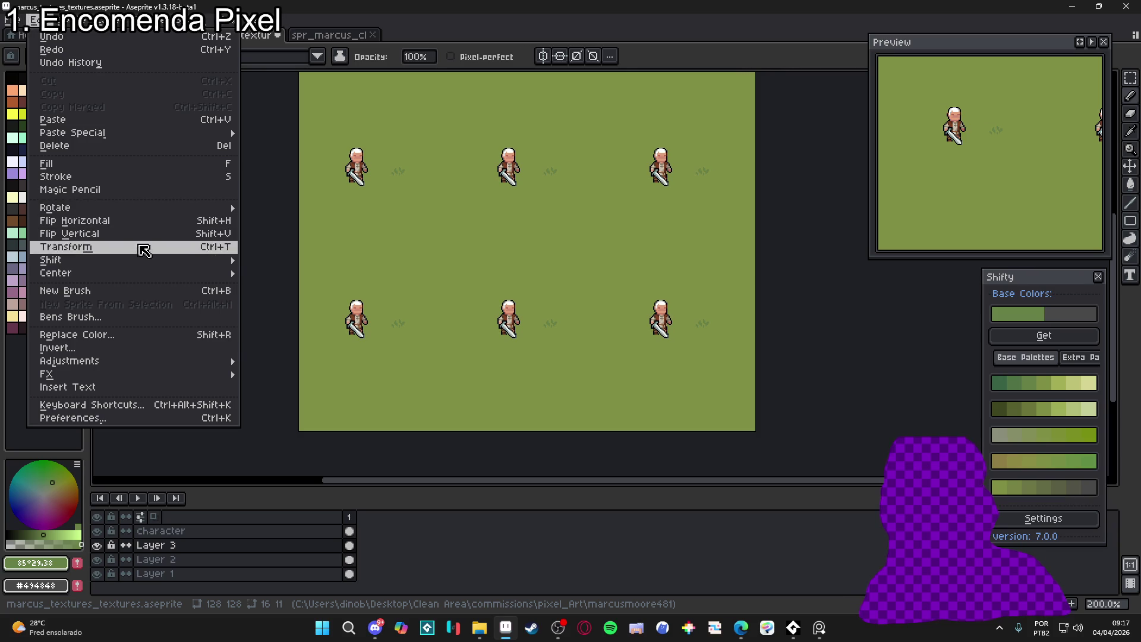
pyautogui.click(130, 317)
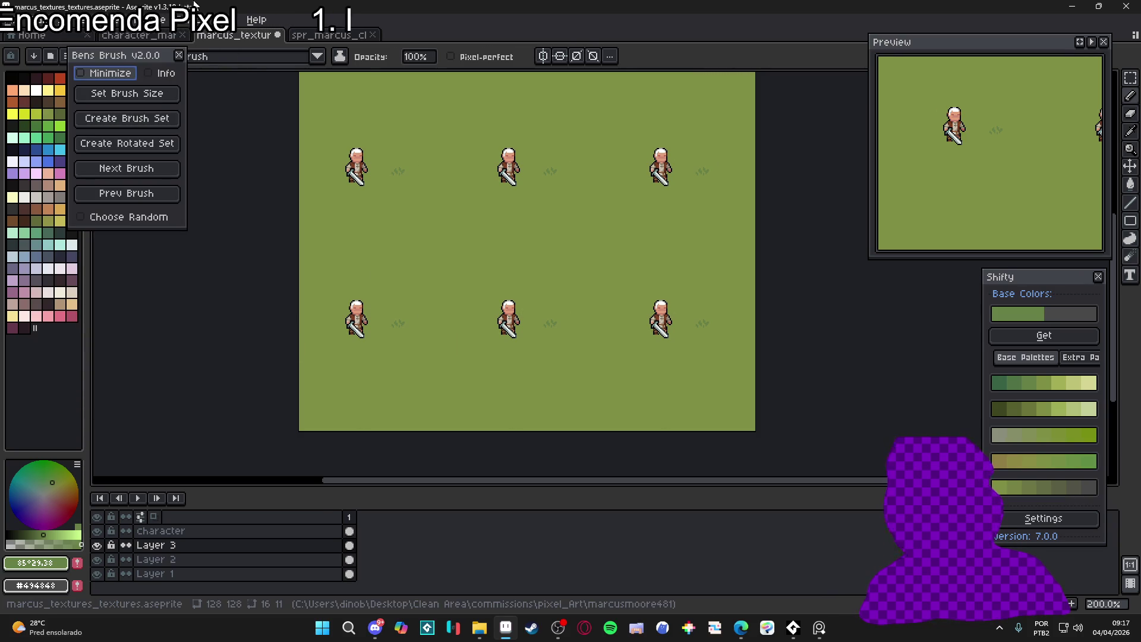
pyautogui.moveTo(106, 62); pyautogui.dragTo(143, 119)
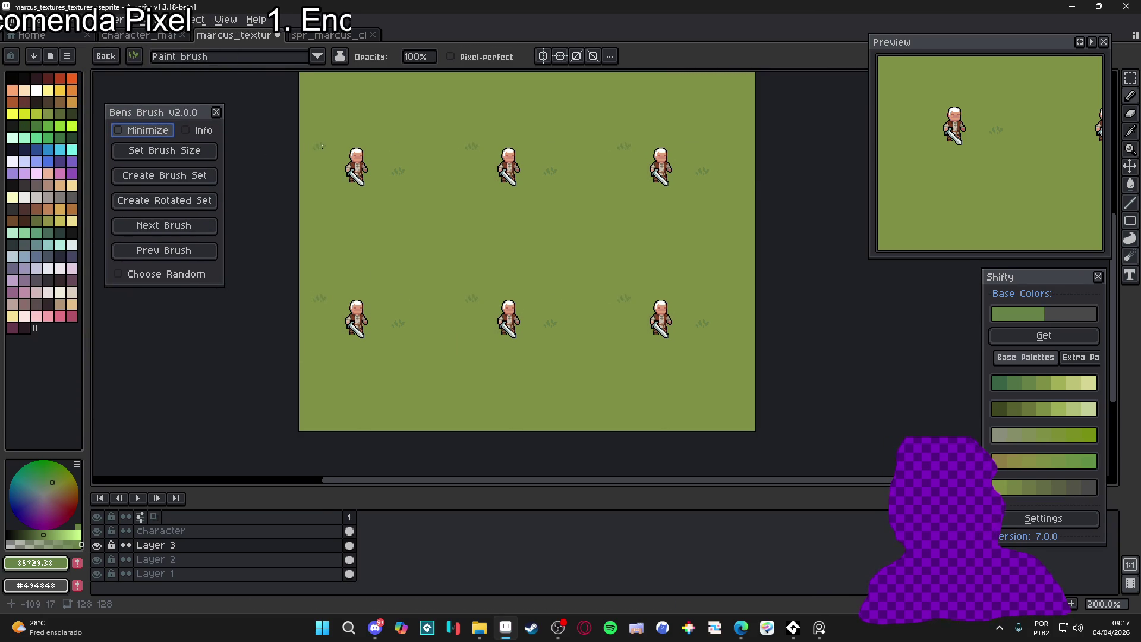
# Show the pixel grid, zoom in, and marquee-select the grass tuft beside the character
pyautogui.scroll(1, 417, 137)
pyautogui.hotkey('ctrl', "'")
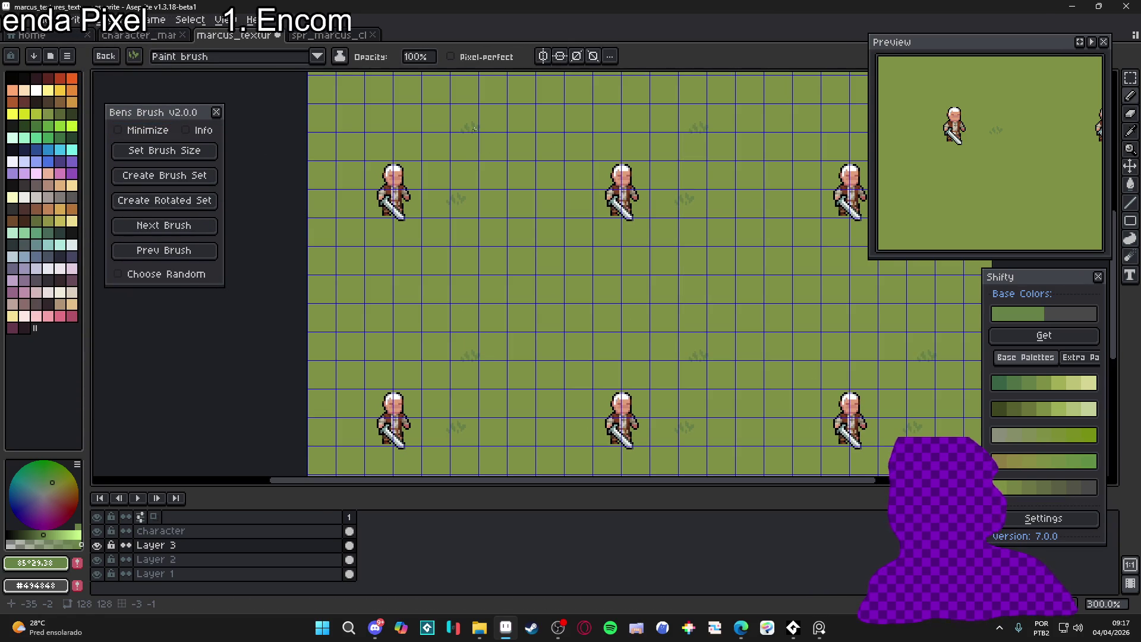
pyautogui.press('m')
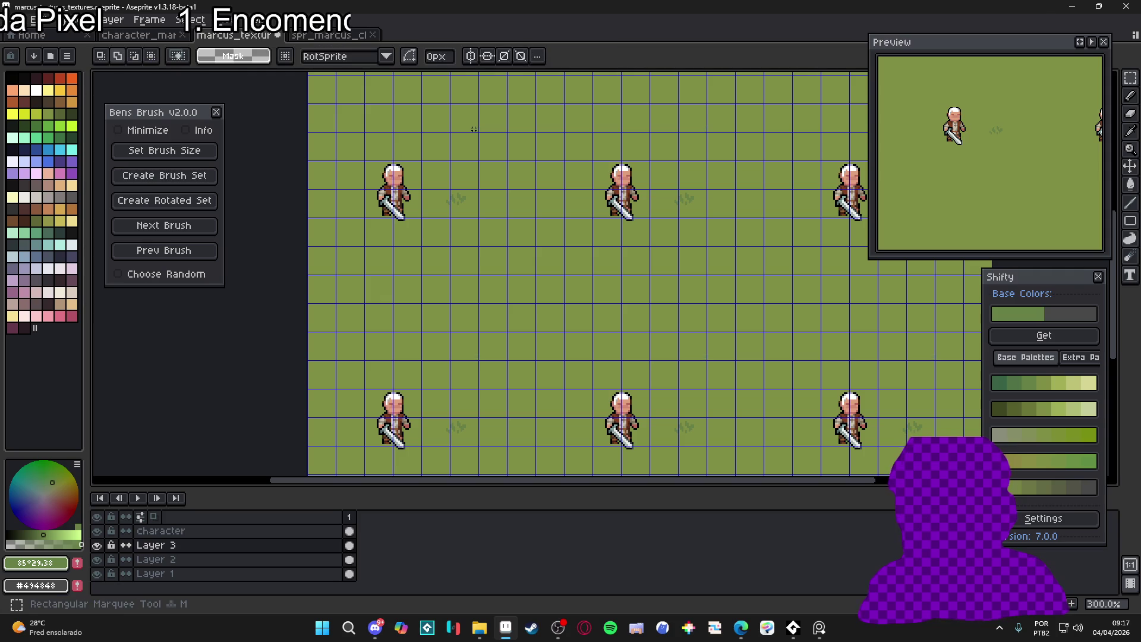
pyautogui.scroll(4, 481, 201)
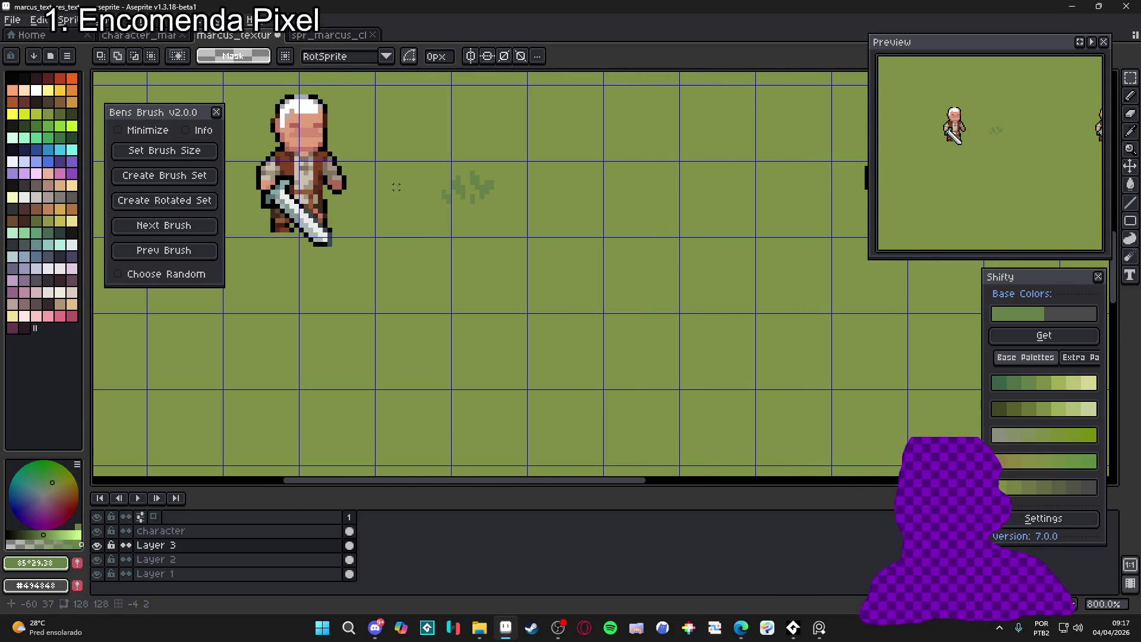
pyautogui.scroll(-6, 463, 207)
pyautogui.scroll(6, 630, 196)
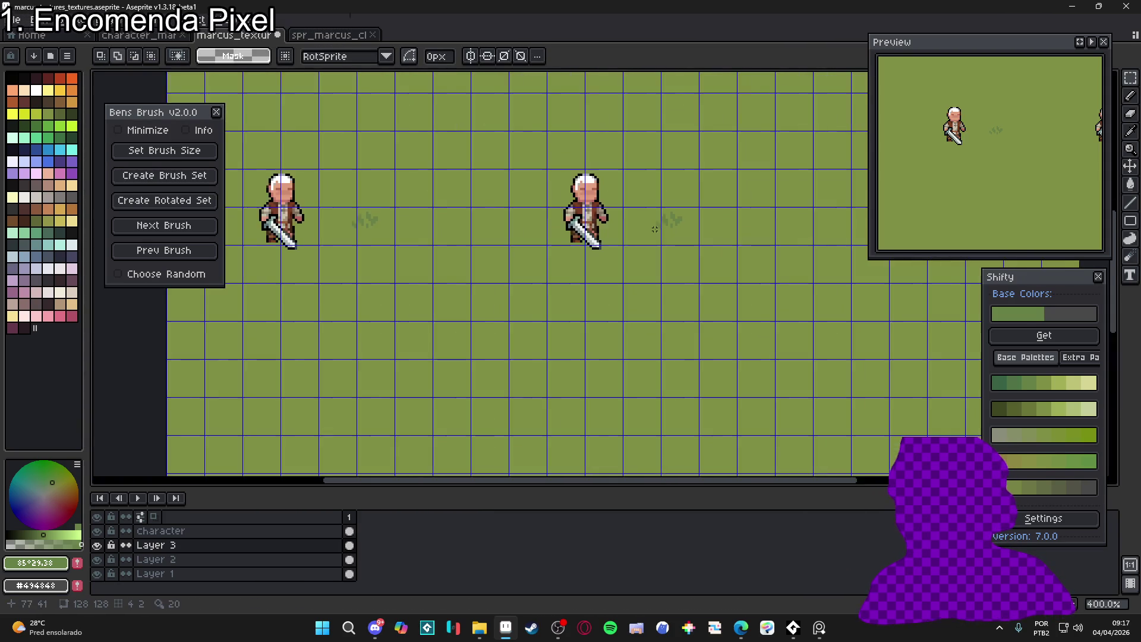
pyautogui.moveTo(630, 176); pyautogui.dragTo(731, 261)
# Move the selected grass tuft right and down, then drop the custom brush made from it
pyautogui.moveTo(688, 225); pyautogui.dragTo(707, 233)
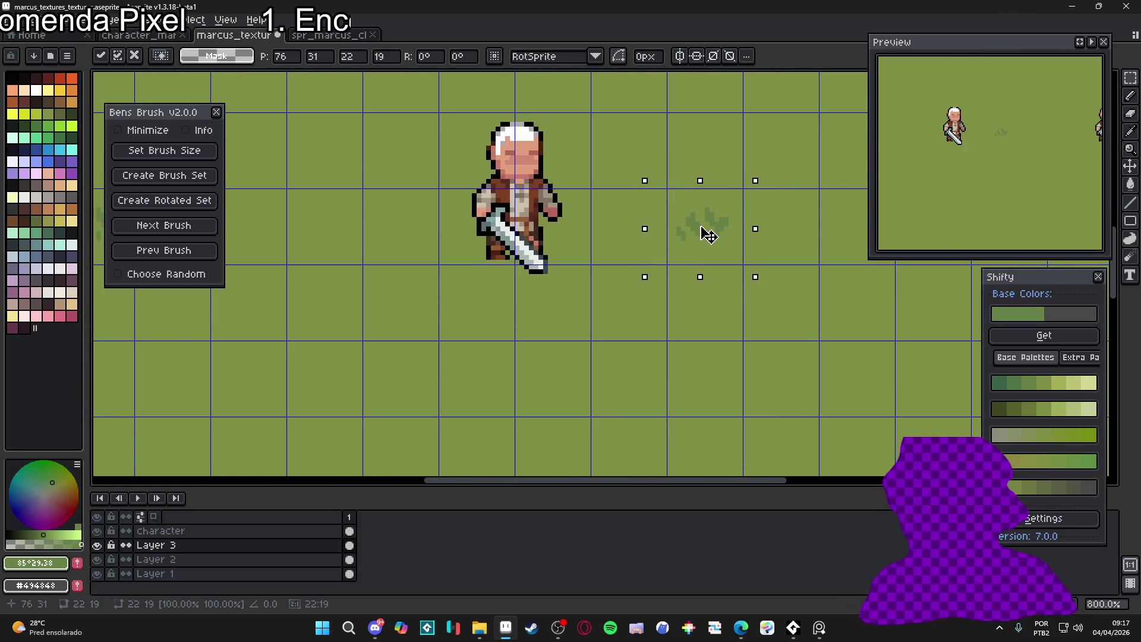
pyautogui.press('Return')
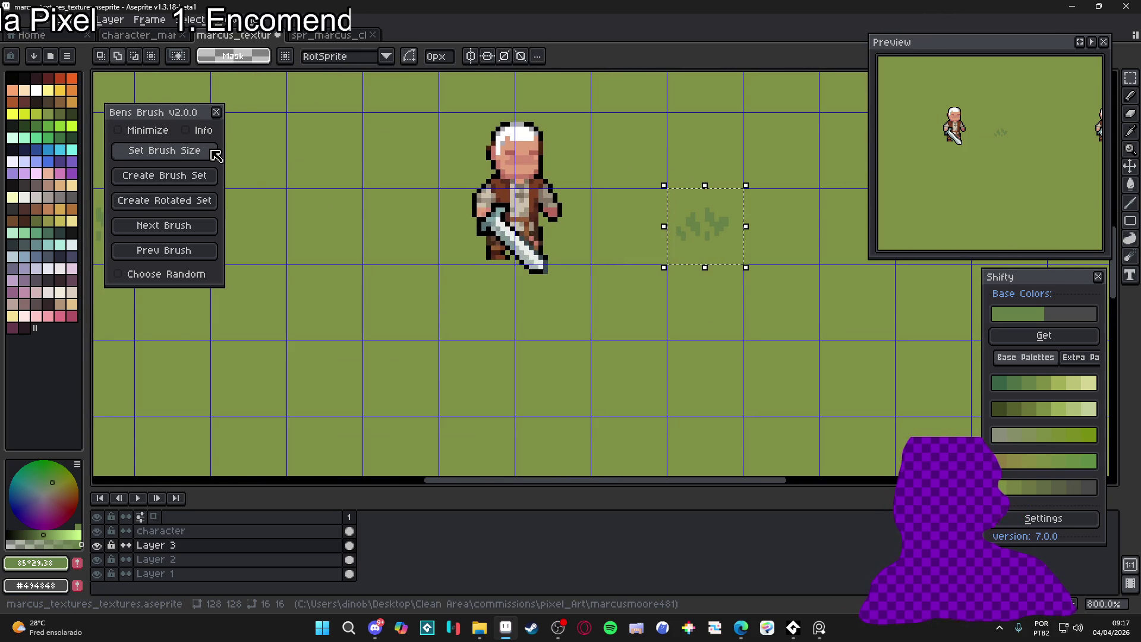
pyautogui.hotkey('ctrl', 'b')
pyautogui.scroll(1, 613, 247)
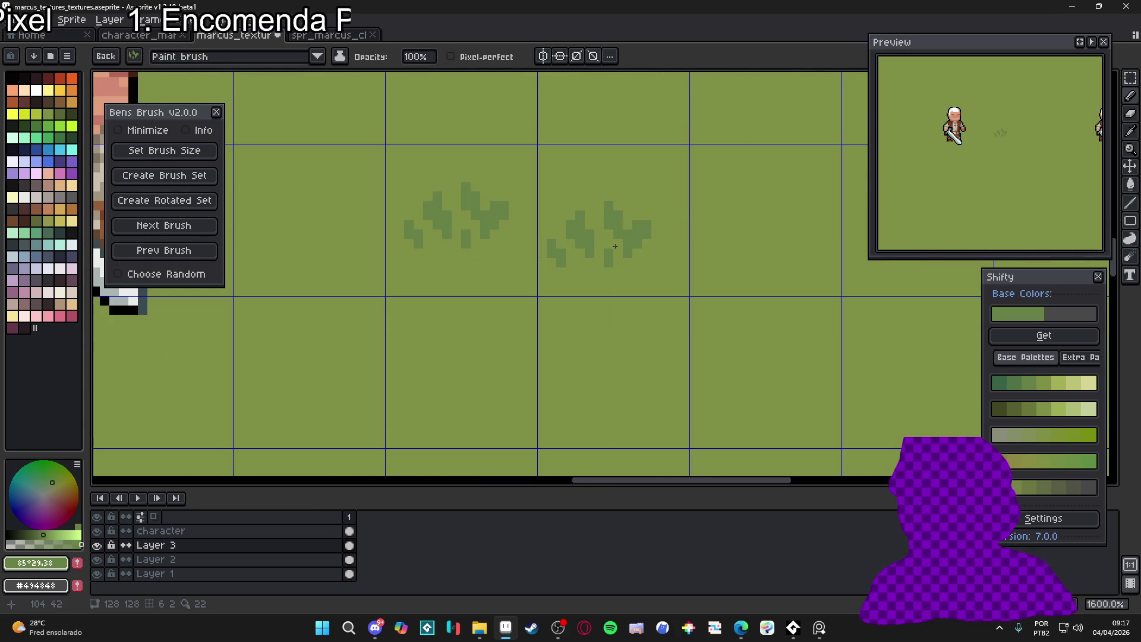
pyautogui.press('Escape')
# Paint a trial dark-green stroke and block, shrink the brush to 1px, and undo back
pyautogui.moveTo(594, 258)
pyautogui.mouseDown()
pyautogui.moveTo(576, 250)
pyautogui.moveTo(631, 217)
pyautogui.mouseUp()
pyautogui.click(616, 231)
pyautogui.press('-')
pyautogui.scroll(2, 629, 254)
pyautogui.hotkey('ctrl', 'z')
pyautogui.hotkey('ctrl', 'z')
pyautogui.hotkey('ctrl', 'z')
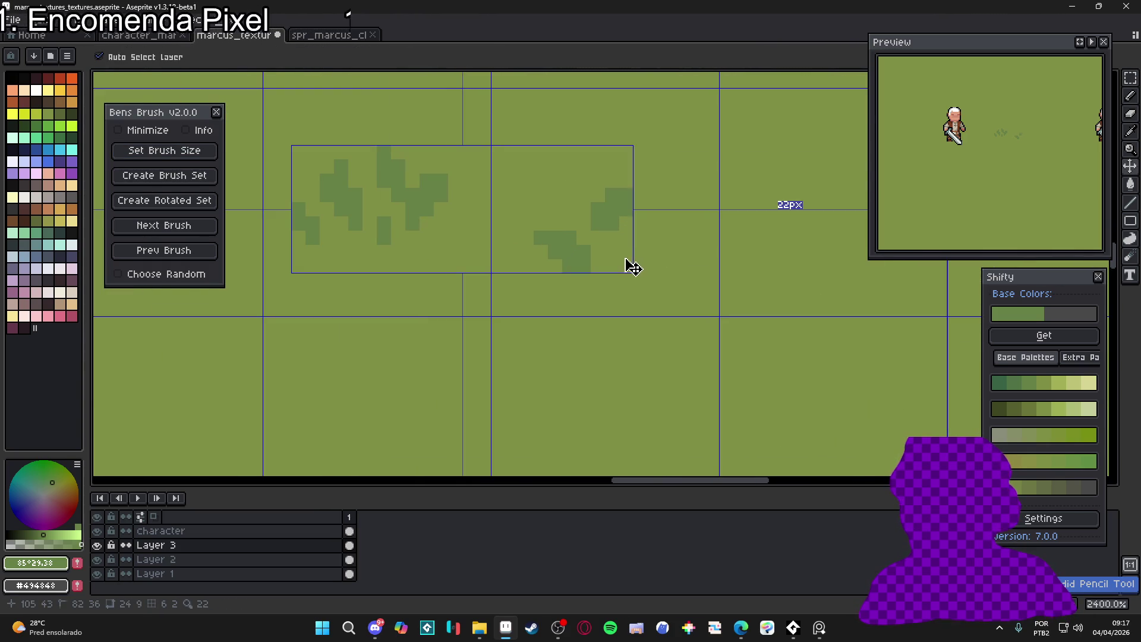
pyautogui.hotkey('ctrl', 'z')
pyautogui.hotkey('ctrl', 'z')
pyautogui.hotkey('ctrl', 'z')
pyautogui.hotkey('ctrl', 'y')
# With a 2-pixel brush, paint a small dark-green grass clump right of the character
pyautogui.press('+')
pyautogui.moveTo(624, 254); pyautogui.dragTo(626, 239)
pyautogui.scroll(-2, 629, 228)
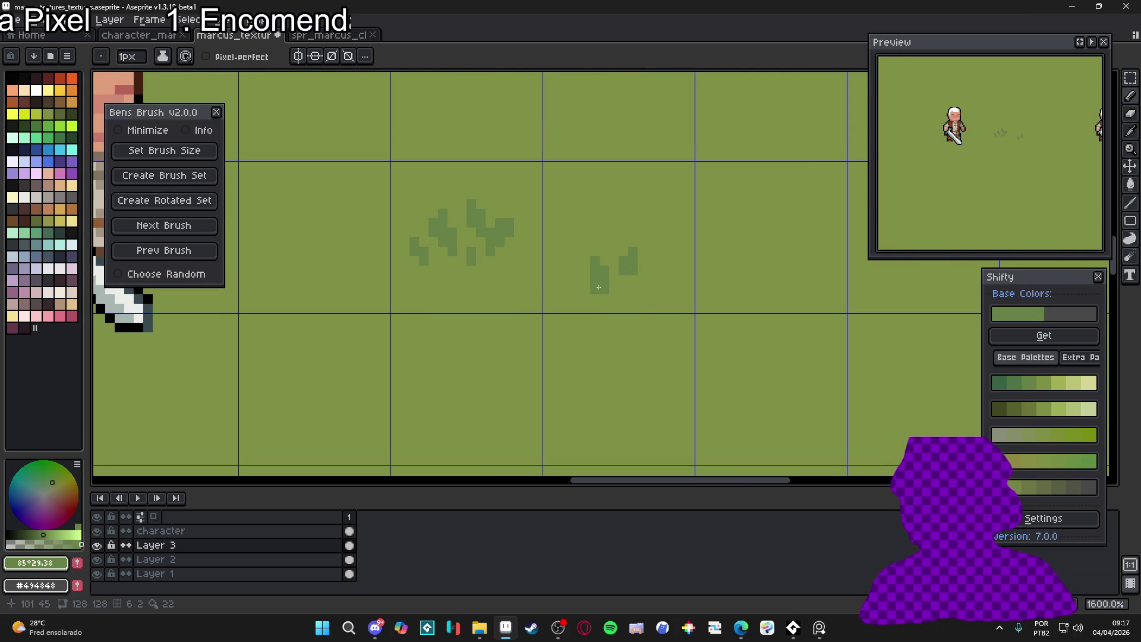
pyautogui.moveTo(632, 290); pyautogui.dragTo(641, 289)
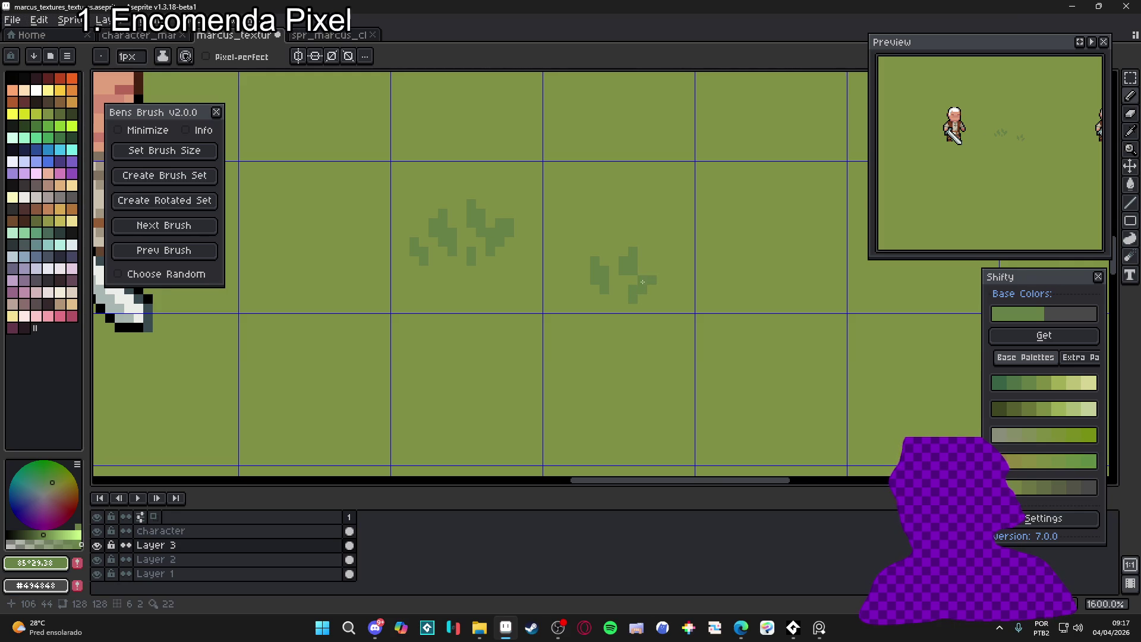
pyautogui.scroll(-2, 614, 292)
pyautogui.scroll(-1, 624, 266)
pyautogui.scroll(1, 628, 270)
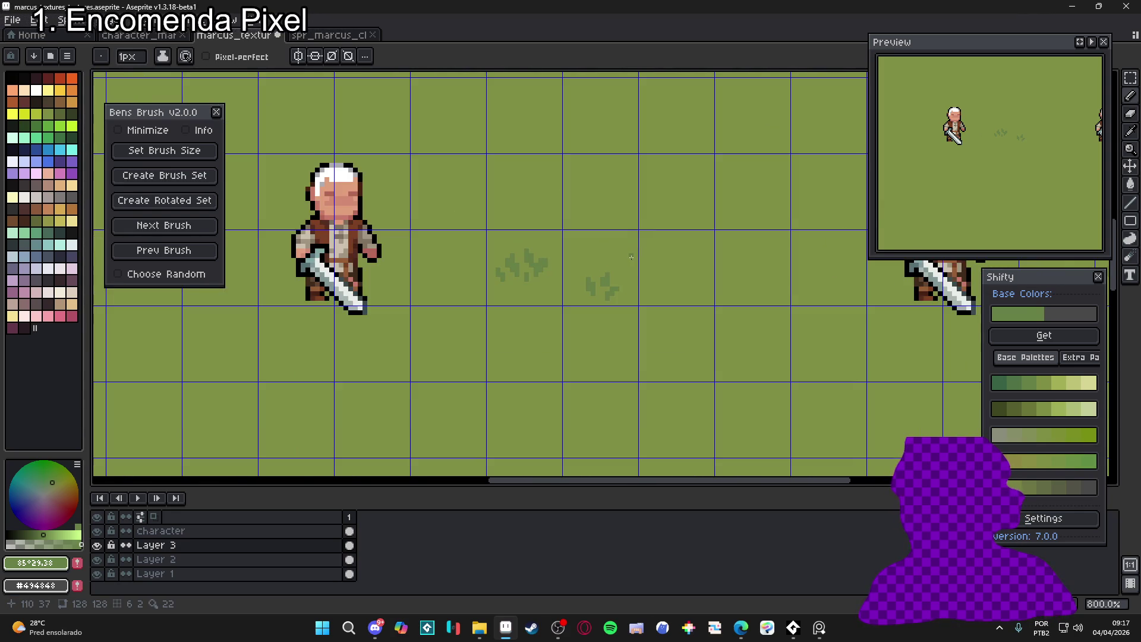
pyautogui.scroll(2, 651, 277)
pyautogui.moveTo(640, 269)
pyautogui.mouseDown()
pyautogui.moveTo(631, 262)
pyautogui.moveTo(633, 275)
pyautogui.moveTo(671, 289)
pyautogui.moveTo(669, 275)
pyautogui.mouseUp()
pyautogui.click(661, 261)
pyautogui.scroll(-3, 662, 266)
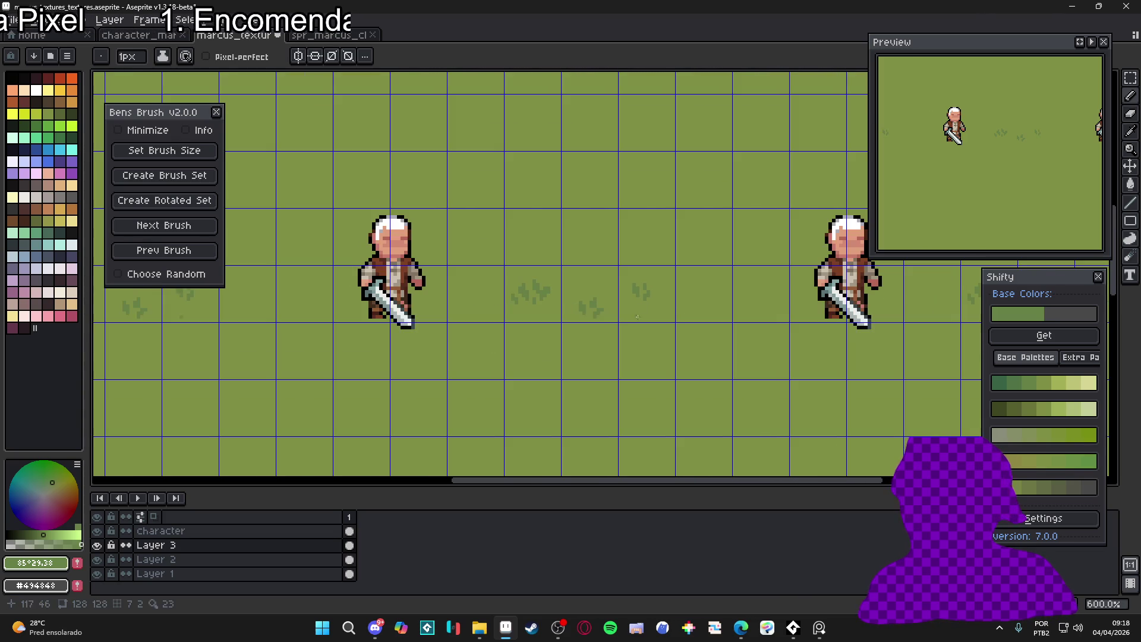
pyautogui.scroll(3, 585, 295)
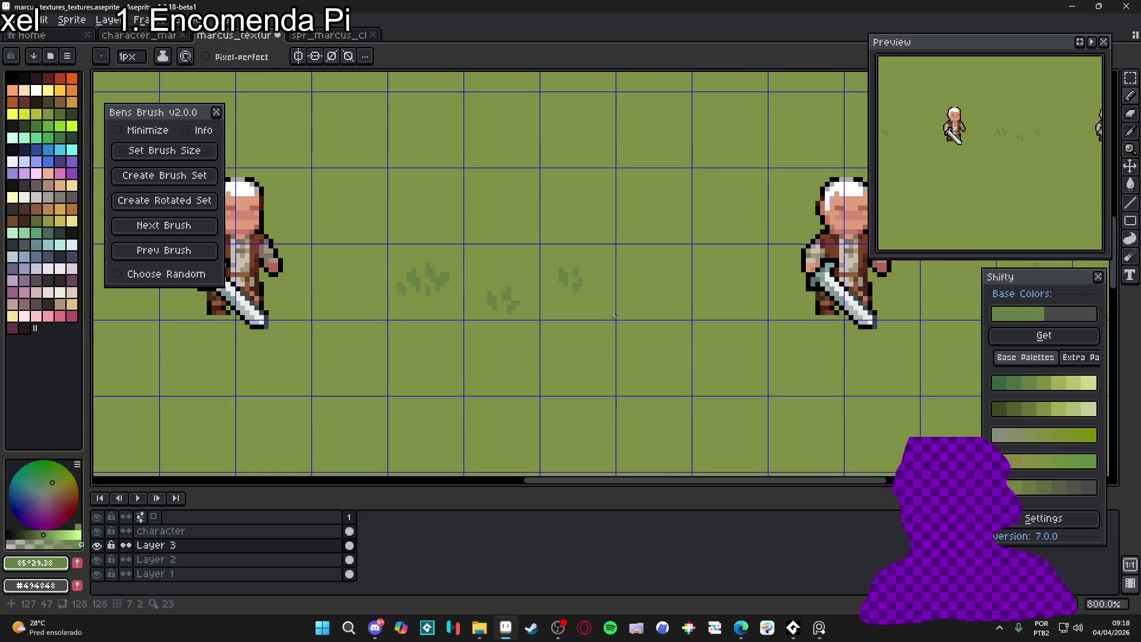
pyautogui.scroll(-2, 646, 271)
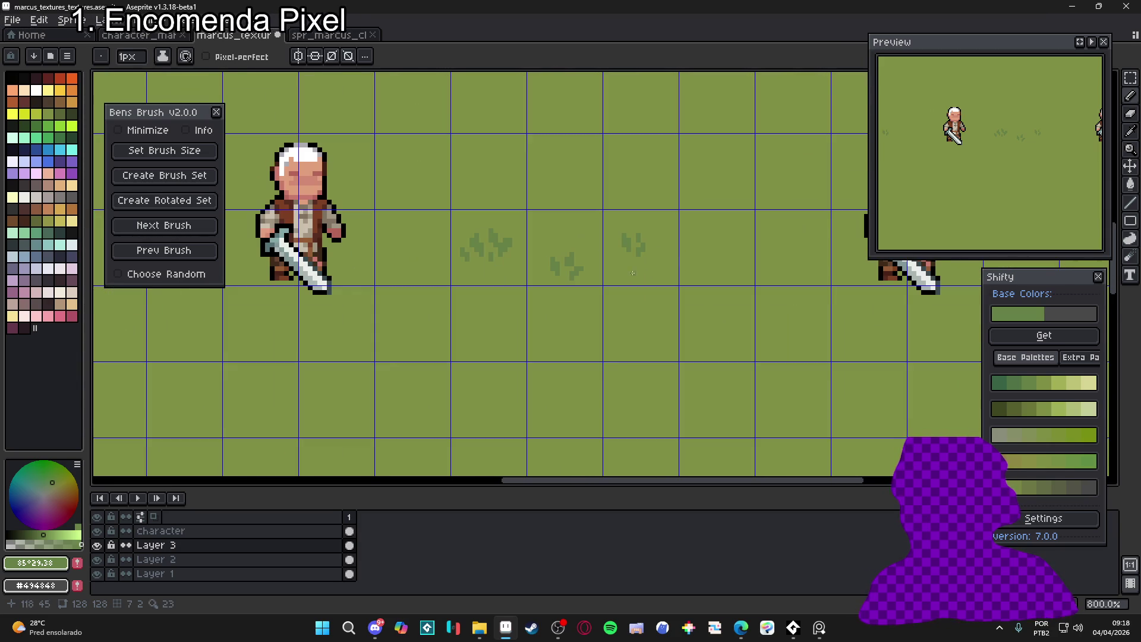
pyautogui.scroll(2, 483, 312)
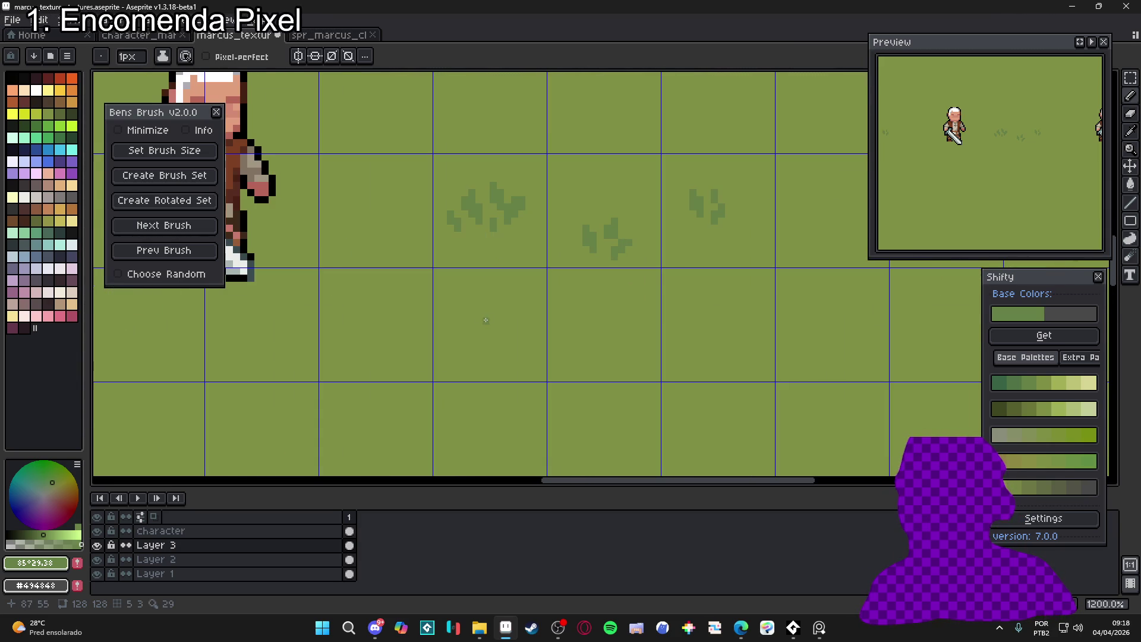
# Stamp a new grass clump below the tufts using a cycled Bens Brush tuft brush
pyautogui.click(461, 315)
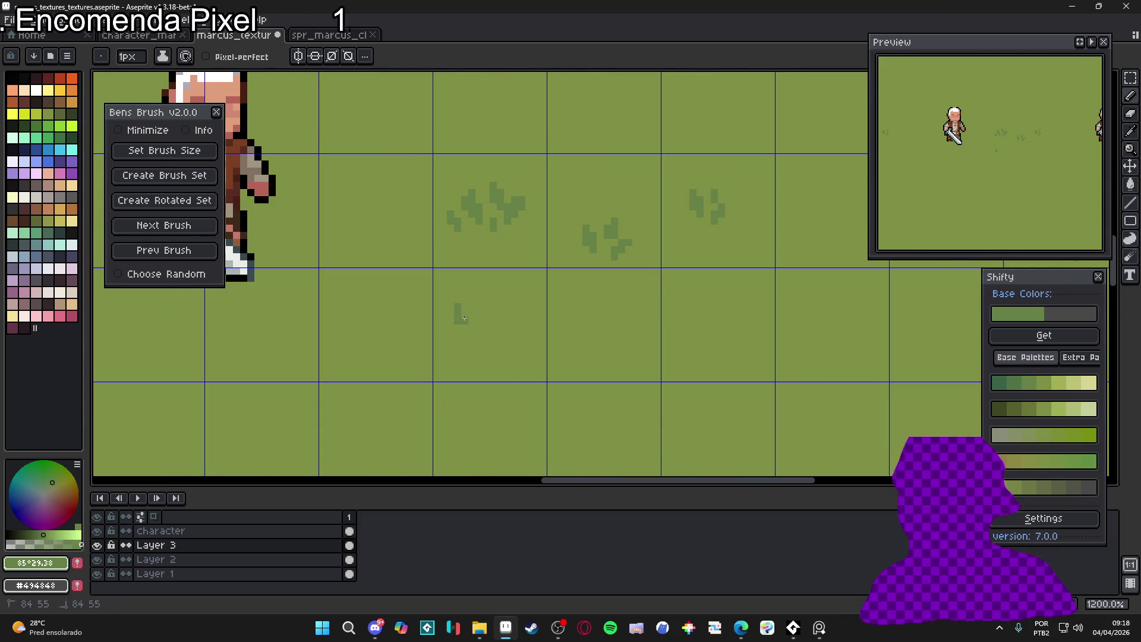
pyautogui.press('.')
pyautogui.press('.')
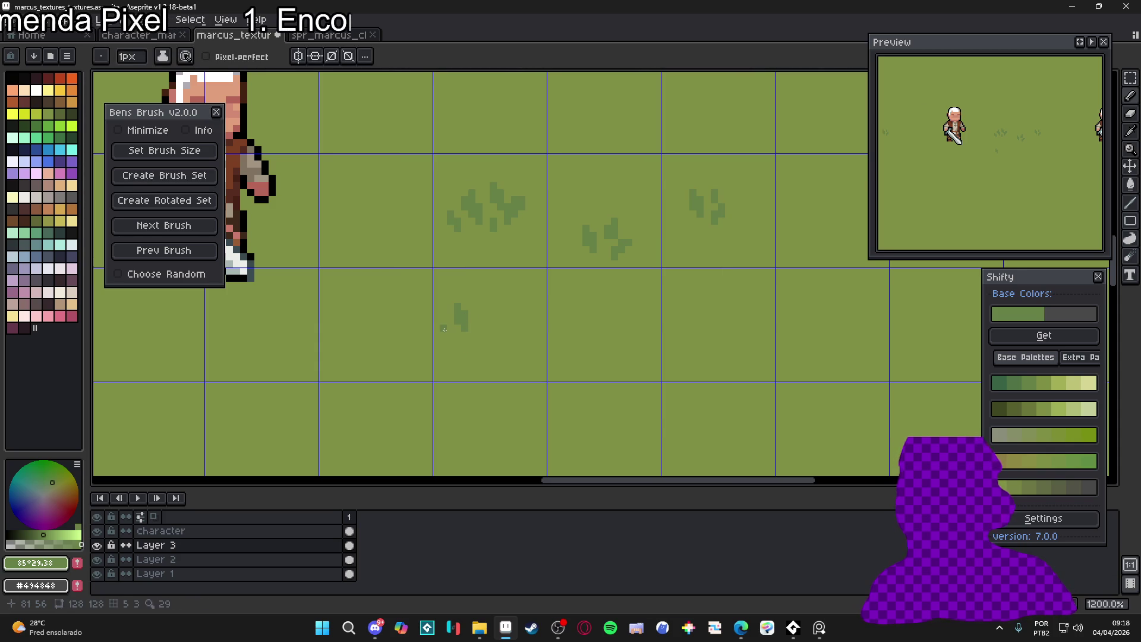
pyautogui.click(446, 330)
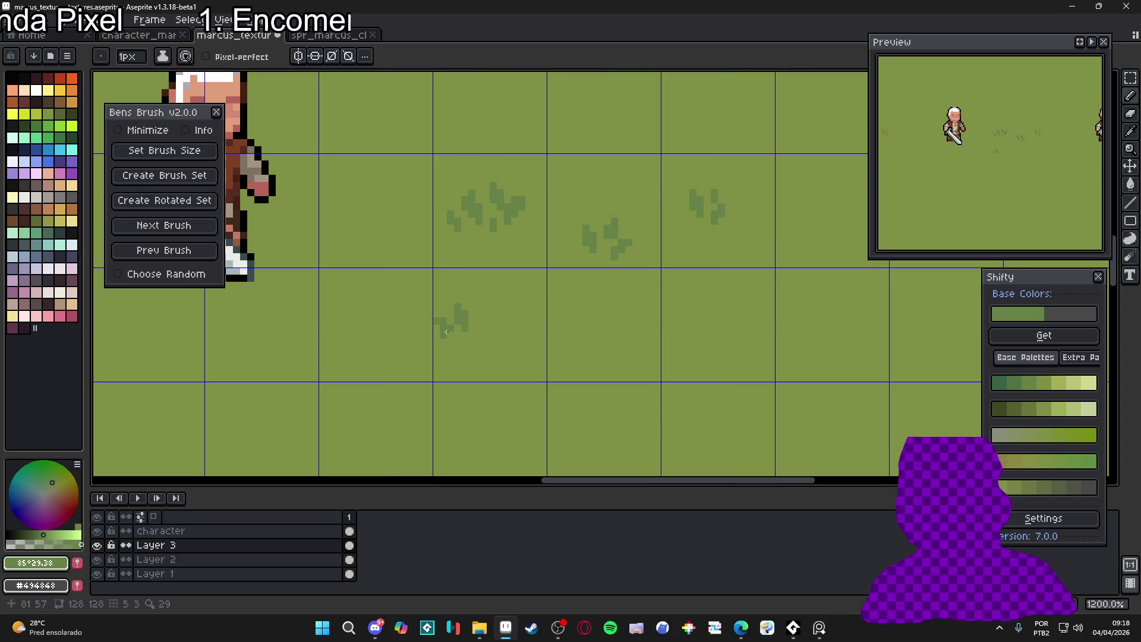
pyautogui.click(473, 336)
pyautogui.click(478, 321)
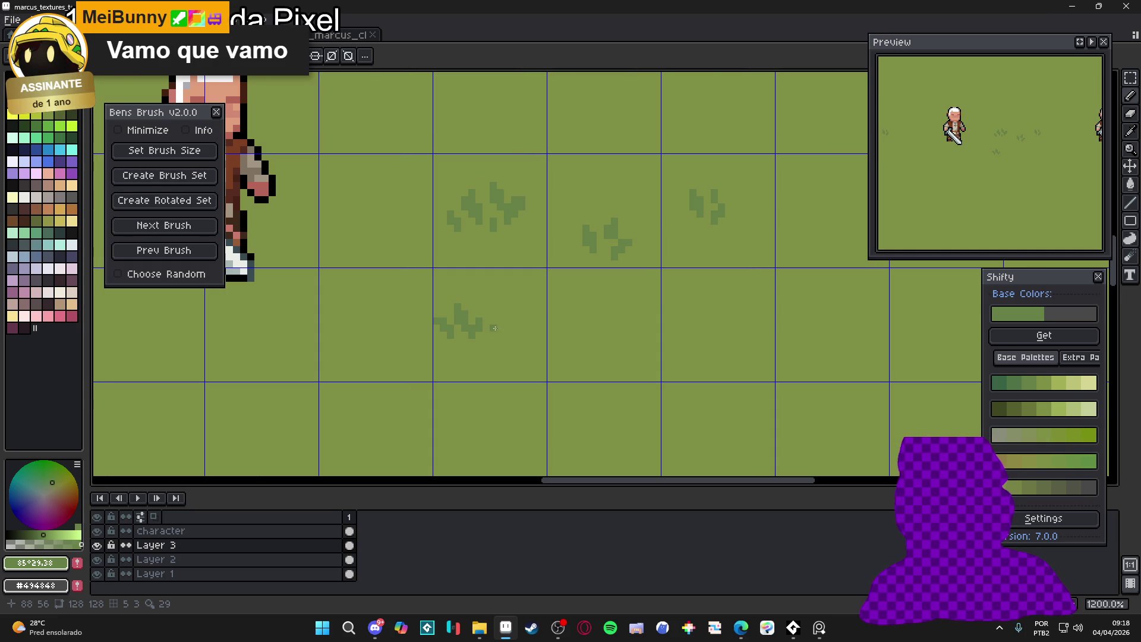
pyautogui.scroll(1, 496, 315)
pyautogui.click(493, 312)
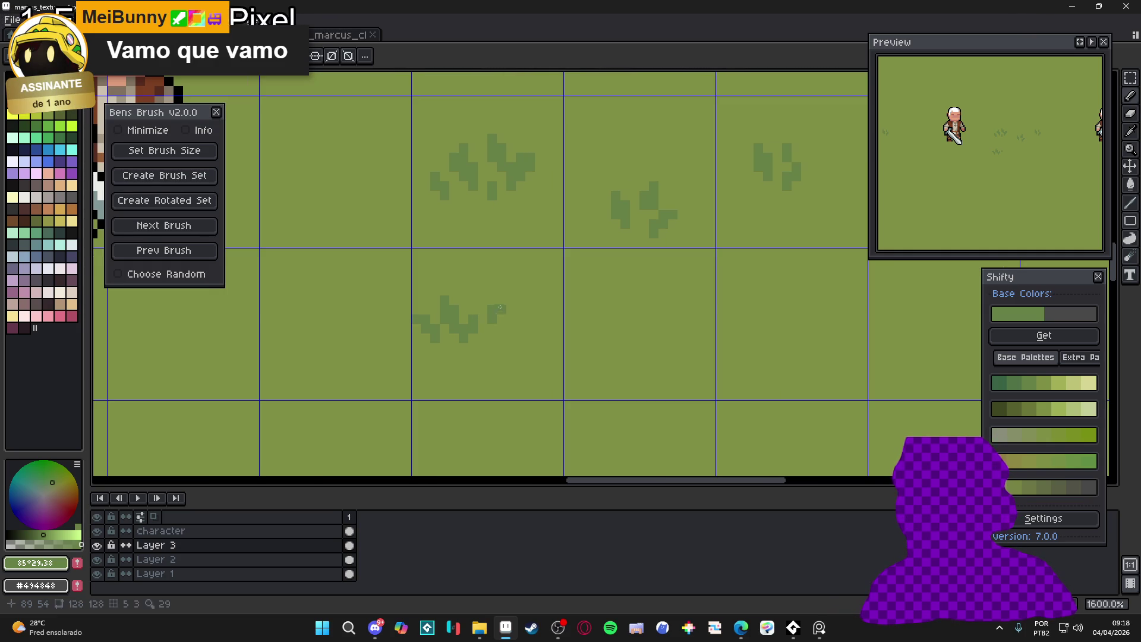
pyautogui.click(502, 341)
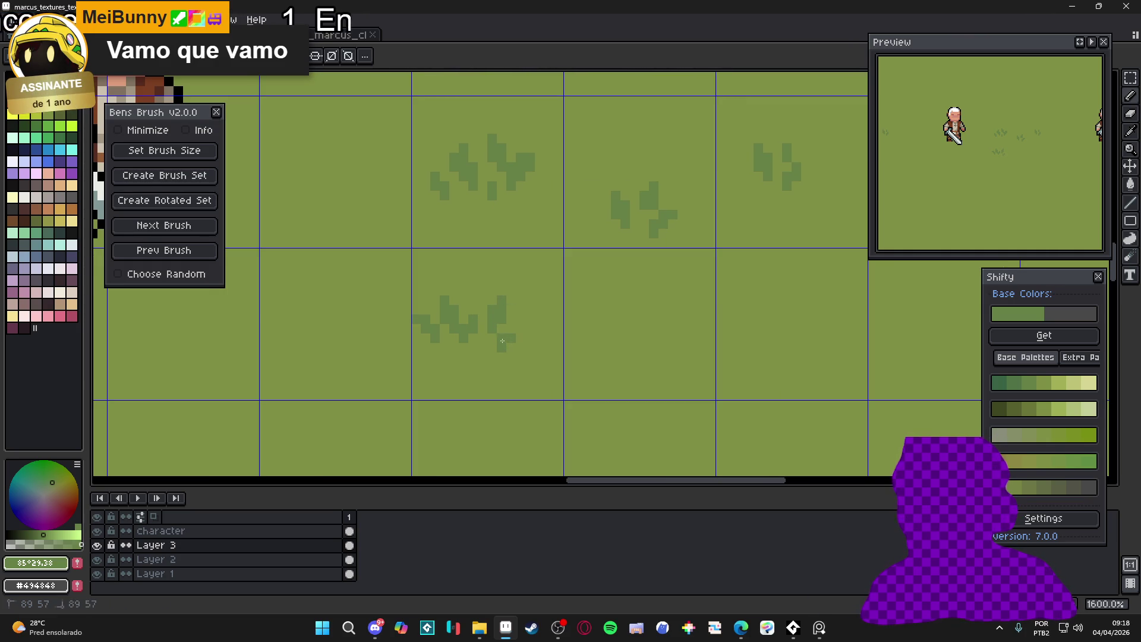
pyautogui.click(514, 339)
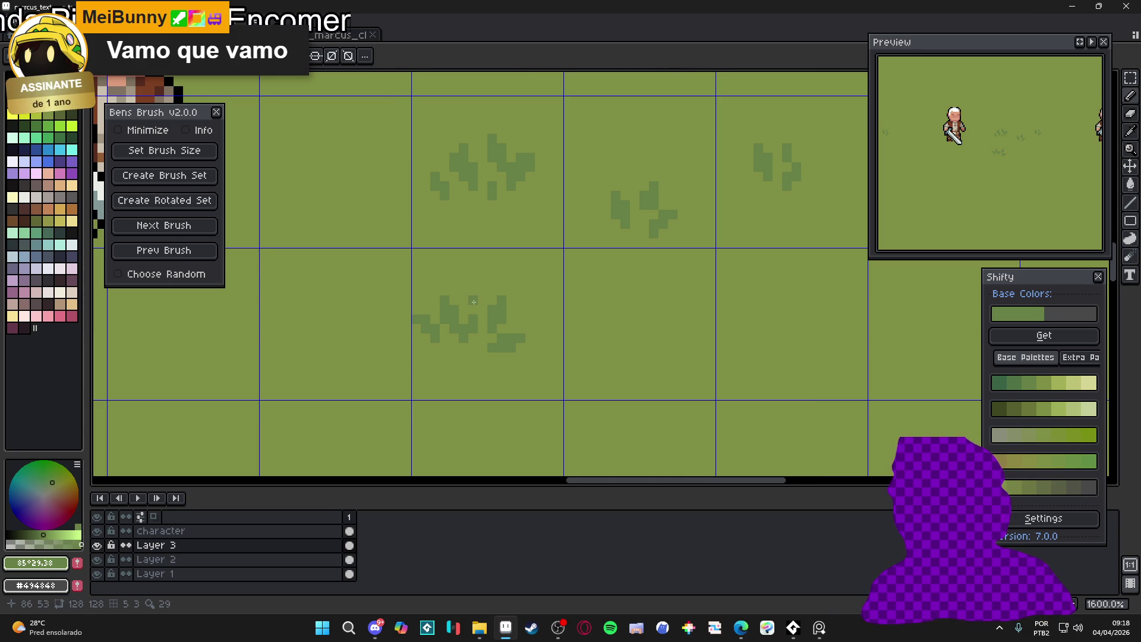
# Switch to the solid pencil and add extra blades atop the lower tuft
pyautogui.press('b')
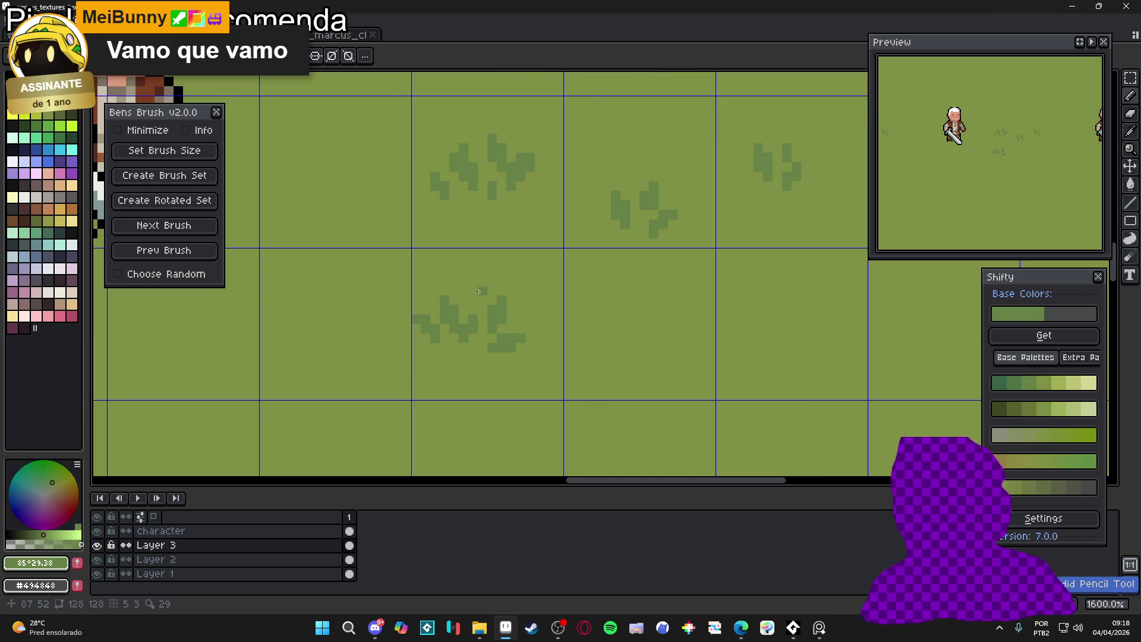
pyautogui.click(474, 296)
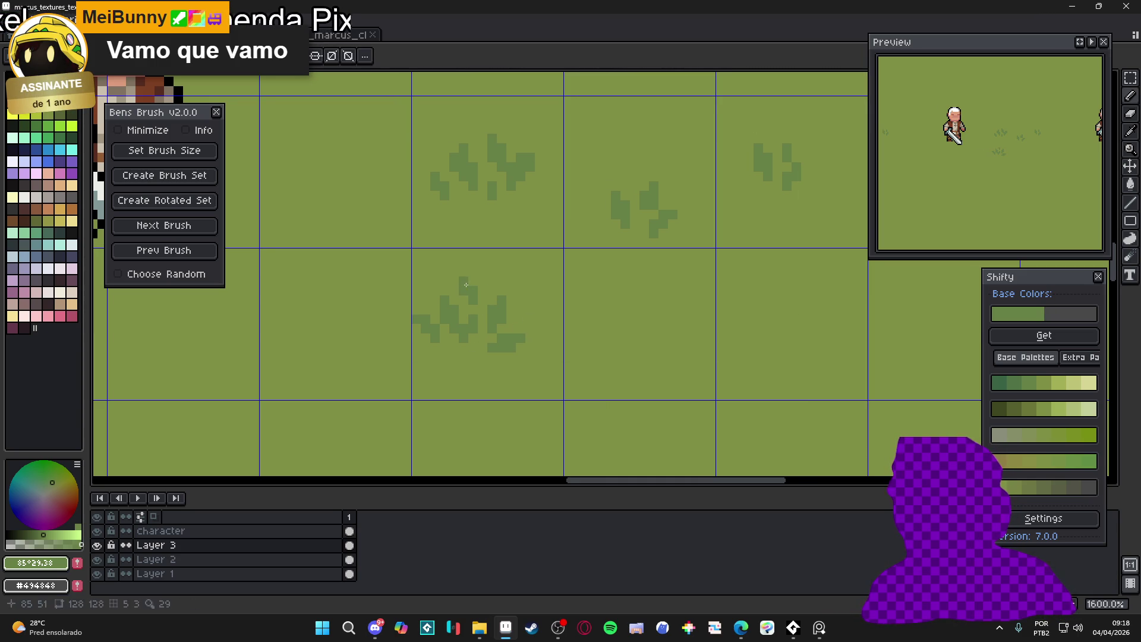
pyautogui.scroll(-3, 466, 286)
pyautogui.scroll(2, 491, 330)
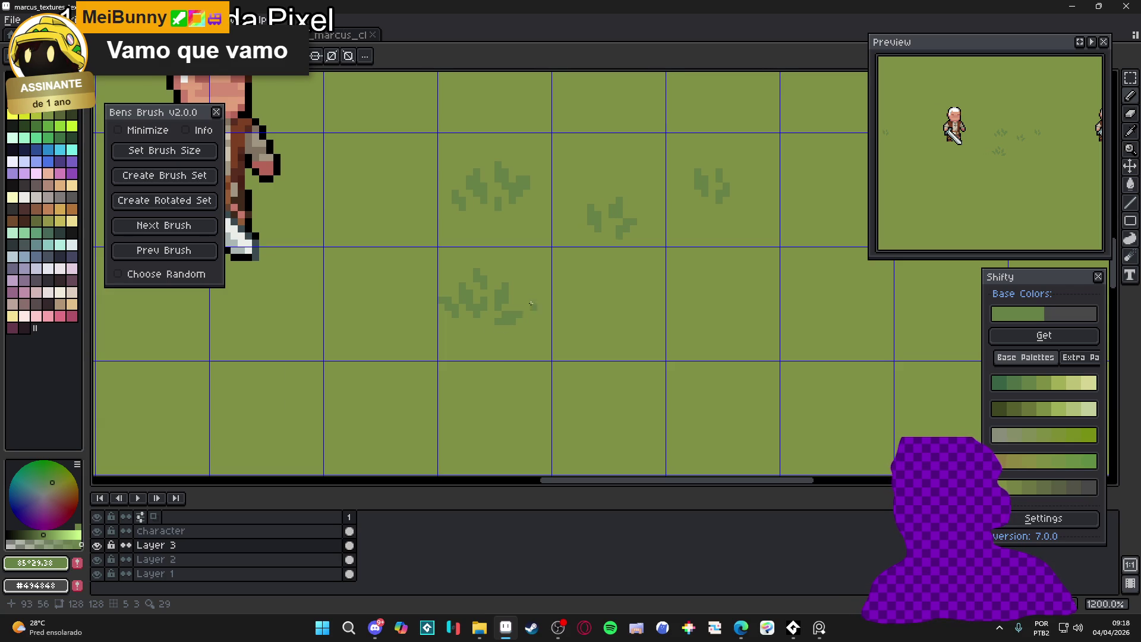
pyautogui.moveTo(522, 301); pyautogui.dragTo(532, 294)
# Paint a new small tuft beside the lower grass clump and fill it in
pyautogui.scroll(-2, 531, 294)
pyautogui.scroll(2, 526, 321)
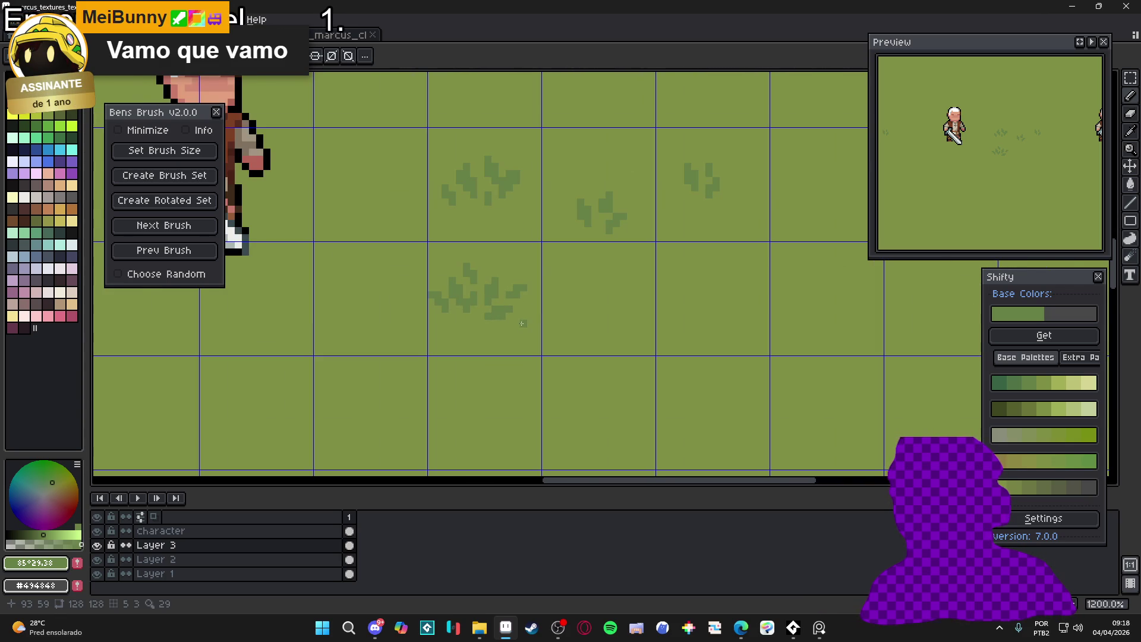
pyautogui.scroll(-4, 517, 333)
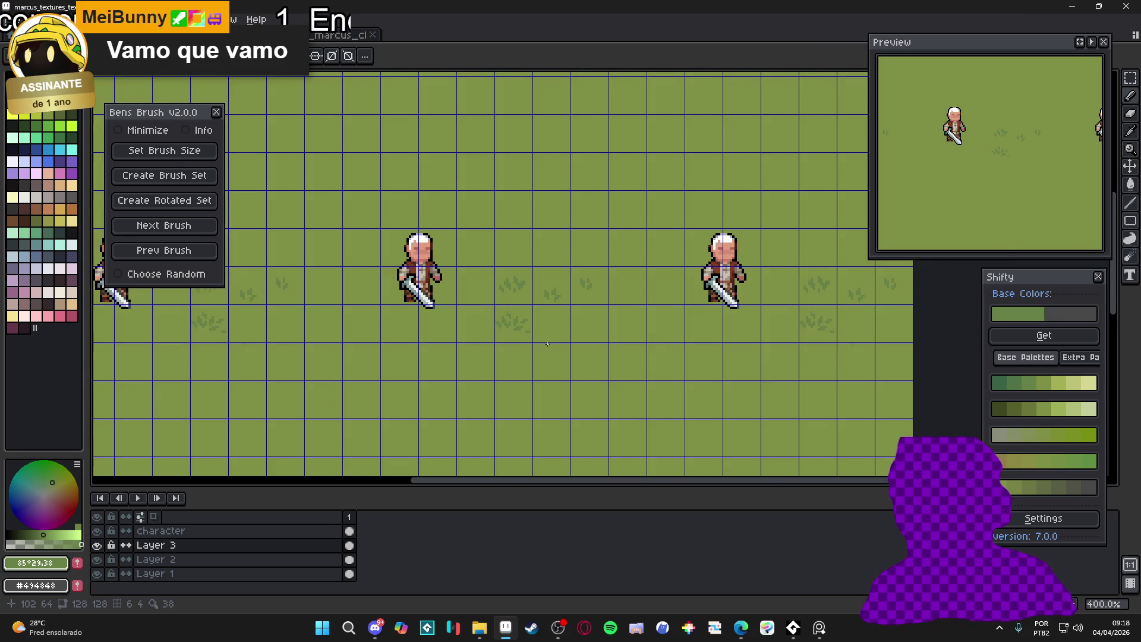
pyautogui.scroll(3, 511, 336)
pyautogui.scroll(-1, 524, 342)
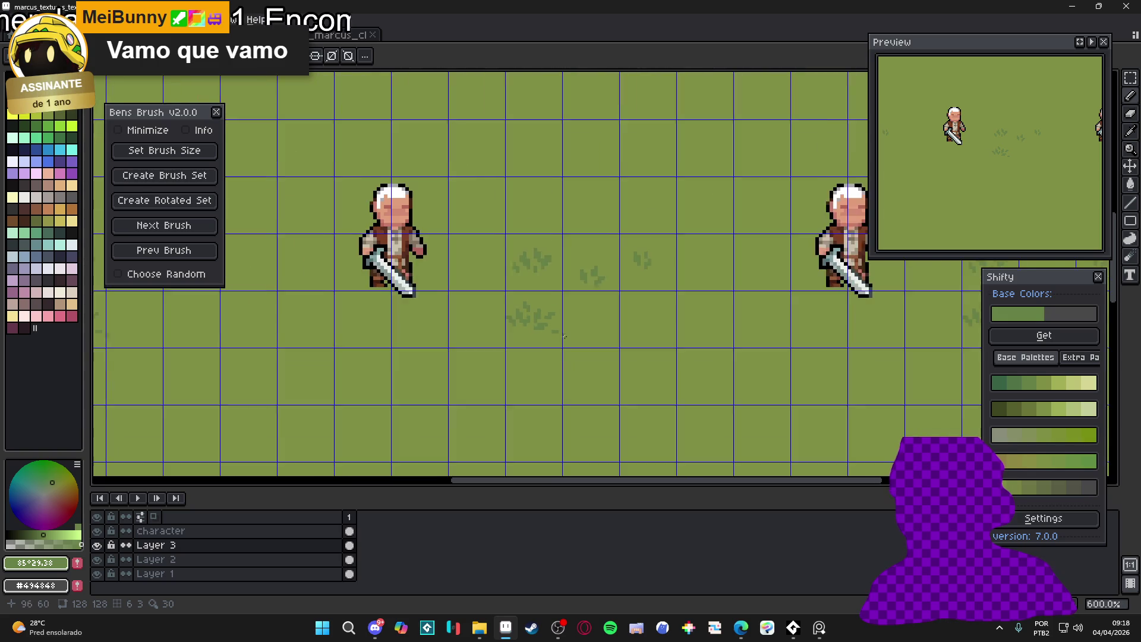
pyautogui.scroll(3, 540, 336)
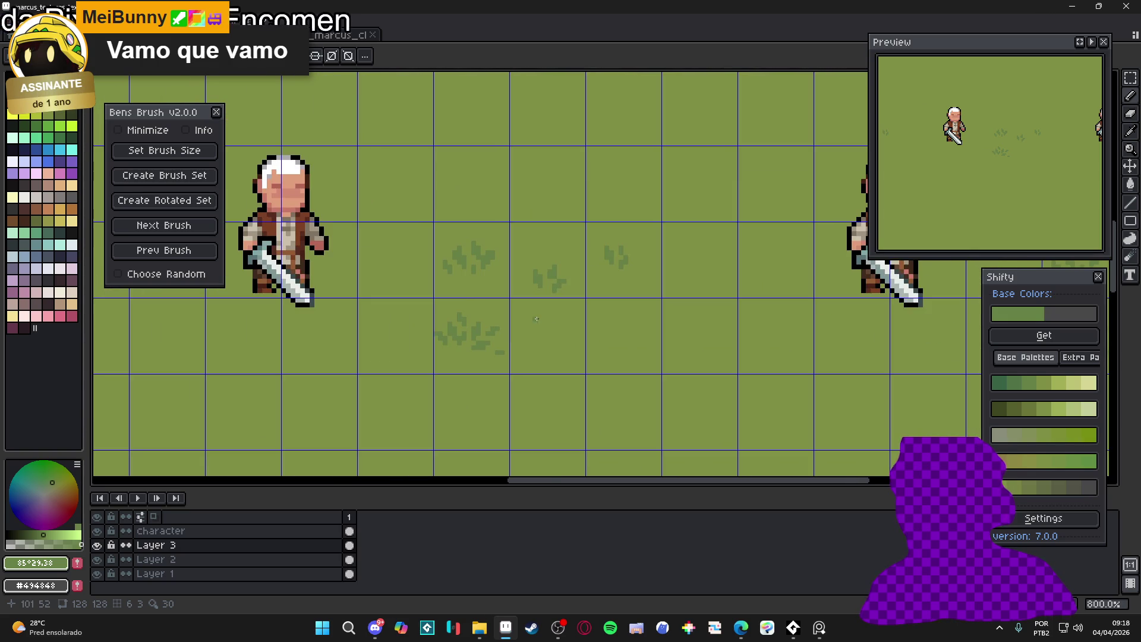
pyautogui.scroll(1, 537, 328)
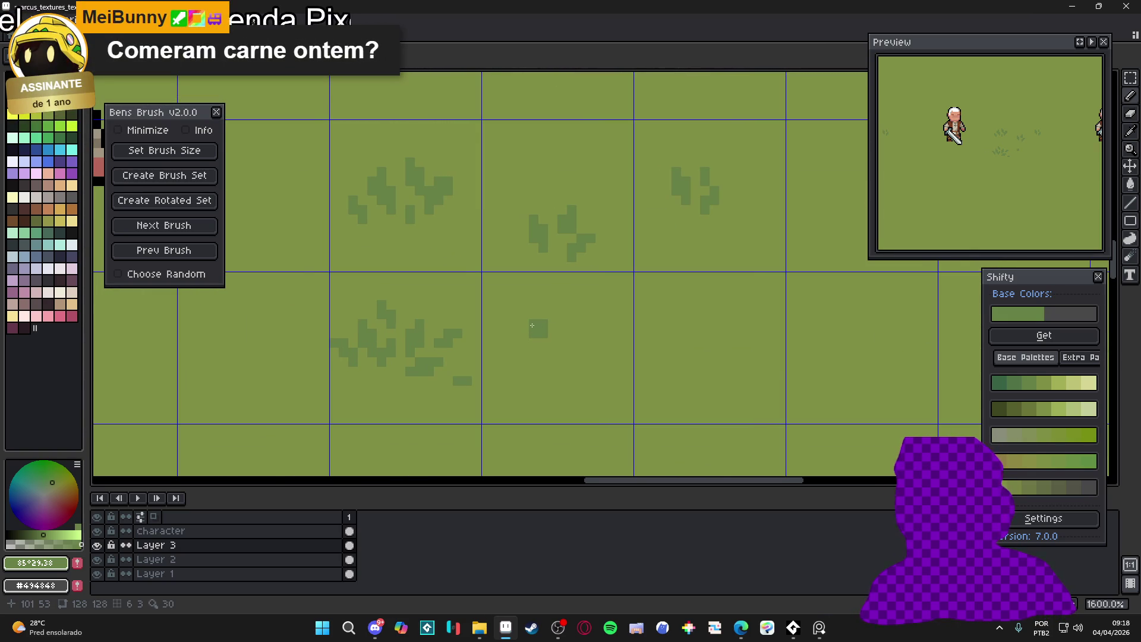
pyautogui.moveTo(546, 337)
pyautogui.mouseDown()
pyautogui.moveTo(522, 352)
pyautogui.moveTo(512, 343)
pyautogui.moveTo(575, 342)
pyautogui.mouseUp()
pyautogui.click(505, 336)
pyautogui.click(580, 343)
pyautogui.click(553, 343)
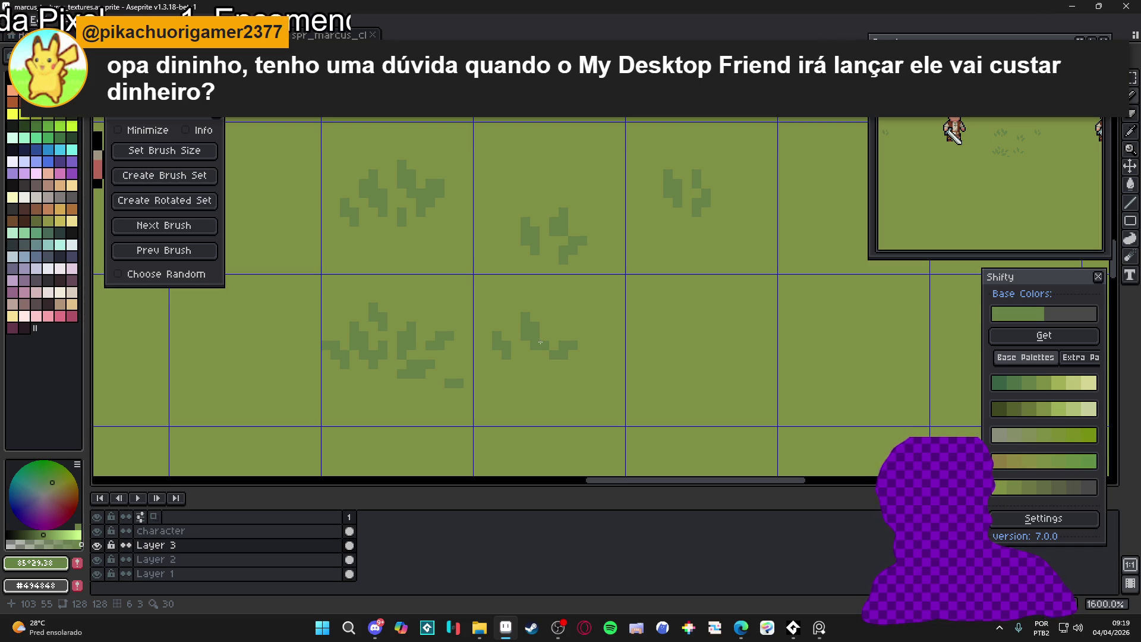
# Add single dark-green blade pixels to the left, lower and right-hand tufts
pyautogui.scroll(2, 557, 341)
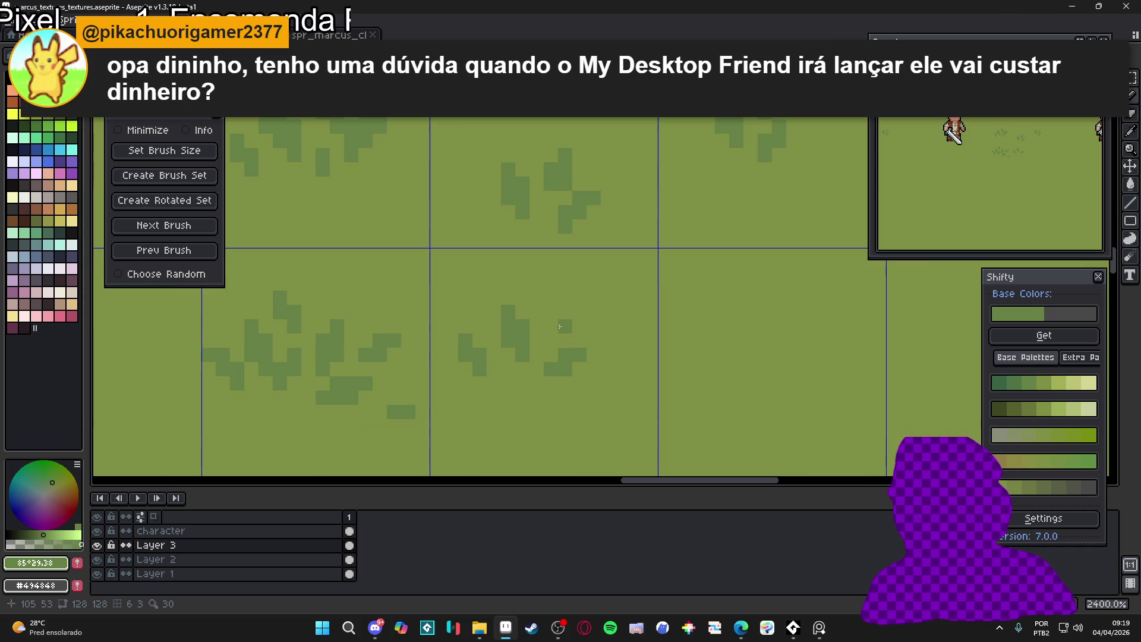
pyautogui.click(551, 326)
pyautogui.click(551, 336)
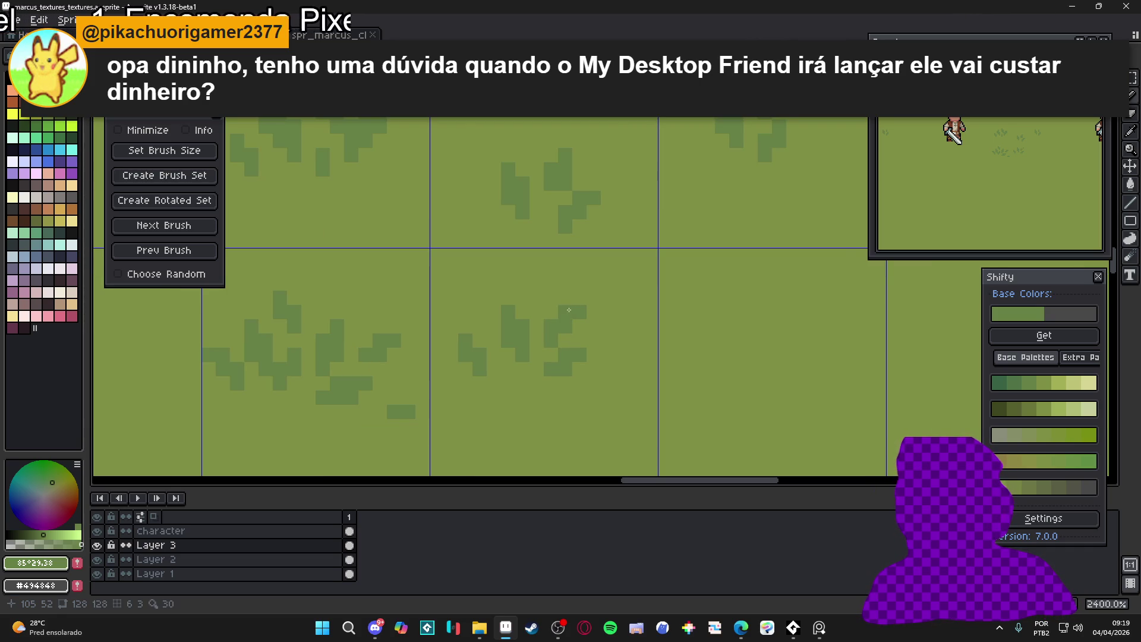
pyautogui.scroll(-5, 570, 323)
pyautogui.scroll(3, 561, 351)
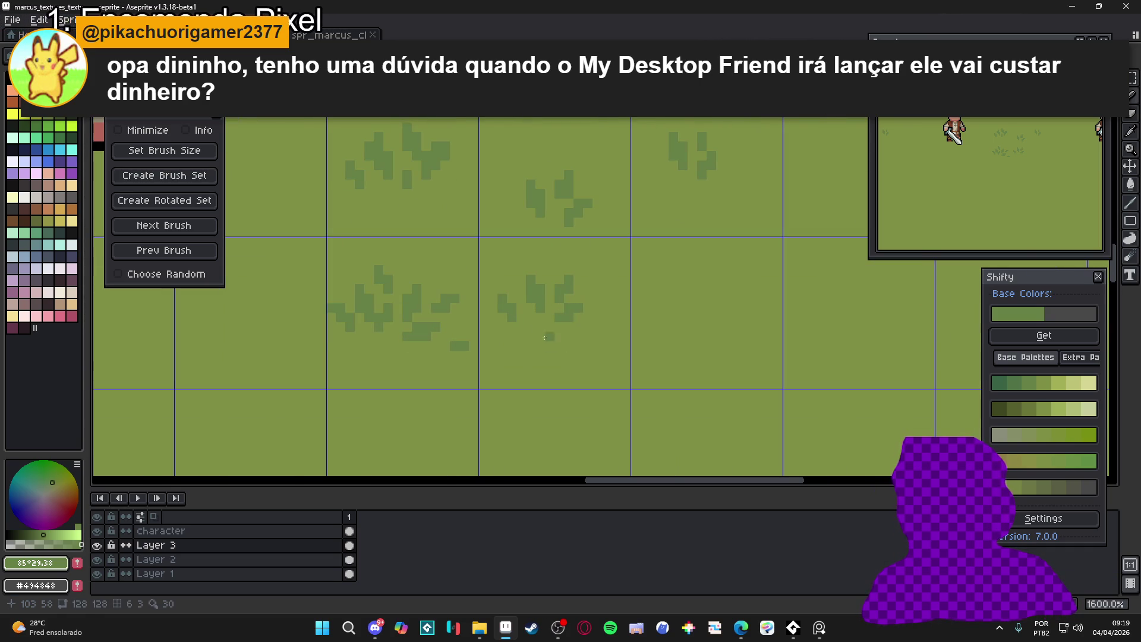
pyautogui.click(578, 344)
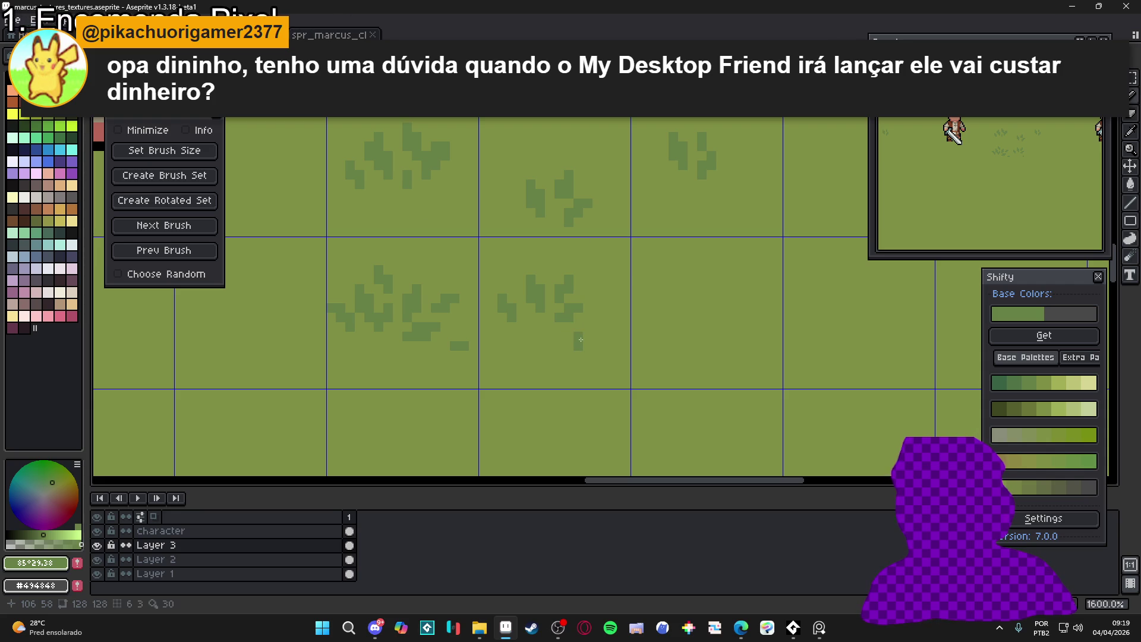
pyautogui.click(587, 328)
pyautogui.click(540, 336)
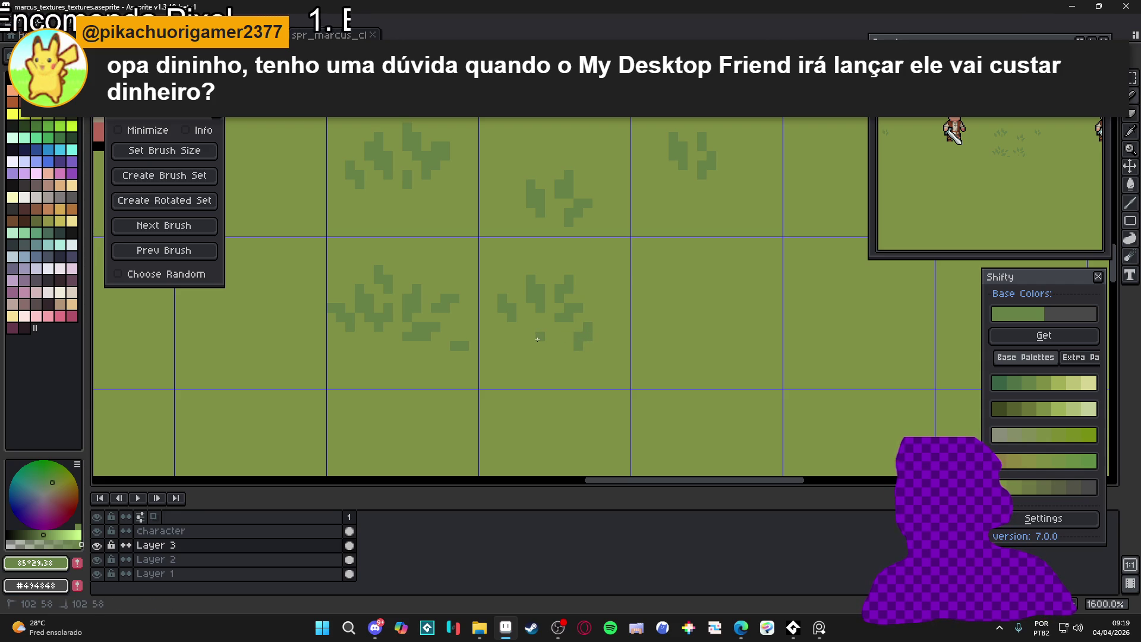
pyautogui.click(531, 337)
pyautogui.click(530, 327)
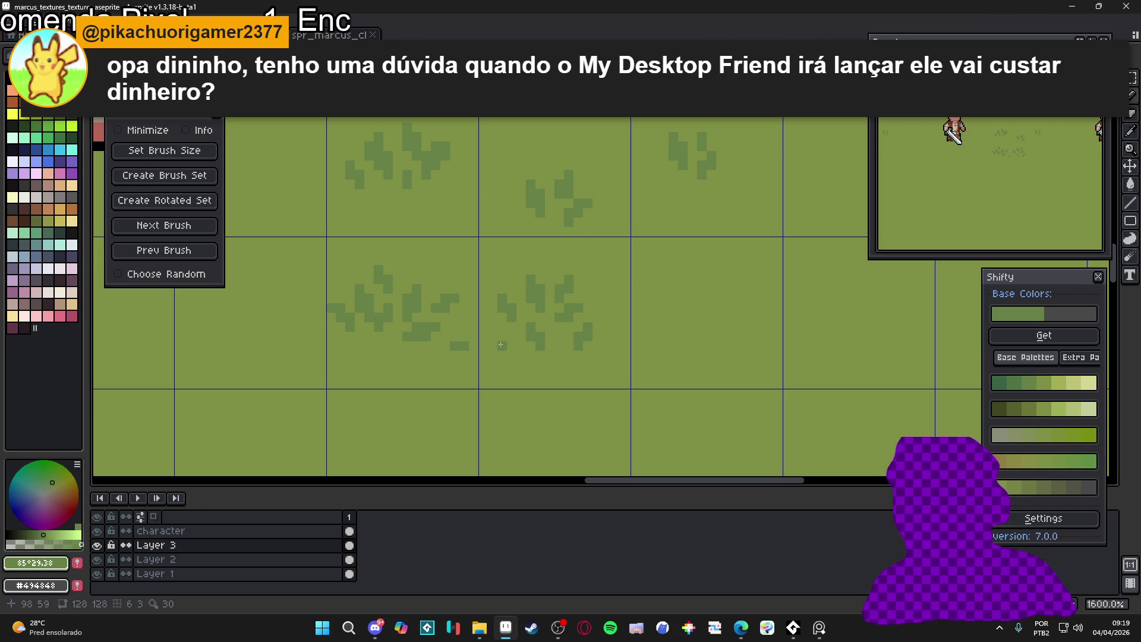
# Eyedrop the dark tuft green #678046 as the foreground colour, after sampling lighter #7F8C44
pyautogui.scroll(-1, 582, 340)
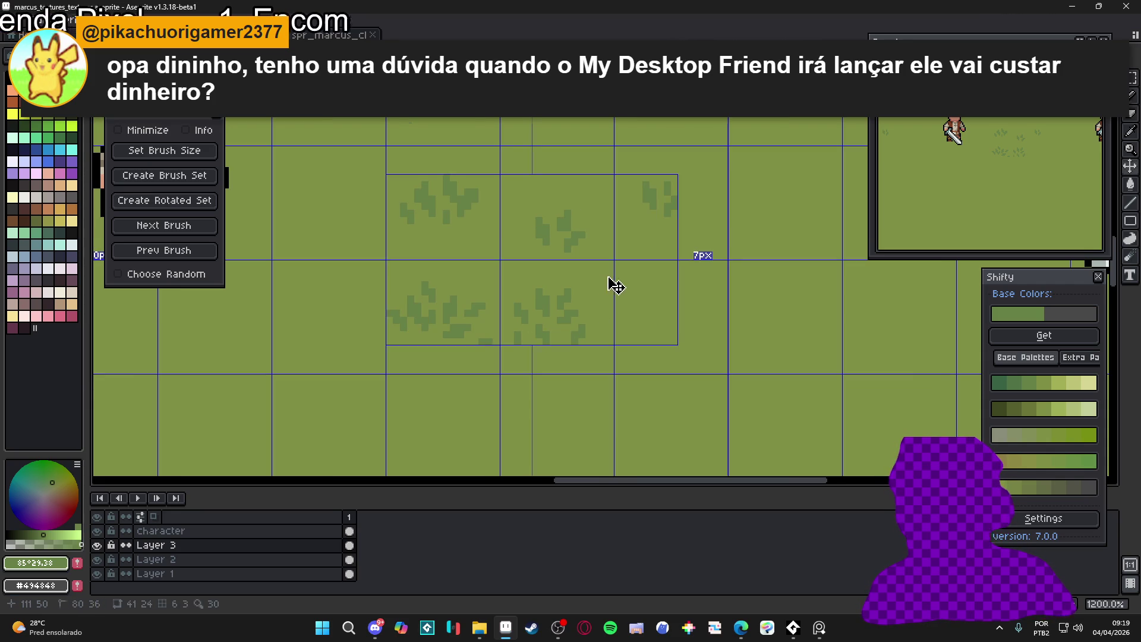
pyautogui.scroll(1, 523, 339)
pyautogui.scroll(-1, 565, 309)
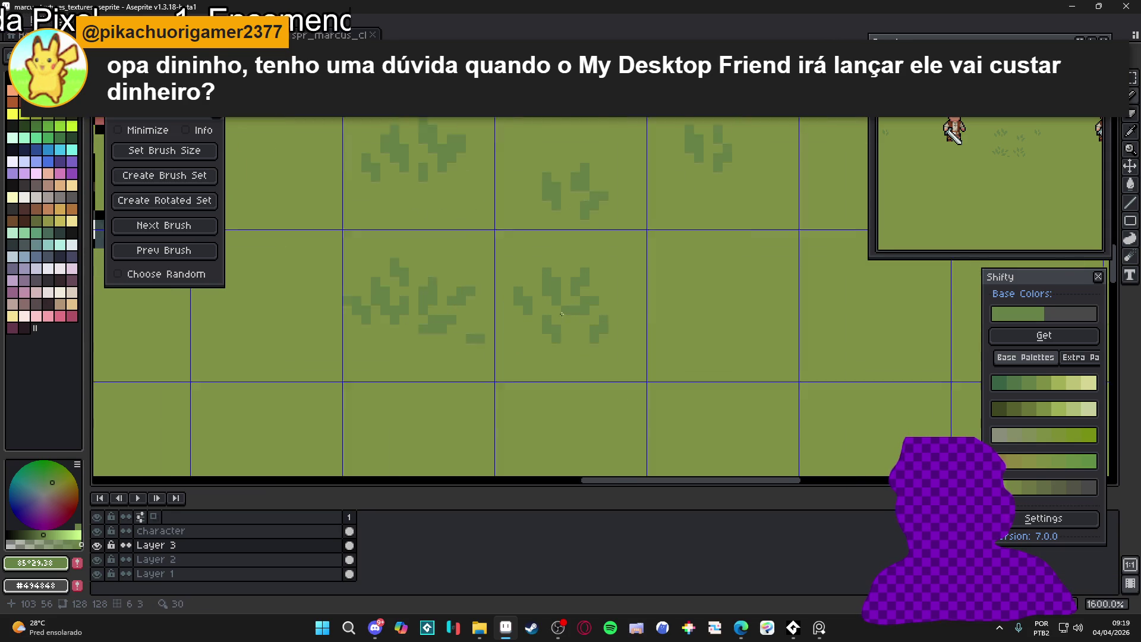
pyautogui.scroll(3, 562, 314)
pyautogui.keyDown('alt'); pyautogui.click(581, 306); pyautogui.keyUp('alt')
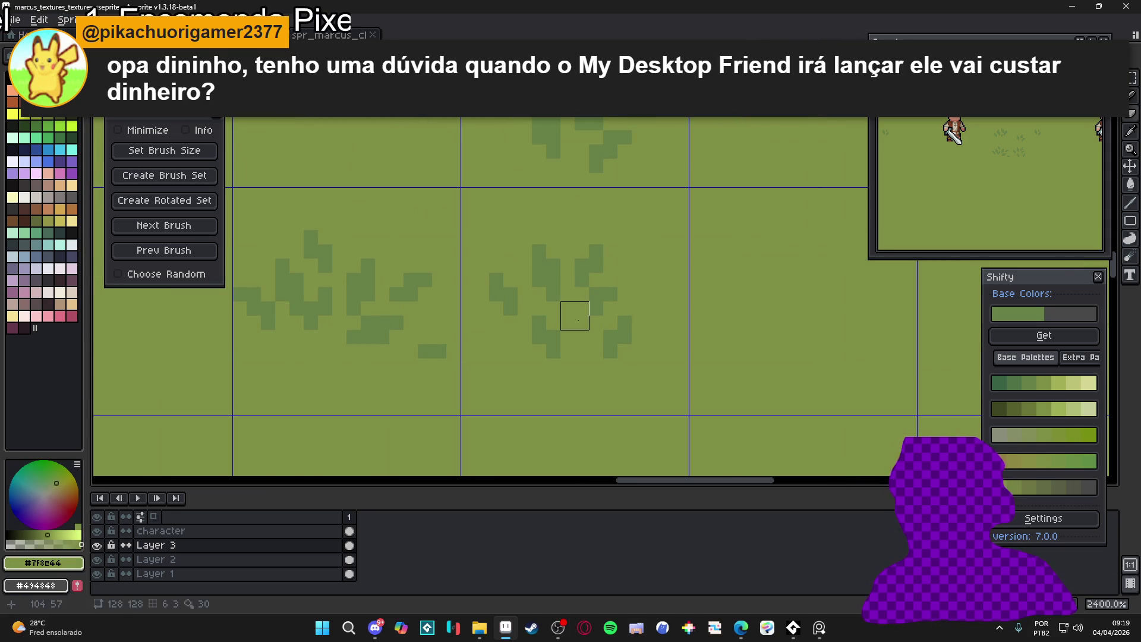
pyautogui.keyDown('alt'); pyautogui.click(597, 301); pyautogui.keyUp('alt')
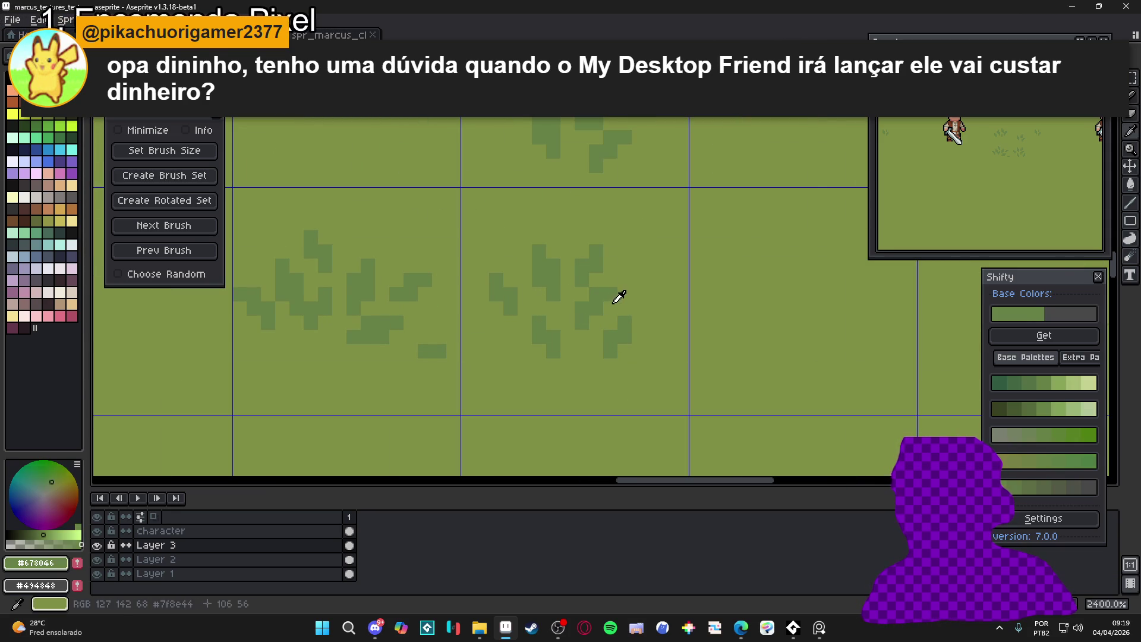
pyautogui.keyDown('alt'); pyautogui.click(617, 297); pyautogui.keyUp('alt')
pyautogui.scroll(-3, 603, 312)
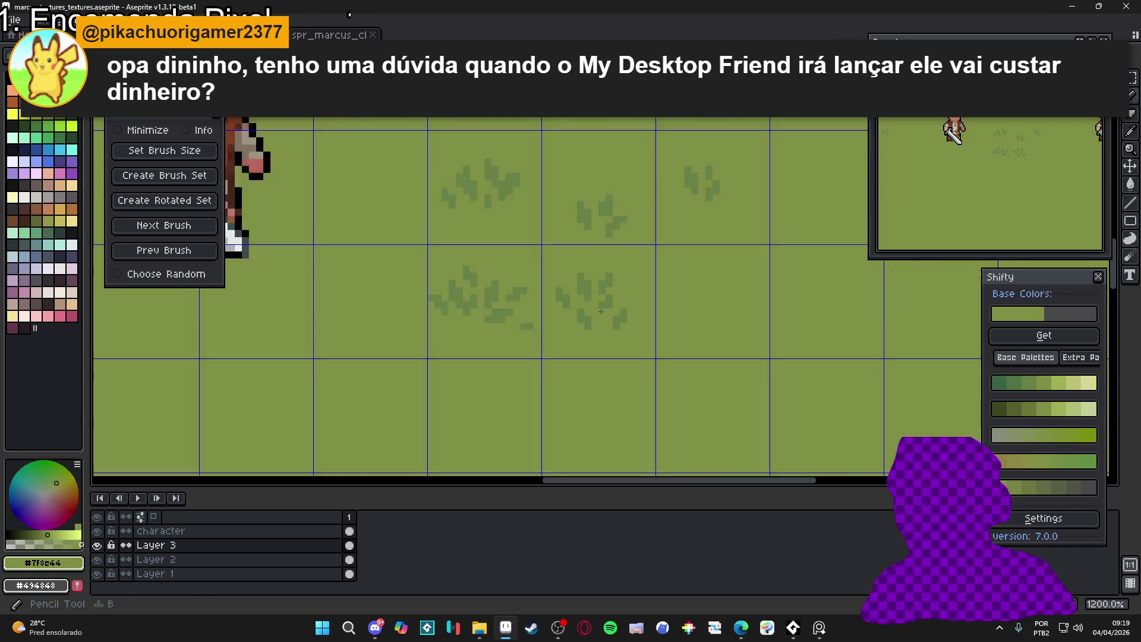
pyautogui.scroll(3, 602, 311)
pyautogui.keyDown('alt'); pyautogui.click(628, 293); pyautogui.keyUp('alt')
pyautogui.moveTo(621, 294); pyautogui.dragTo(602, 302)
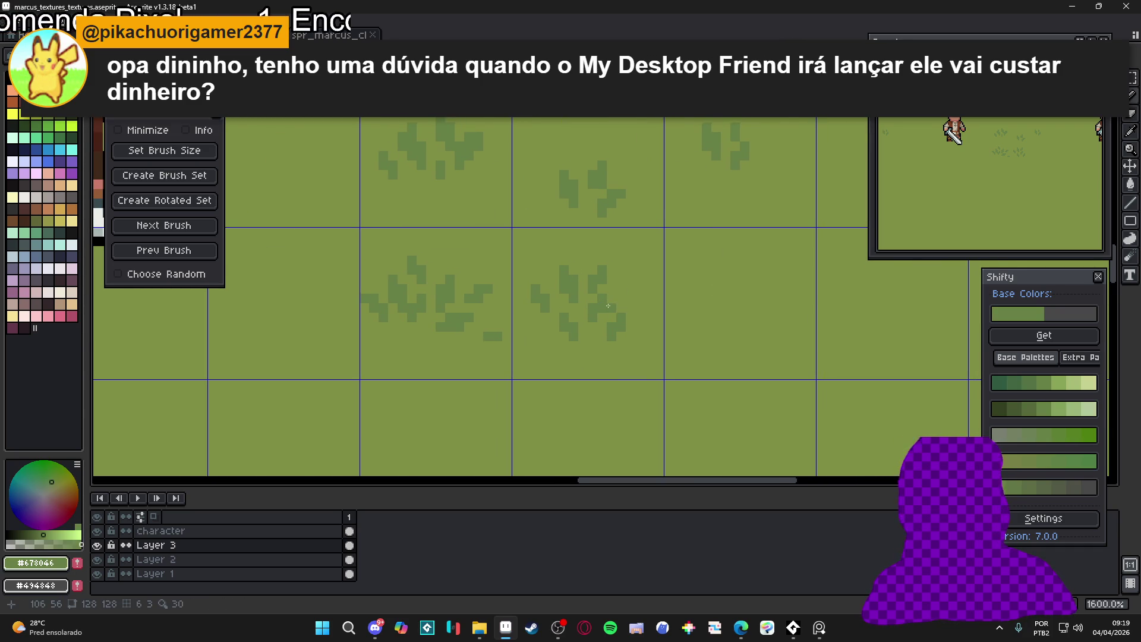
pyautogui.scroll(-1, 607, 299)
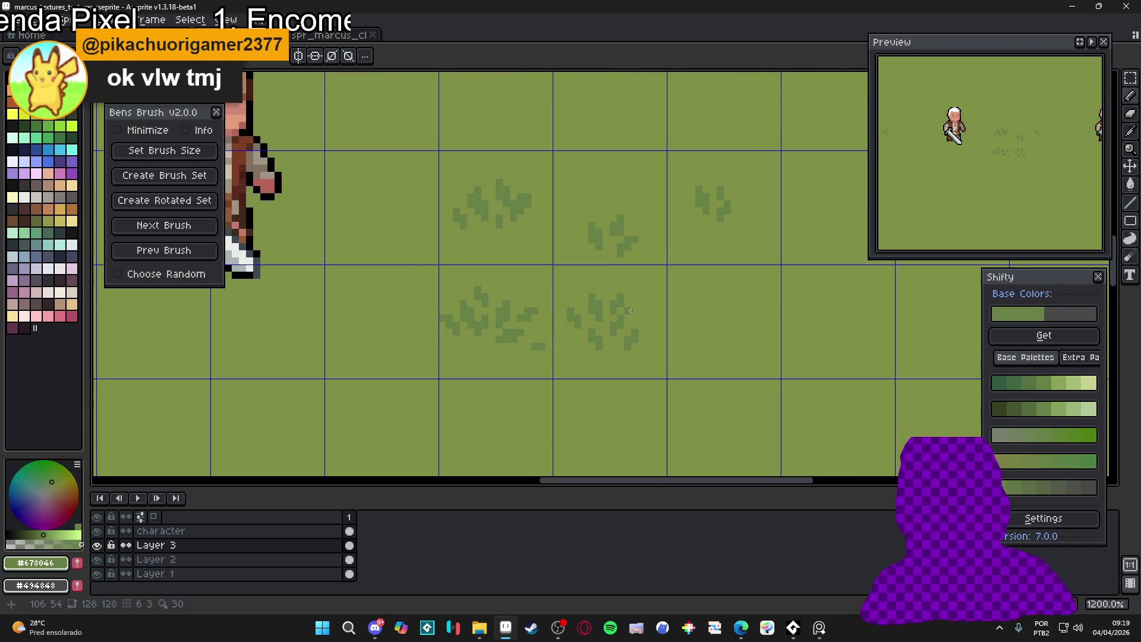
pyautogui.scroll(1, 630, 312)
pyautogui.scroll(-1, 642, 302)
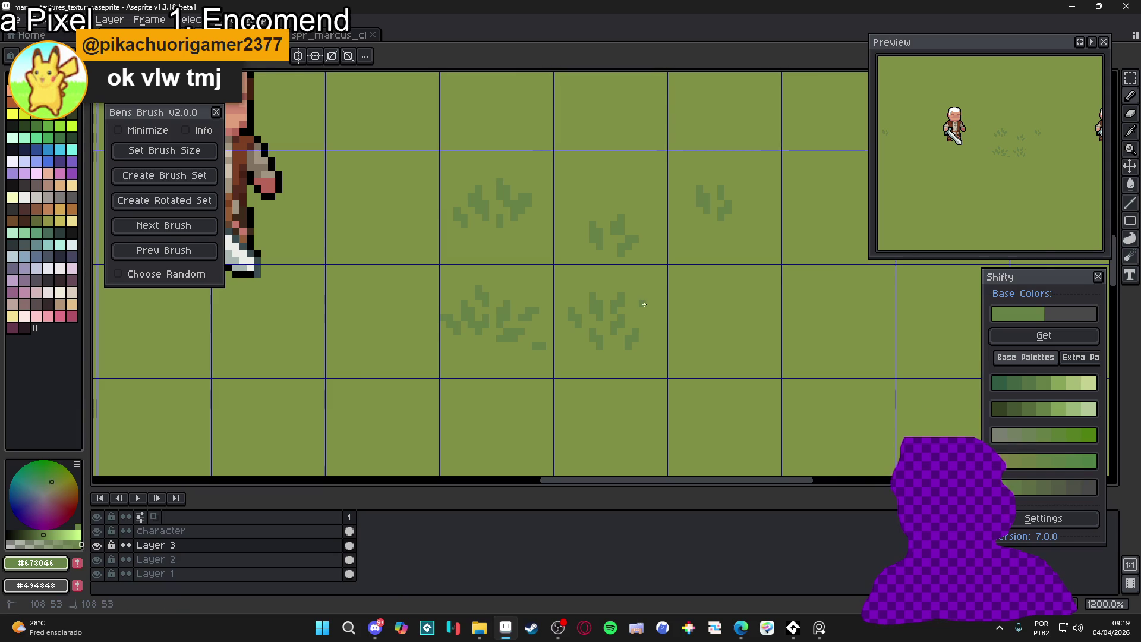
pyautogui.scroll(1, 609, 324)
# Draw a new small dark-green grass tuft right of the lower tuft pair
pyautogui.moveTo(649, 300); pyautogui.dragTo(657, 316)
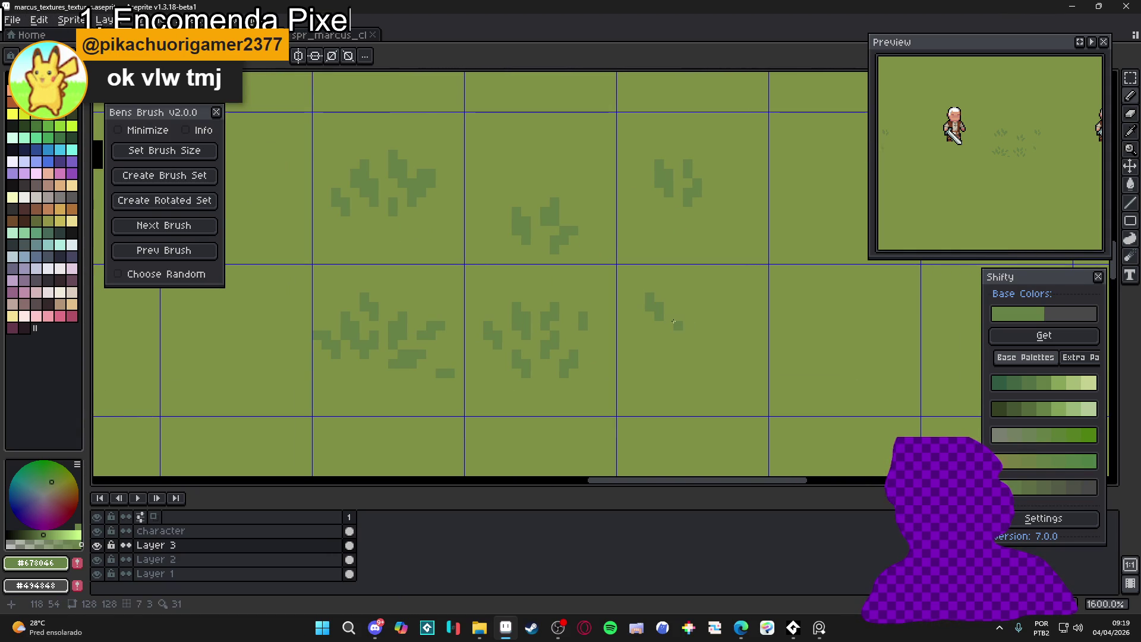
pyautogui.click(678, 335)
pyautogui.moveTo(697, 313); pyautogui.dragTo(707, 297)
pyautogui.click(717, 325)
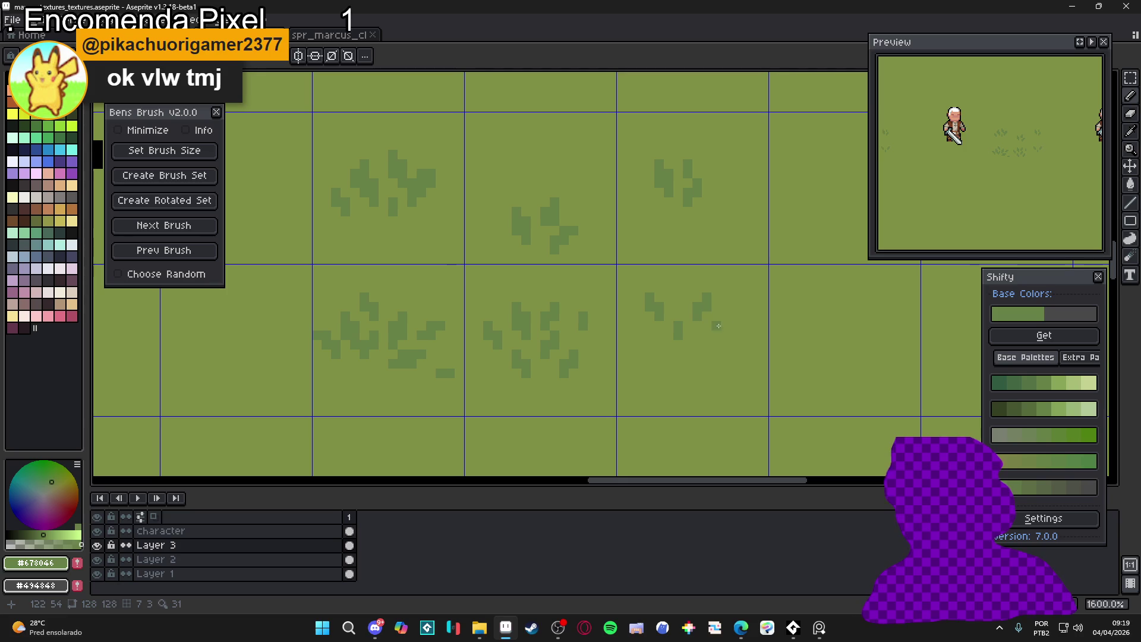
# Zoom out and marquee-select the block of tufts between the characters
pyautogui.scroll(-3, 695, 325)
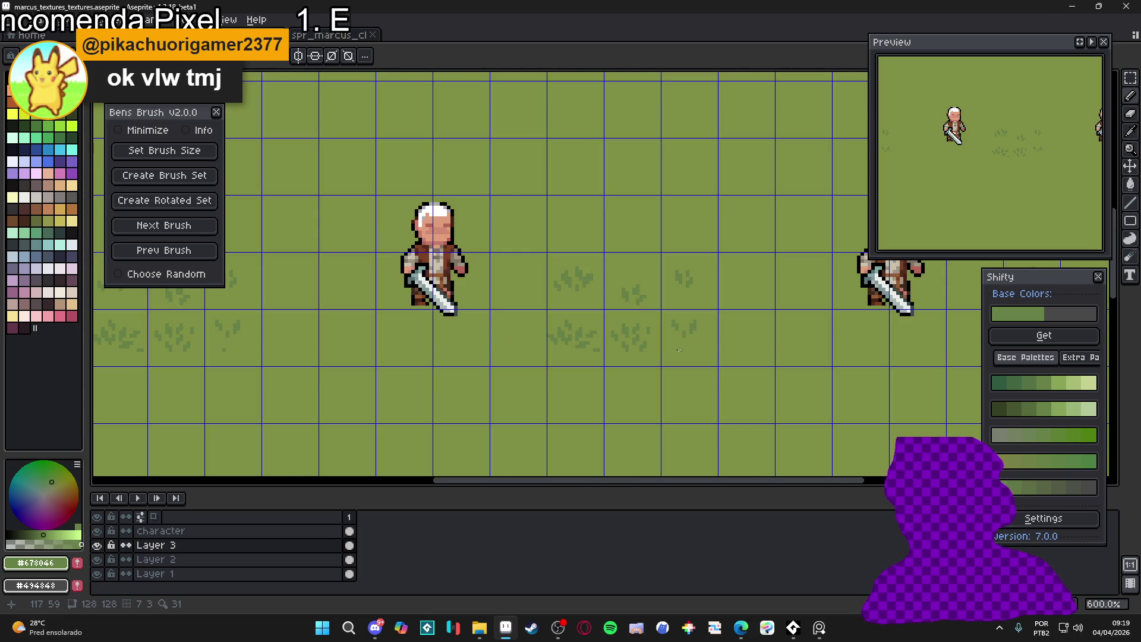
pyautogui.scroll(-2, 679, 350)
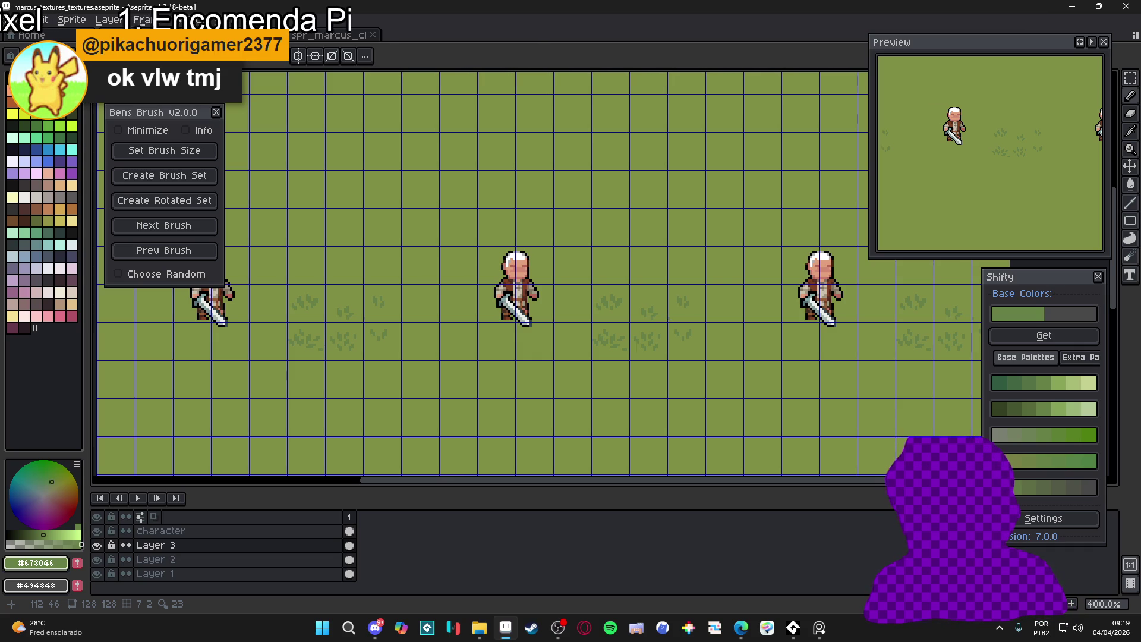
pyautogui.press('m')
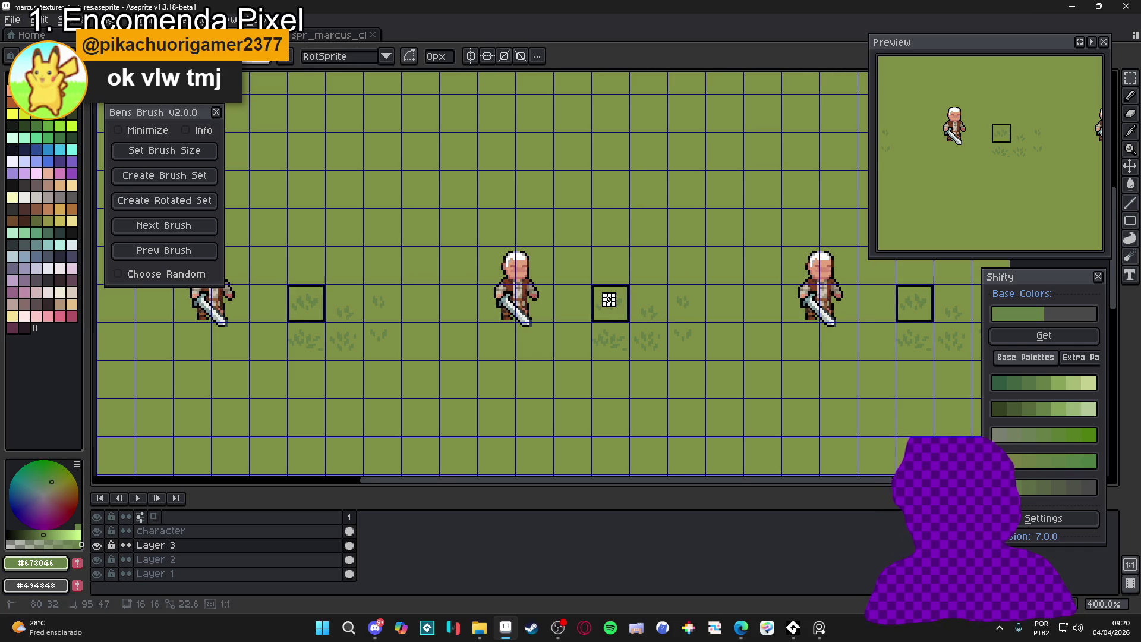
pyautogui.moveTo(604, 298); pyautogui.dragTo(703, 371)
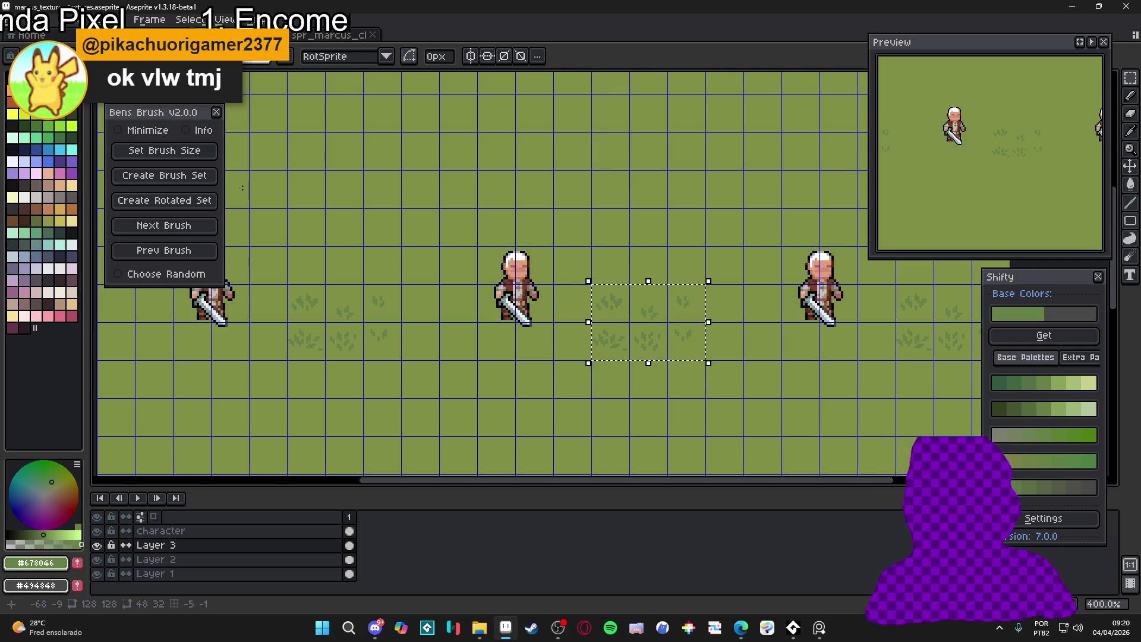
# Create a Bens Brush set from the tufts, enable Choose Random, and cancel the error console
pyautogui.click(210, 179)
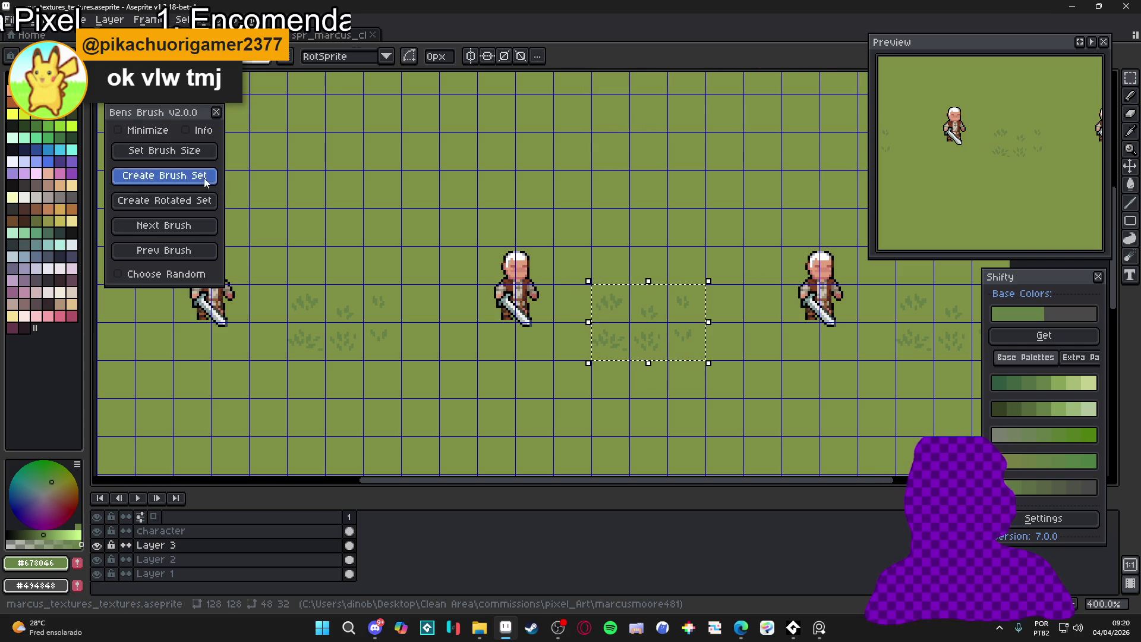
pyautogui.click(199, 232)
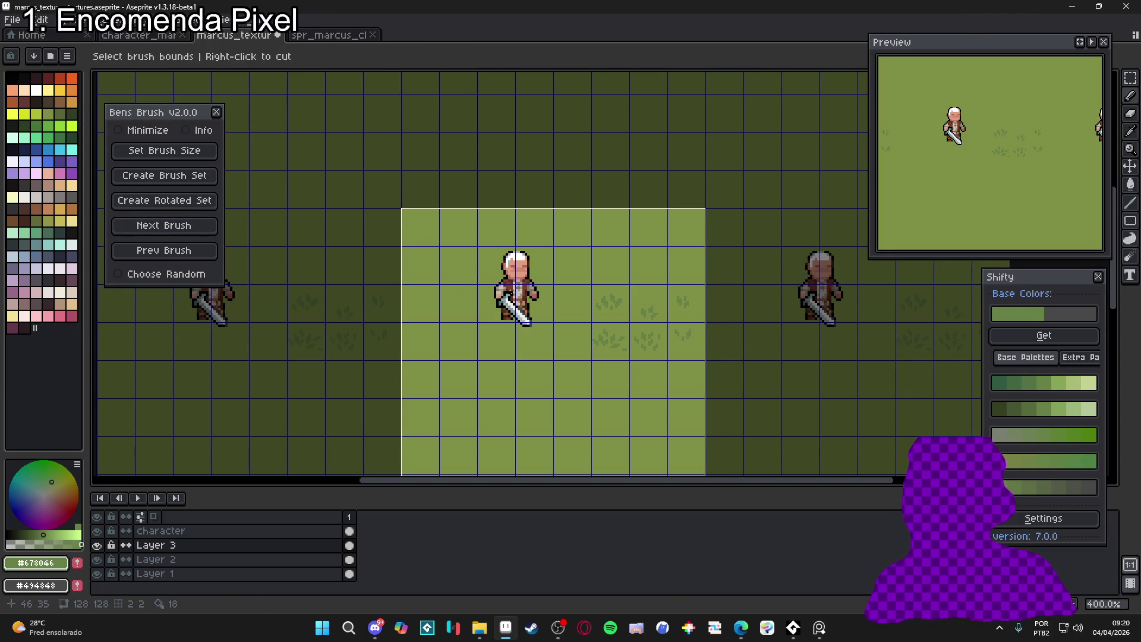
pyautogui.scroll(-2, 516, 288)
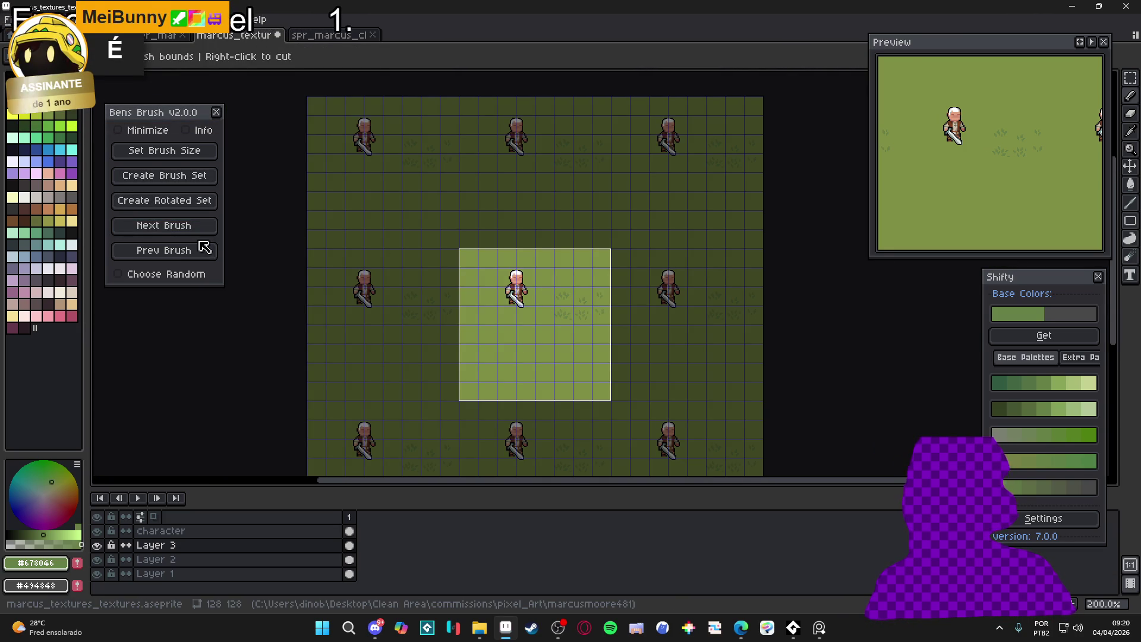
pyautogui.click(187, 274)
pyautogui.click(180, 226)
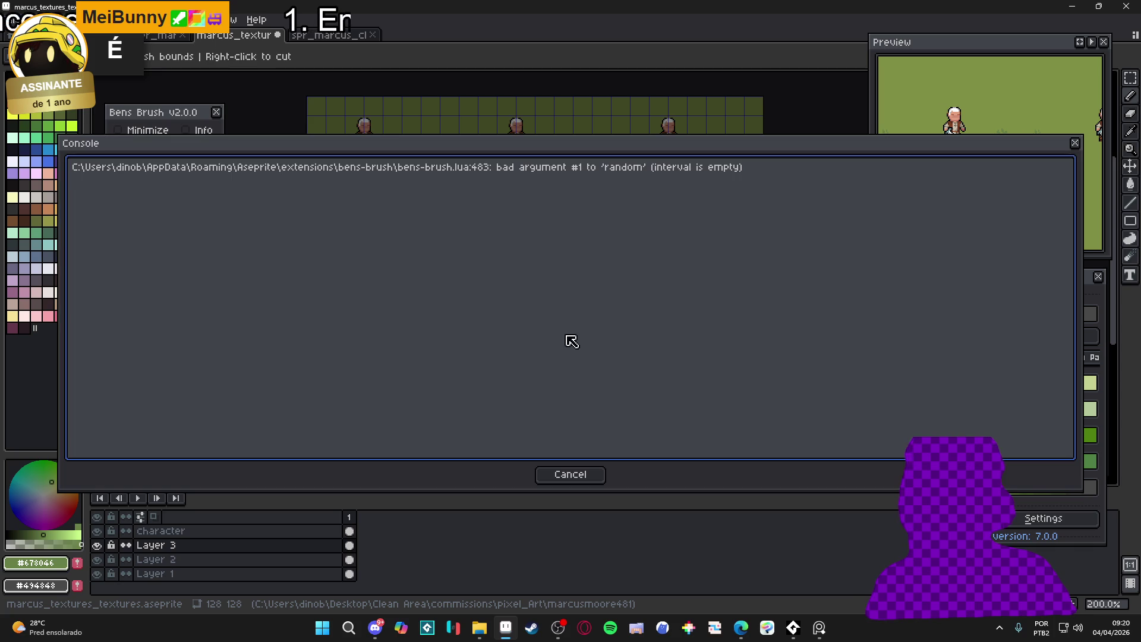
pyautogui.click(570, 474)
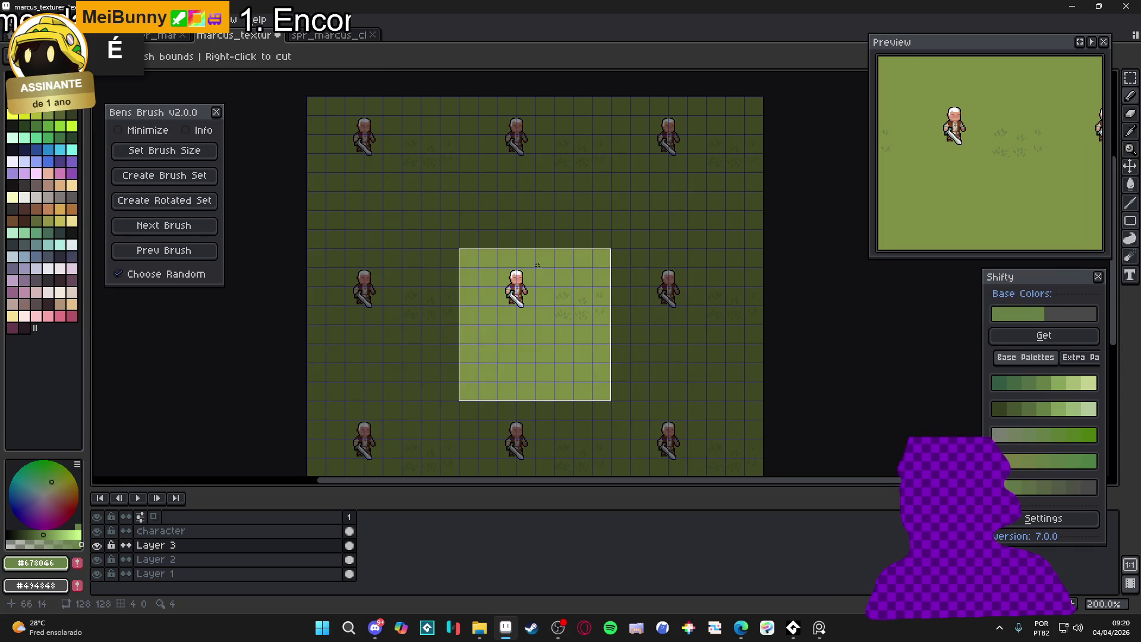
pyautogui.scroll(2, 545, 298)
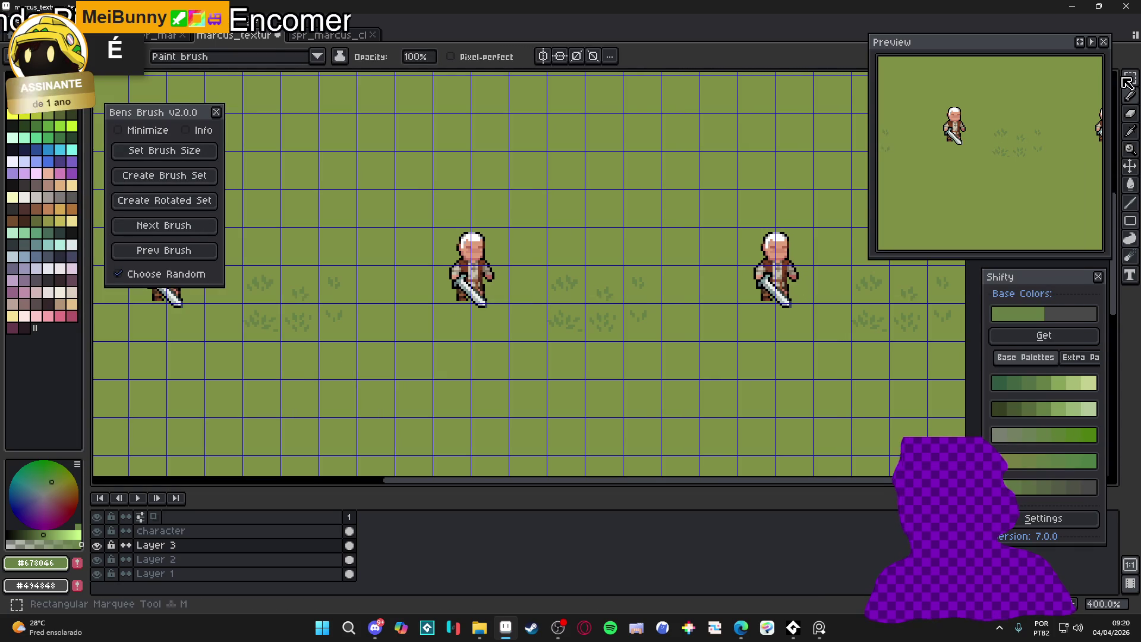
# Make a 48x32 grass brush from a tuft cell and turn off the tiled view
pyautogui.press('m')
pyautogui.moveTo(578, 280)
pyautogui.mouseDown()
pyautogui.moveTo(594, 309)
pyautogui.moveTo(571, 286)
pyautogui.mouseUp()
pyautogui.click(178, 159)
pyautogui.click(604, 318)
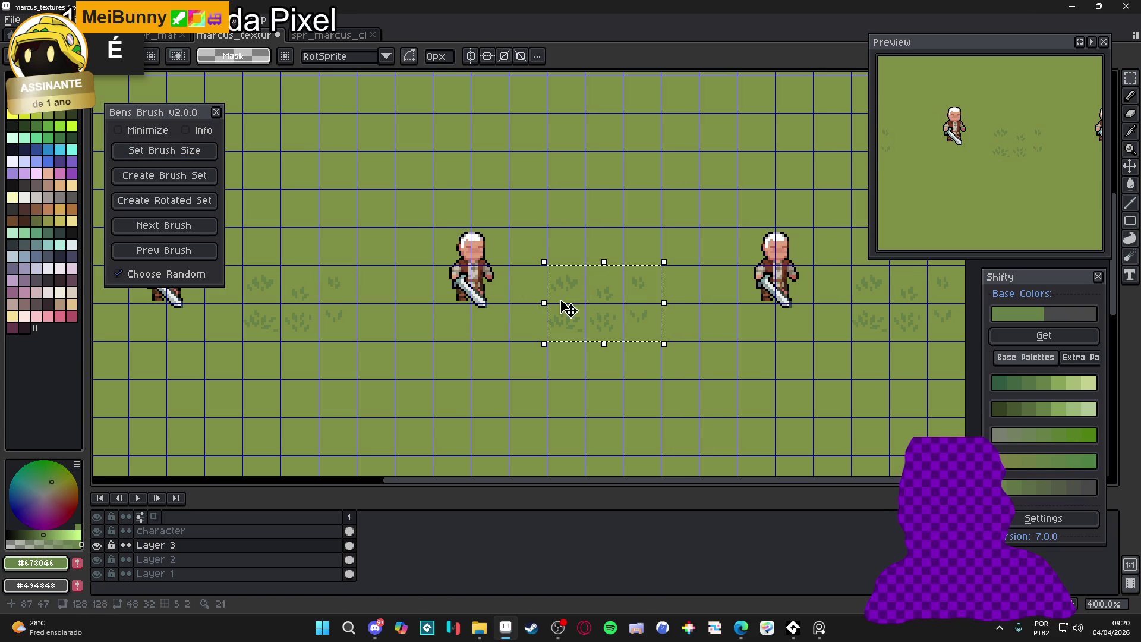
pyautogui.click(245, 22)
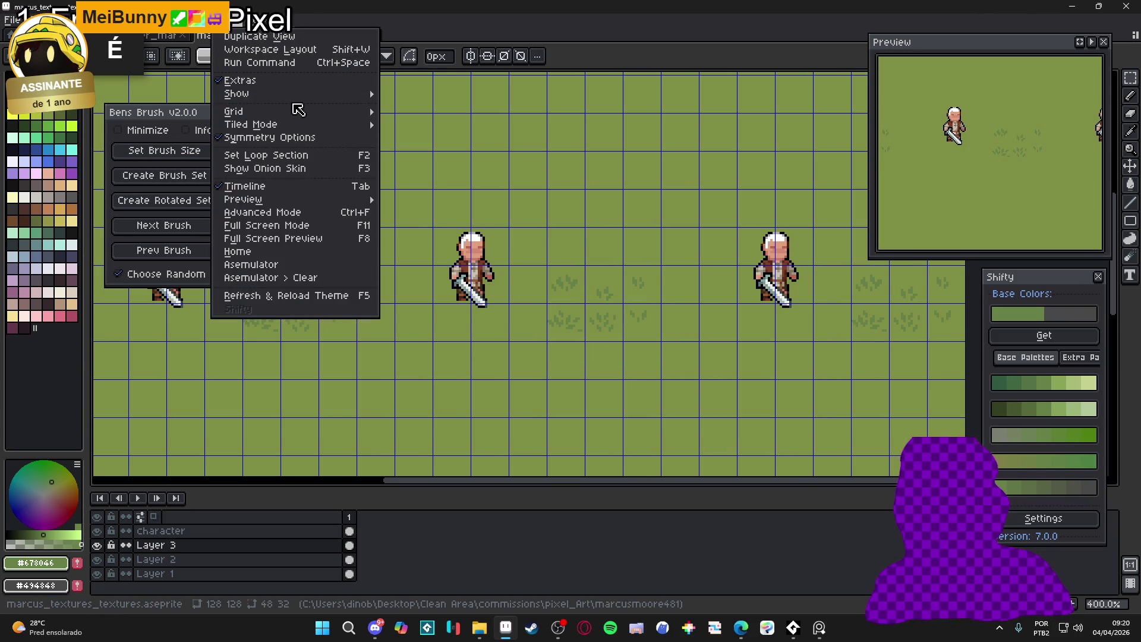
pyautogui.moveTo(268, 122)
pyautogui.click(424, 123)
# Create a brush set from the tuft block, set Tiled in X Axis, and cycle brushes
pyautogui.moveTo(549, 268)
pyautogui.mouseDown()
pyautogui.moveTo(586, 303)
pyautogui.moveTo(661, 342)
pyautogui.mouseUp()
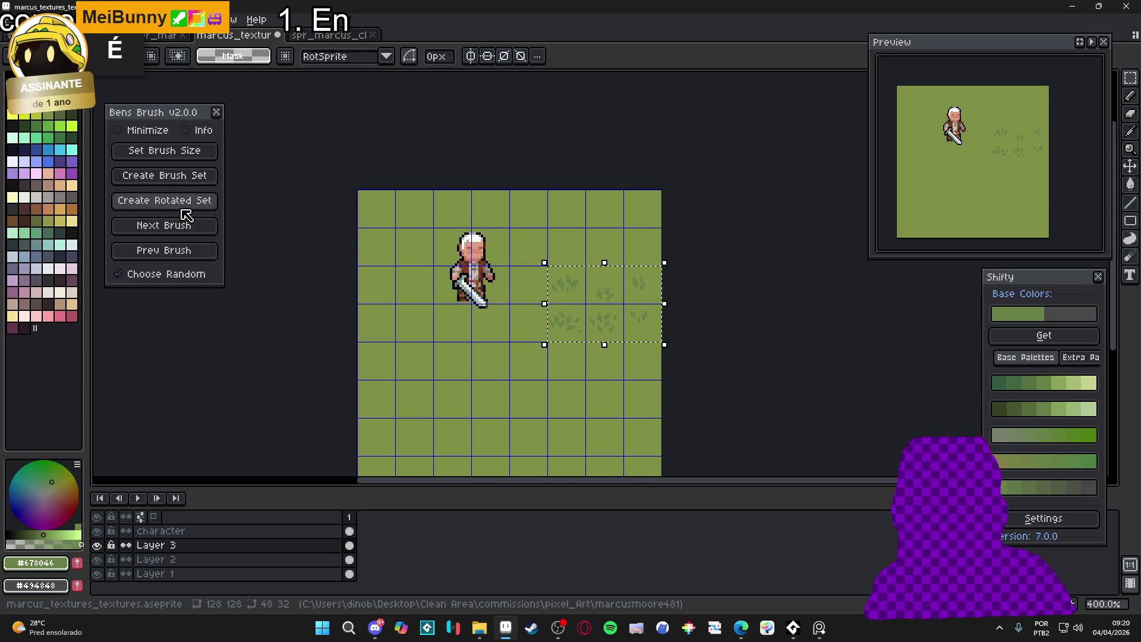
pyautogui.click(201, 181)
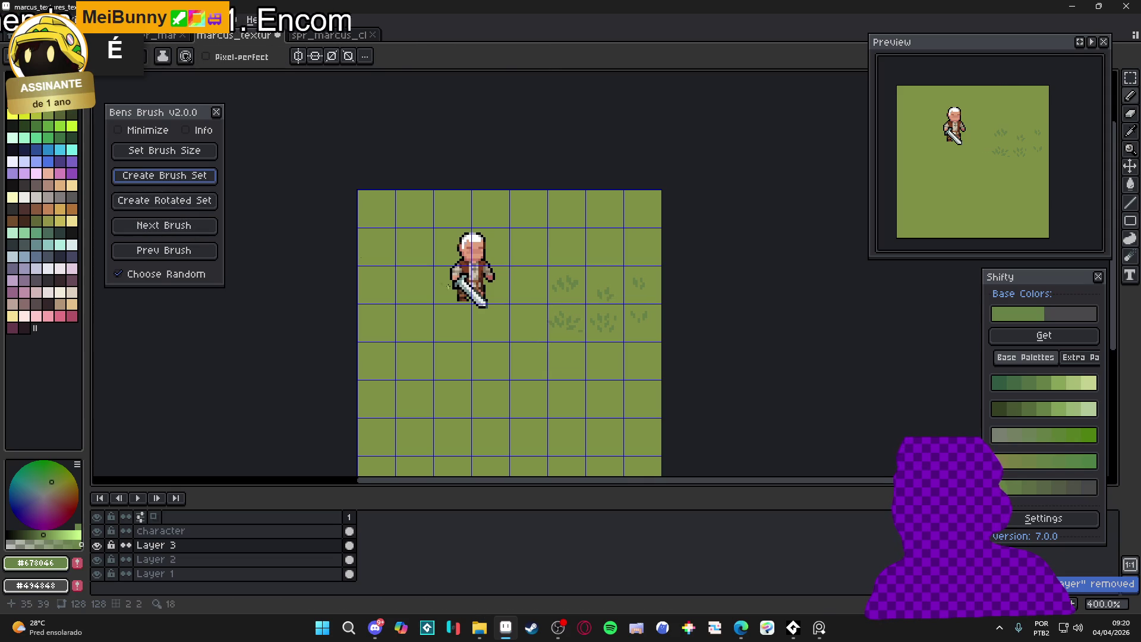
pyautogui.click(185, 235)
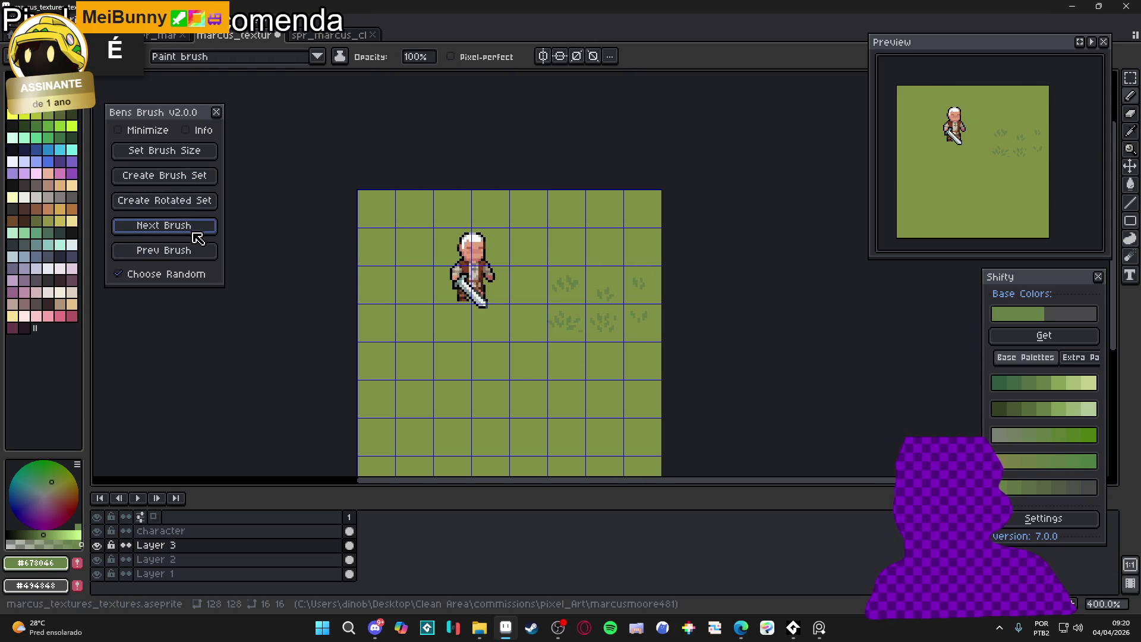
pyautogui.click(226, 19)
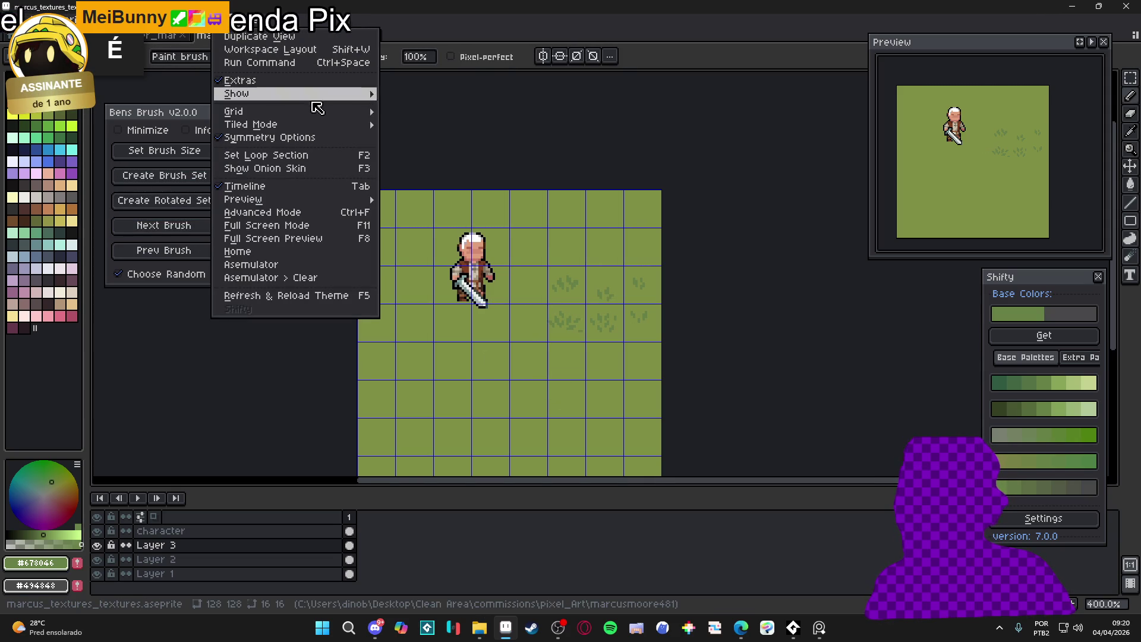
pyautogui.moveTo(297, 125)
pyautogui.click(469, 154)
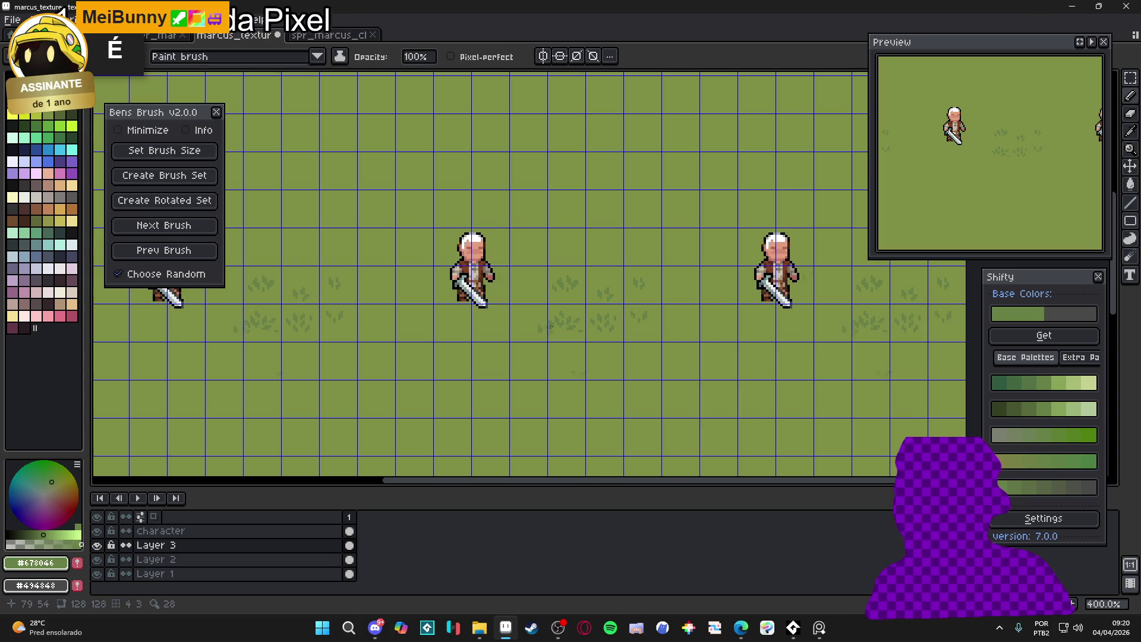
pyautogui.click(192, 229)
pyautogui.click(199, 228)
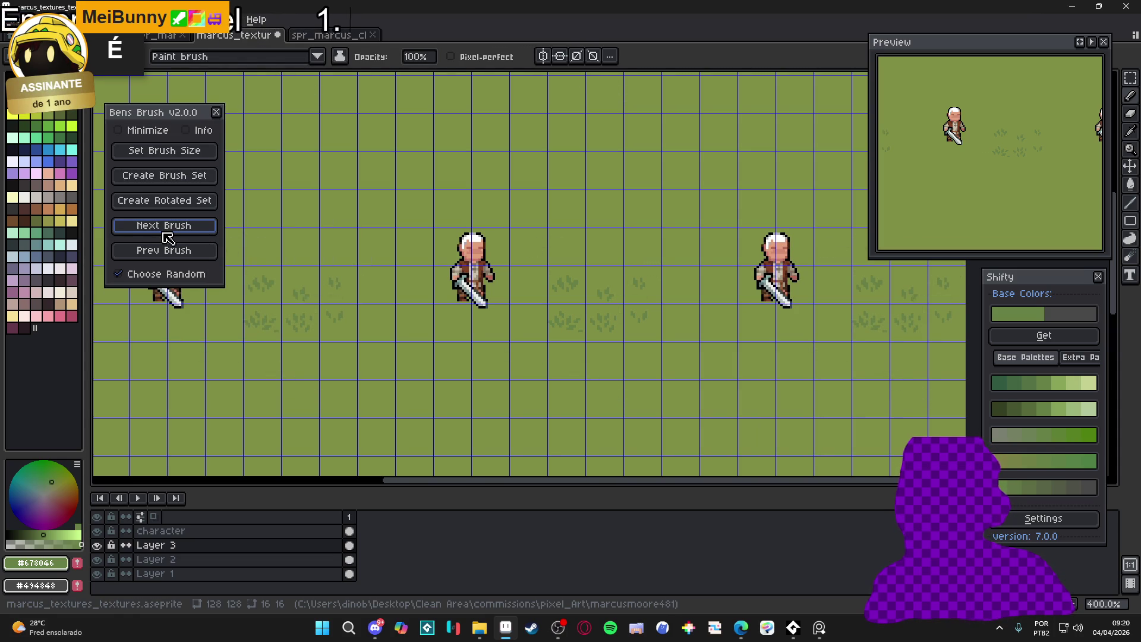
# Hide Layer 3's hand-drawn tufts and add a new Layer 4 above it
pyautogui.scroll(-2, 600, 328)
pyautogui.scroll(1, 600, 328)
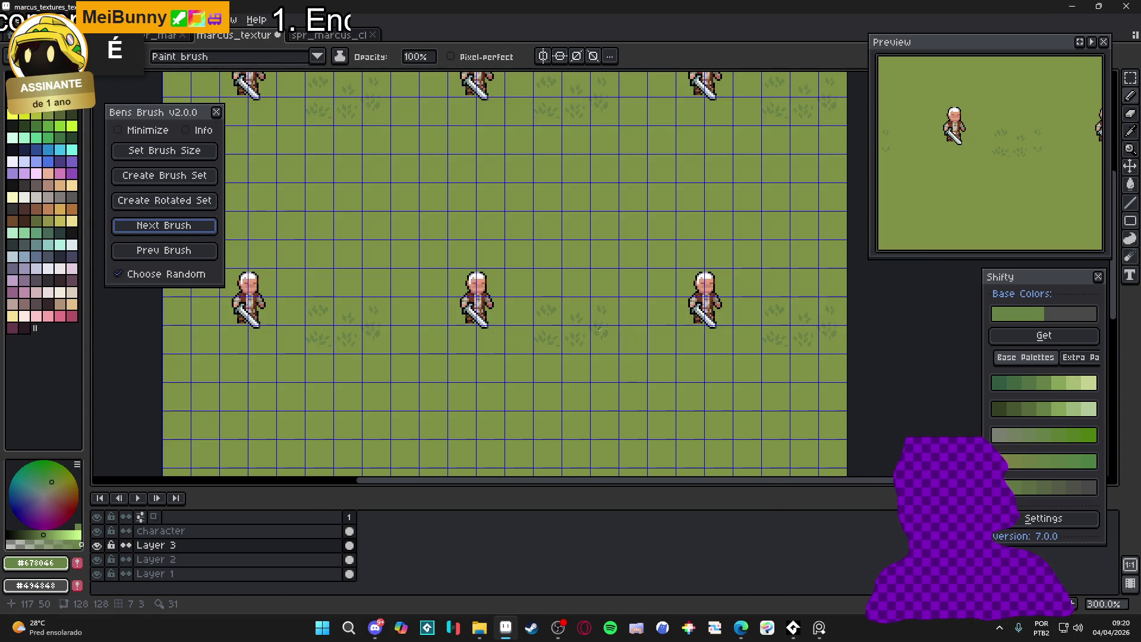
pyautogui.moveTo(538, 320)
pyautogui.mouseDown()
pyautogui.moveTo(614, 294)
pyautogui.moveTo(588, 293)
pyautogui.mouseUp()
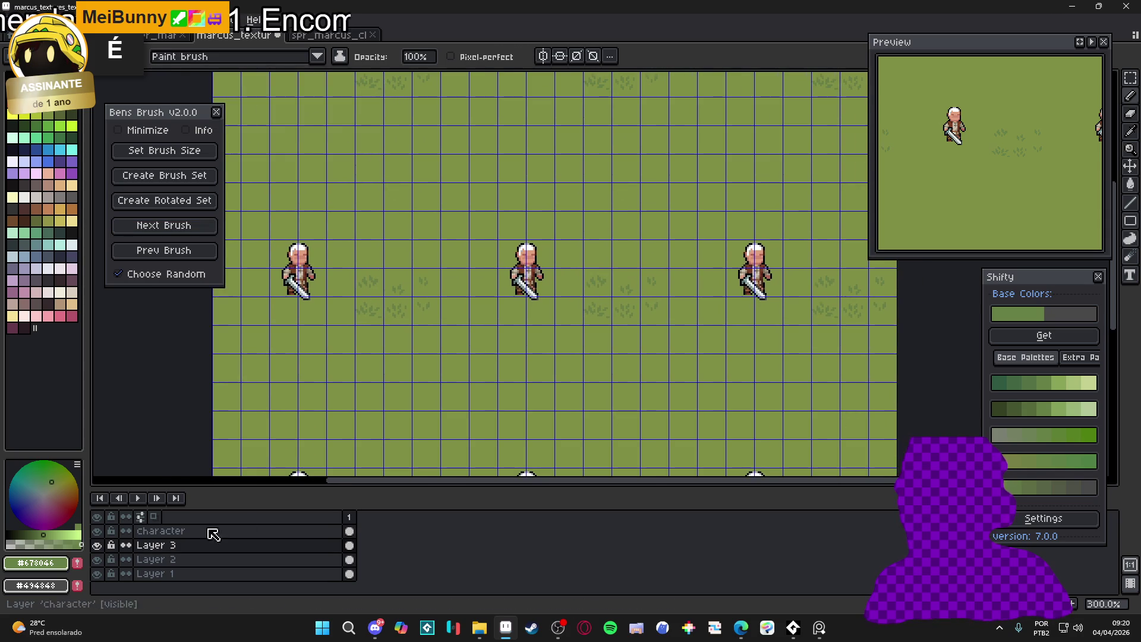
pyautogui.click(287, 553)
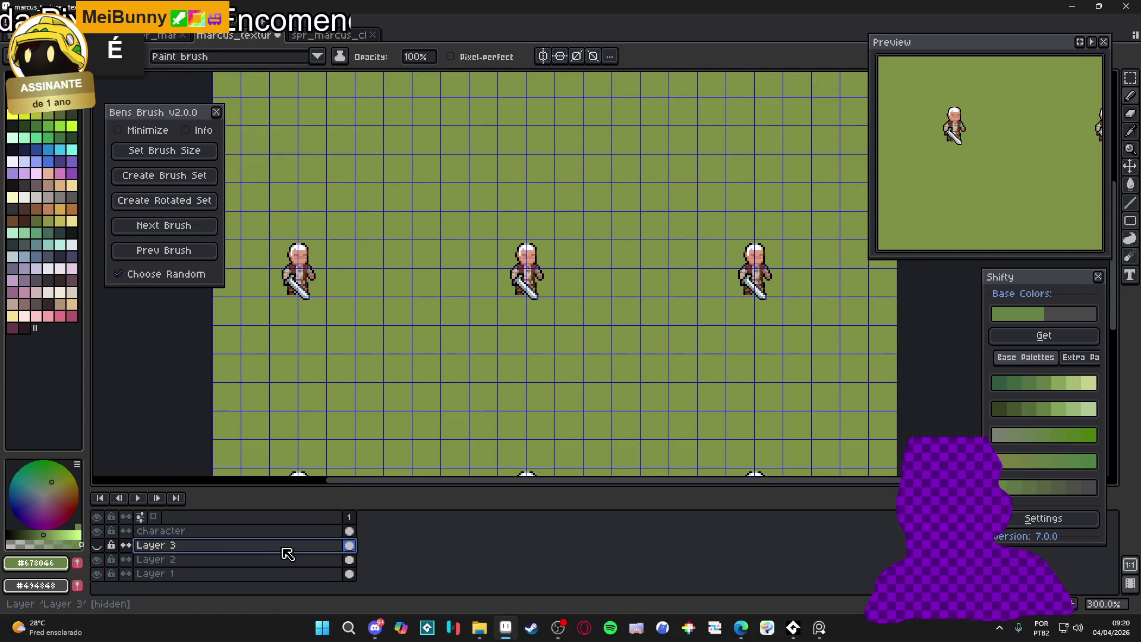
pyautogui.hotkey('shift', 'n')
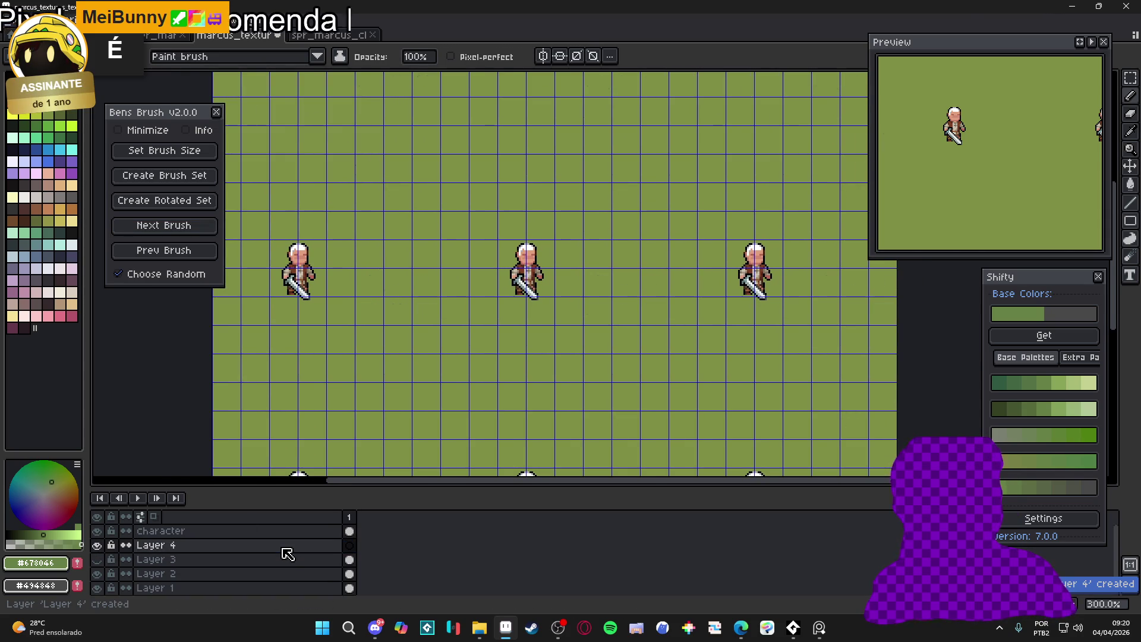
# Stamp a grass-tuft cluster on the canvas and advance to the next brush
pyautogui.click(600, 222)
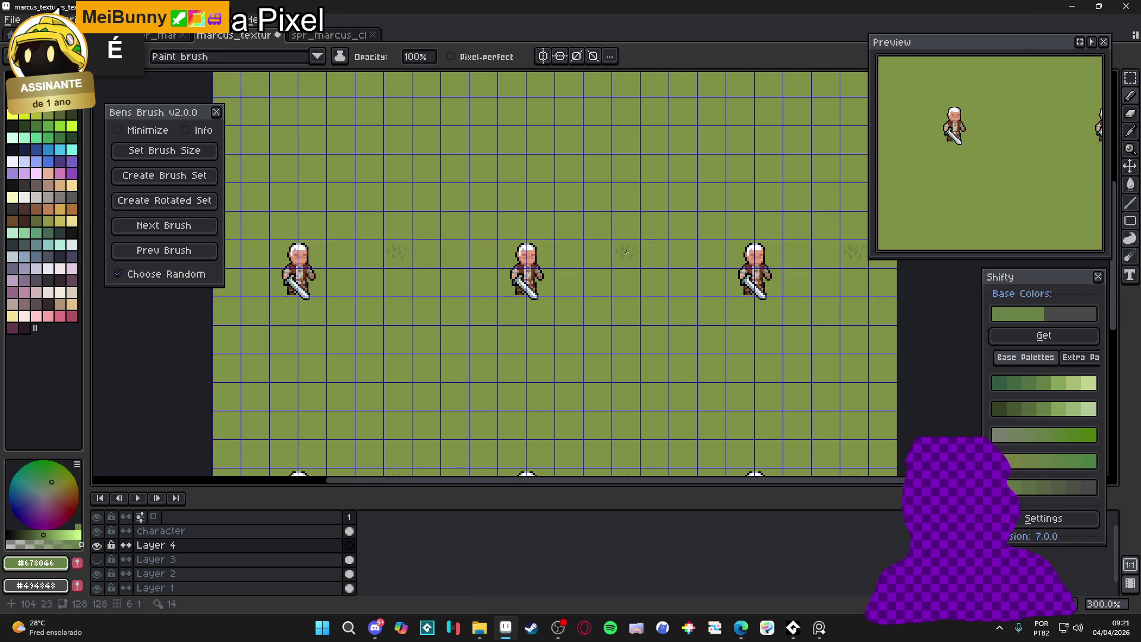
pyautogui.scroll(1, 626, 252)
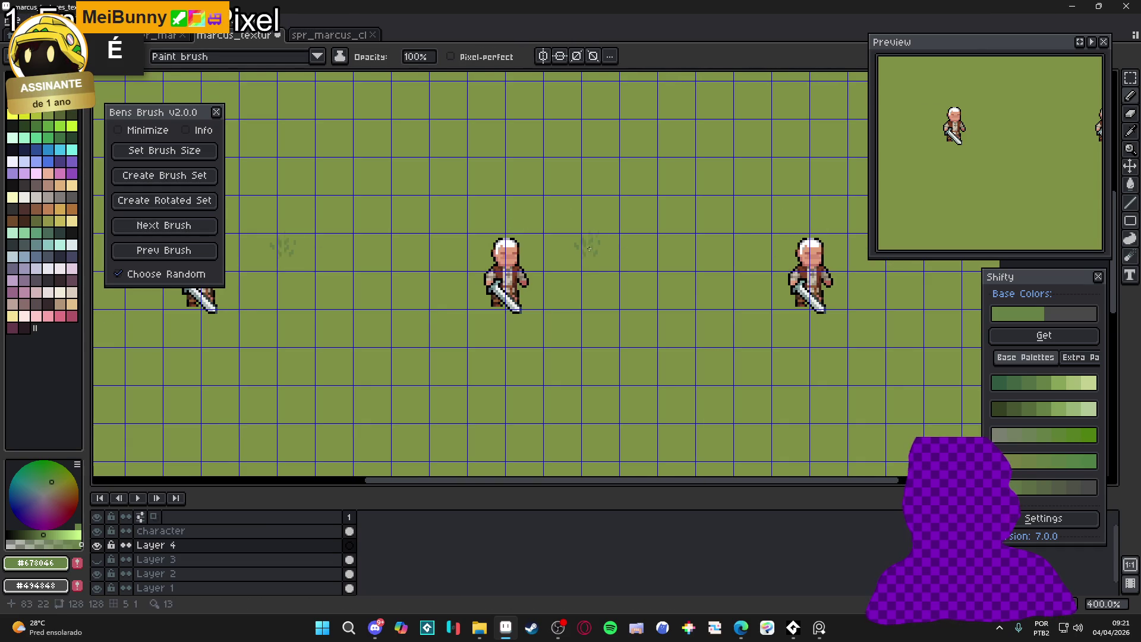
pyautogui.click(196, 226)
pyautogui.scroll(6, 628, 252)
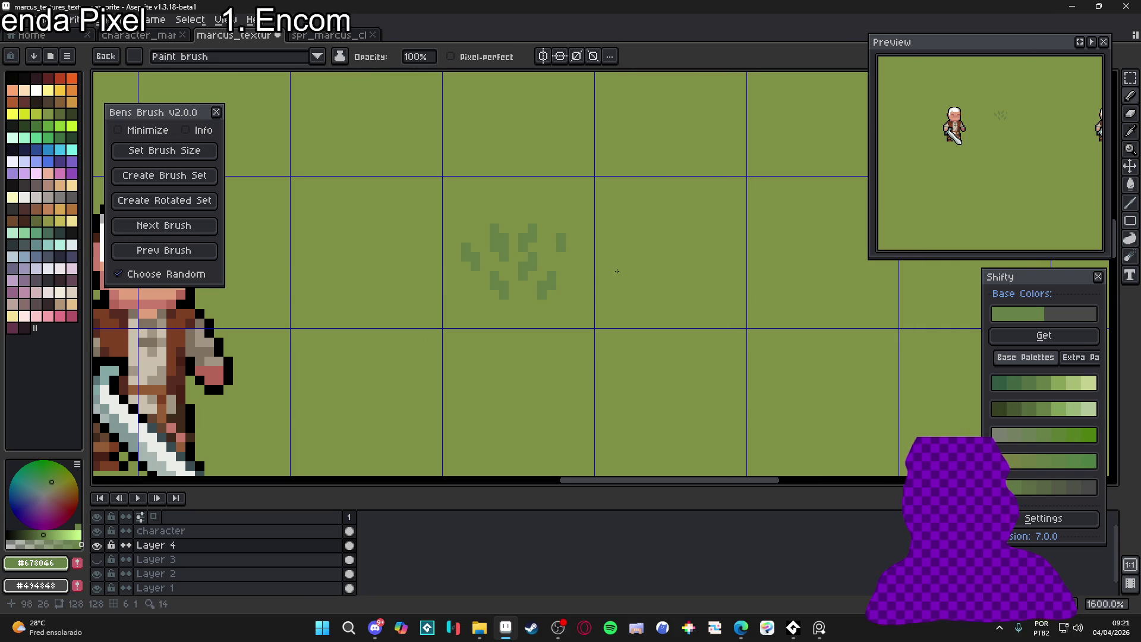
# Show Layer 3's grass tufts, make Layer 3 active, and cycle to later grass brushes
pyautogui.click(97, 560)
pyautogui.scroll(-3, 596, 274)
pyautogui.click(172, 226)
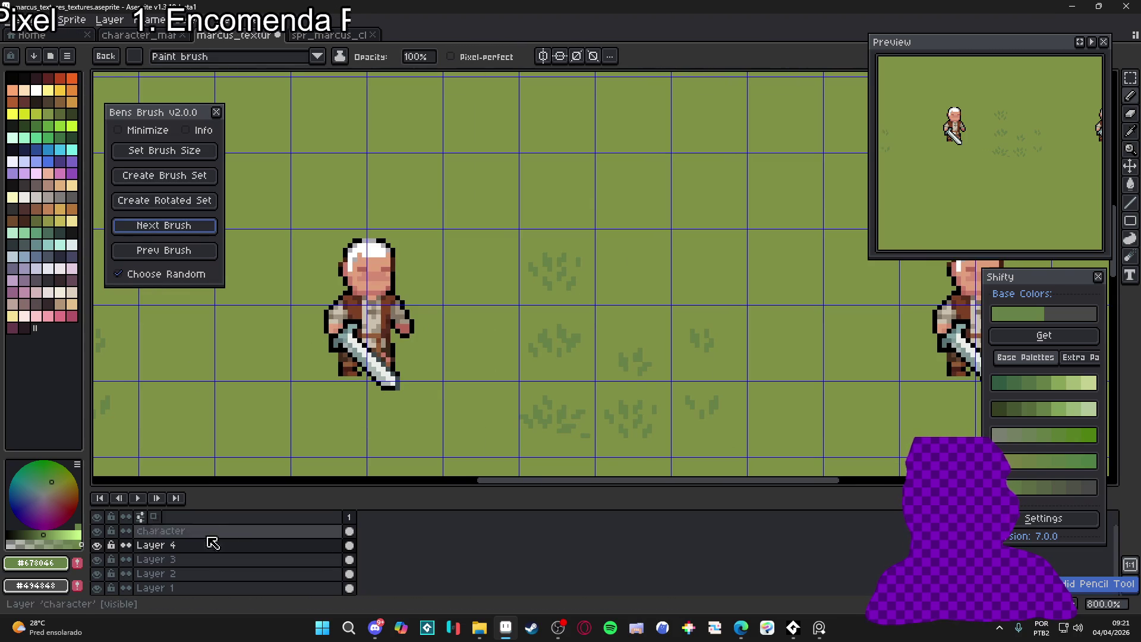
pyautogui.click(202, 559)
pyautogui.click(219, 225)
pyautogui.scroll(-2, 636, 272)
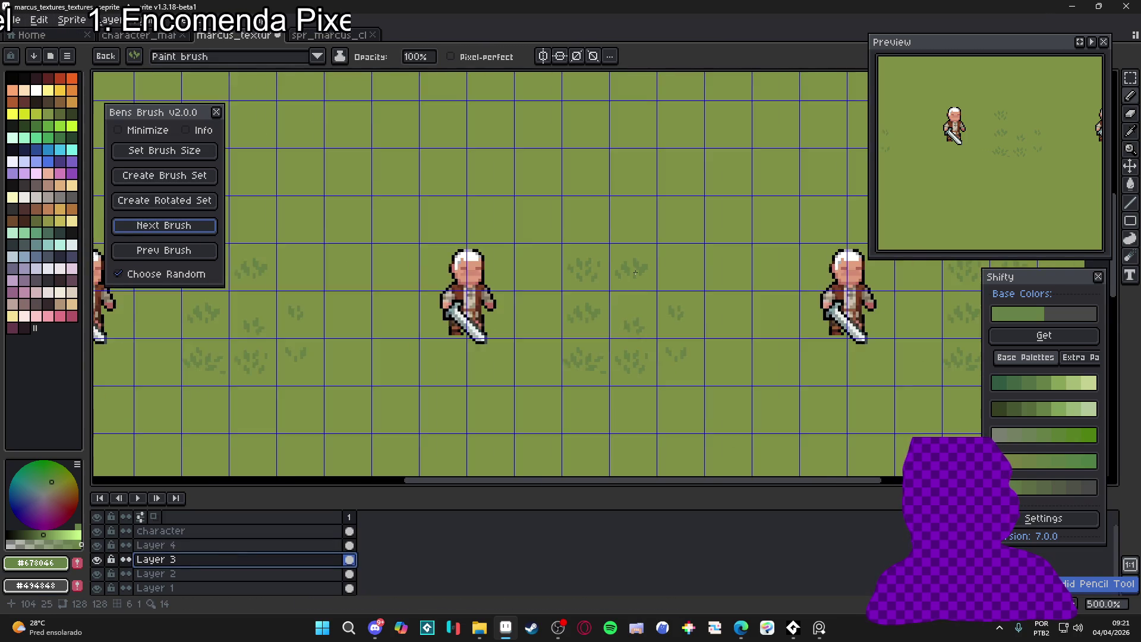
pyautogui.scroll(-3, 635, 273)
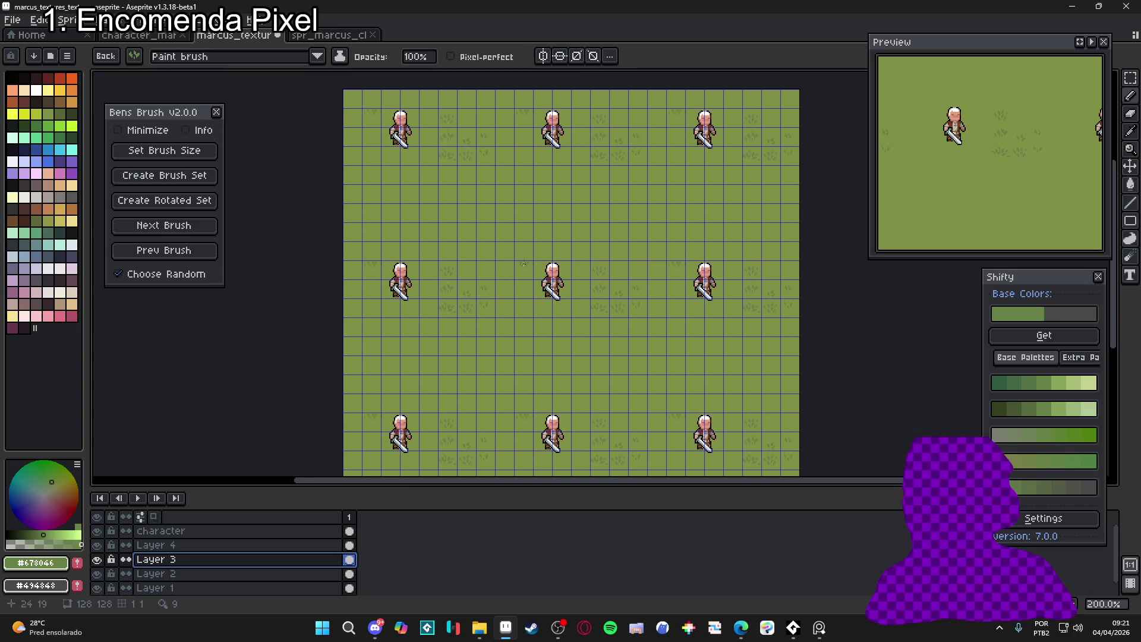
pyautogui.scroll(1, 633, 244)
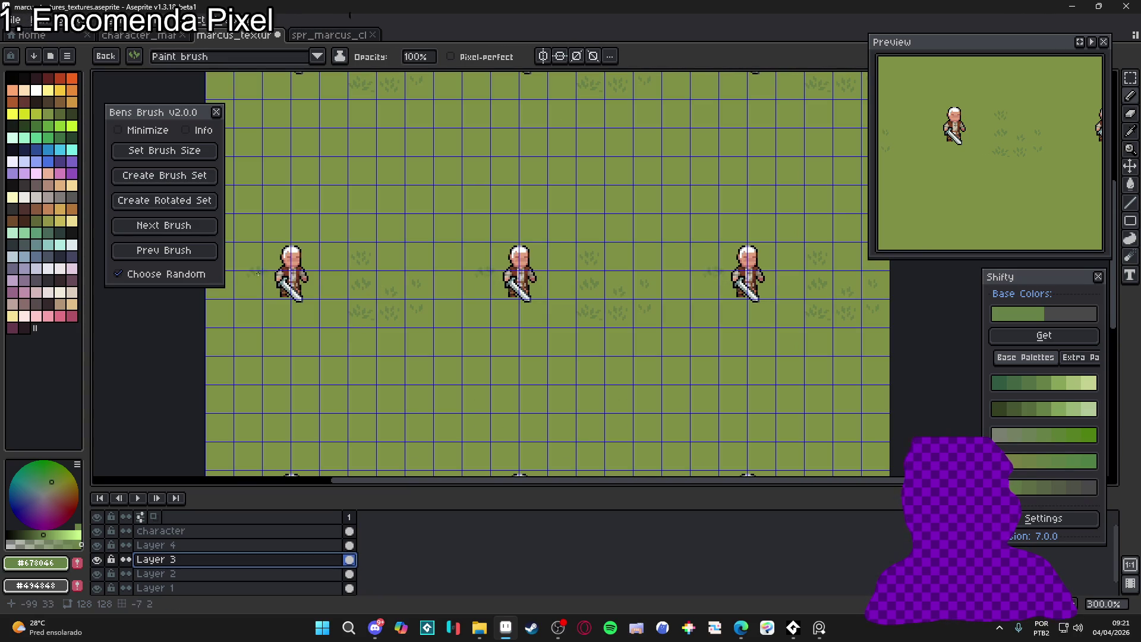
pyautogui.scroll(1, 618, 259)
pyautogui.scroll(1, 618, 258)
pyautogui.scroll(-1, 618, 259)
# Compare by hiding and reshowing Layer 3 and the background, then stamp a tuft on Layer 4
pyautogui.click(99, 561)
pyautogui.click(98, 574)
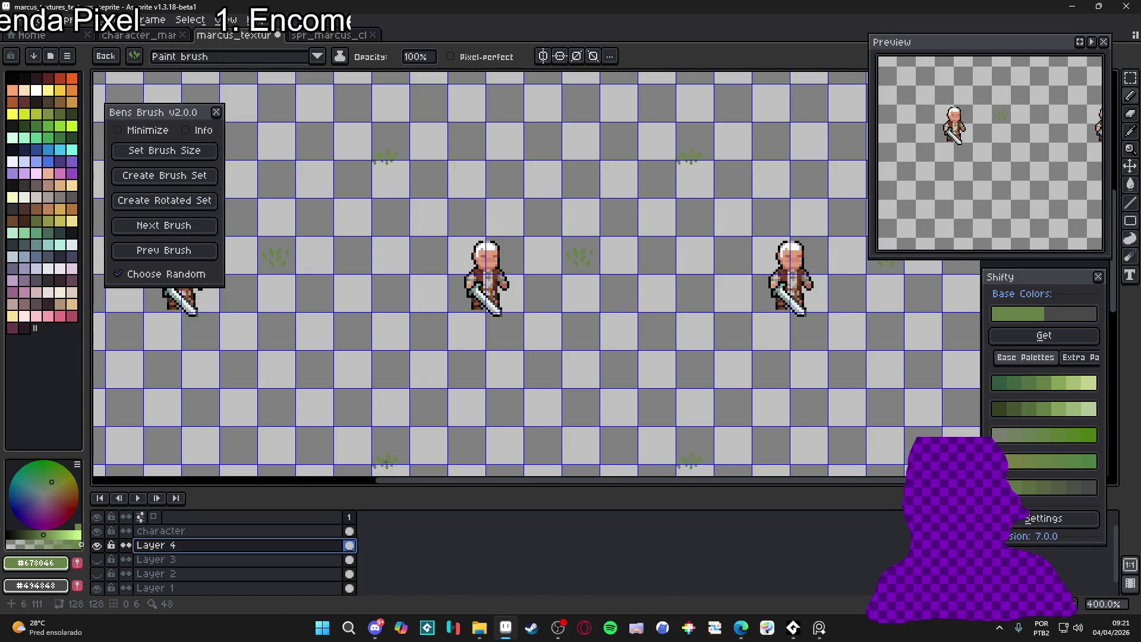
pyautogui.click(99, 561)
pyautogui.click(98, 574)
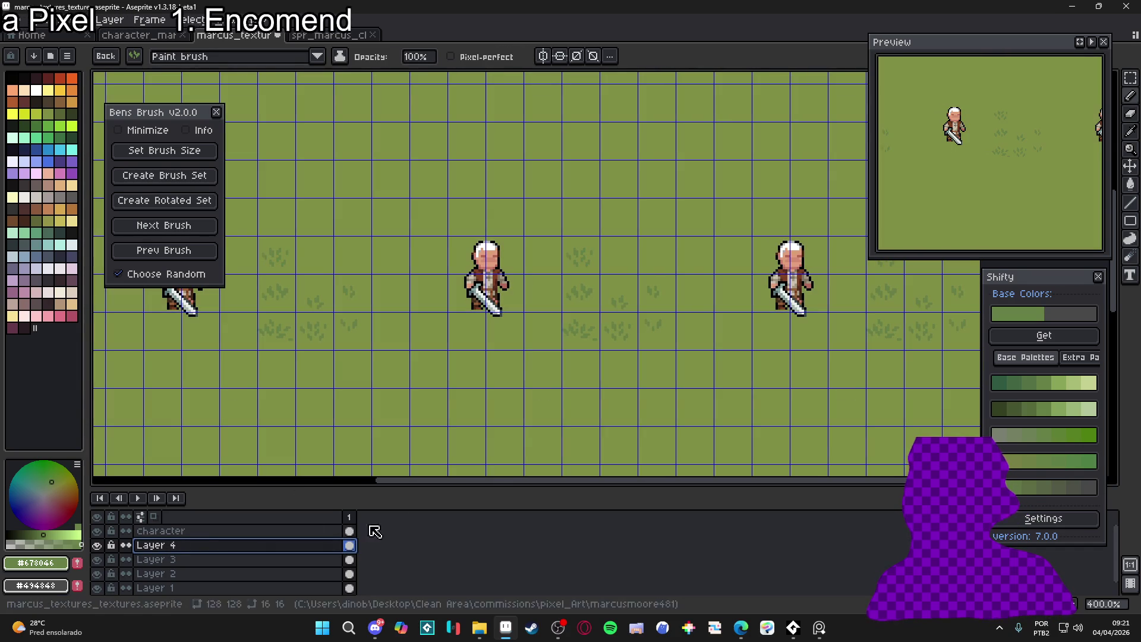
pyautogui.click(604, 251)
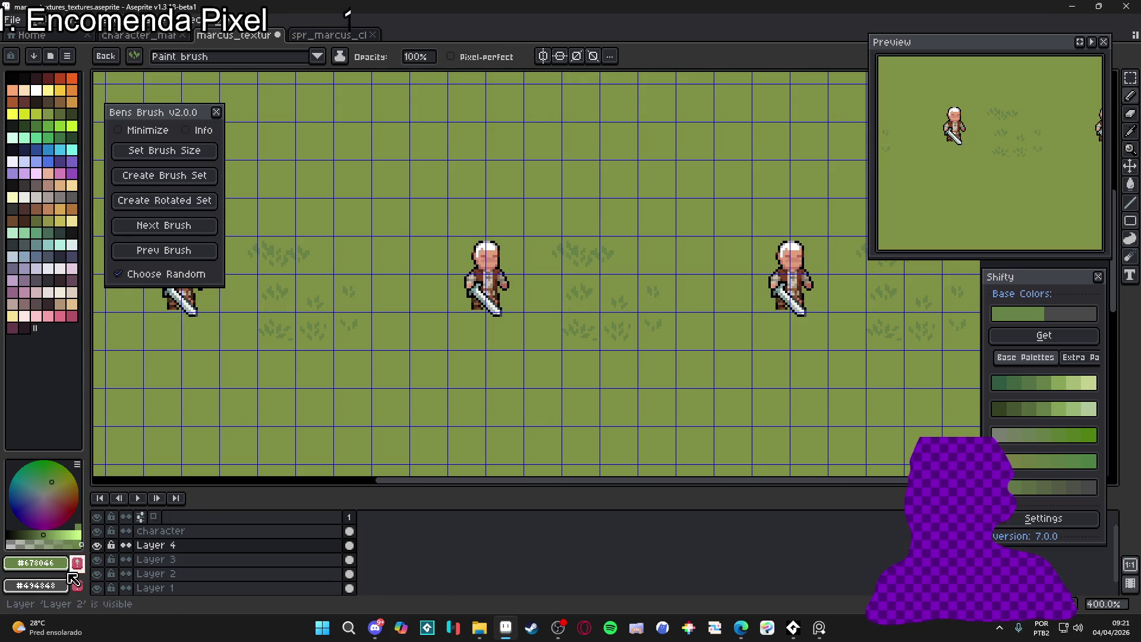
# Fade Layer 3 to 0% opacity, then restore it to 100% with Layer 4 active
pyautogui.doubleClick(320, 567)
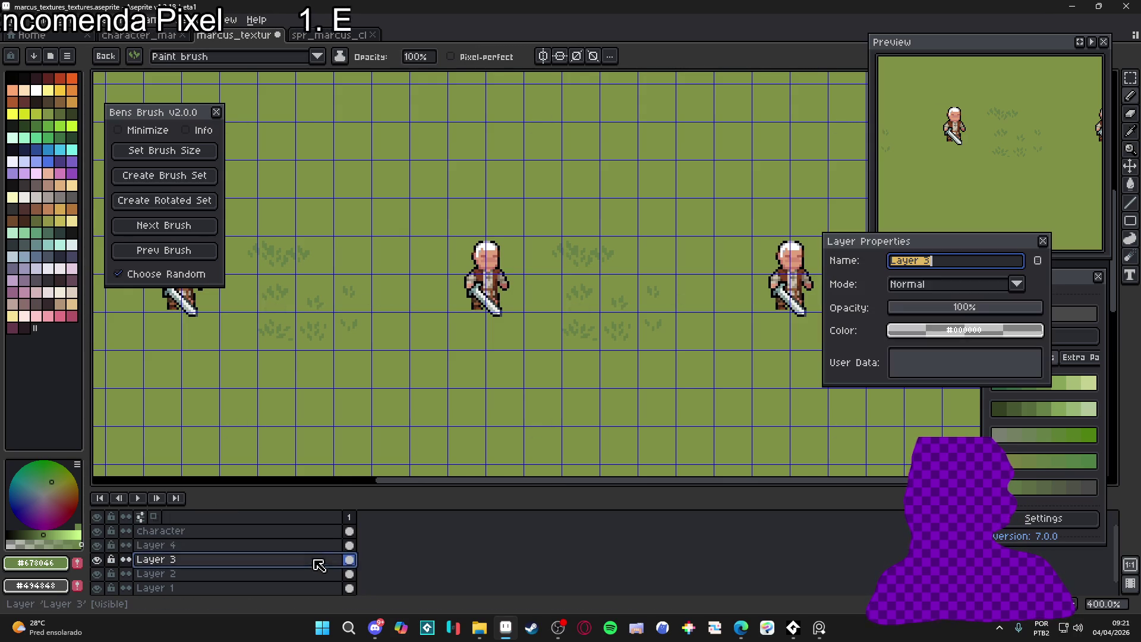
pyautogui.moveTo(918, 309); pyautogui.dragTo(888, 309)
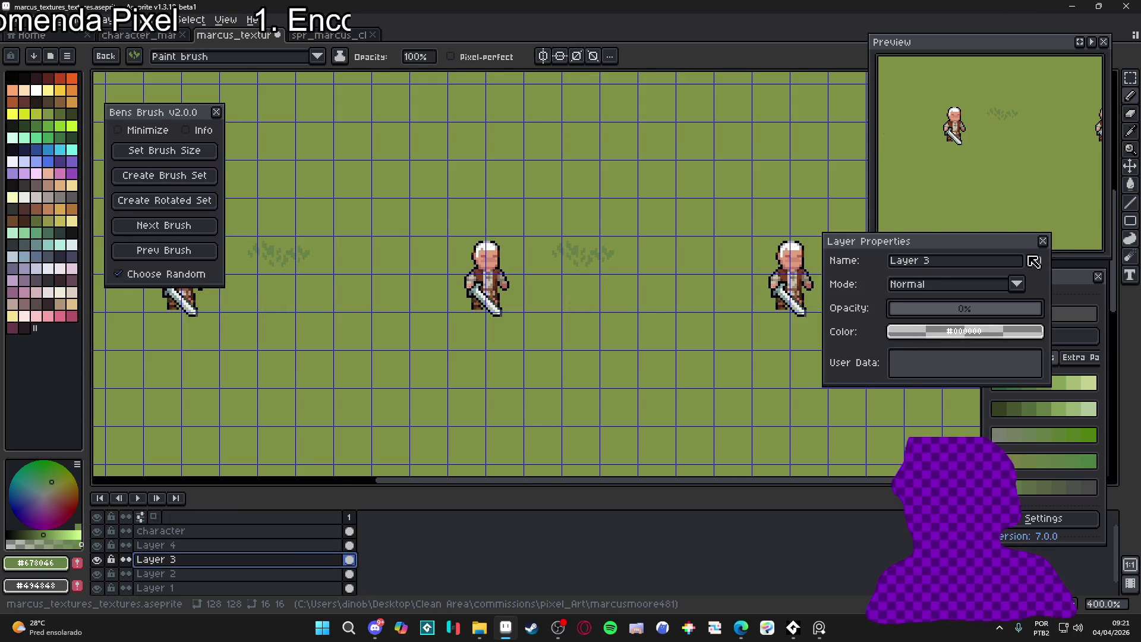
pyautogui.click(1043, 240)
pyautogui.click(297, 545)
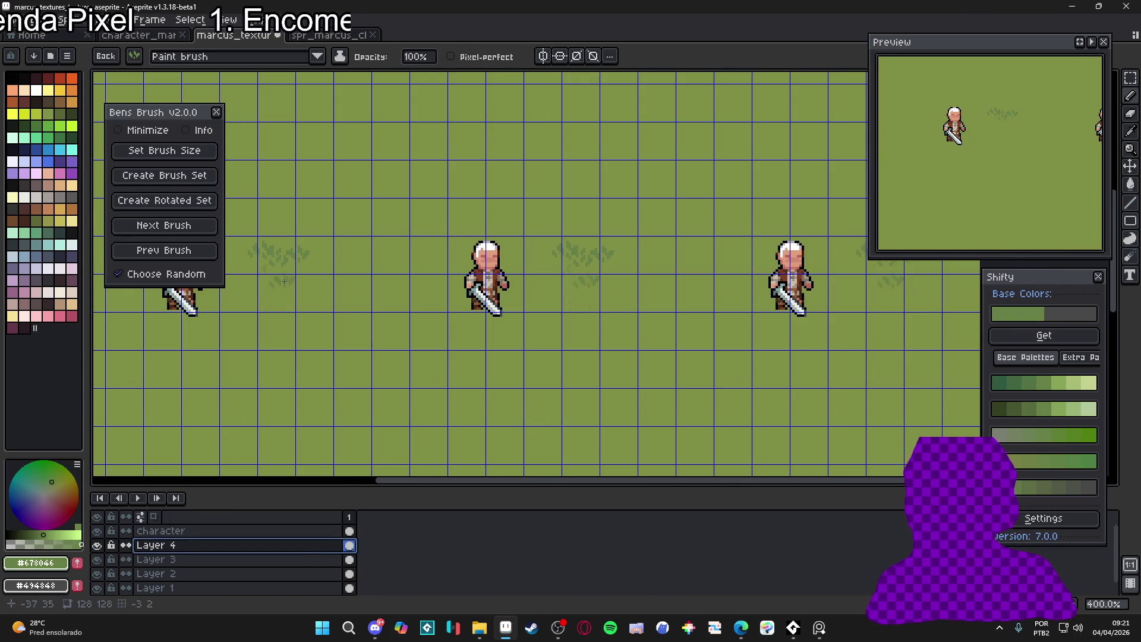
pyautogui.click(206, 226)
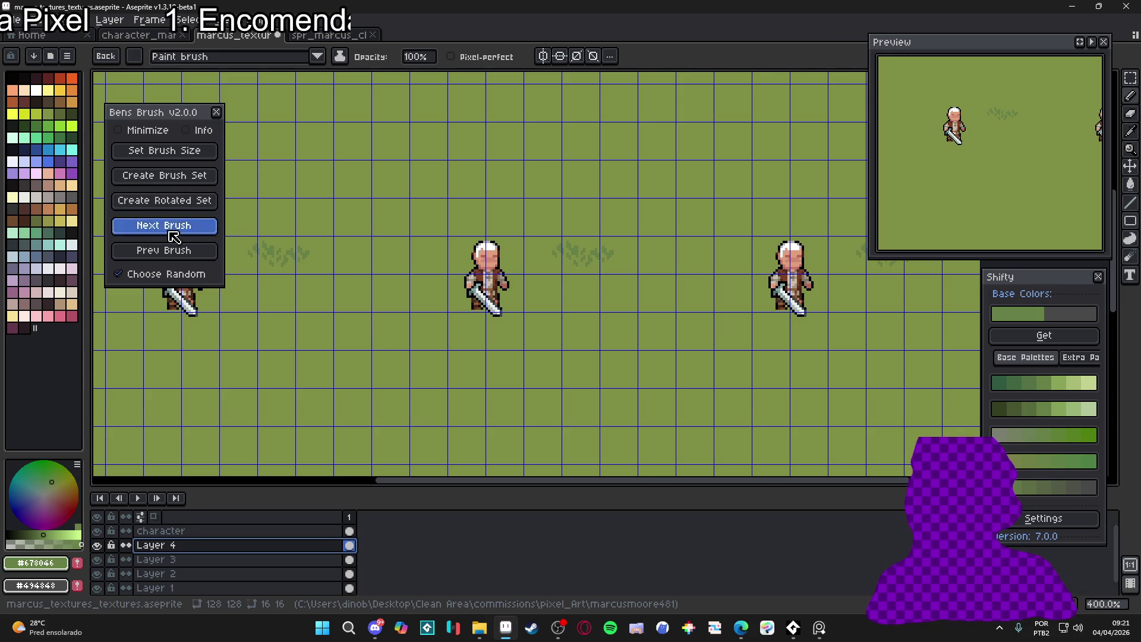
pyautogui.scroll(8, 636, 271)
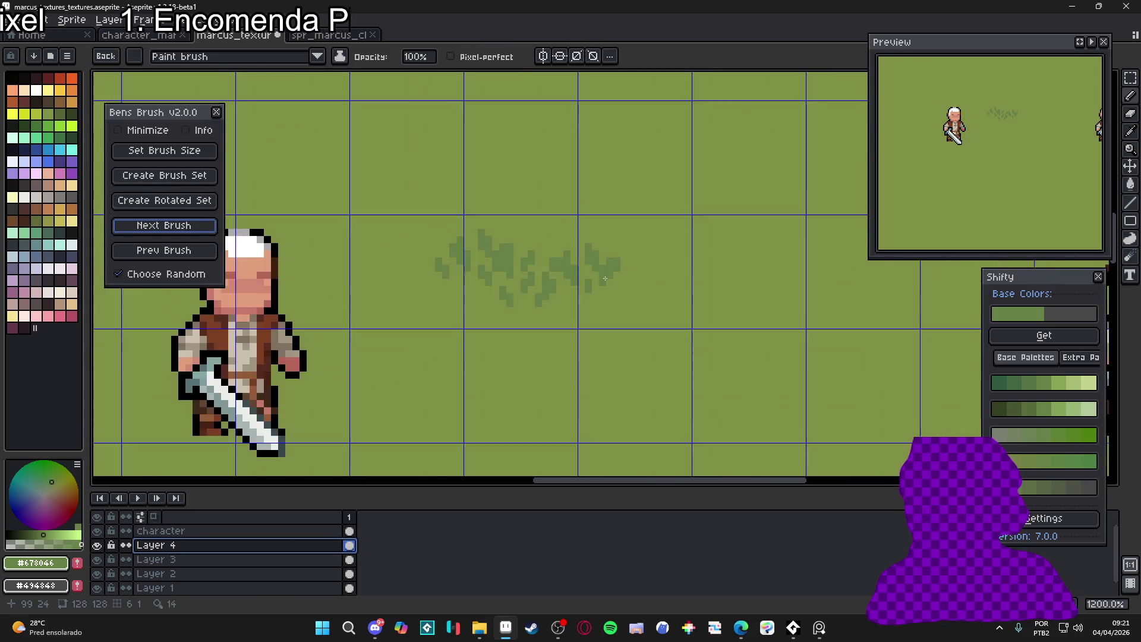
pyautogui.scroll(-7, 622, 333)
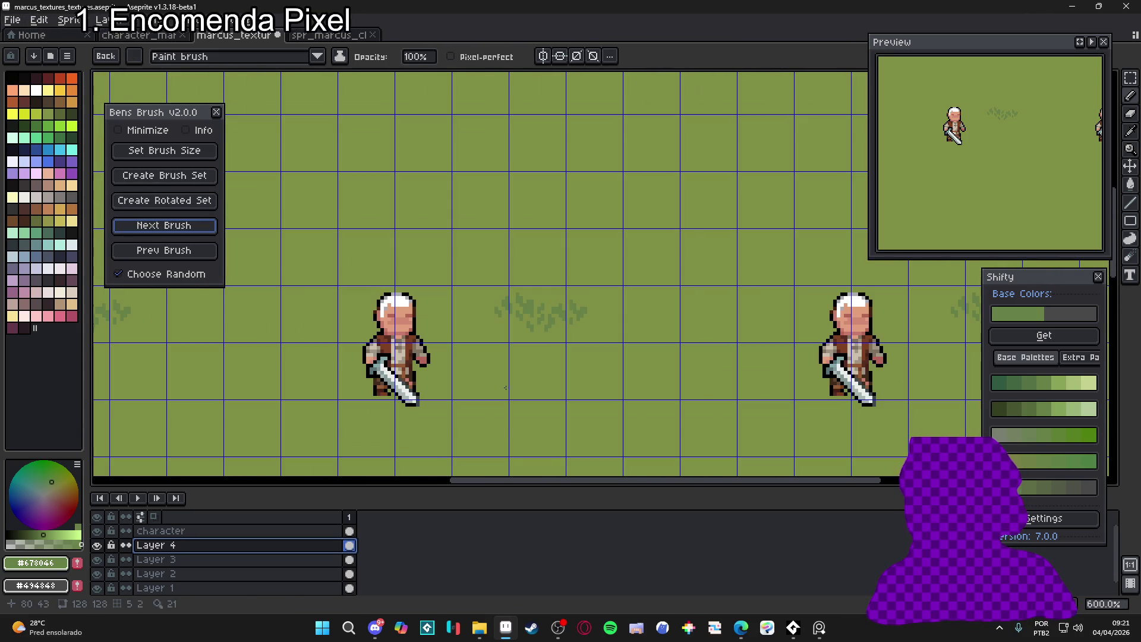
pyautogui.doubleClick(255, 560)
pyautogui.moveTo(991, 307); pyautogui.dragTo(1038, 308)
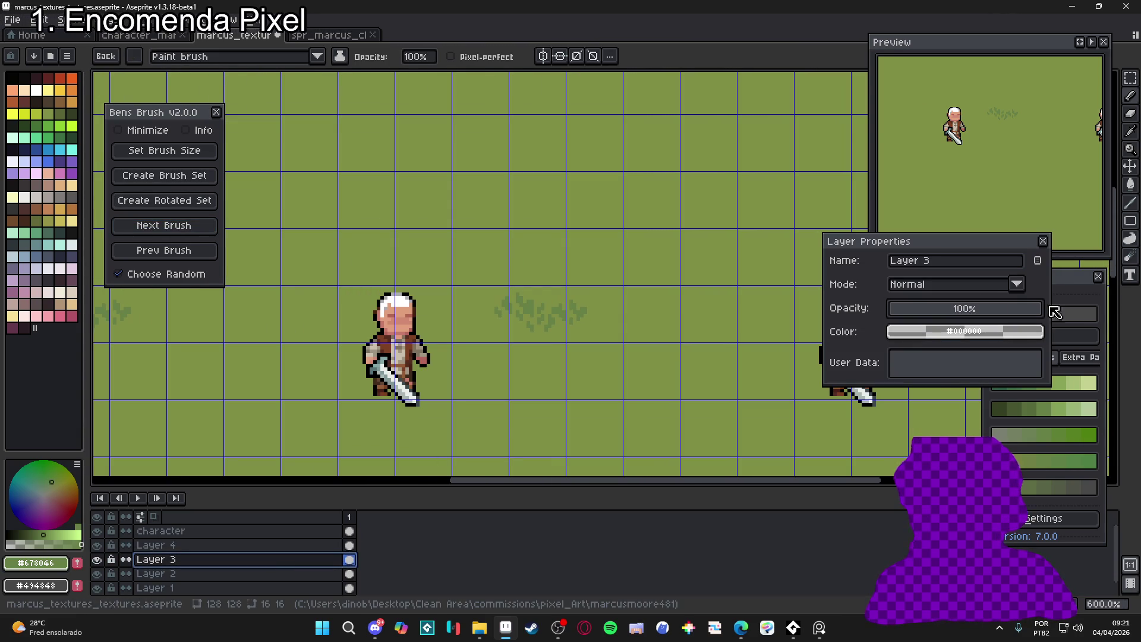
pyautogui.click(1043, 241)
pyautogui.scroll(-3, 554, 281)
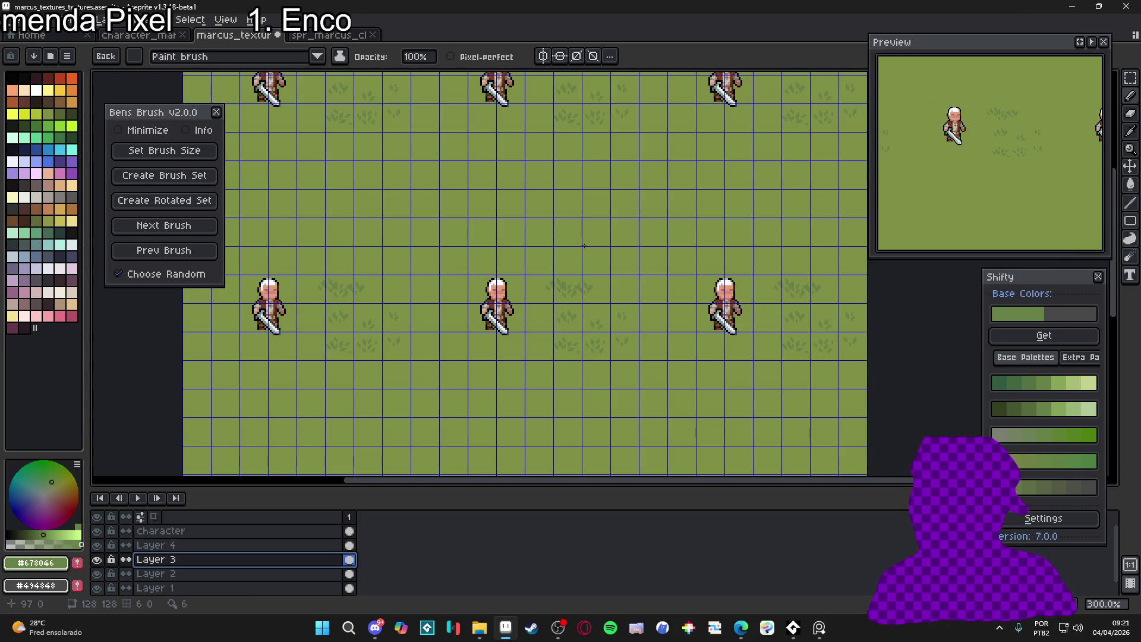
pyautogui.click(15, 19)
# Create a 48×32 Sprite-0003 and dock it in a split view beside the texture sheet
pyautogui.click(23, 30)
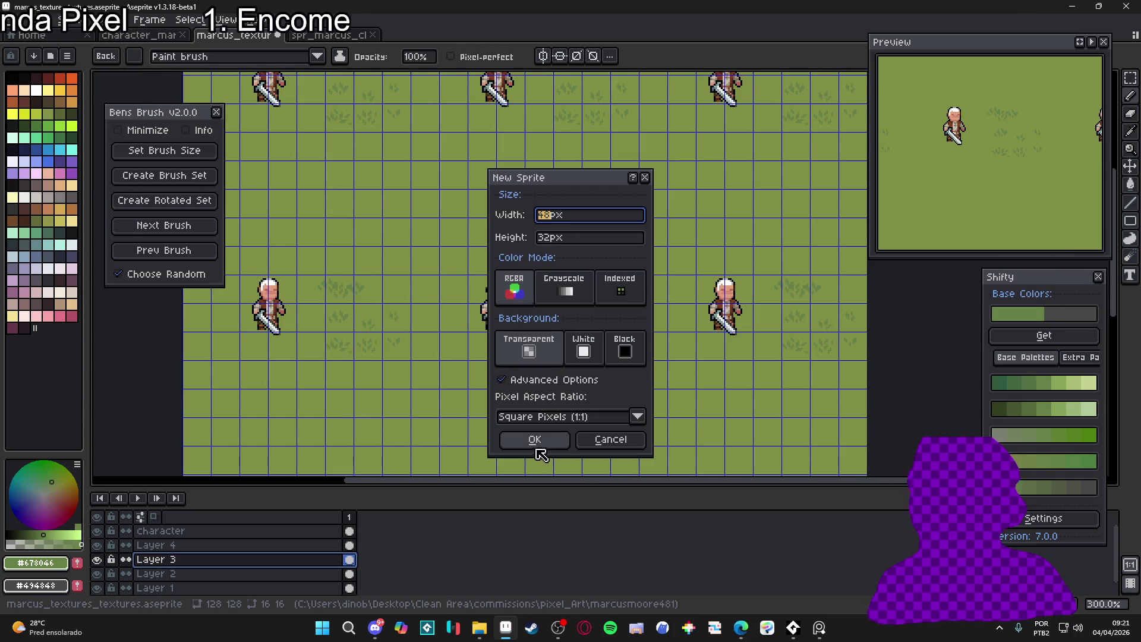
pyautogui.click(536, 442)
pyautogui.moveTo(424, 49)
pyautogui.mouseDown()
pyautogui.moveTo(1115, 279)
pyautogui.moveTo(1112, 291)
pyautogui.mouseUp()
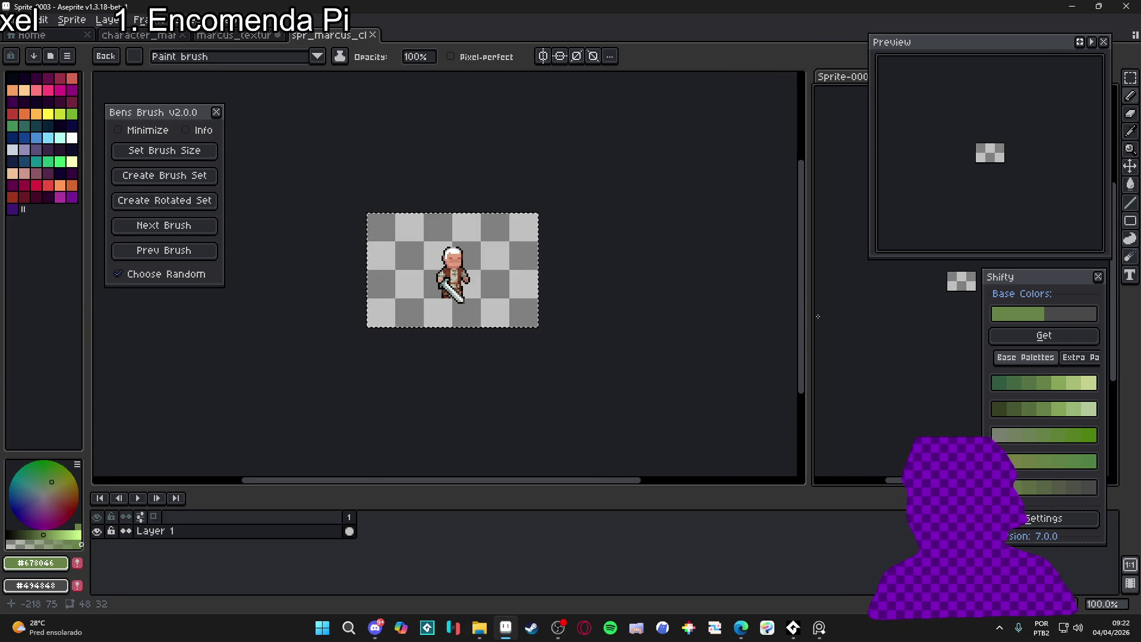
pyautogui.moveTo(810, 314); pyautogui.dragTo(469, 315)
pyautogui.scroll(3, 626, 299)
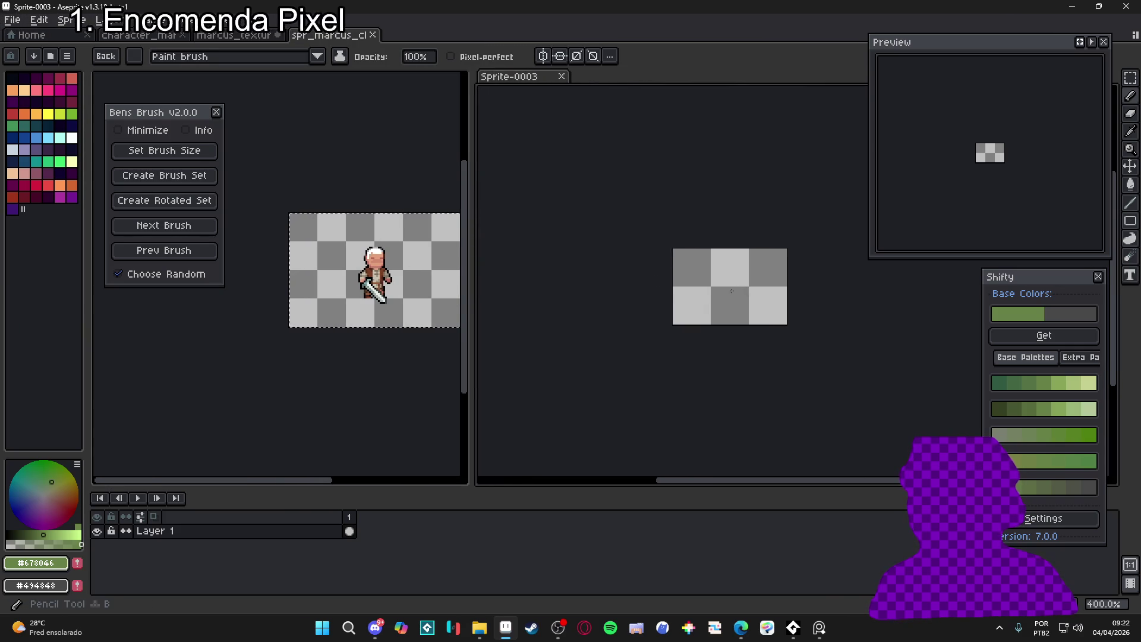
pyautogui.click(164, 225)
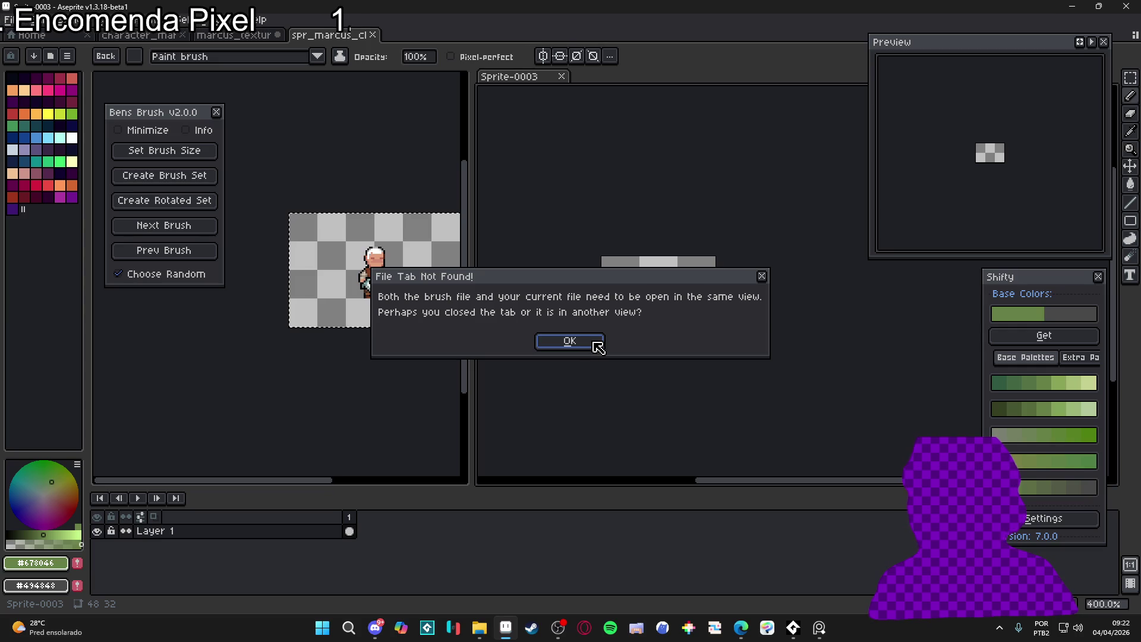
pyautogui.click(569, 341)
pyautogui.moveTo(235, 34)
pyautogui.mouseDown()
pyautogui.moveTo(179, 247)
pyautogui.moveTo(110, 315)
pyautogui.mouseUp()
pyautogui.click(202, 226)
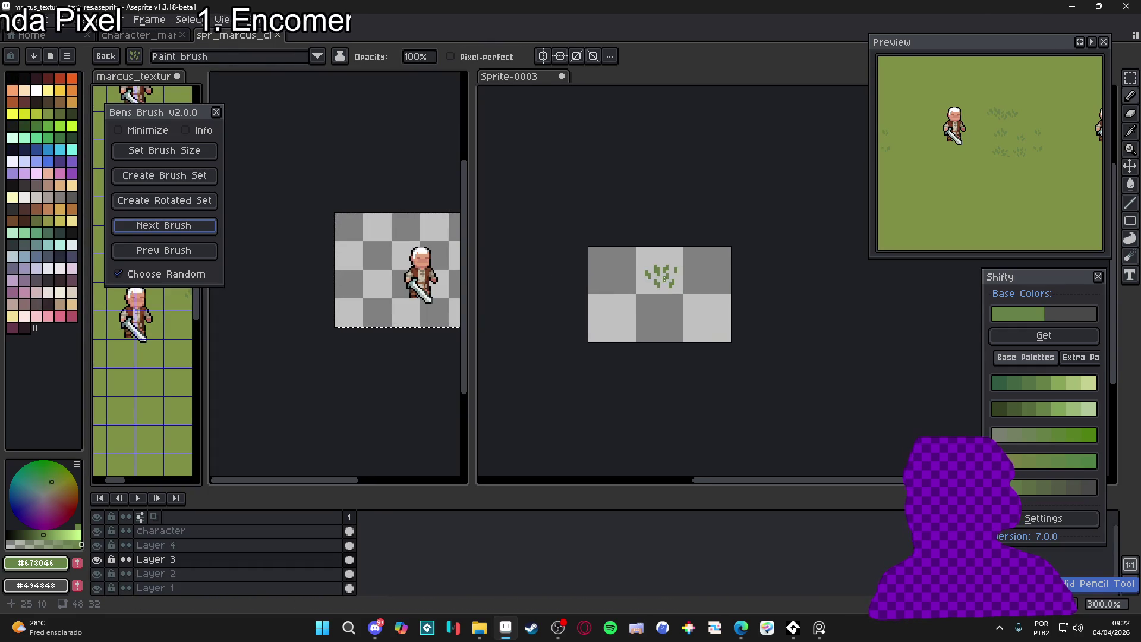
# Close the brush set panel and rearrange the editors, merging the texture sheet into the left tab group
pyautogui.click(217, 113)
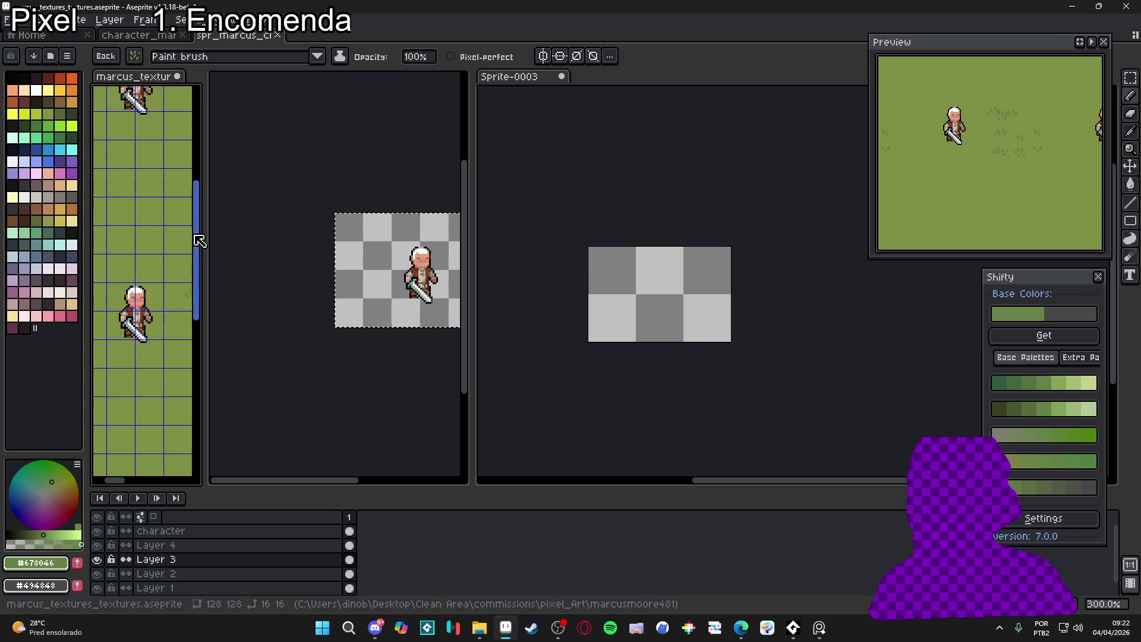
pyautogui.moveTo(202, 234)
pyautogui.mouseDown()
pyautogui.moveTo(445, 255)
pyautogui.moveTo(302, 255)
pyautogui.mouseUp()
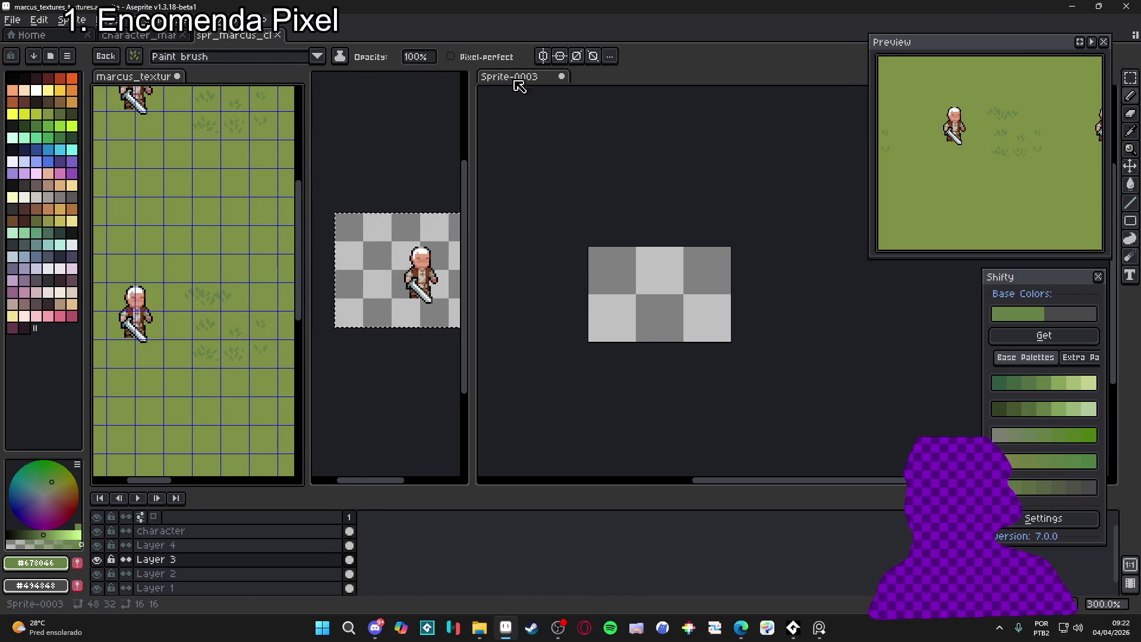
pyautogui.moveTo(613, 284); pyautogui.dragTo(581, 272)
pyautogui.scroll(-1, 248, 262)
pyautogui.moveTo(232, 286); pyautogui.dragTo(223, 284)
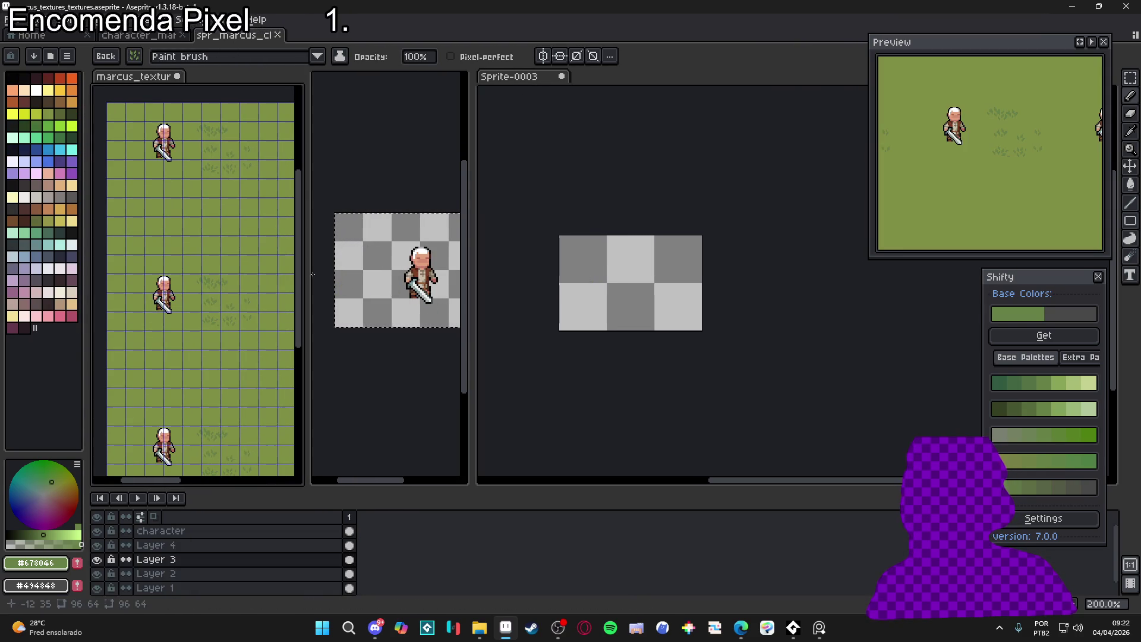
pyautogui.moveTo(373, 39); pyautogui.dragTo(339, 37)
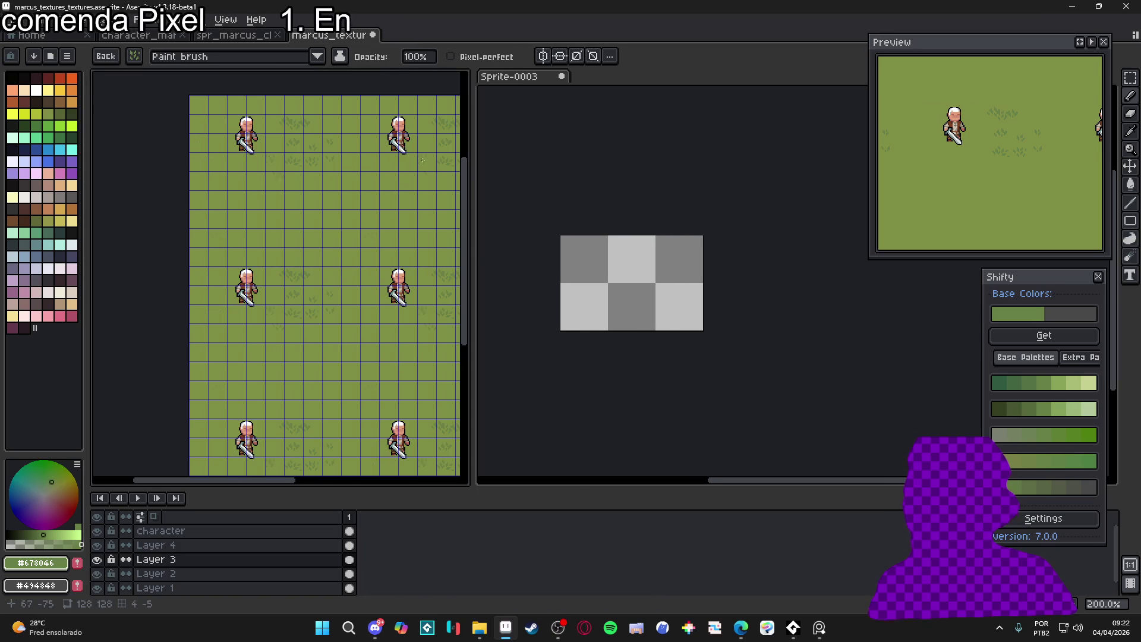
pyautogui.moveTo(470, 240); pyautogui.dragTo(721, 250)
pyautogui.scroll(2, 564, 259)
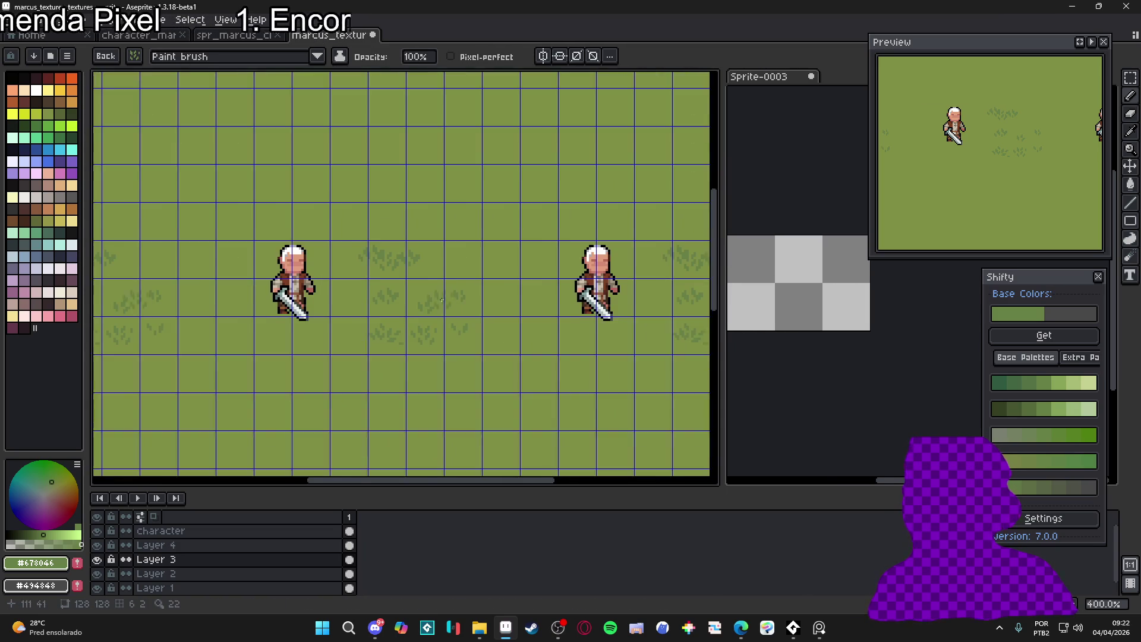
# Undo and redo the grass patches, leaving Layer 4's last patches undone, and make Layer 3 active
pyautogui.hotkey('ctrl', 'z')
pyautogui.hotkey('ctrl', 'y')
pyautogui.press('Down')
pyautogui.hotkey('ctrl', 'y')
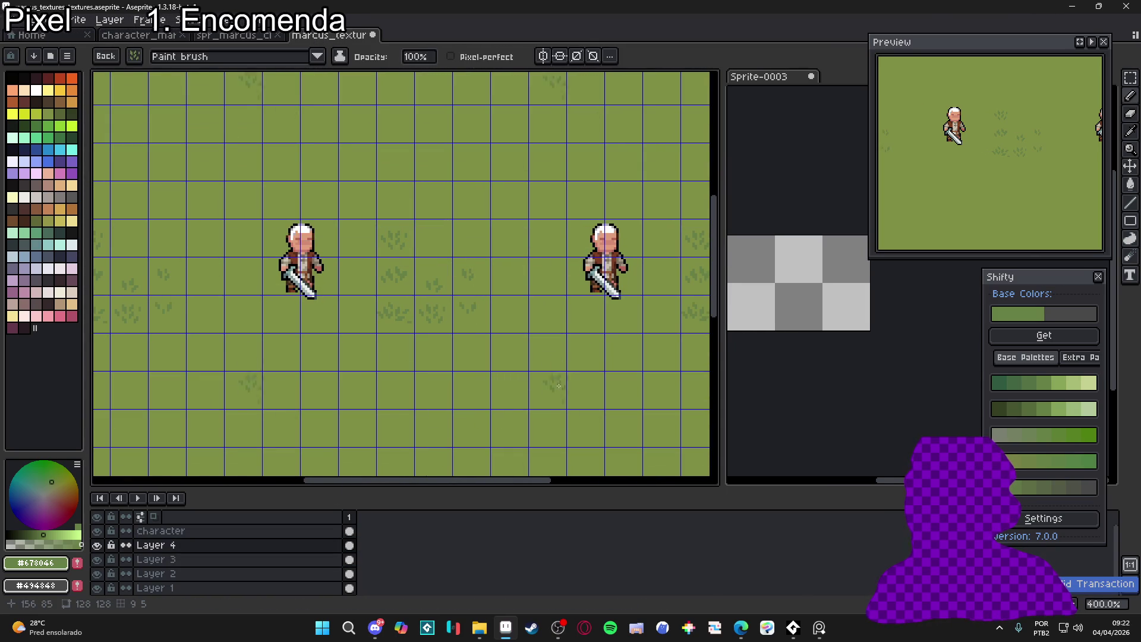
pyautogui.hotkey('ctrl', 'z')
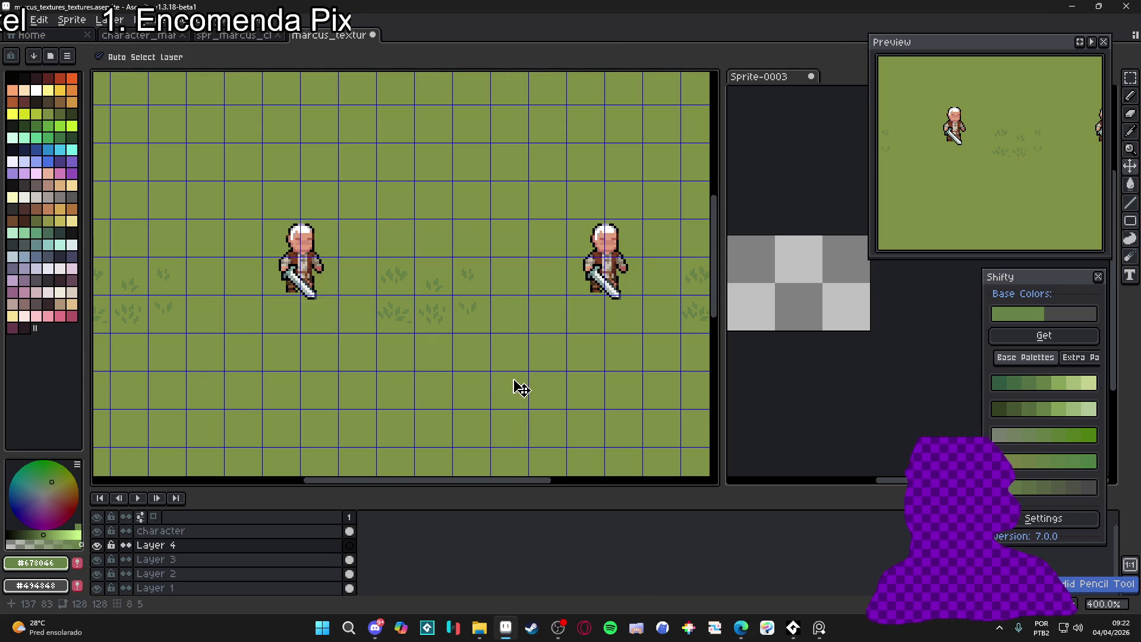
pyautogui.scroll(1, 411, 281)
pyautogui.press('Down')
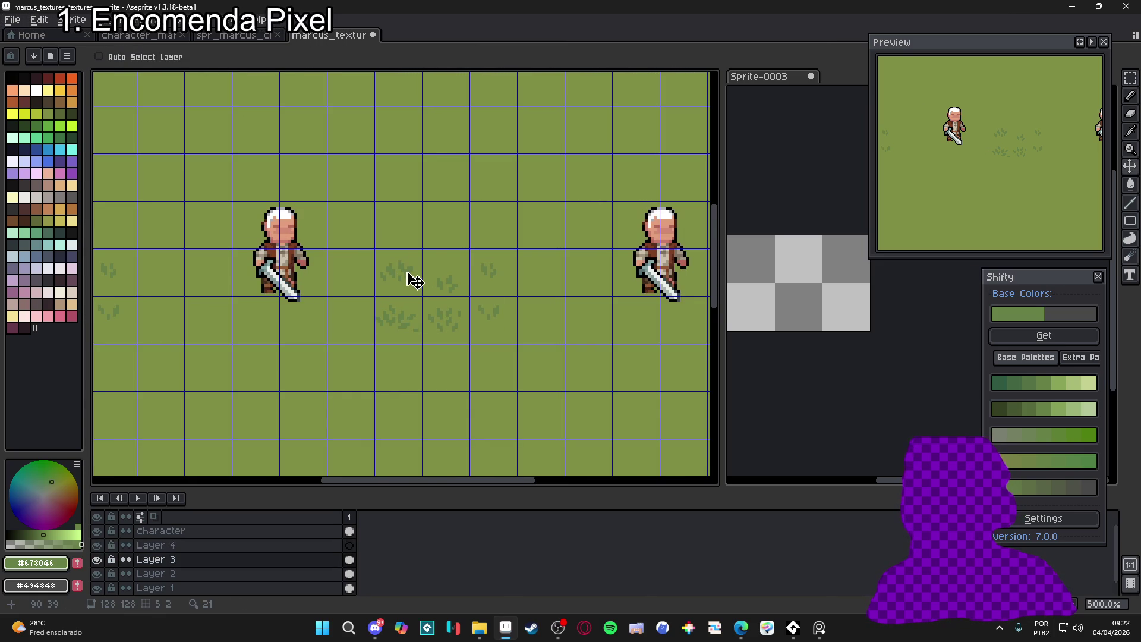
# Marquee-select the 48×32 block of grass tufts and copy it
pyautogui.press('m')
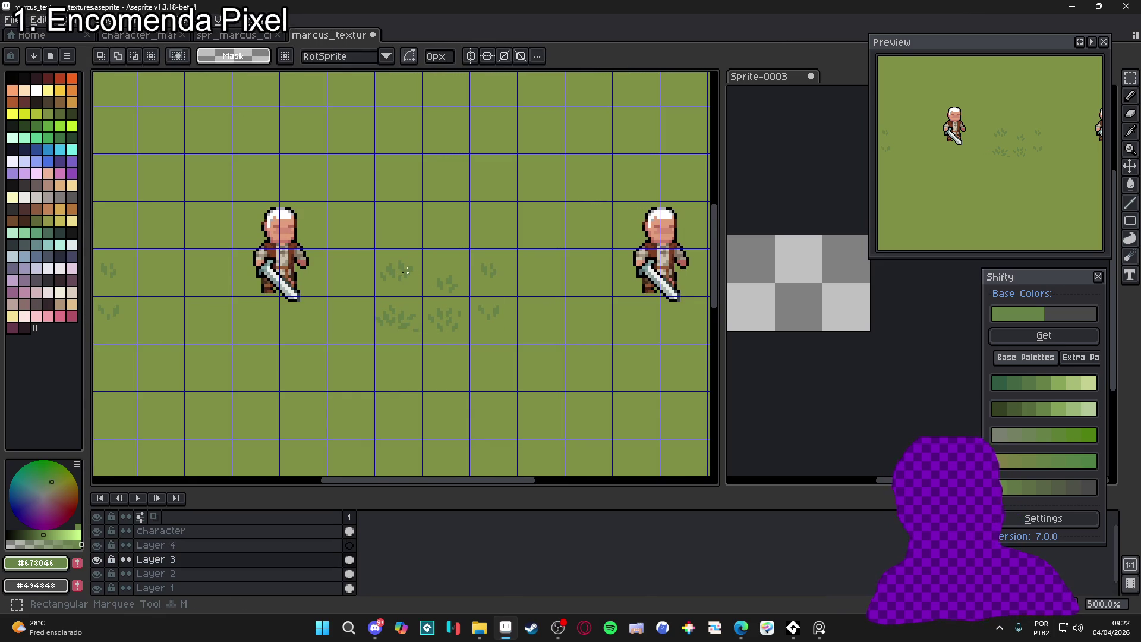
pyautogui.moveTo(408, 271); pyautogui.dragTo(505, 333)
pyautogui.scroll(1, 509, 356)
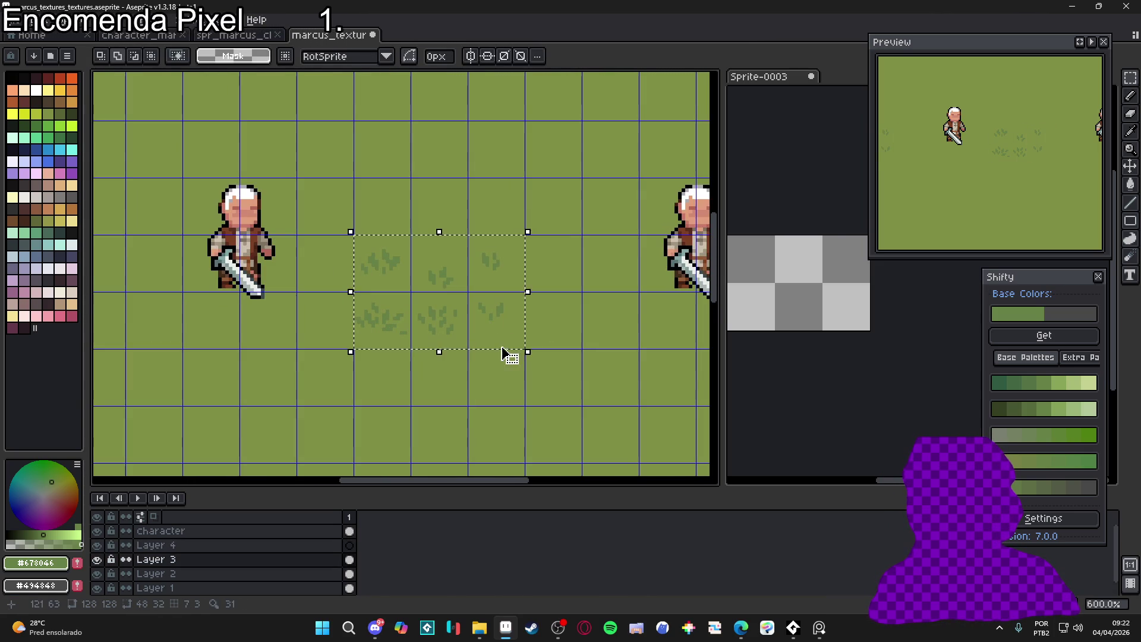
pyautogui.scroll(-3, 517, 288)
pyautogui.hotkey('ctrl', 'd')
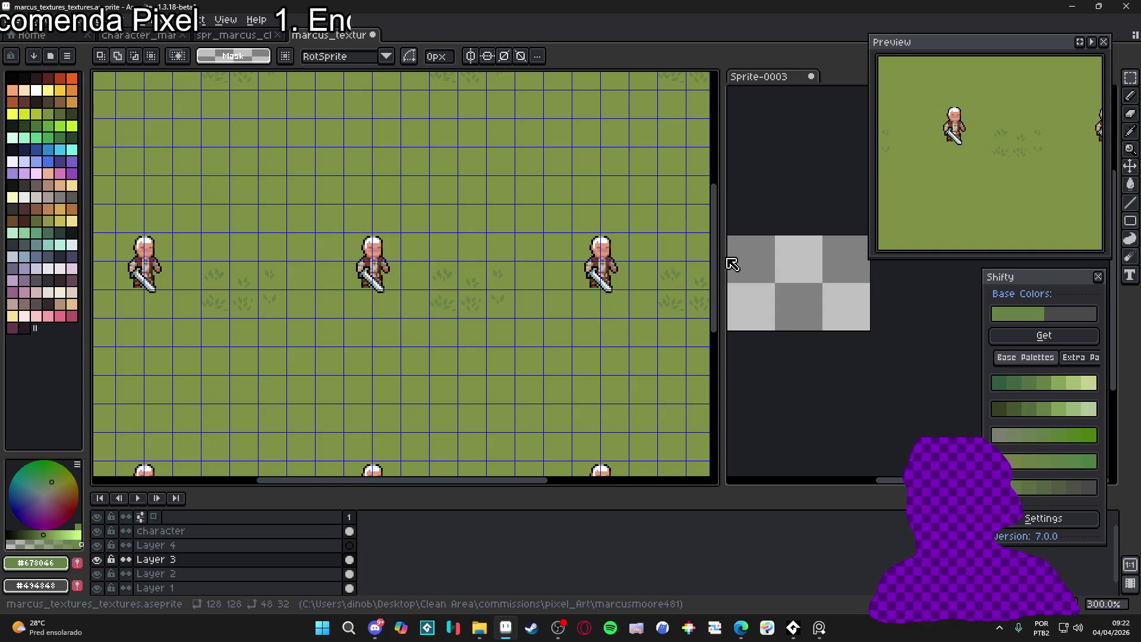
# Paste the grass tufts into Sprite-0003 and dock it at the far left
pyautogui.moveTo(726, 264); pyautogui.dragTo(473, 264)
pyautogui.click(611, 318)
pyautogui.hotkey('ctrl', 'v')
pyautogui.moveTo(331, 35)
pyautogui.mouseDown()
pyautogui.moveTo(89, 187)
pyautogui.moveTo(139, 190)
pyautogui.mouseUp()
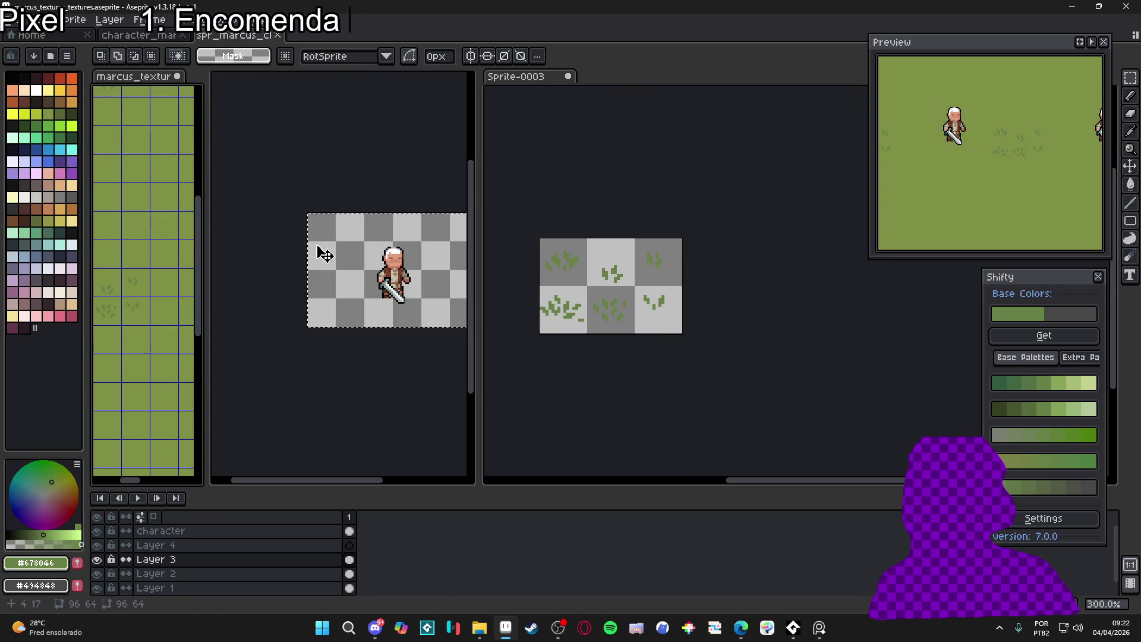
pyautogui.moveTo(492, 76); pyautogui.dragTo(130, 149)
pyautogui.scroll(-1, 203, 173)
pyautogui.moveTo(202, 178); pyautogui.dragTo(205, 99)
# Widen the texture sheet editor and narrow Sprite-0003's editor beside it
pyautogui.click(278, 208)
pyautogui.moveTo(400, 272); pyautogui.dragTo(638, 273)
pyautogui.moveTo(421, 85); pyautogui.dragTo(416, 36)
pyautogui.moveTo(644, 165); pyautogui.dragTo(285, 168)
pyautogui.click(214, 149)
pyautogui.moveTo(285, 231); pyautogui.dragTo(239, 230)
pyautogui.click(38, 19)
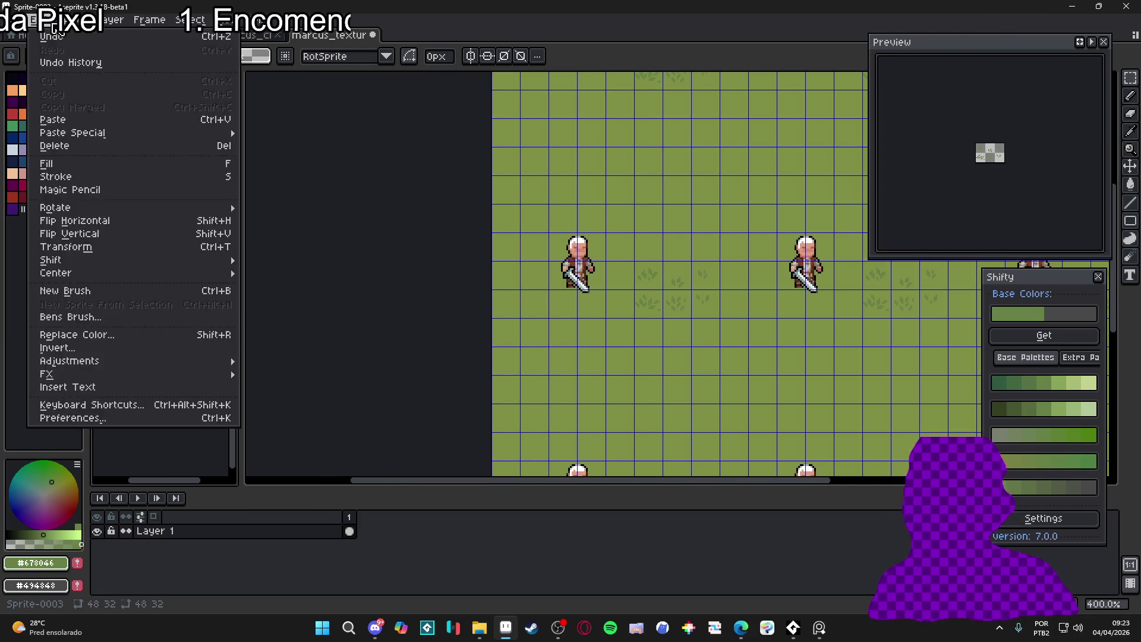
# In Bens Brush, set the brush size from a 16×16 grass tile and create a brush set
pyautogui.click(119, 319)
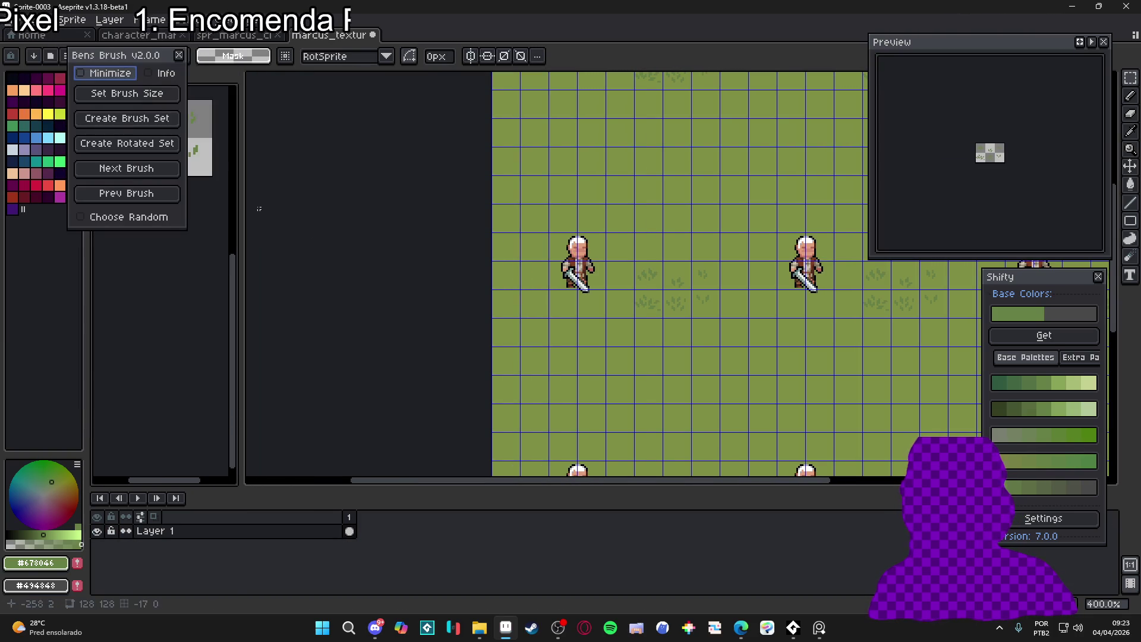
pyautogui.moveTo(119, 51); pyautogui.dragTo(382, 143)
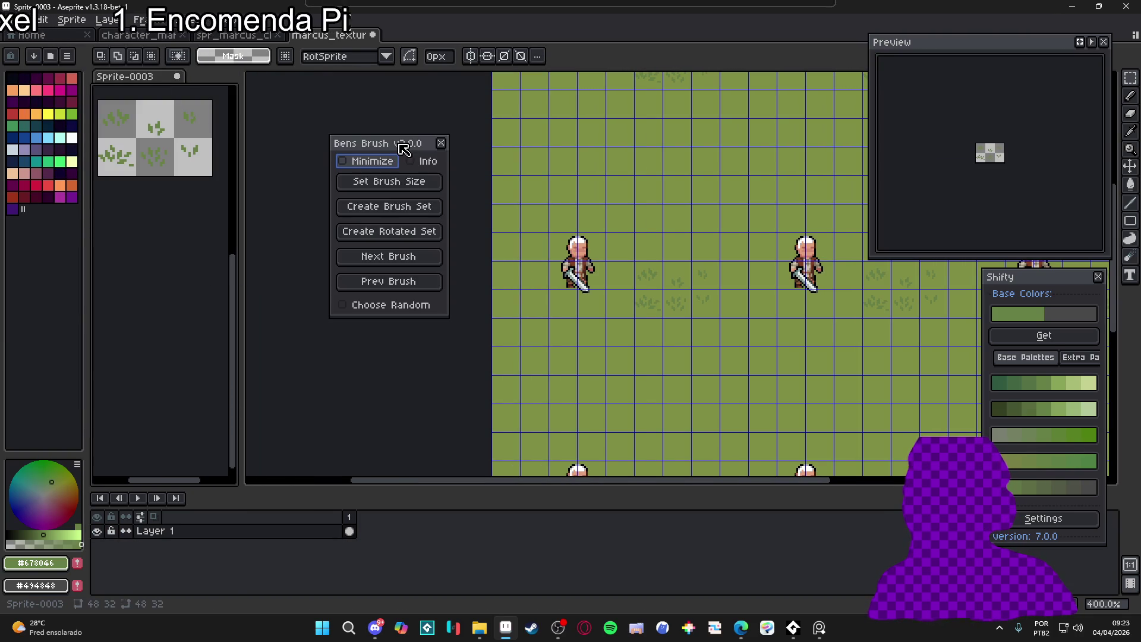
pyautogui.click(380, 181)
pyautogui.press('Return')
pyautogui.moveTo(98, 100); pyautogui.dragTo(136, 138)
pyautogui.click(367, 181)
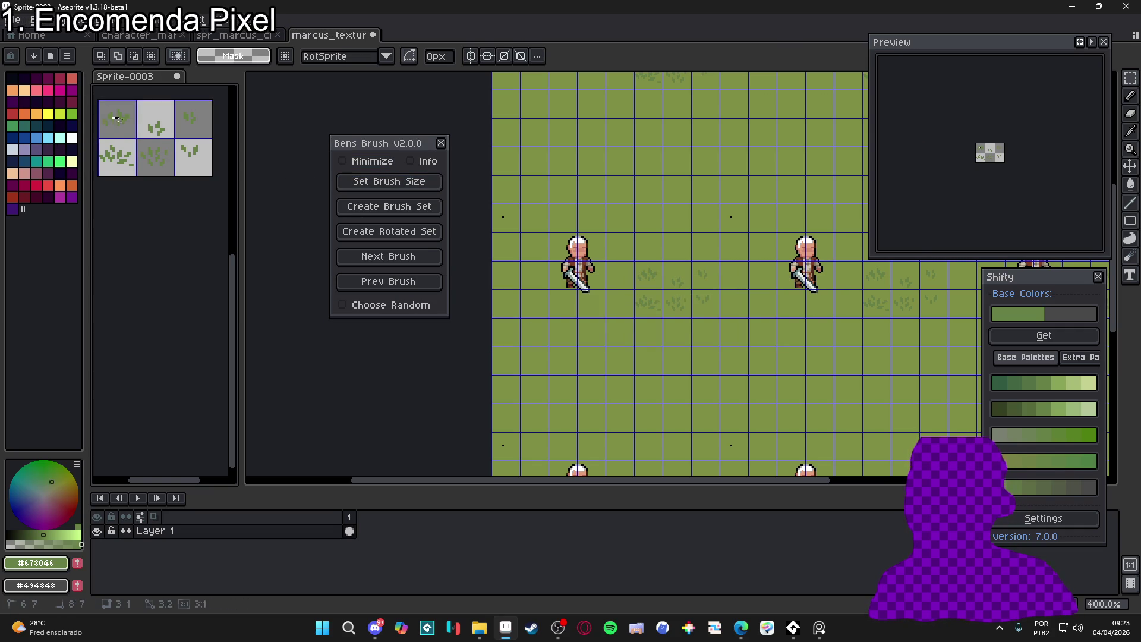
pyautogui.click(395, 211)
# Enable Choose Random for the brush set and move the Bens Brush panel aside
pyautogui.moveTo(404, 146); pyautogui.dragTo(304, 149)
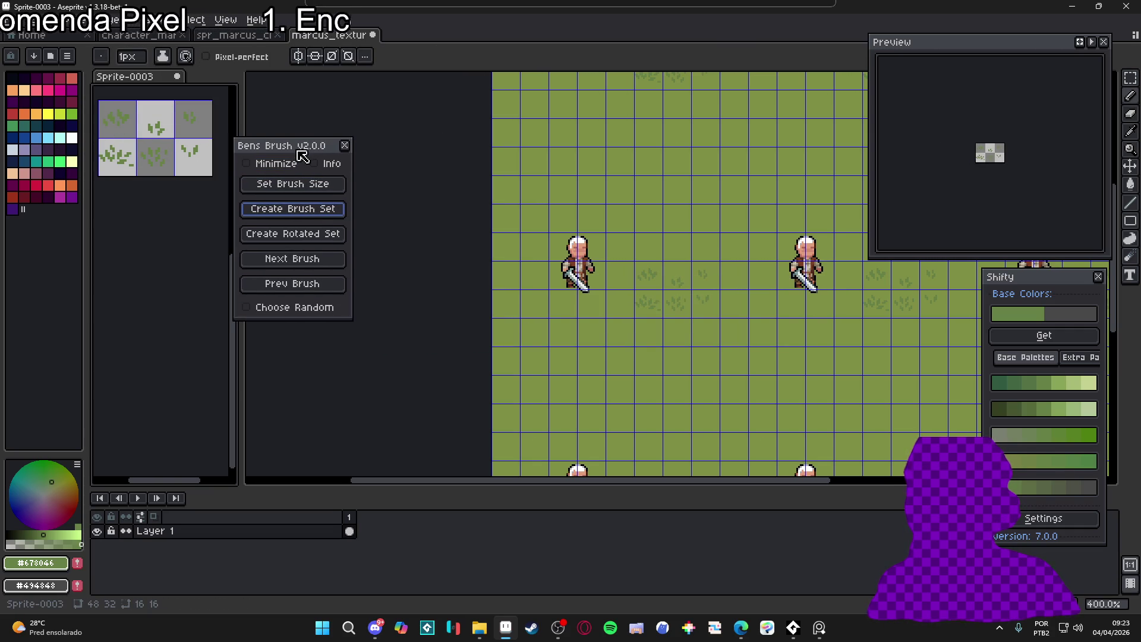
pyautogui.click(287, 307)
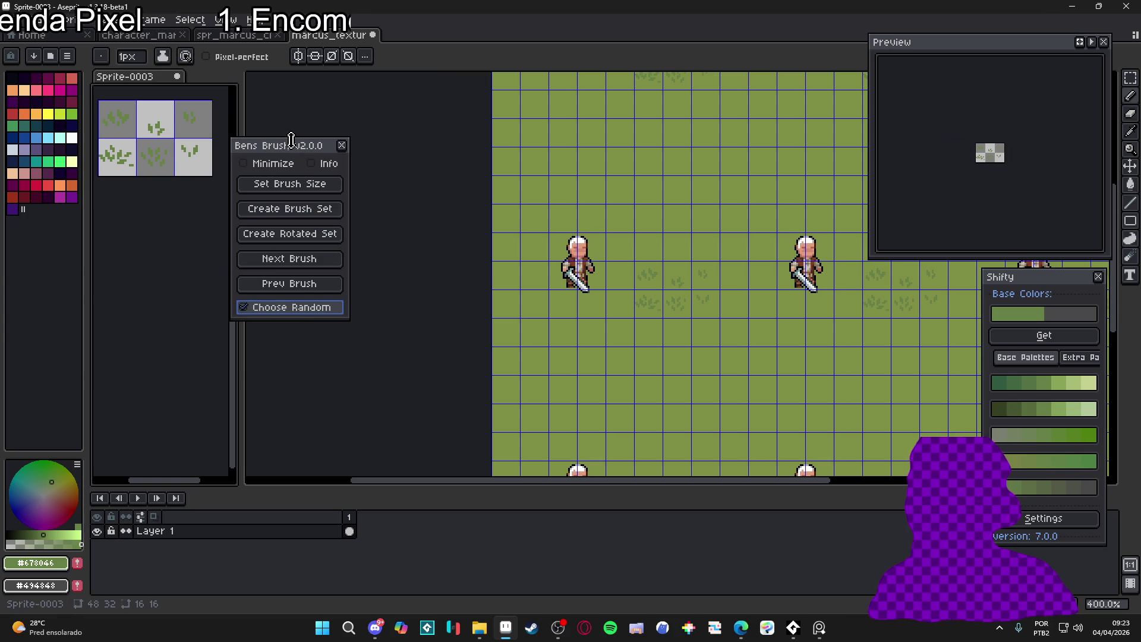
pyautogui.moveTo(294, 153)
pyautogui.mouseDown()
pyautogui.moveTo(273, 153)
pyautogui.moveTo(169, 222)
pyautogui.mouseUp()
pyautogui.hscroll(3, 464, 308)
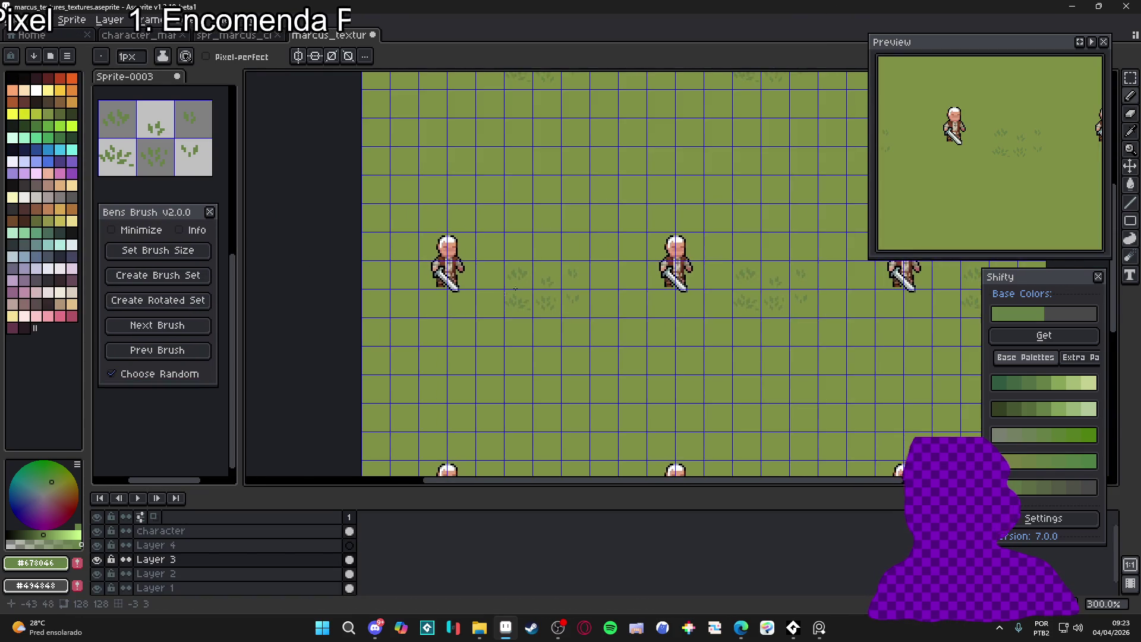
pyautogui.scroll(2, 519, 277)
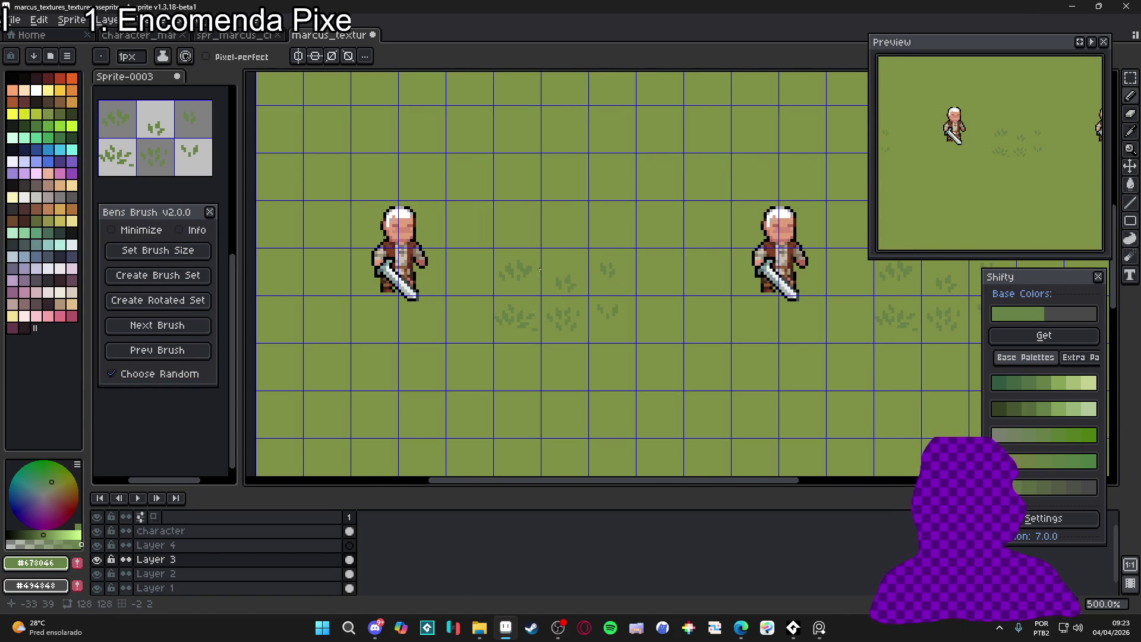
# Hide Layer 3's earlier tufts, select Layer 4, and switch to the previous grass brush
pyautogui.click(96, 561)
pyautogui.click(96, 562)
pyautogui.click(97, 559)
pyautogui.click(196, 546)
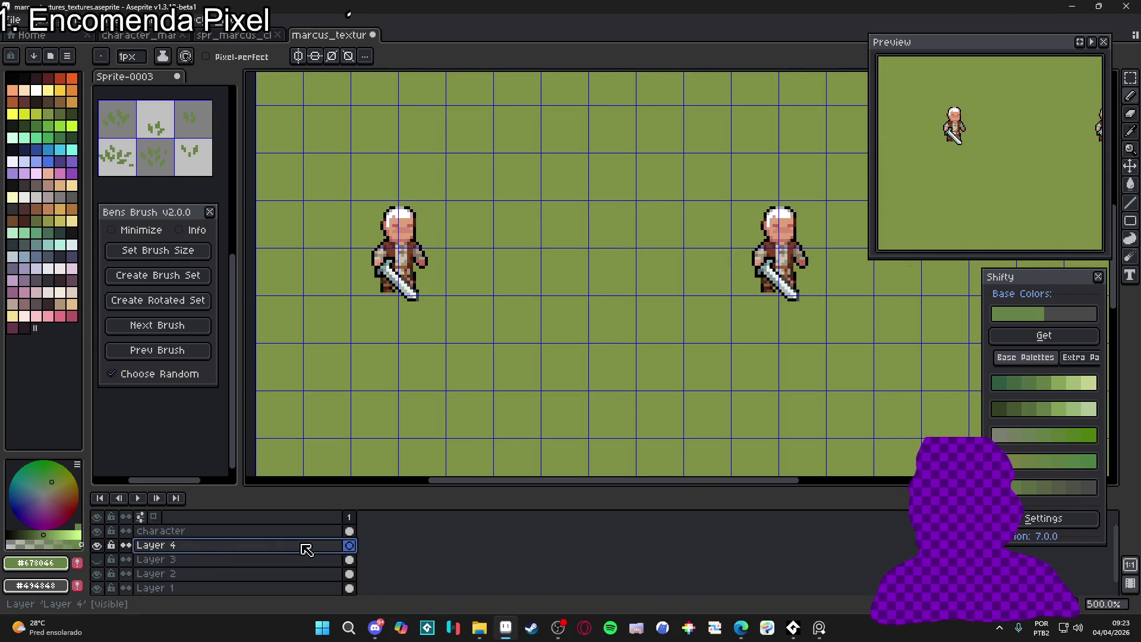
pyautogui.click(142, 351)
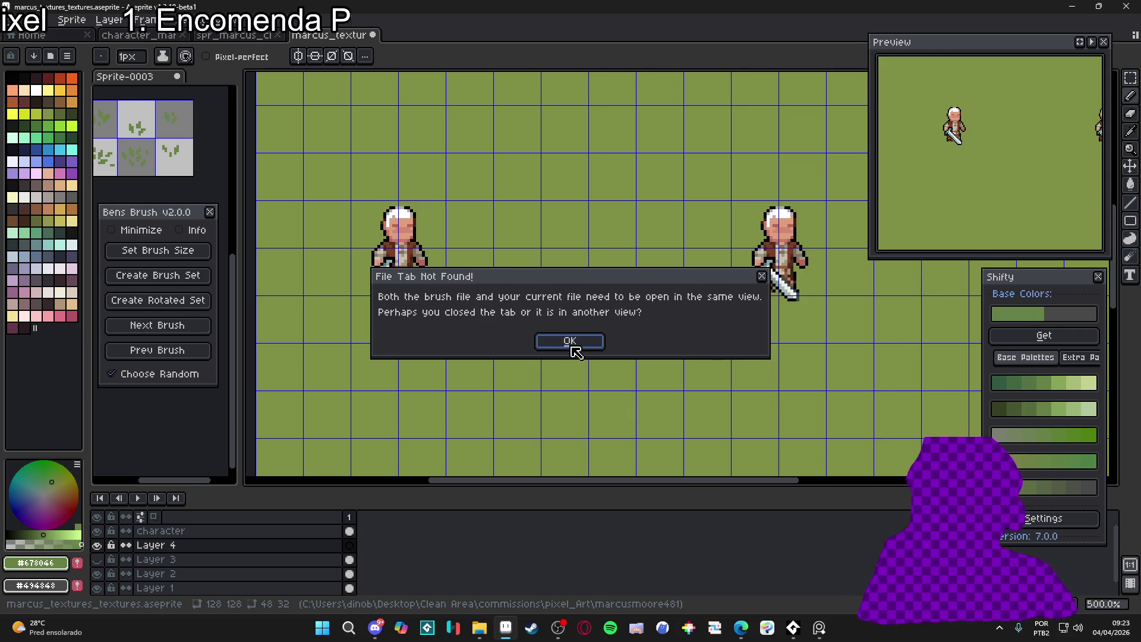
pyautogui.click(571, 344)
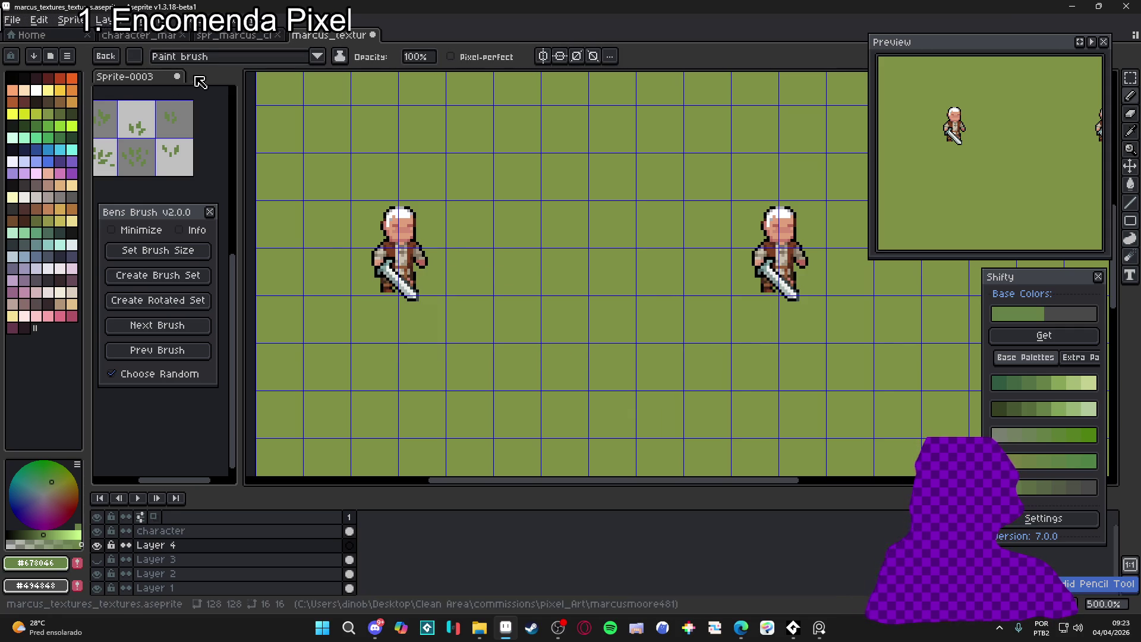
# Dock Sprite-0003 before the texture sheet and stamp a first tuft between the characters
pyautogui.moveTo(149, 78); pyautogui.dragTo(432, 38)
pyautogui.moveTo(400, 44)
pyautogui.mouseDown()
pyautogui.moveTo(410, 38)
pyautogui.moveTo(356, 38)
pyautogui.moveTo(137, 160)
pyautogui.mouseUp()
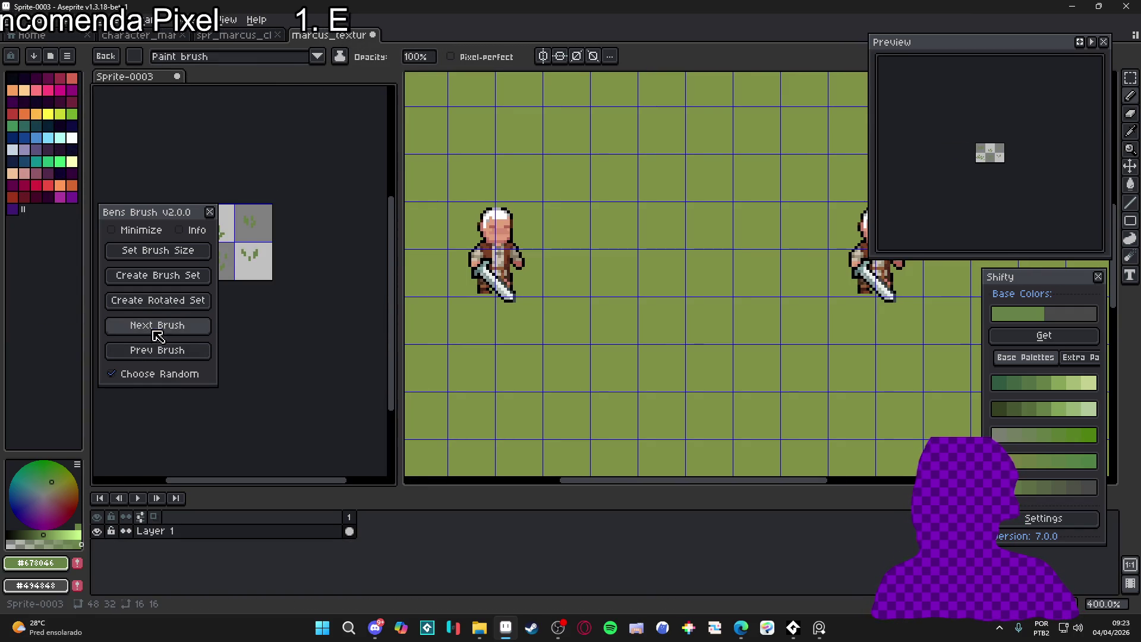
pyautogui.click(172, 327)
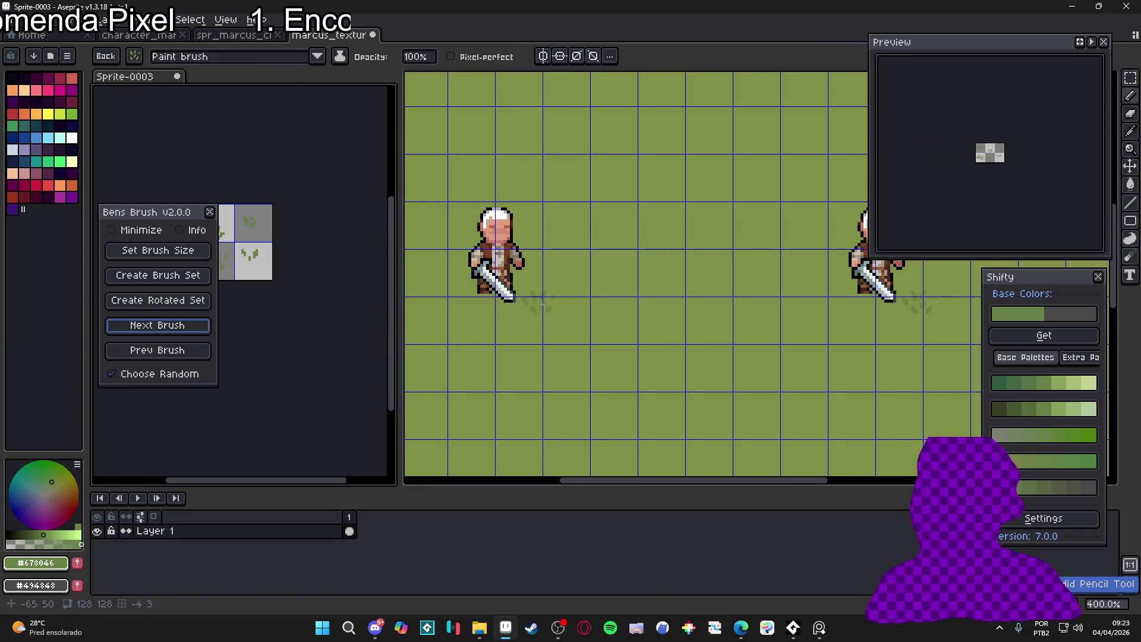
pyautogui.click(619, 293)
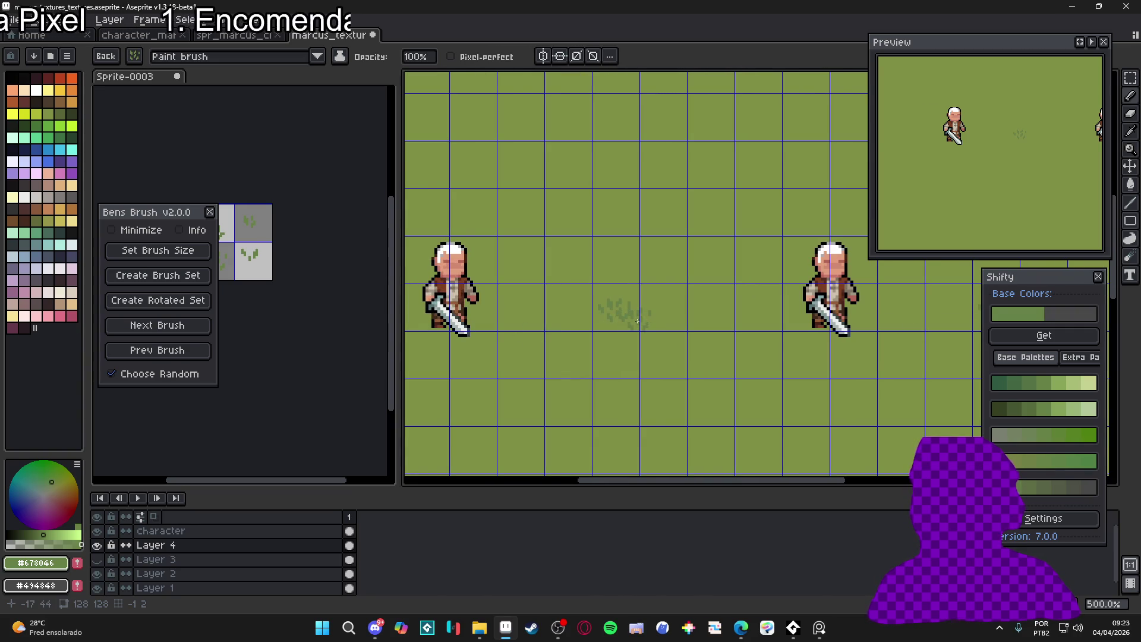
# Cycle to another grass brush despite file tab warnings and stamp a second tuft beside the first
pyautogui.click(196, 332)
pyautogui.click(570, 340)
pyautogui.click(187, 333)
pyautogui.click(571, 341)
pyautogui.click(178, 352)
pyautogui.click(592, 340)
pyautogui.click(150, 77)
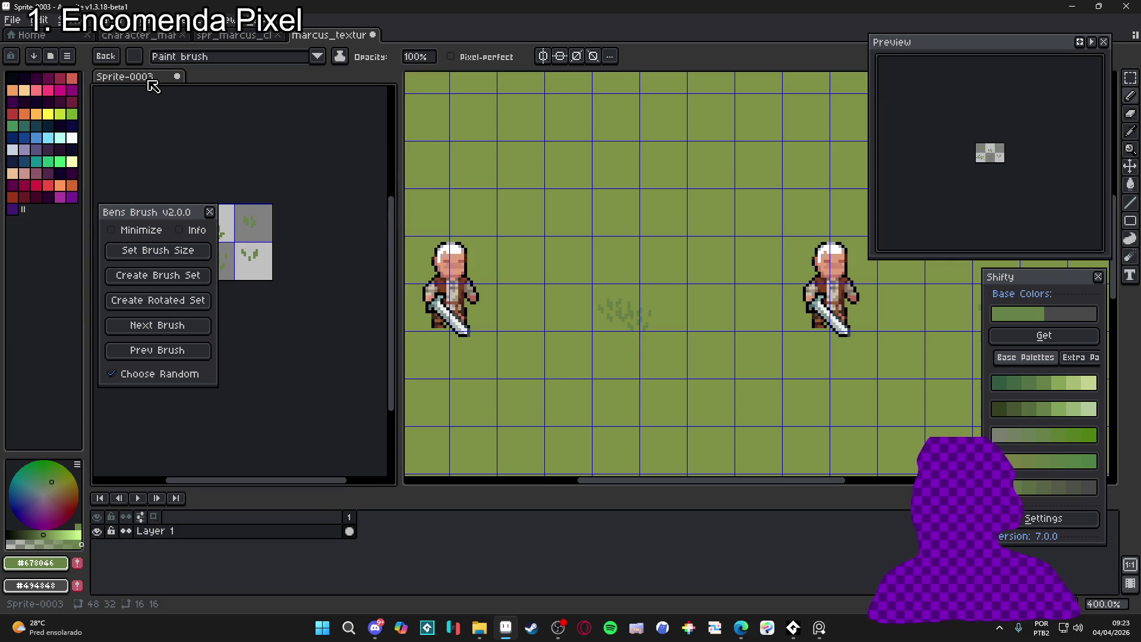
pyautogui.click(202, 326)
pyautogui.scroll(1, 629, 333)
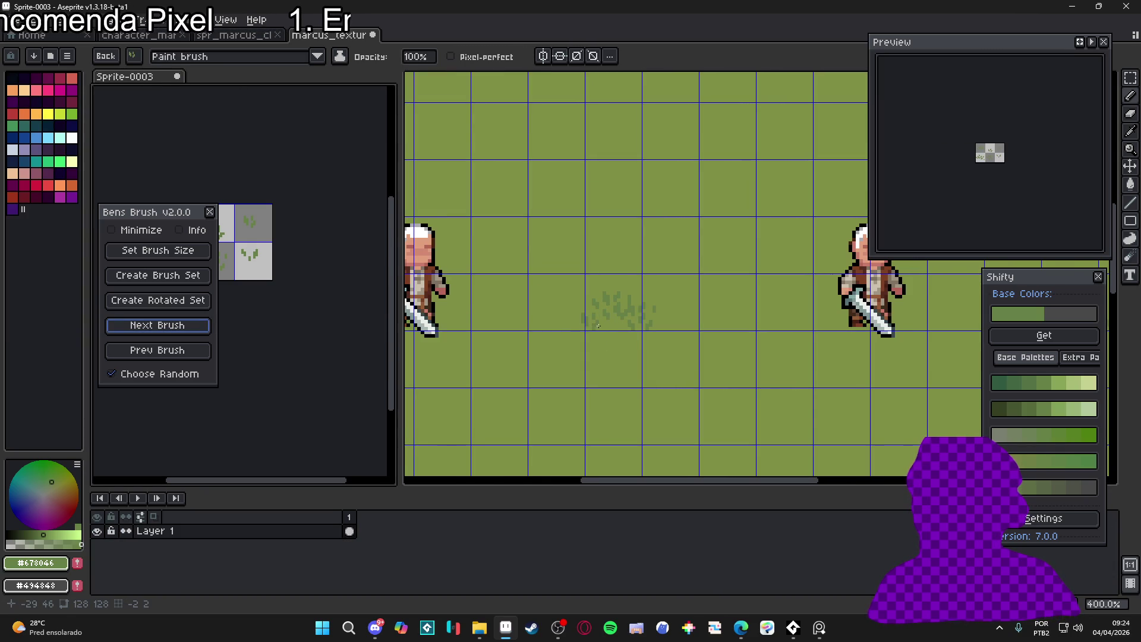
pyautogui.click(635, 323)
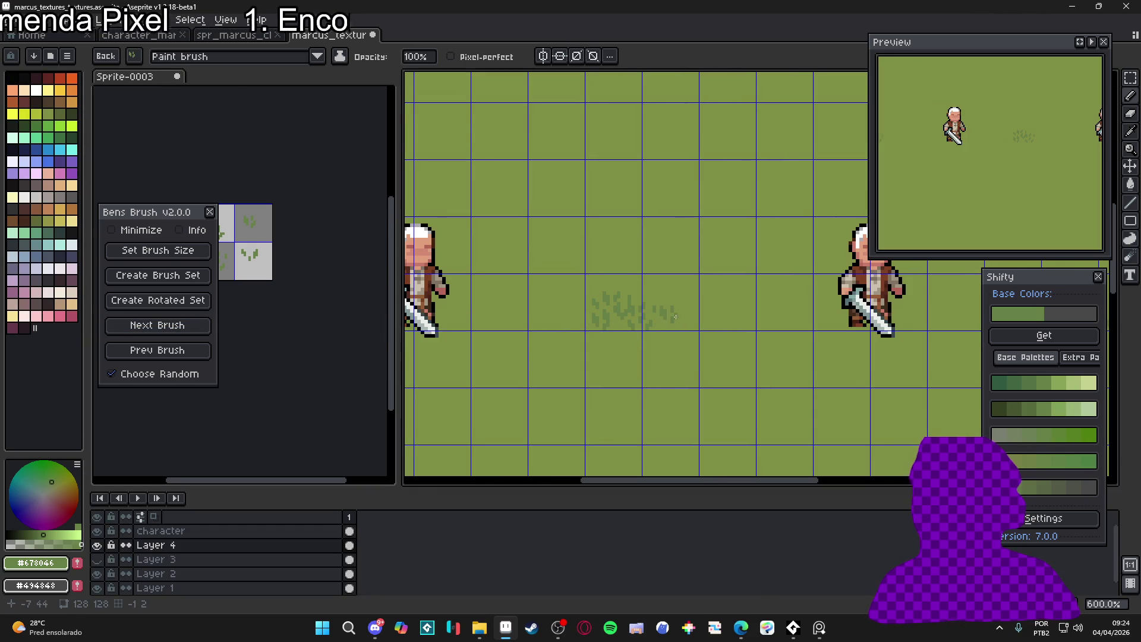
# Stamp two more tufts with new brushes to thicken the cluster between the characters
pyautogui.click(178, 331)
pyautogui.click(580, 342)
pyautogui.click(323, 325)
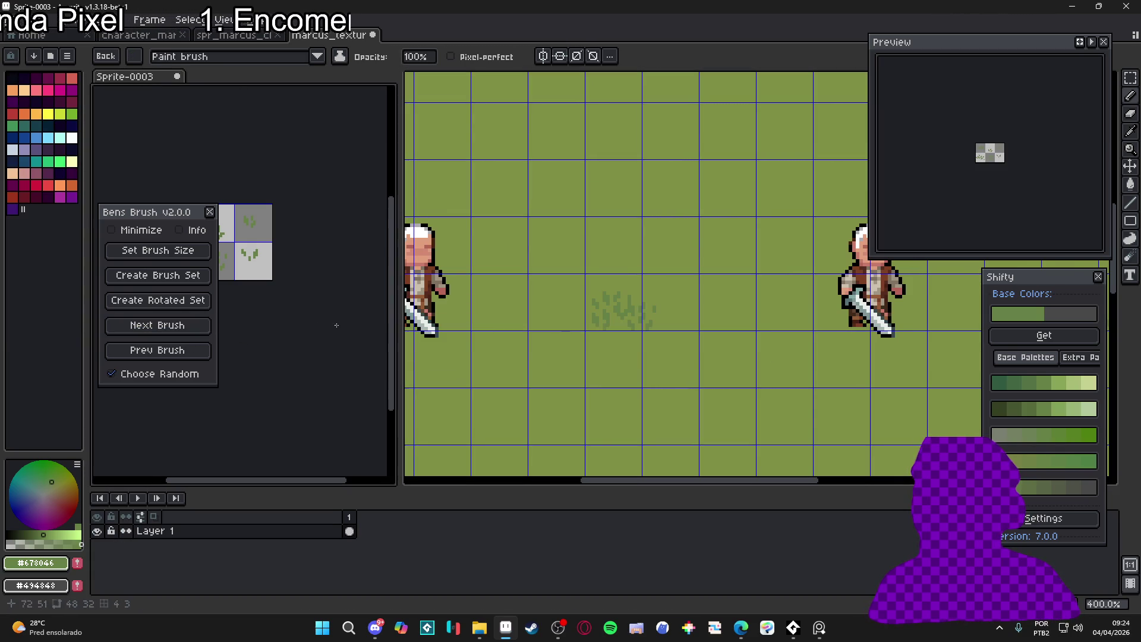
pyautogui.click(173, 326)
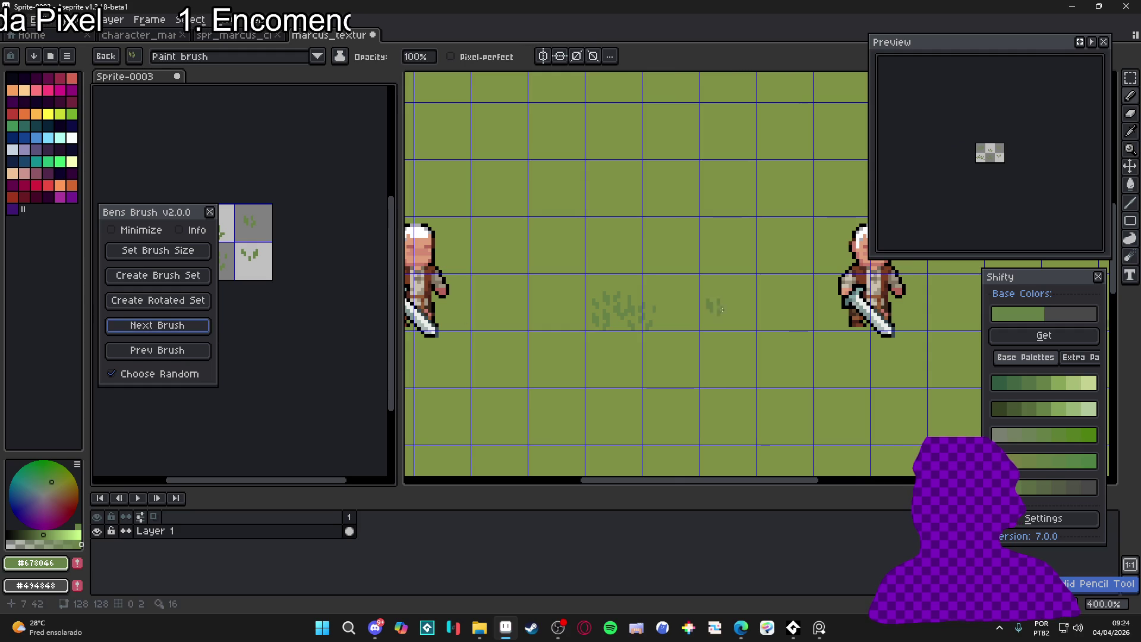
pyautogui.click(667, 307)
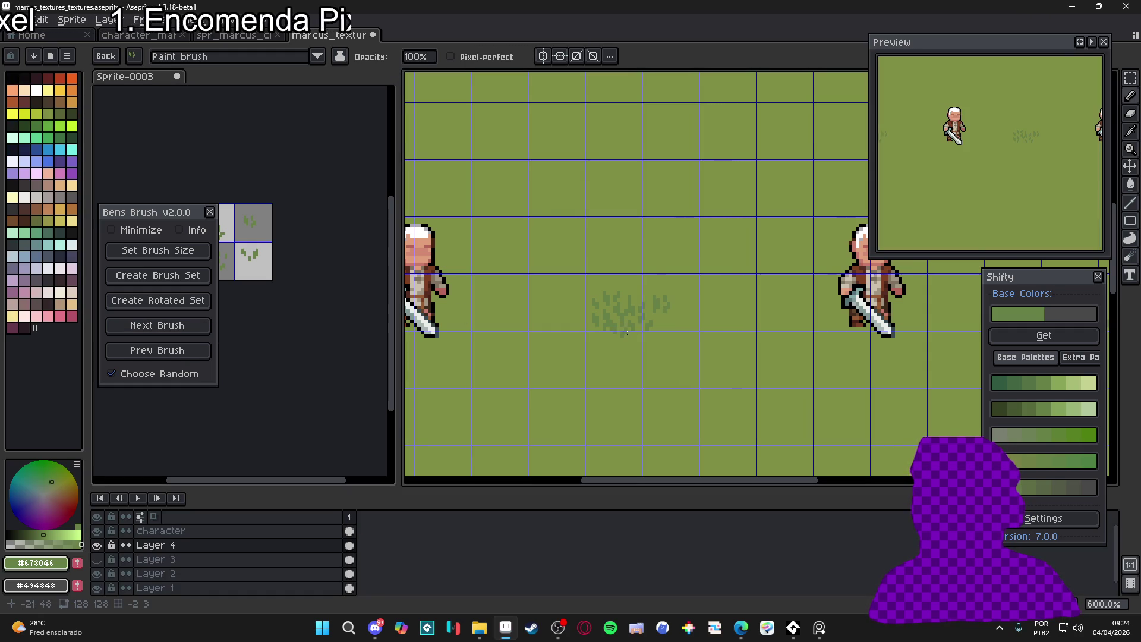
pyautogui.click(182, 331)
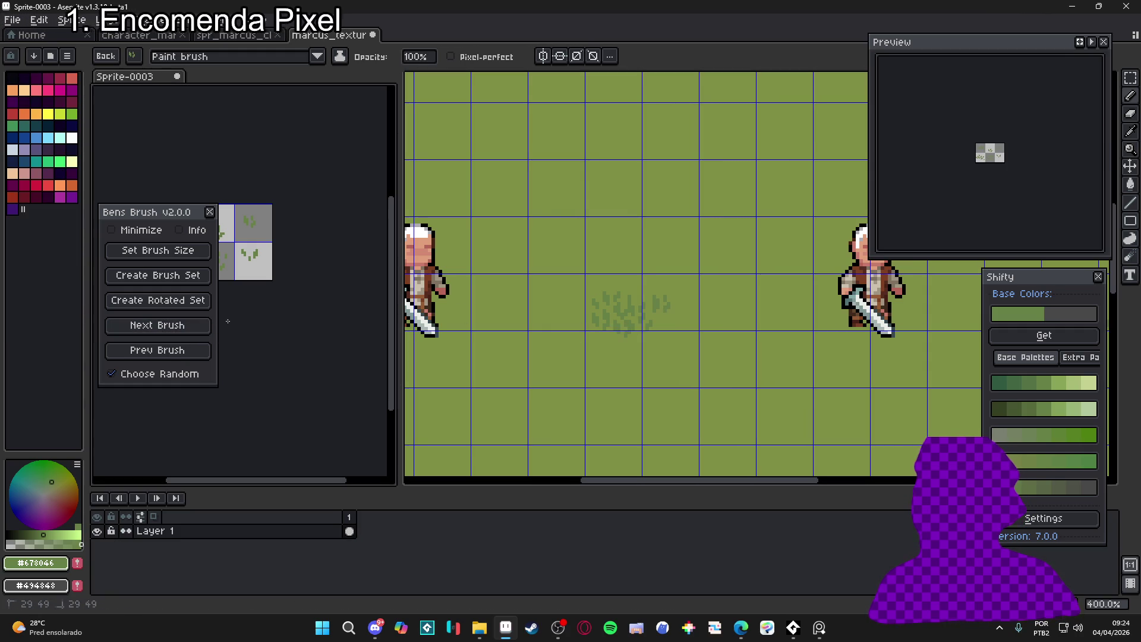
pyautogui.click(583, 329)
pyautogui.scroll(-1, 634, 365)
pyautogui.scroll(4, 648, 354)
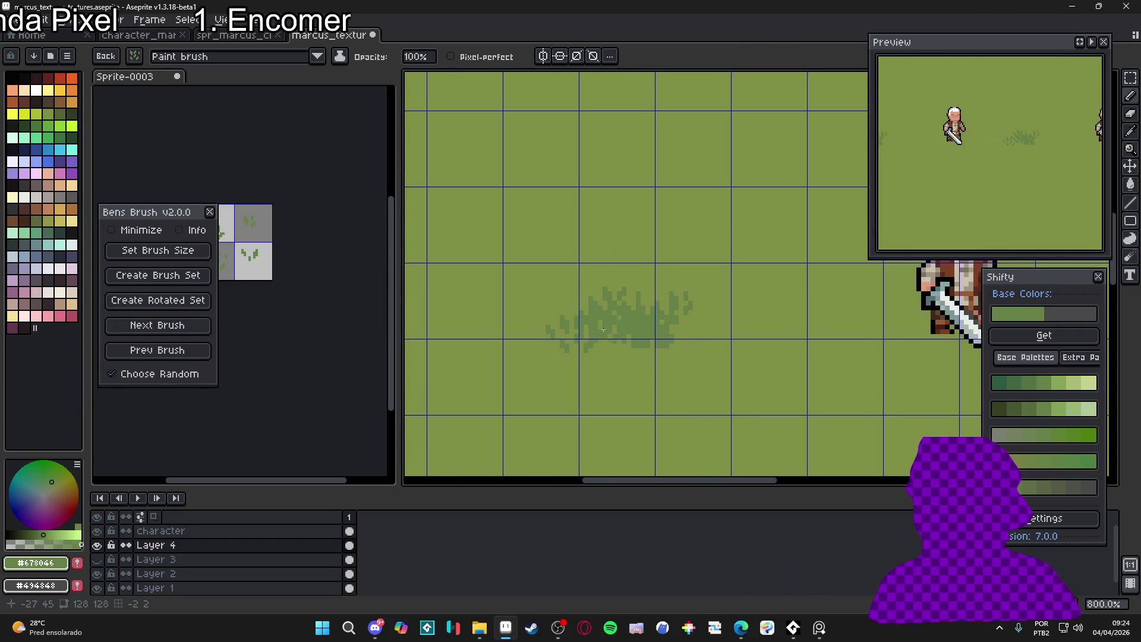
pyautogui.scroll(-2, 707, 378)
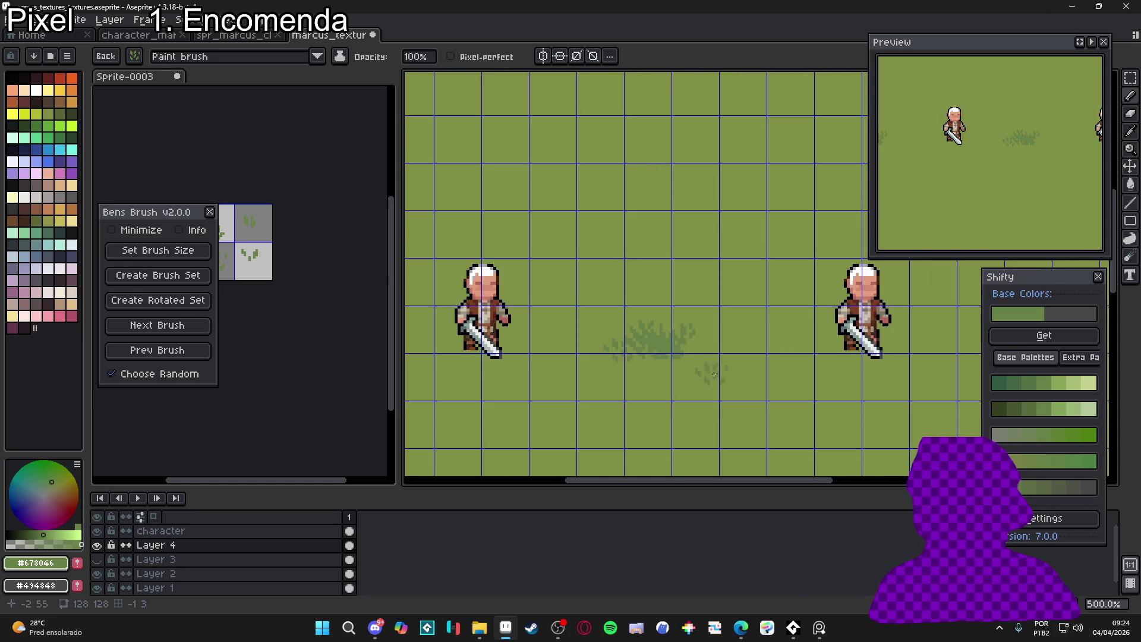
pyautogui.scroll(1, 693, 375)
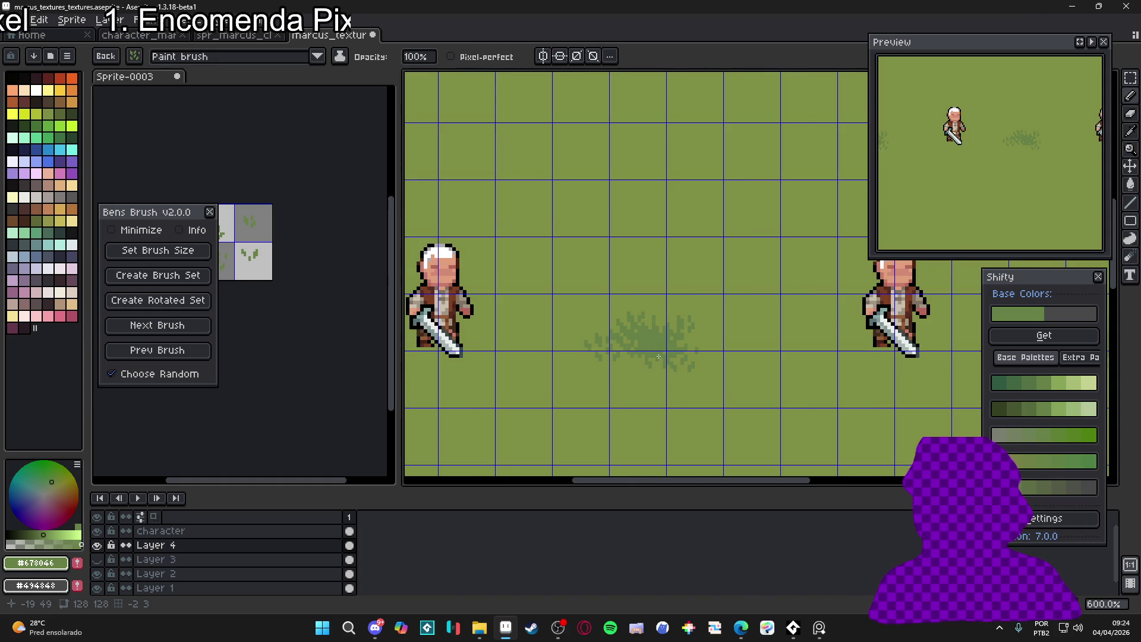
pyautogui.scroll(-2, 658, 359)
# Hide the canvas grid with Ctrl+' and inspect the finished grass patch
pyautogui.hotkey('ctrl', "'")
pyautogui.scroll(-1, 738, 398)
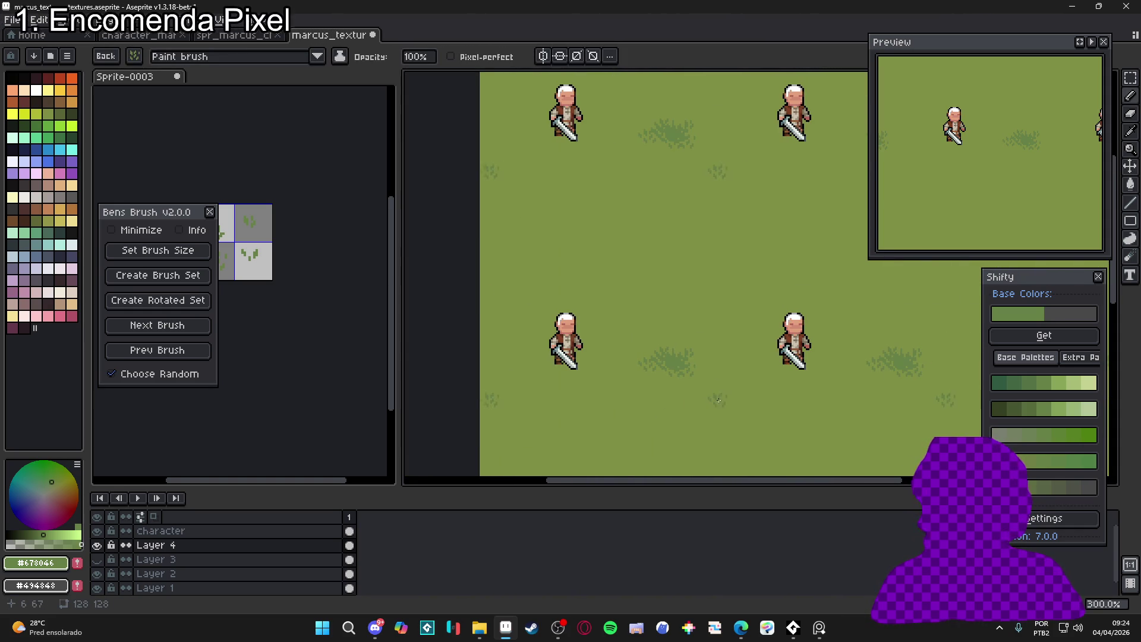
pyautogui.scroll(-1, 690, 396)
pyautogui.scroll(2, 666, 386)
pyautogui.scroll(2, 656, 378)
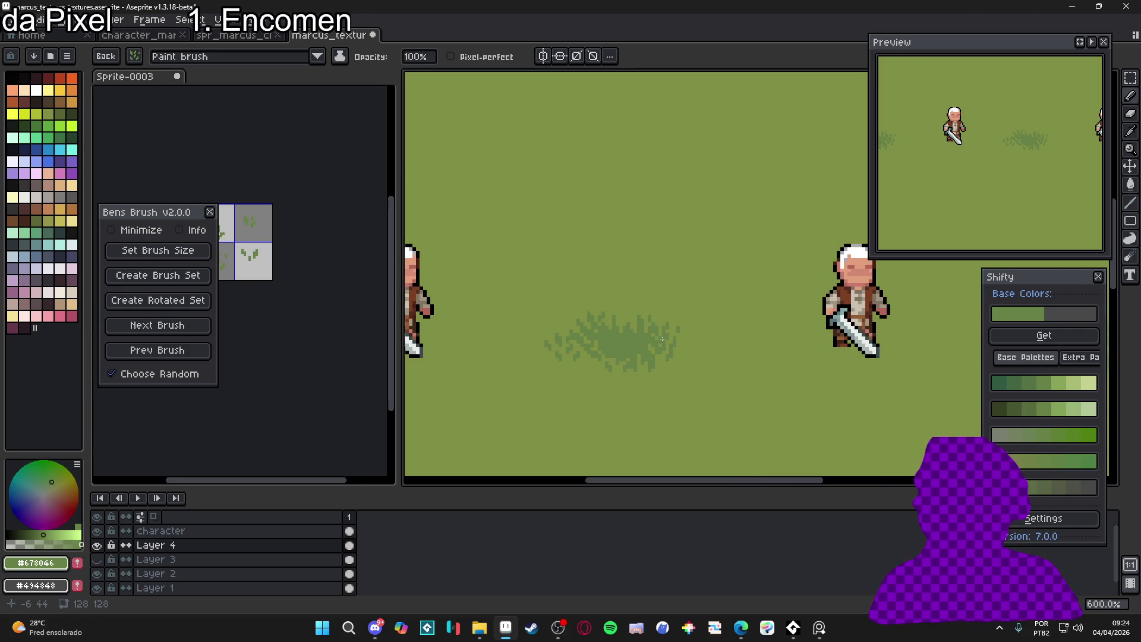
pyautogui.scroll(-1, 715, 350)
pyautogui.scroll(1, 715, 350)
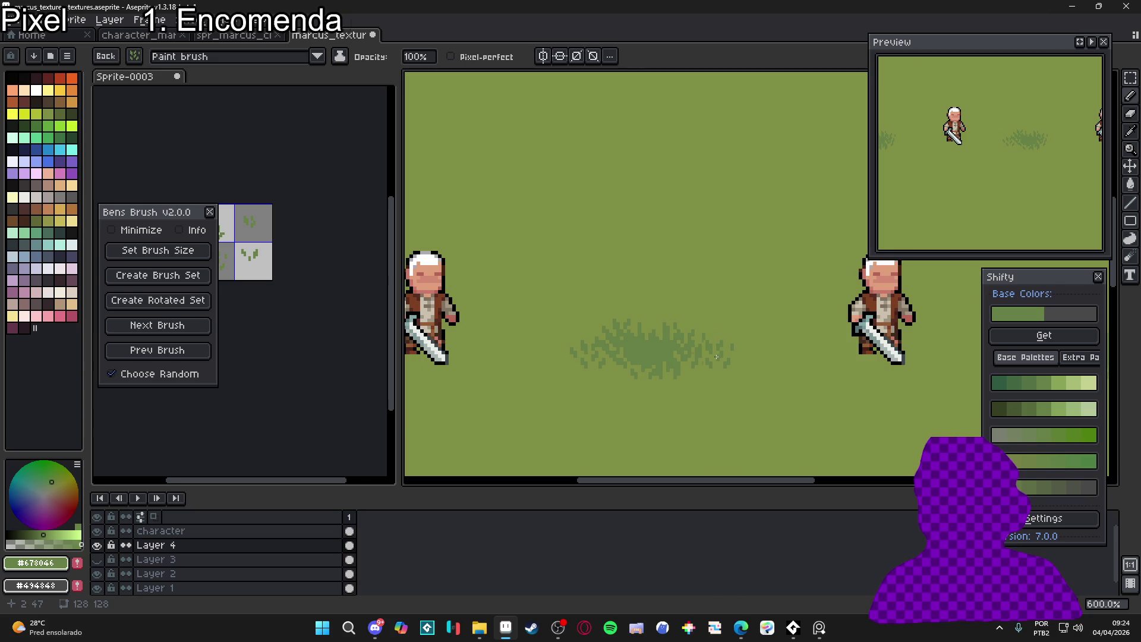
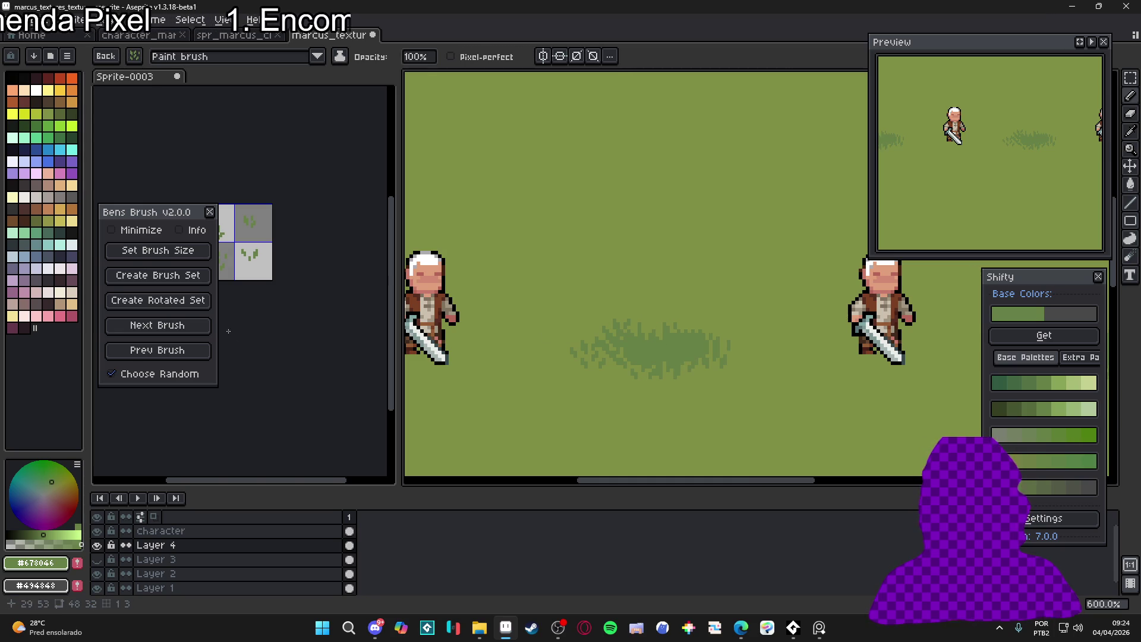
# Cycle through tuft brushes and stamp tufts beside, right of and below the dark patch
pyautogui.click(185, 333)
pyautogui.click(168, 325)
pyautogui.click(573, 323)
pyautogui.click(575, 314)
pyautogui.click(733, 321)
pyautogui.click(763, 340)
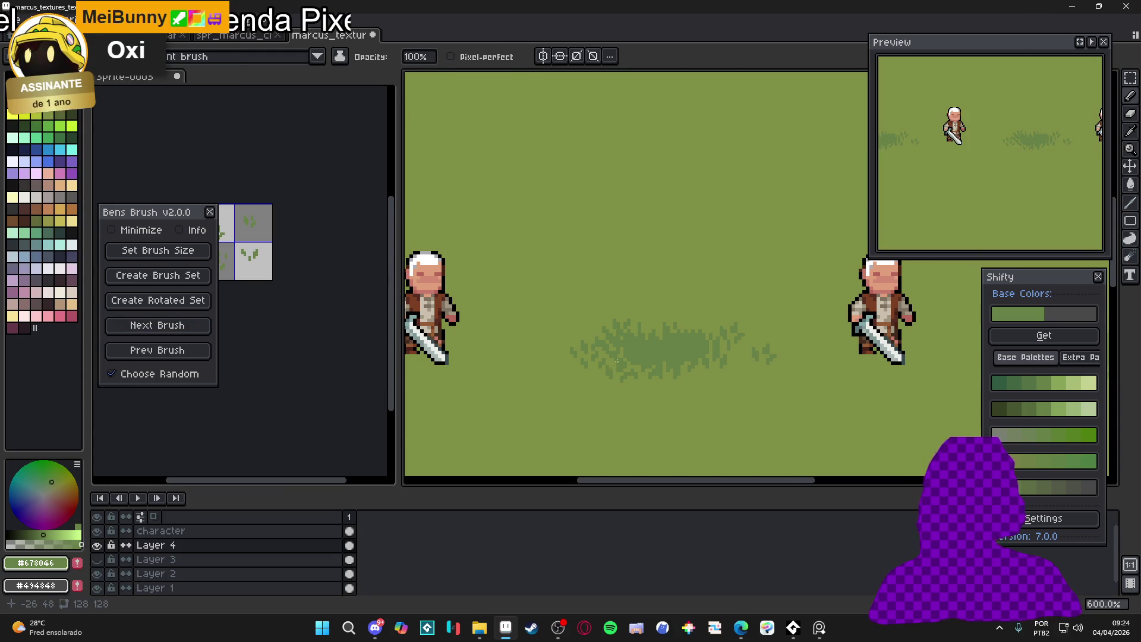
pyautogui.click(617, 393)
# Stamp more tufts left of the dark patch, dismissing the File Tab Not Found warning
pyautogui.click(158, 325)
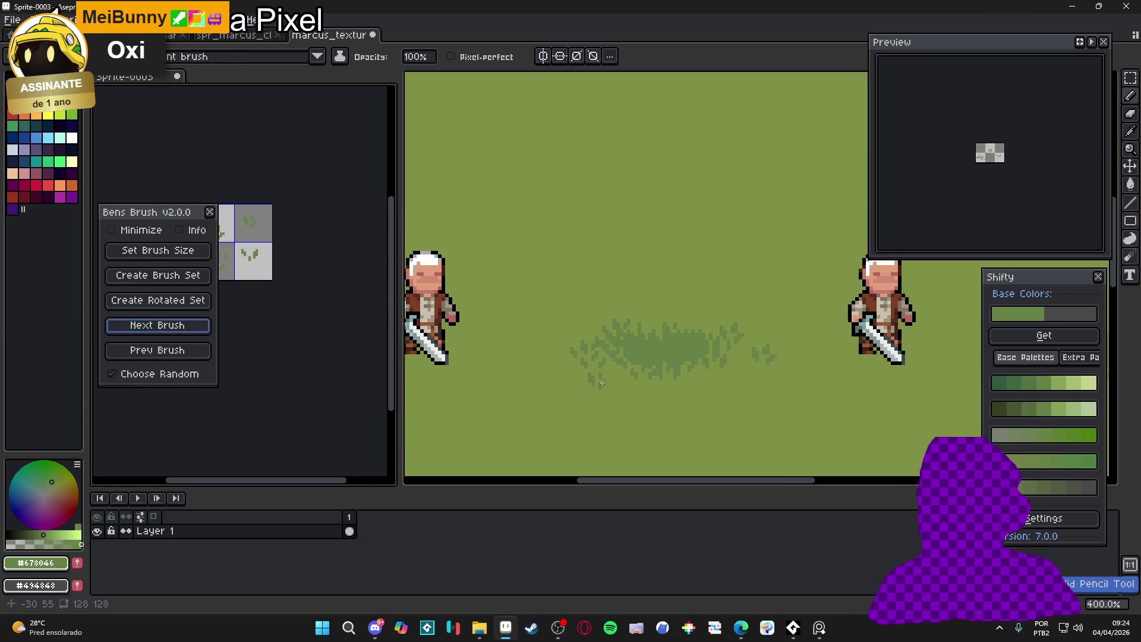
pyautogui.click(601, 383)
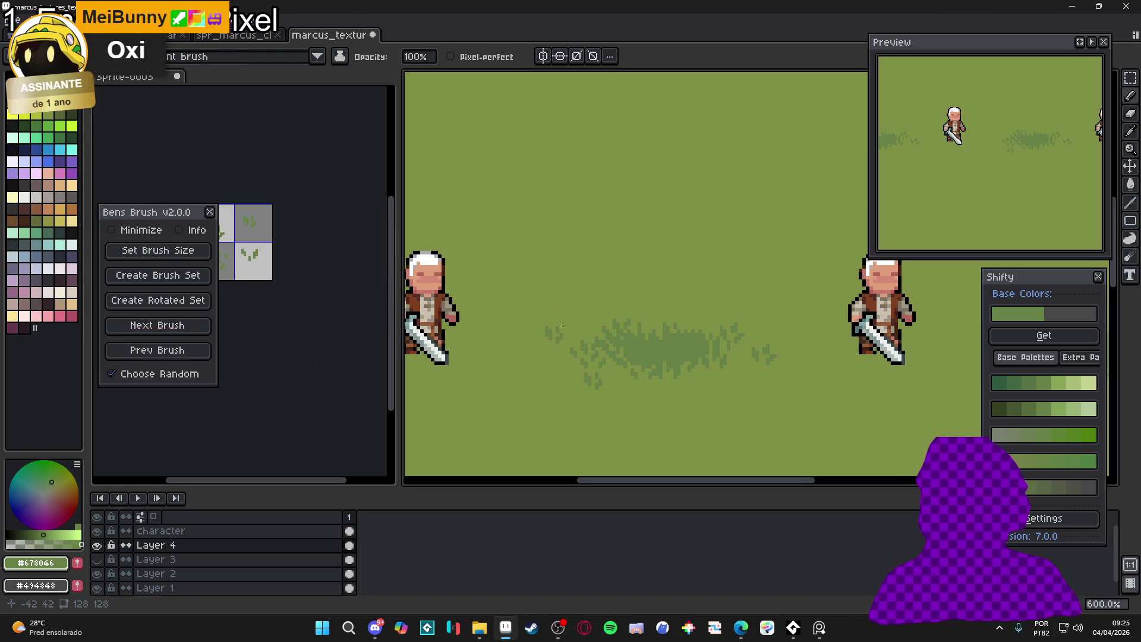
pyautogui.click(546, 324)
pyautogui.click(523, 342)
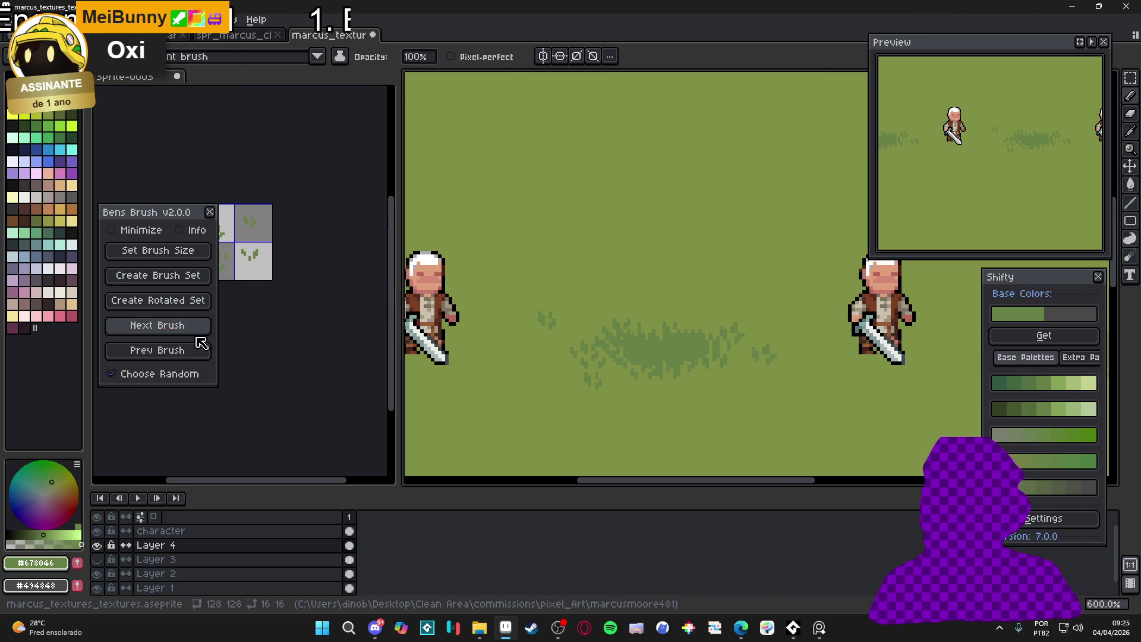
pyautogui.click(179, 328)
pyautogui.click(577, 344)
pyautogui.click(179, 327)
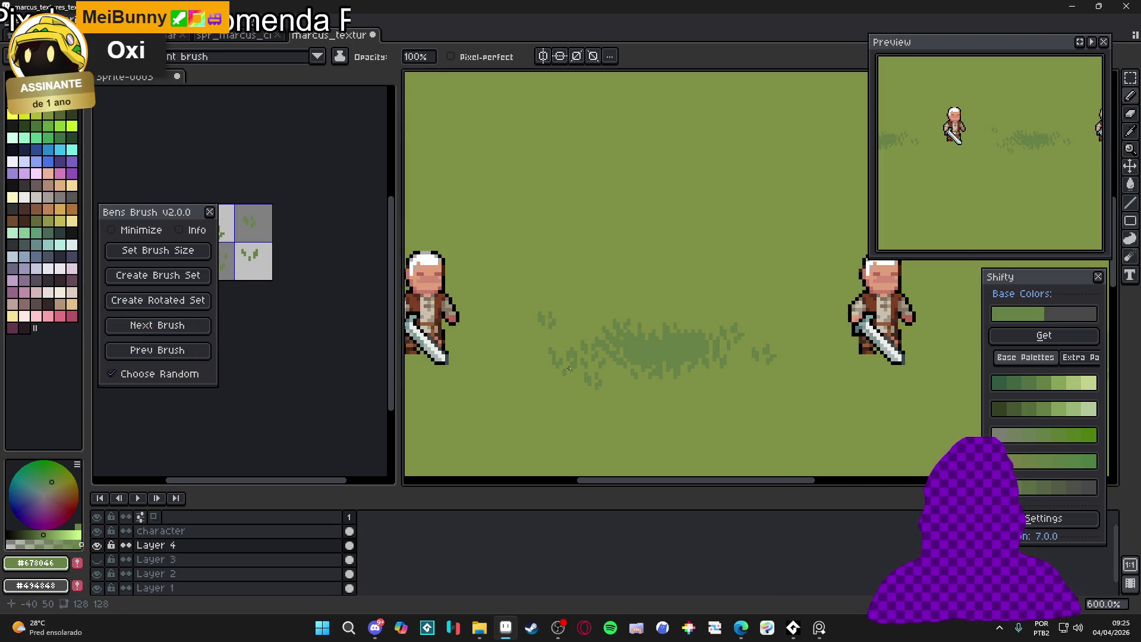
pyautogui.hscroll(1, 738, 356)
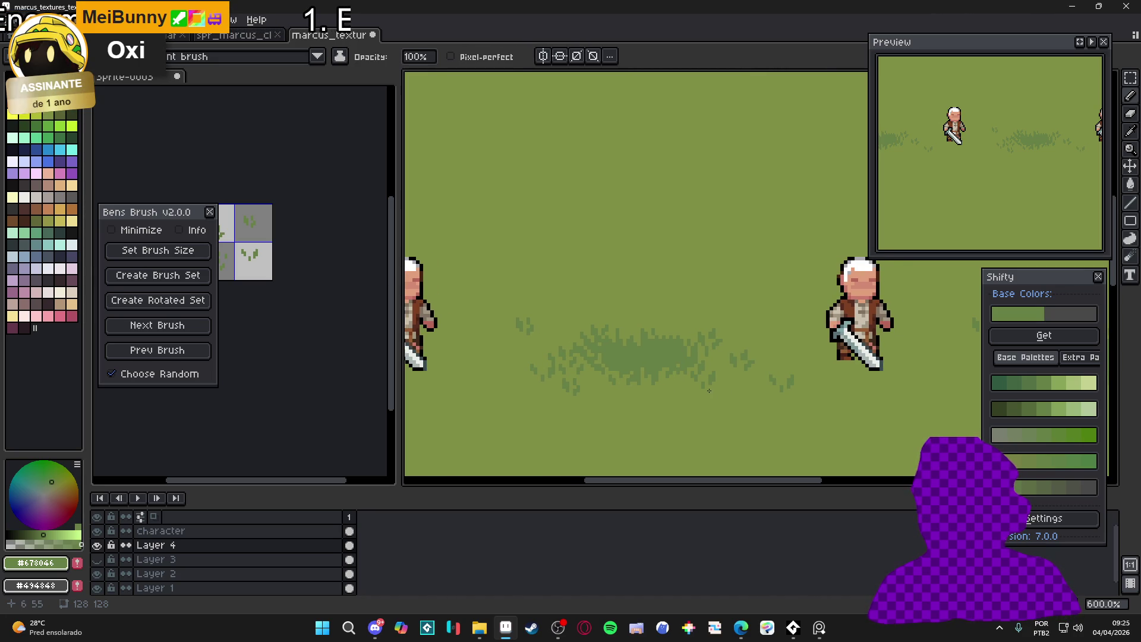
pyautogui.scroll(-2, 695, 412)
pyautogui.scroll(1, 695, 412)
pyautogui.scroll(-1, 676, 389)
pyautogui.scroll(1, 691, 386)
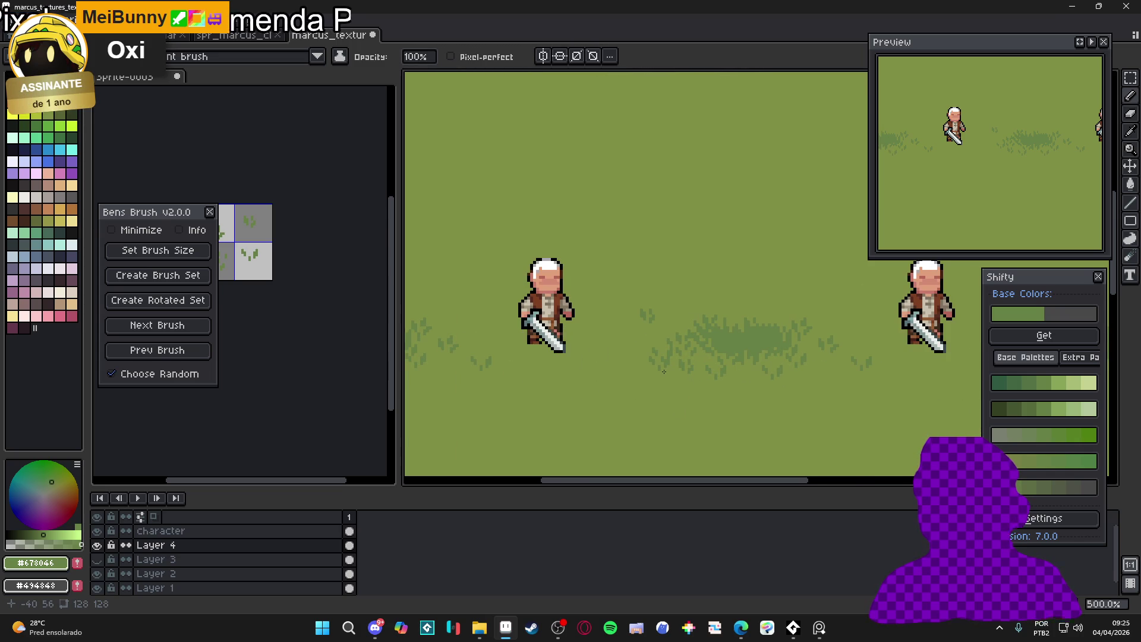
pyautogui.moveTo(664, 370)
pyautogui.mouseDown()
pyautogui.moveTo(578, 395)
pyautogui.moveTo(585, 404)
pyautogui.mouseUp()
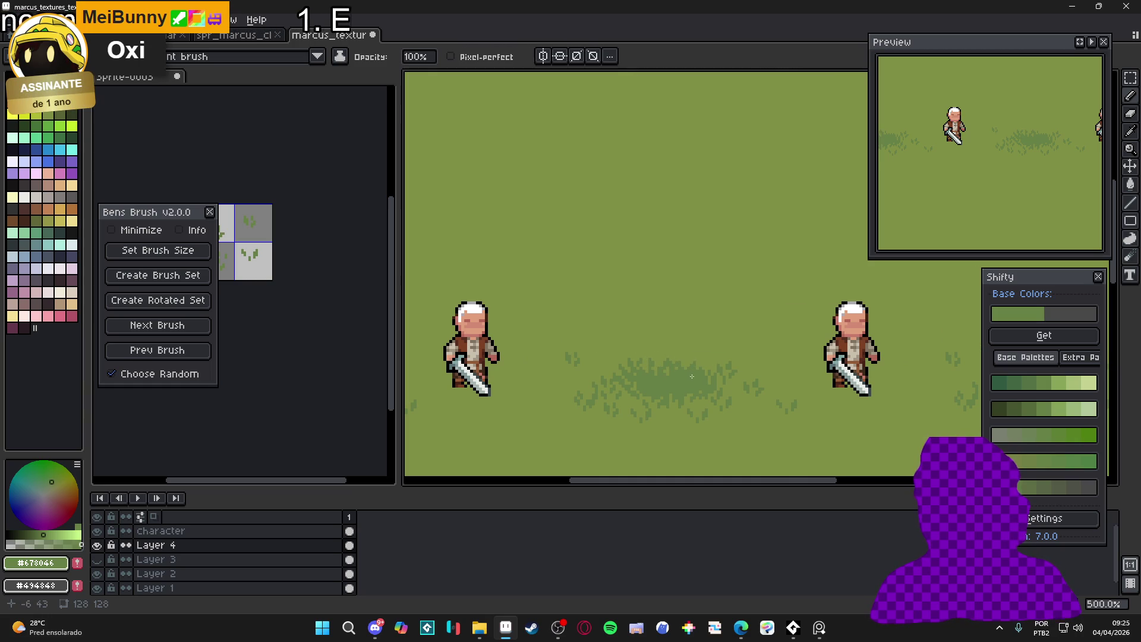
pyautogui.scroll(-3, 722, 359)
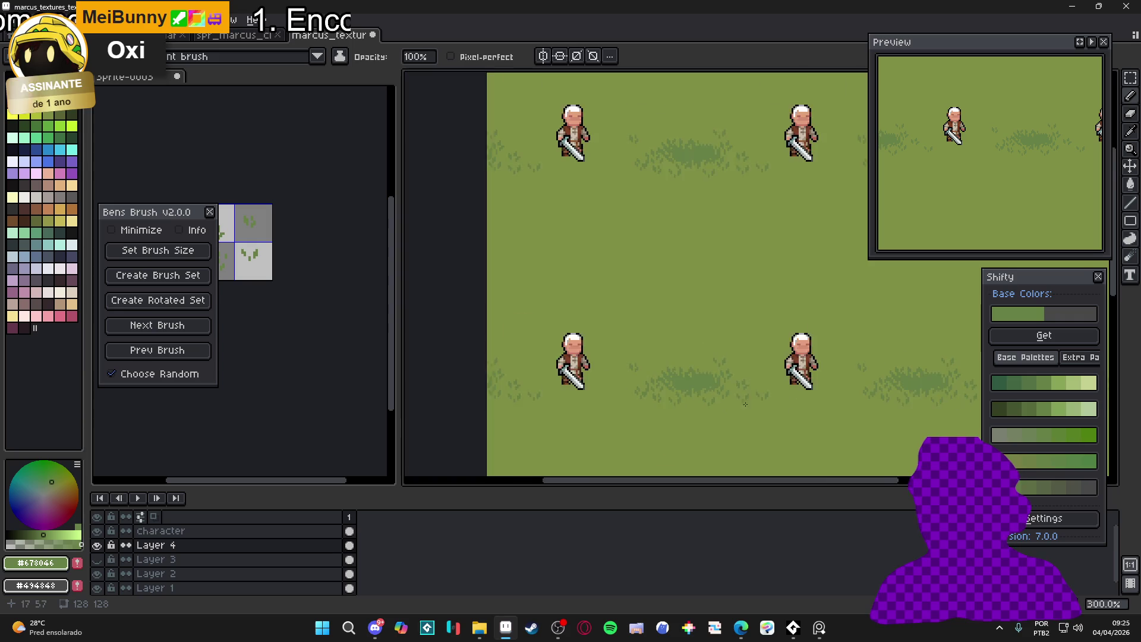
pyautogui.scroll(1, 682, 348)
pyautogui.scroll(2, 704, 327)
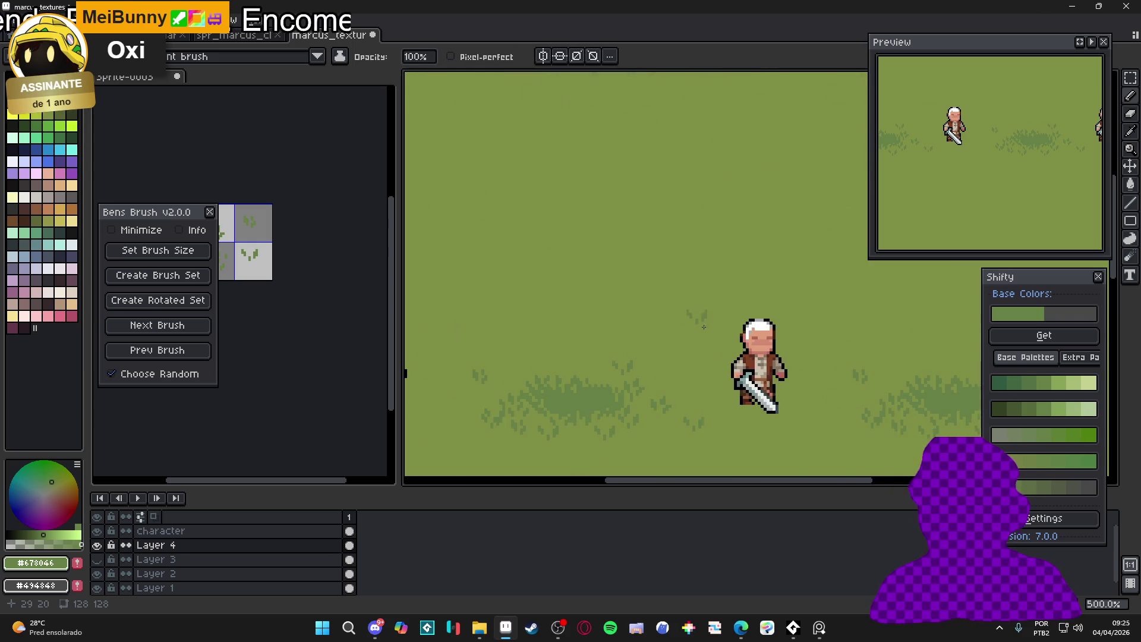
pyautogui.scroll(-4, 683, 343)
pyautogui.scroll(2, 654, 357)
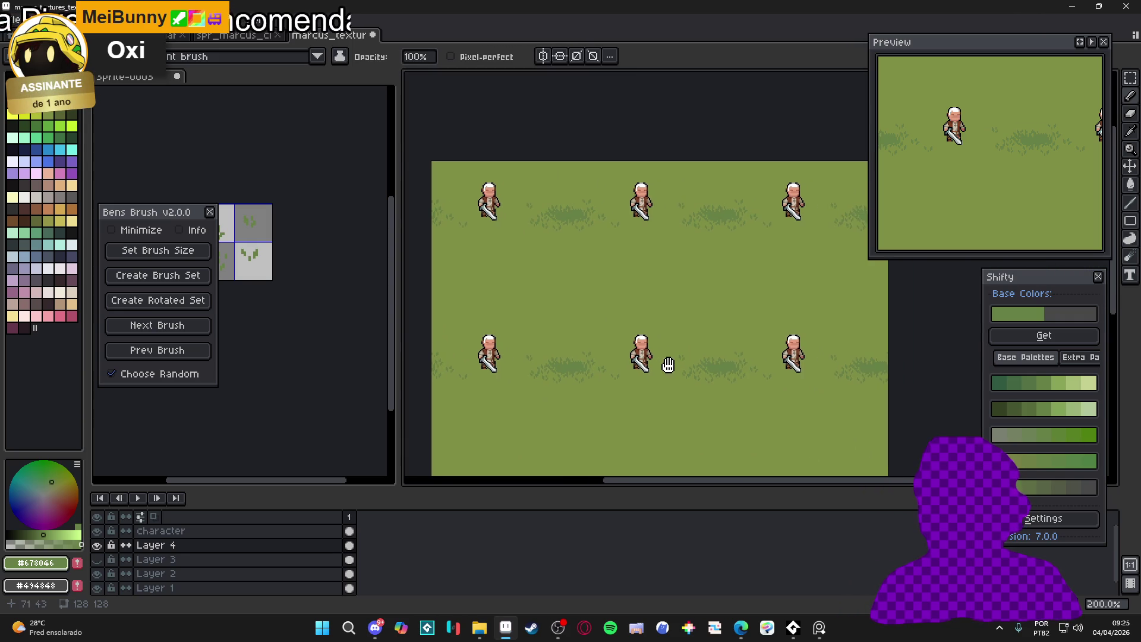
pyautogui.scroll(1, 602, 368)
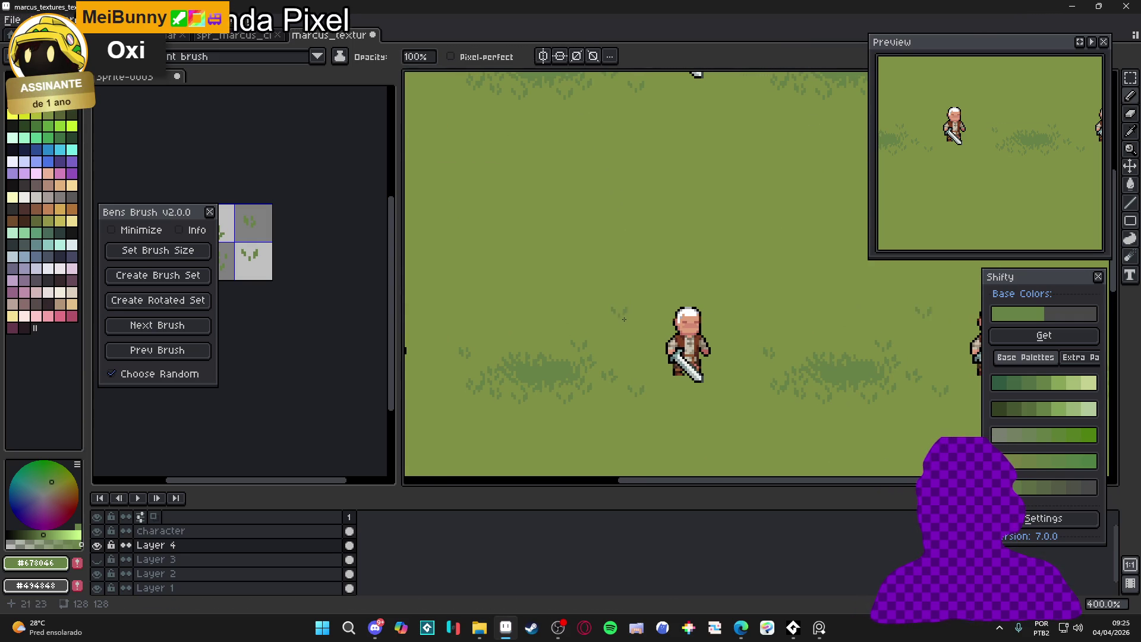
pyautogui.click(195, 328)
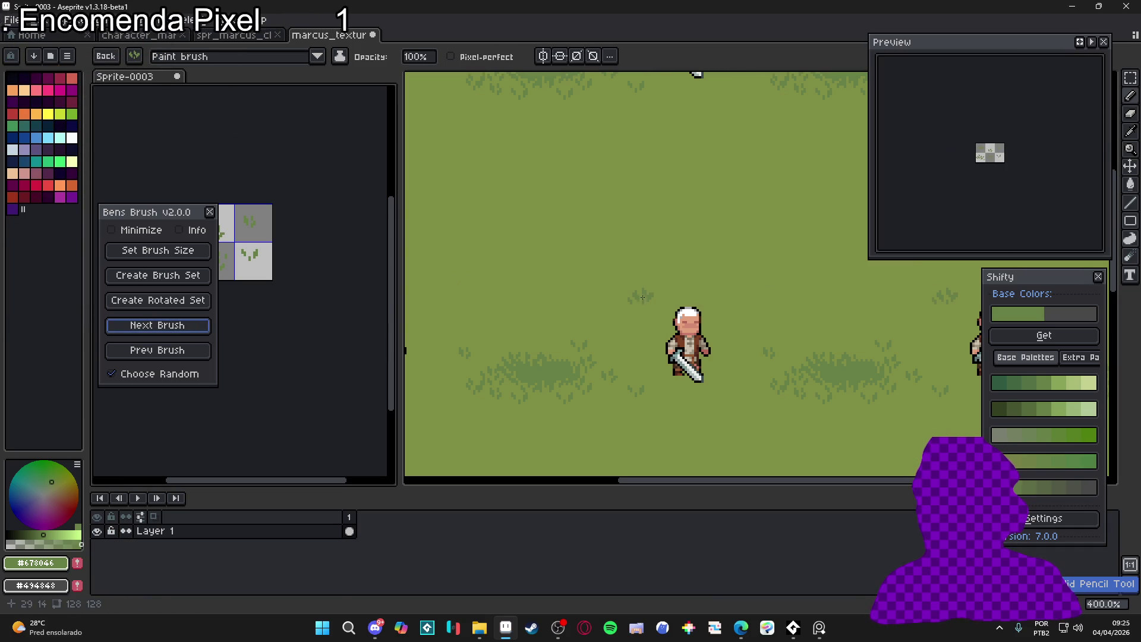
# Stamp a darker grass mark above the character, then cycle through further tuft brushes
pyautogui.click(635, 296)
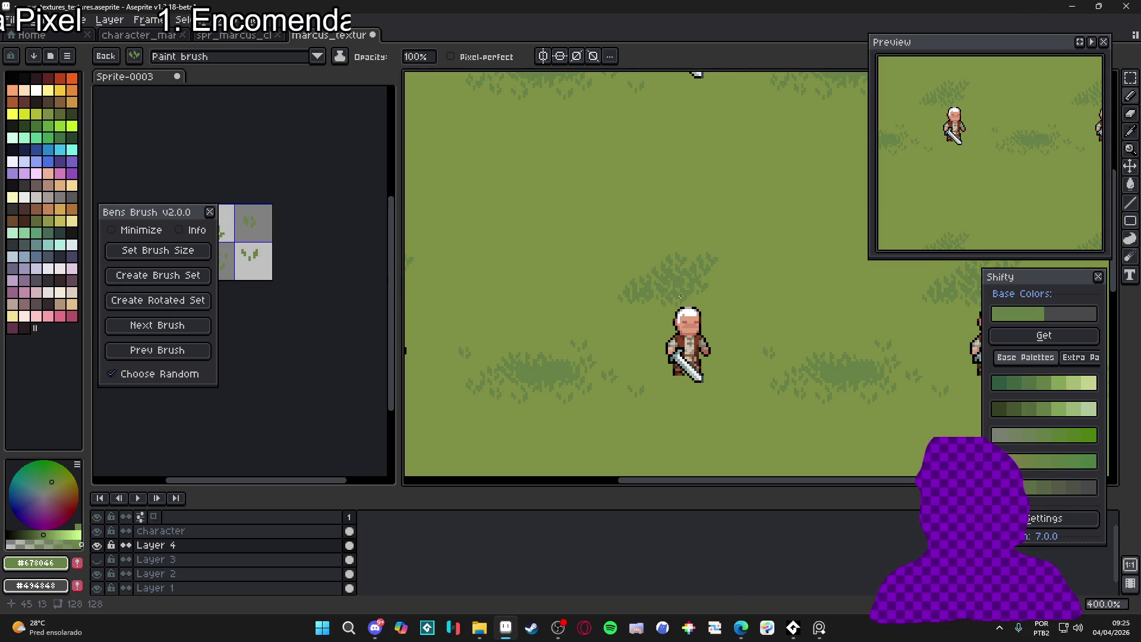
pyautogui.click(662, 308)
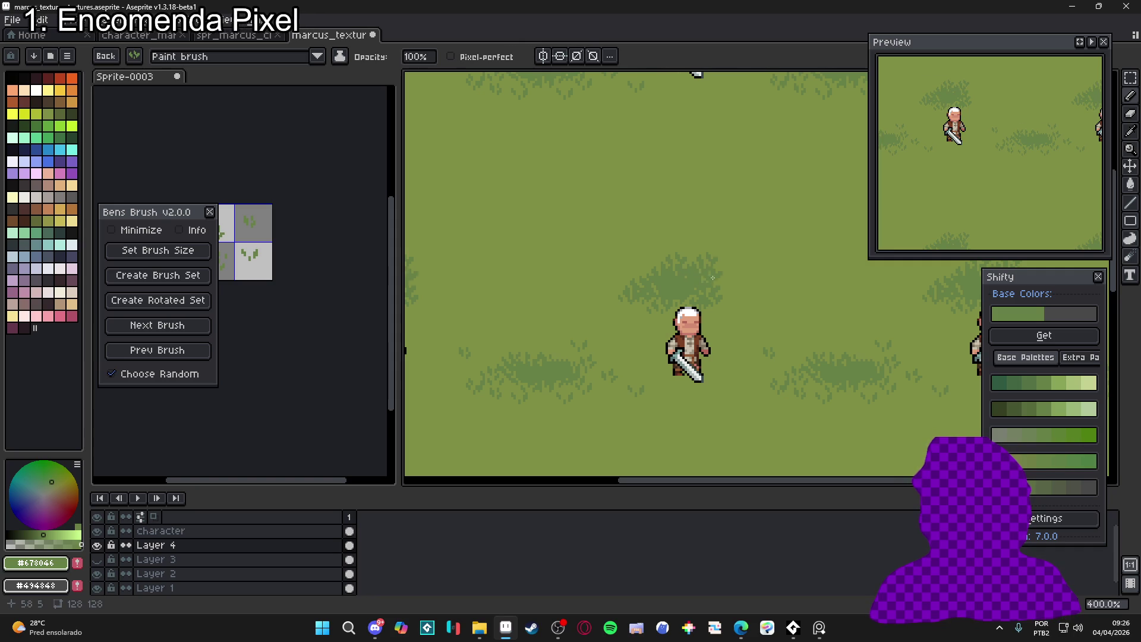
pyautogui.click(277, 333)
pyautogui.click(178, 325)
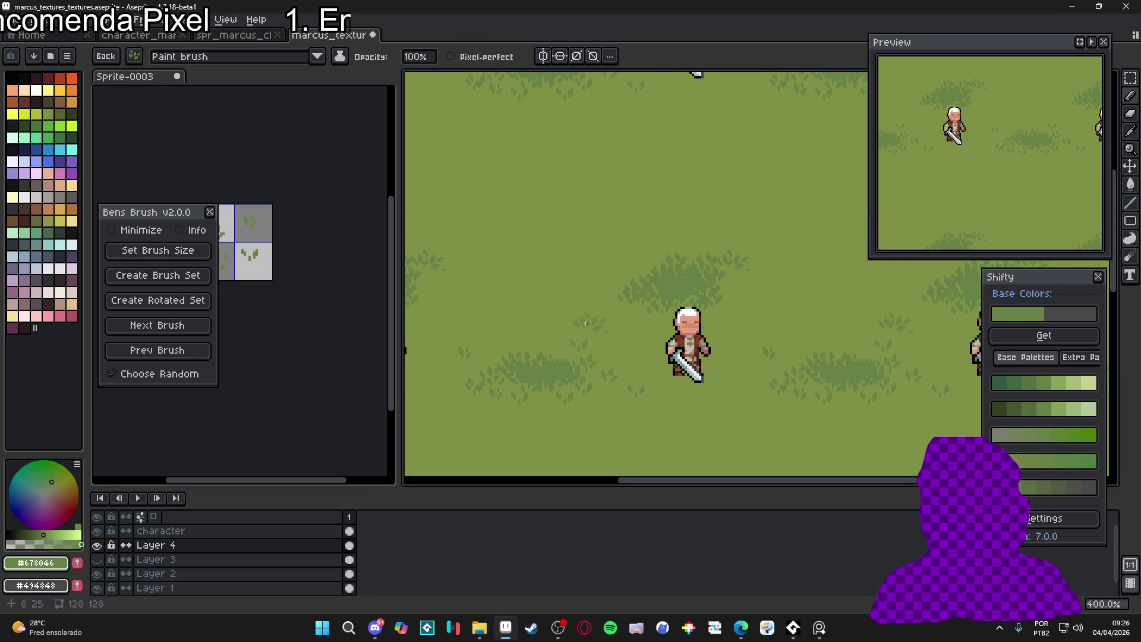
pyautogui.click(202, 326)
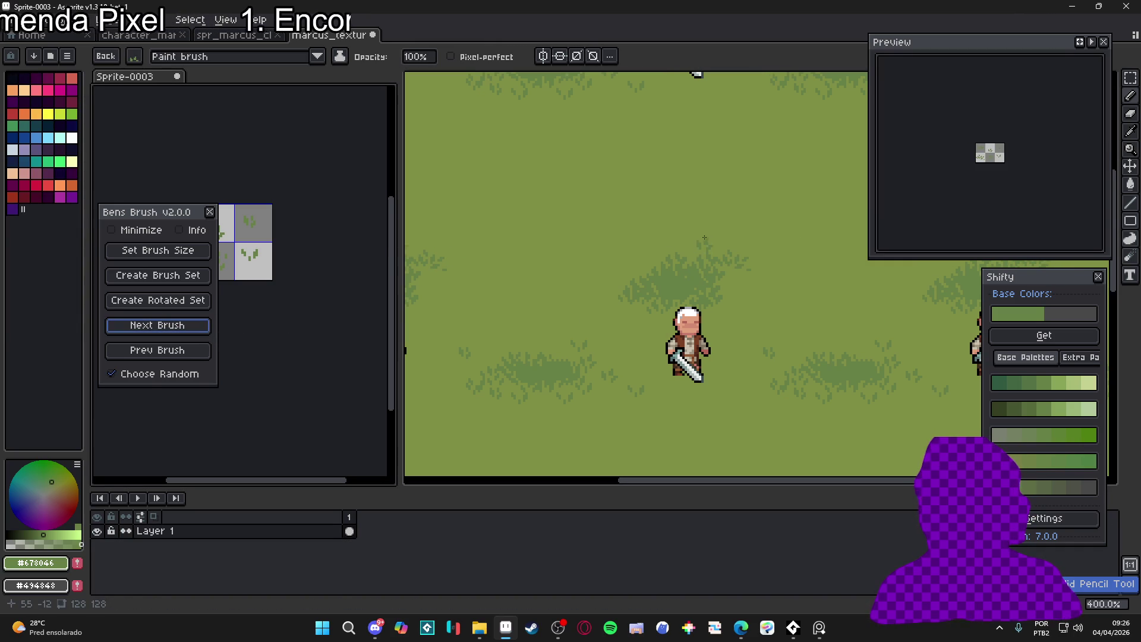
pyautogui.click(716, 237)
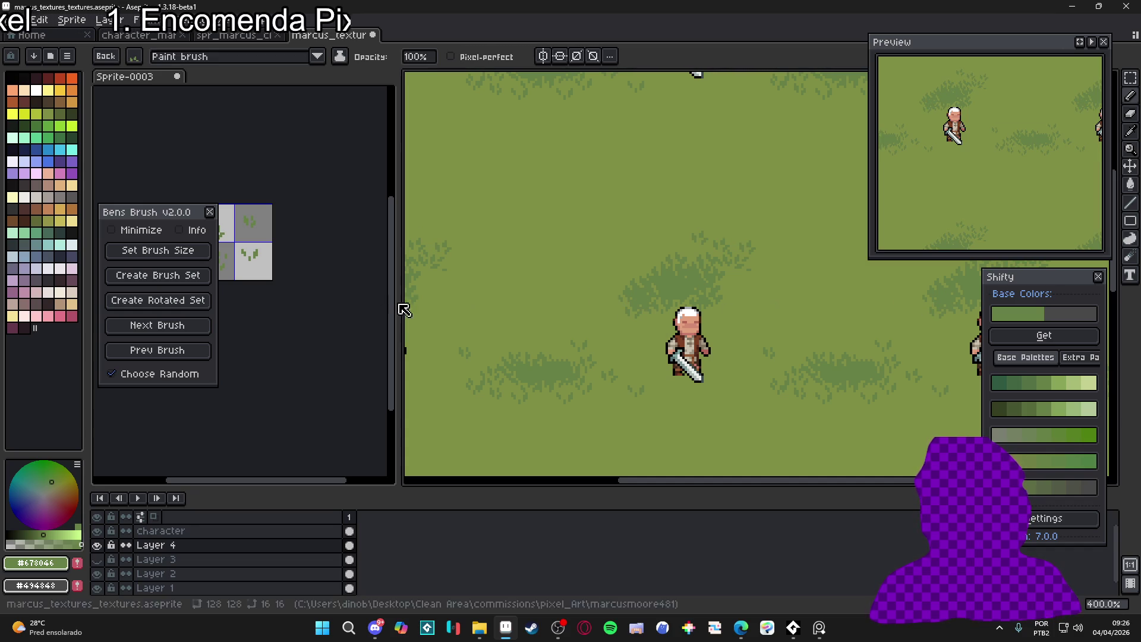
# Cycle through more tuft brushes and stamp them just left of the central dark patch
pyautogui.click(293, 328)
pyautogui.click(157, 325)
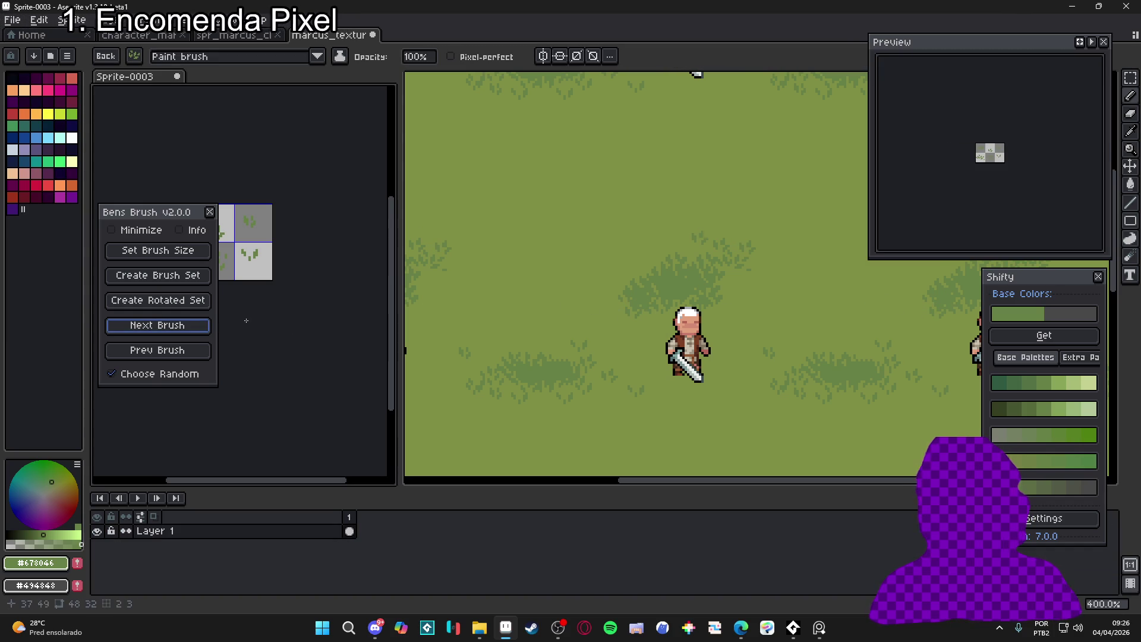
pyautogui.click(198, 325)
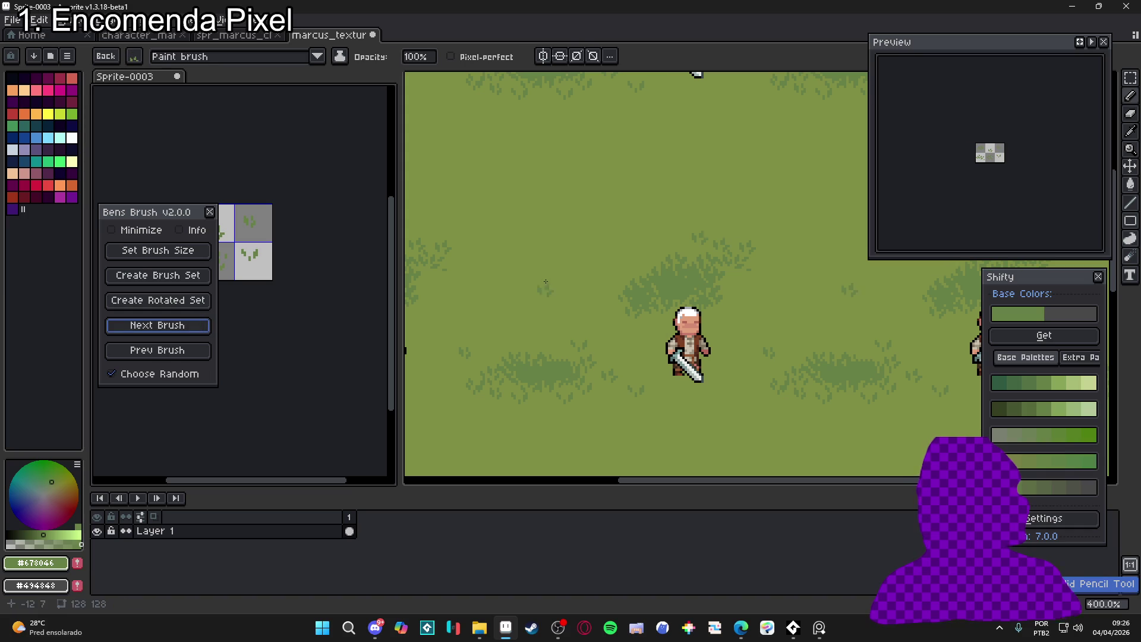
pyautogui.click(617, 288)
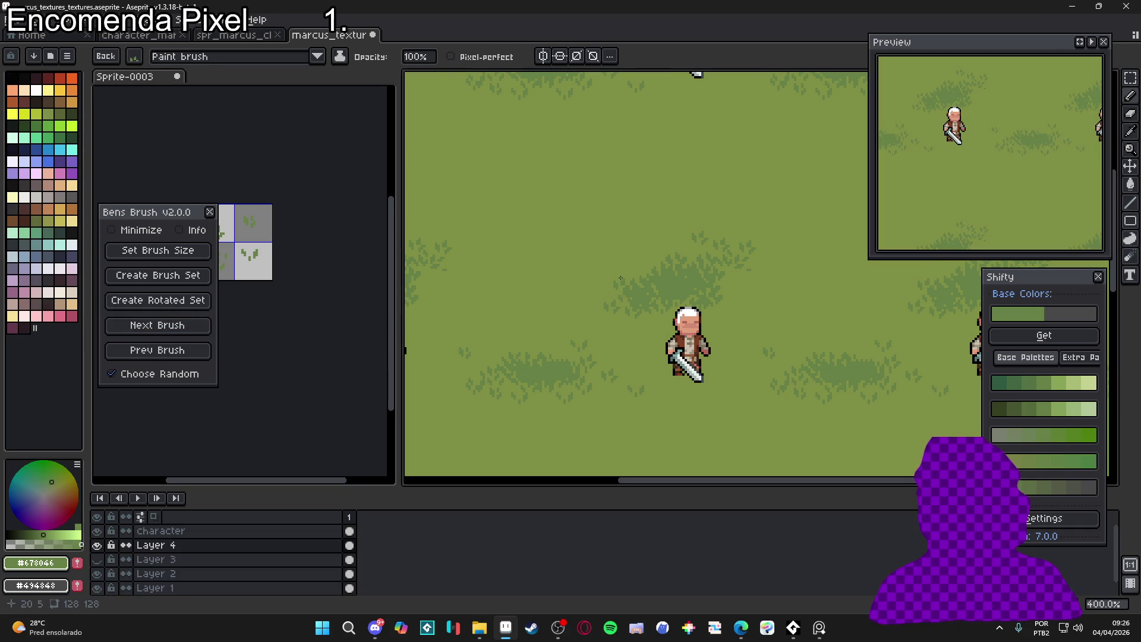
pyautogui.click(183, 331)
pyautogui.click(193, 337)
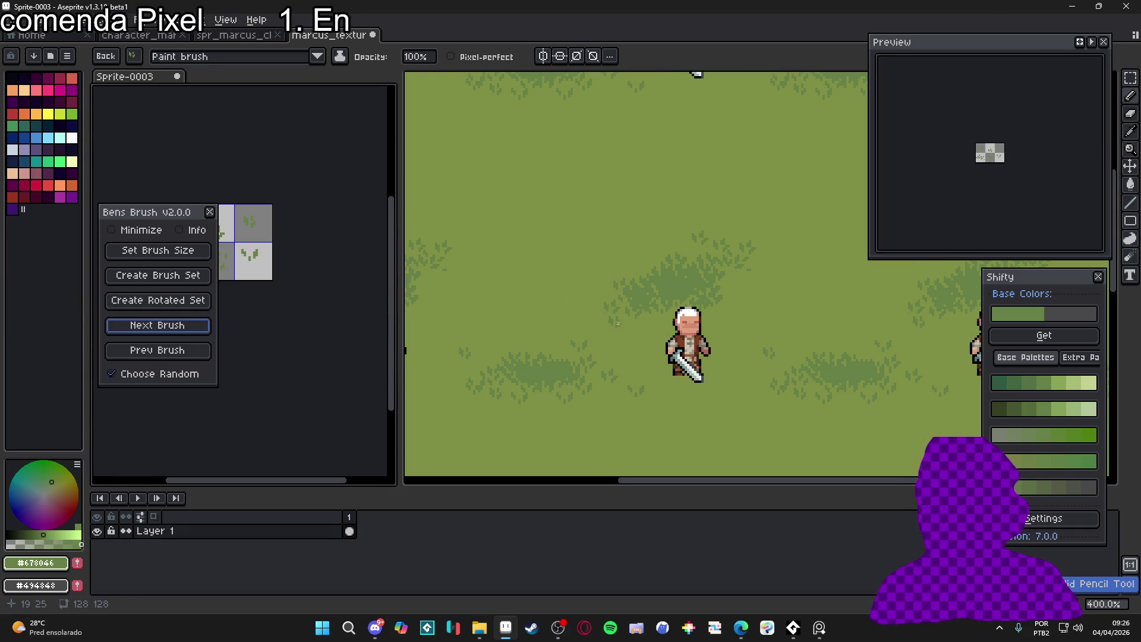
pyautogui.click(611, 309)
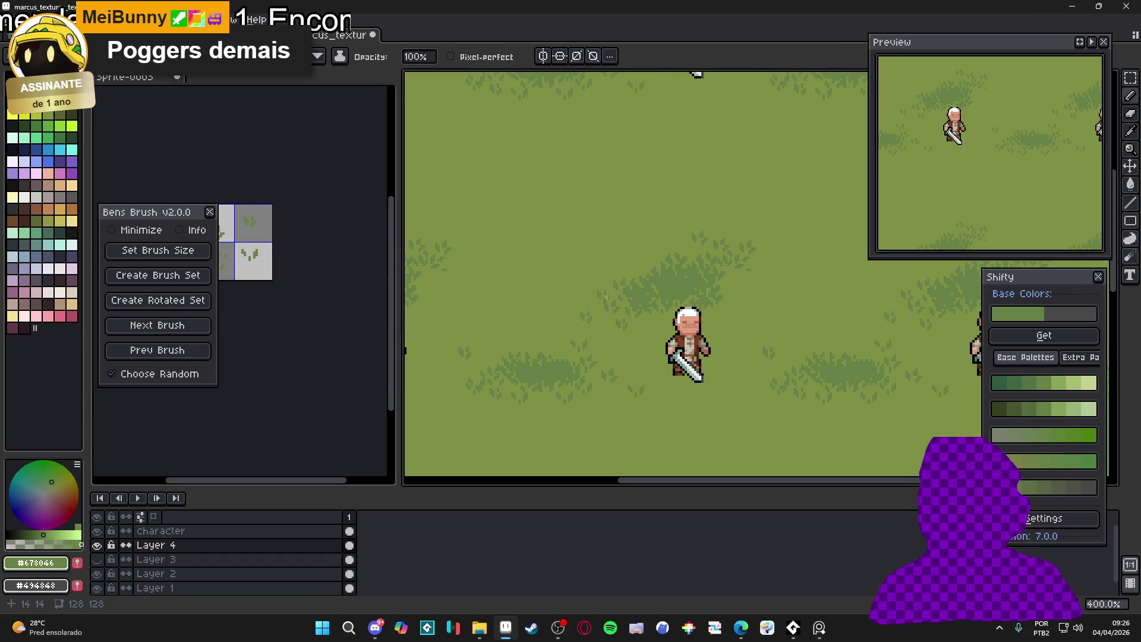
pyautogui.hscroll(1, 601, 283)
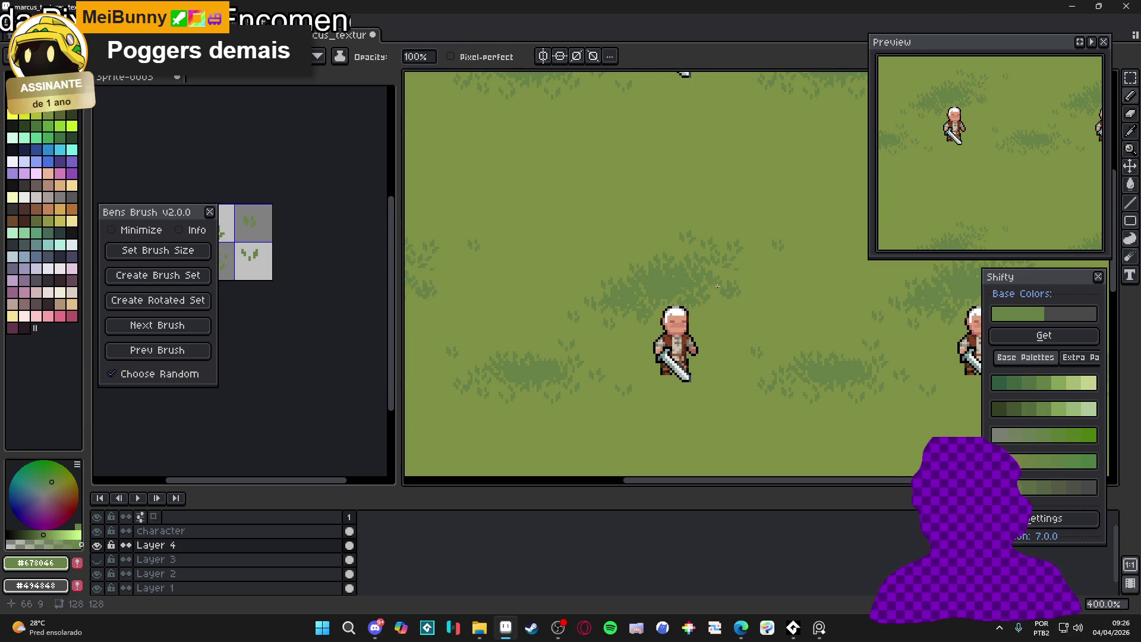
pyautogui.scroll(-1, 703, 323)
pyautogui.scroll(-1, 703, 324)
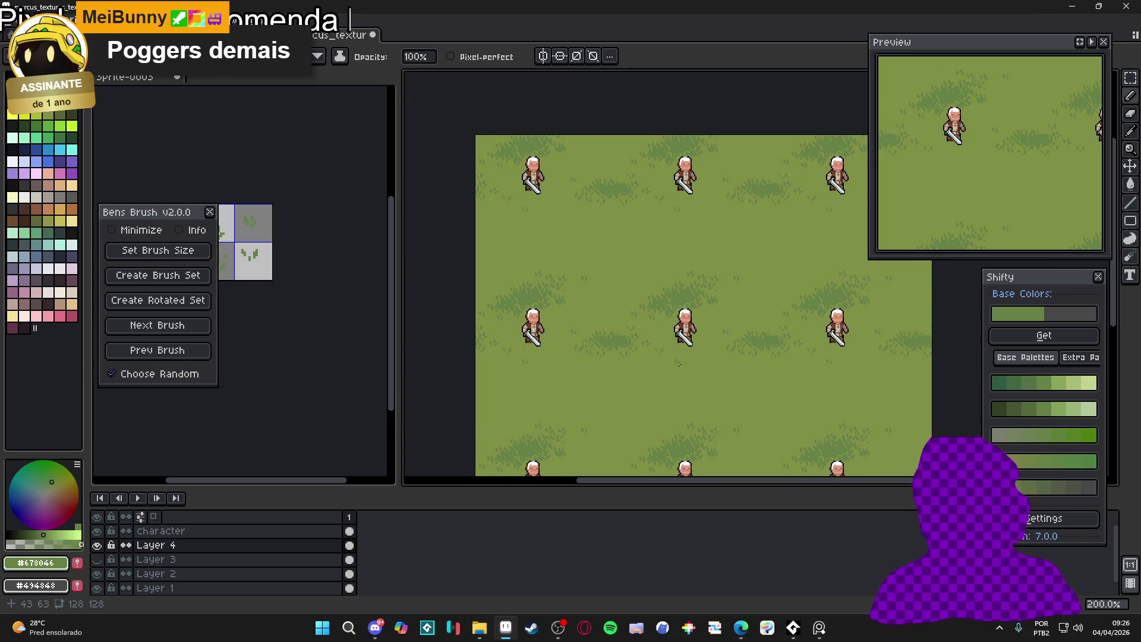
pyautogui.scroll(1, 658, 312)
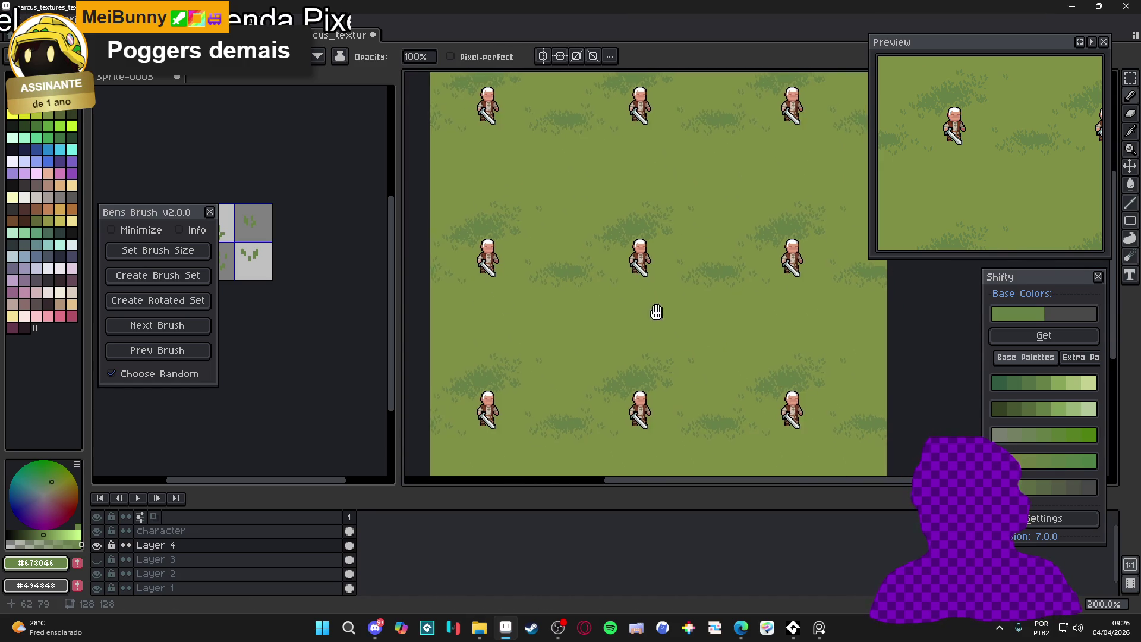
pyautogui.scroll(1, 660, 305)
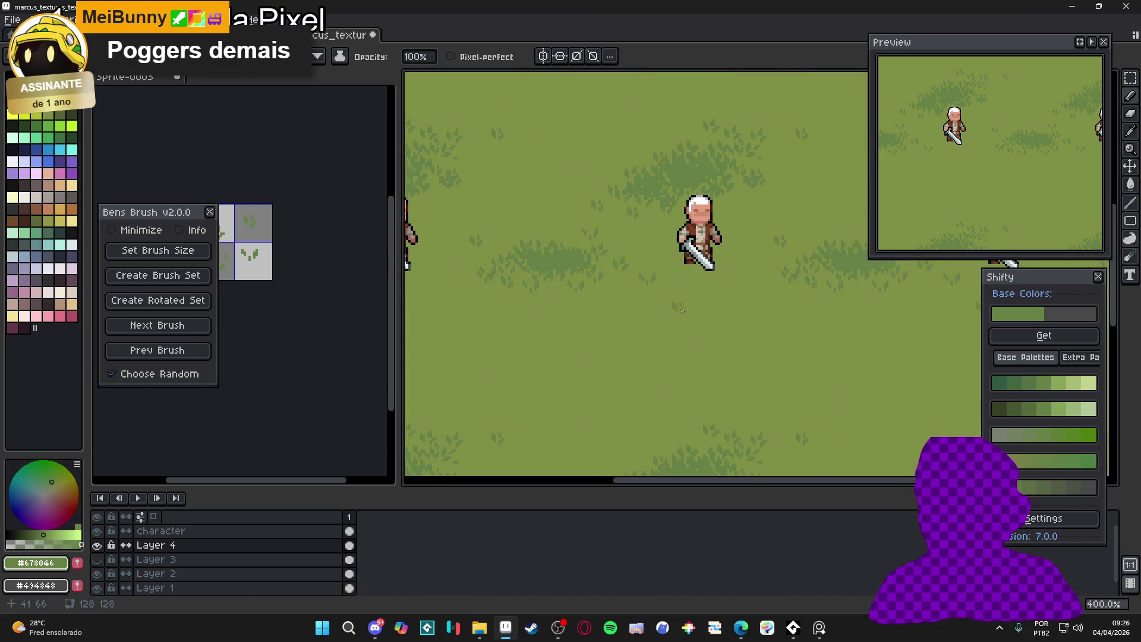
pyautogui.scroll(-1, 636, 318)
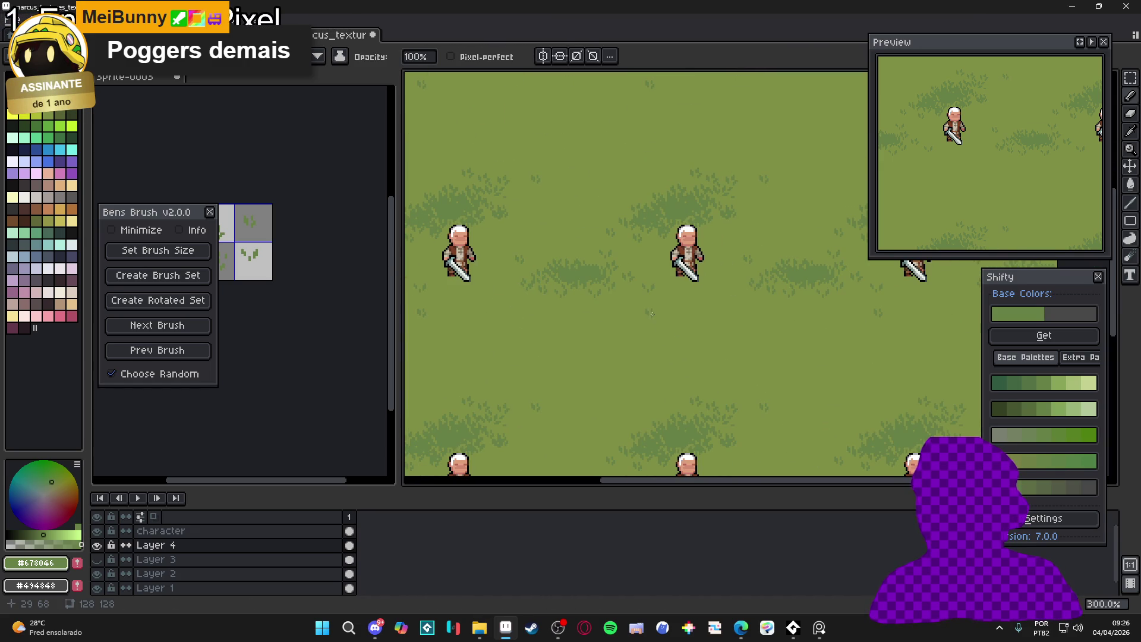
pyautogui.scroll(2, 571, 308)
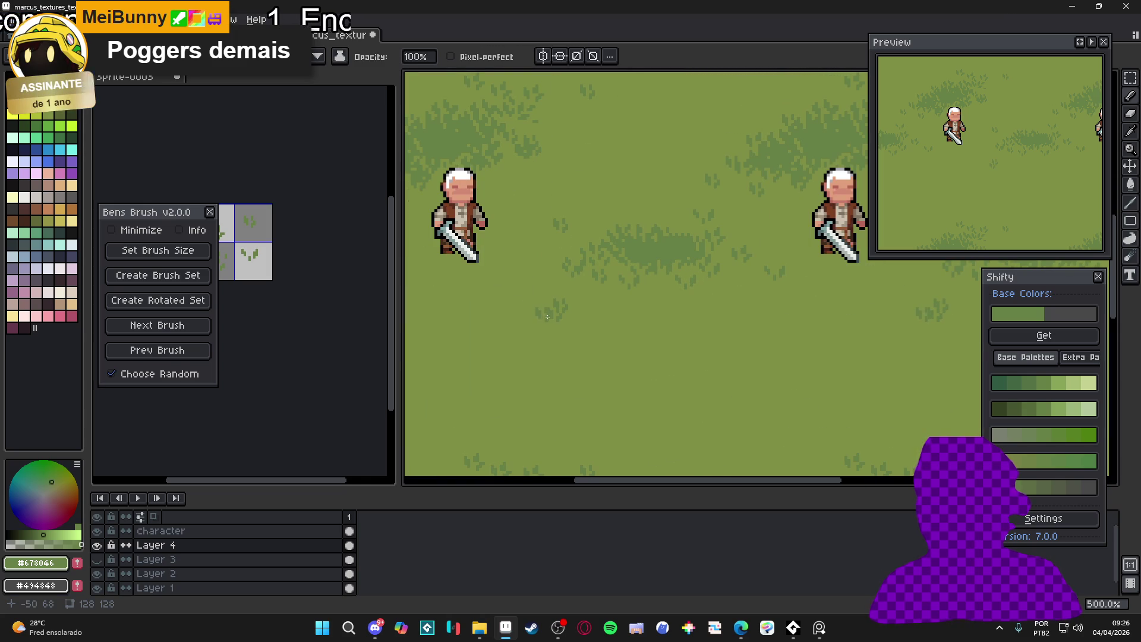
pyautogui.click(549, 313)
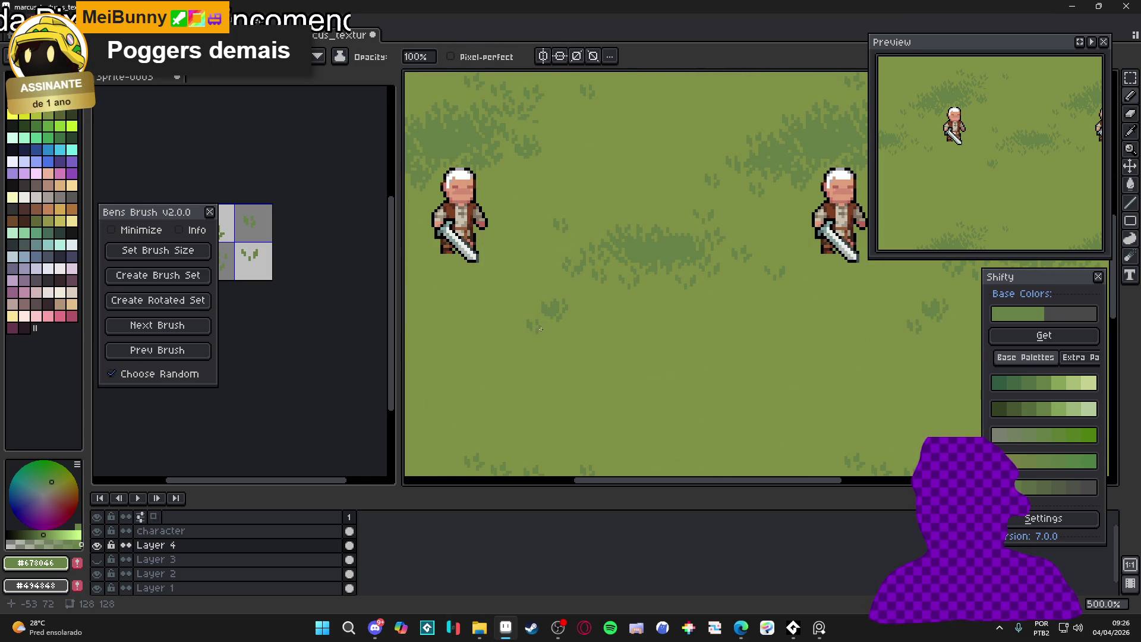
pyautogui.click(178, 302)
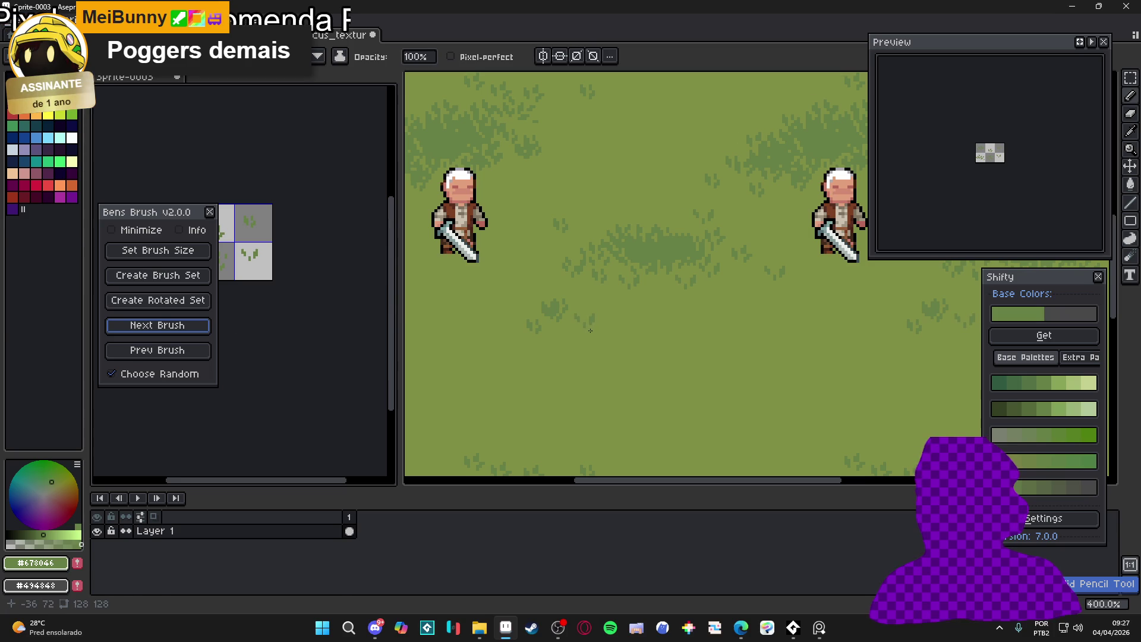
pyautogui.click(196, 327)
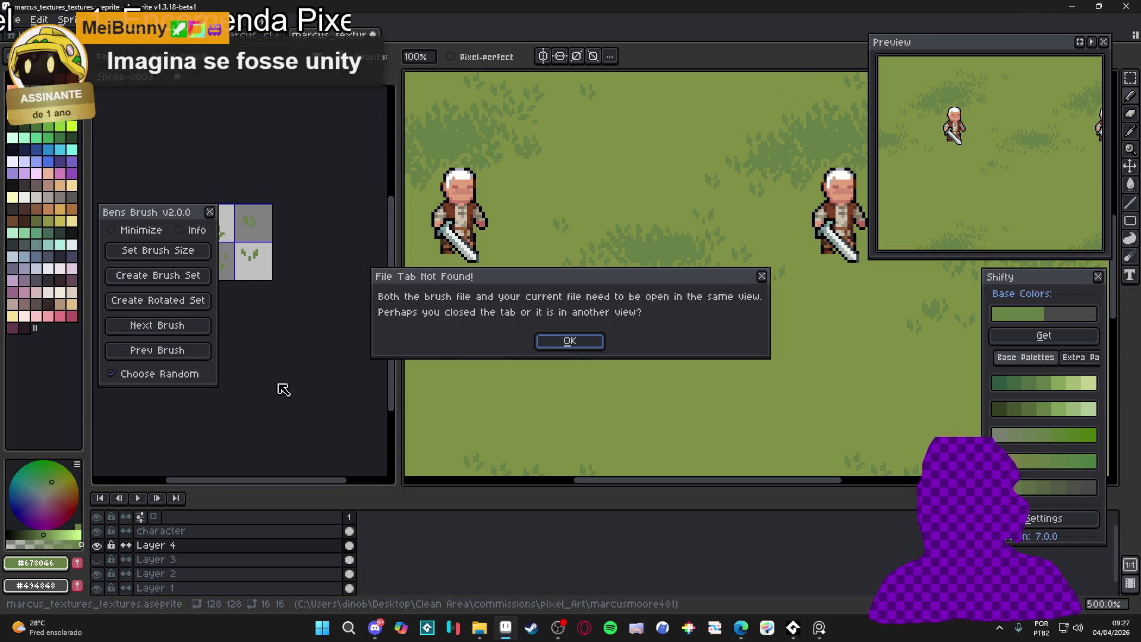
pyautogui.click(586, 349)
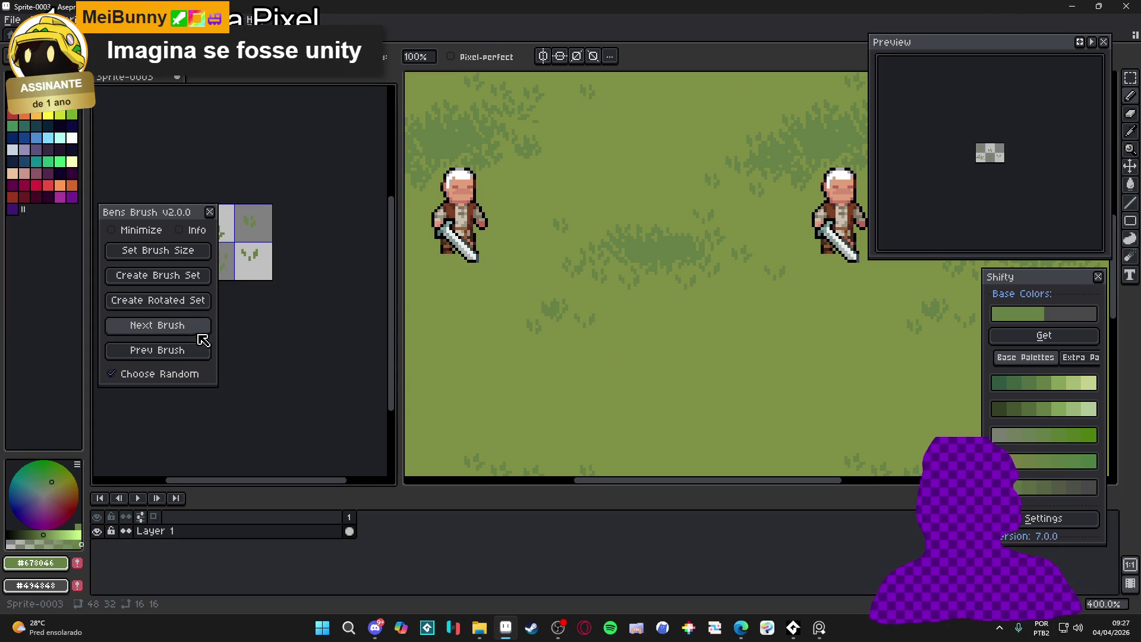
pyautogui.click(196, 329)
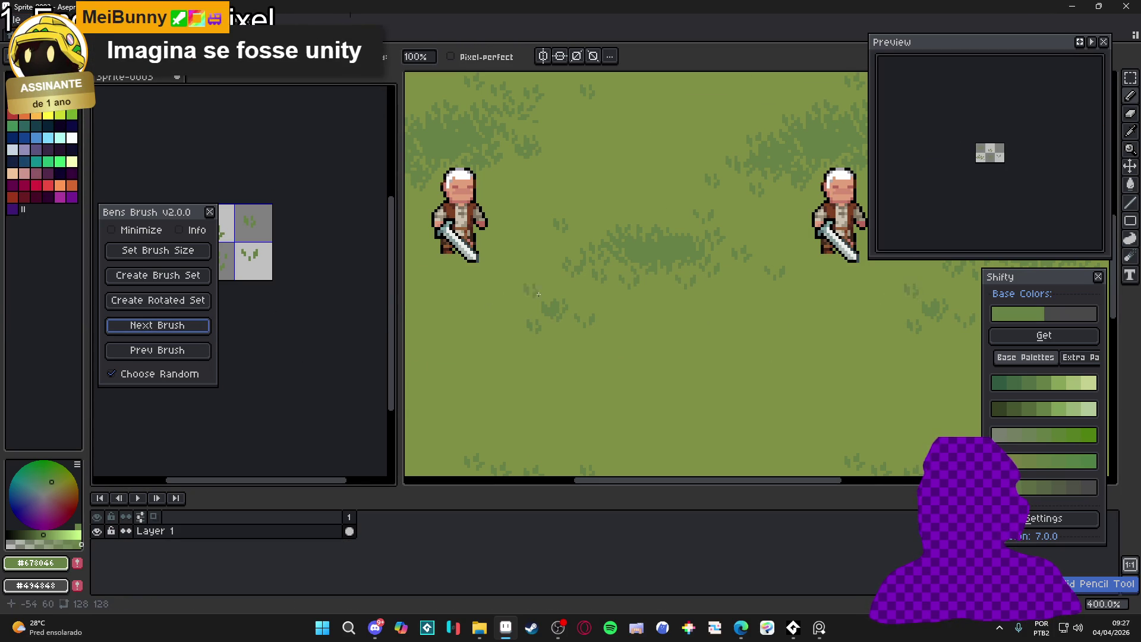
pyautogui.click(567, 317)
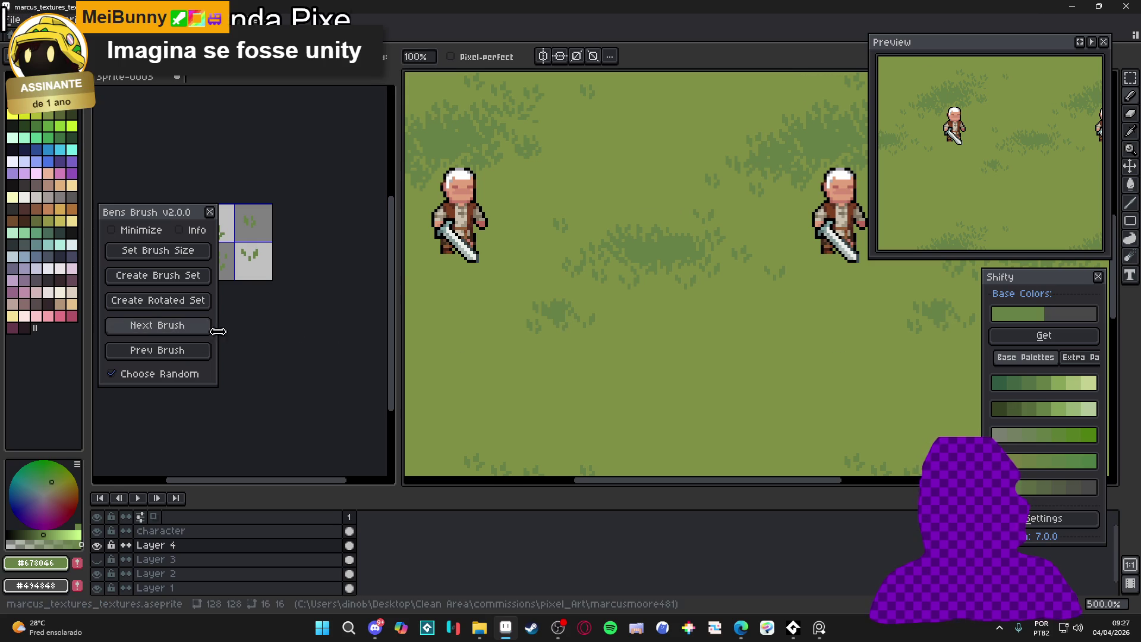
pyautogui.click(196, 331)
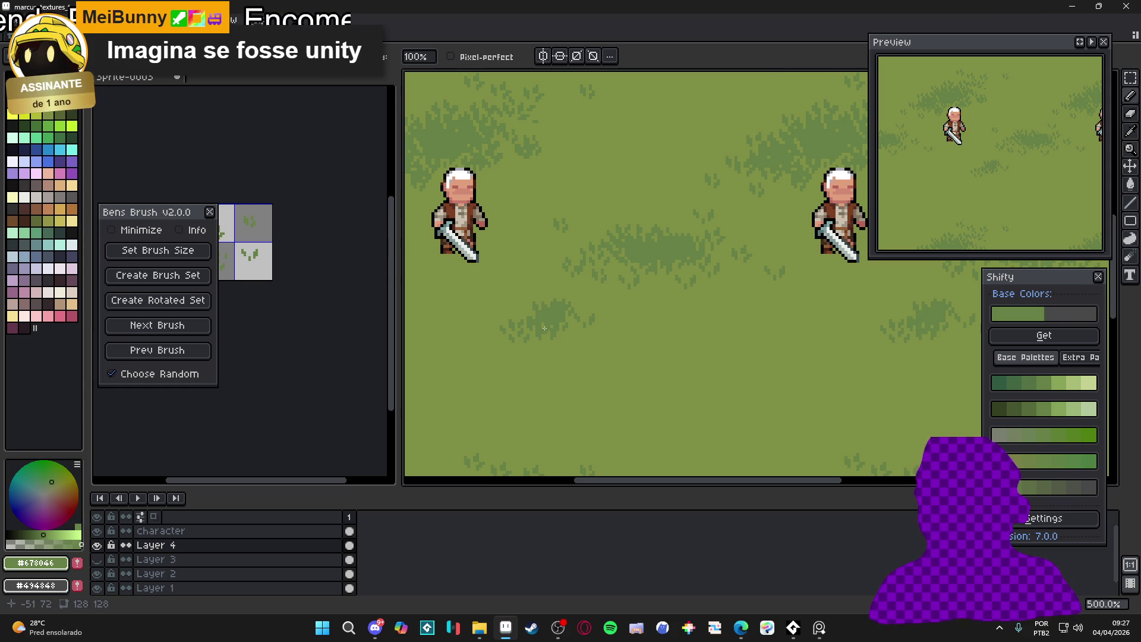
pyautogui.scroll(-3, 543, 328)
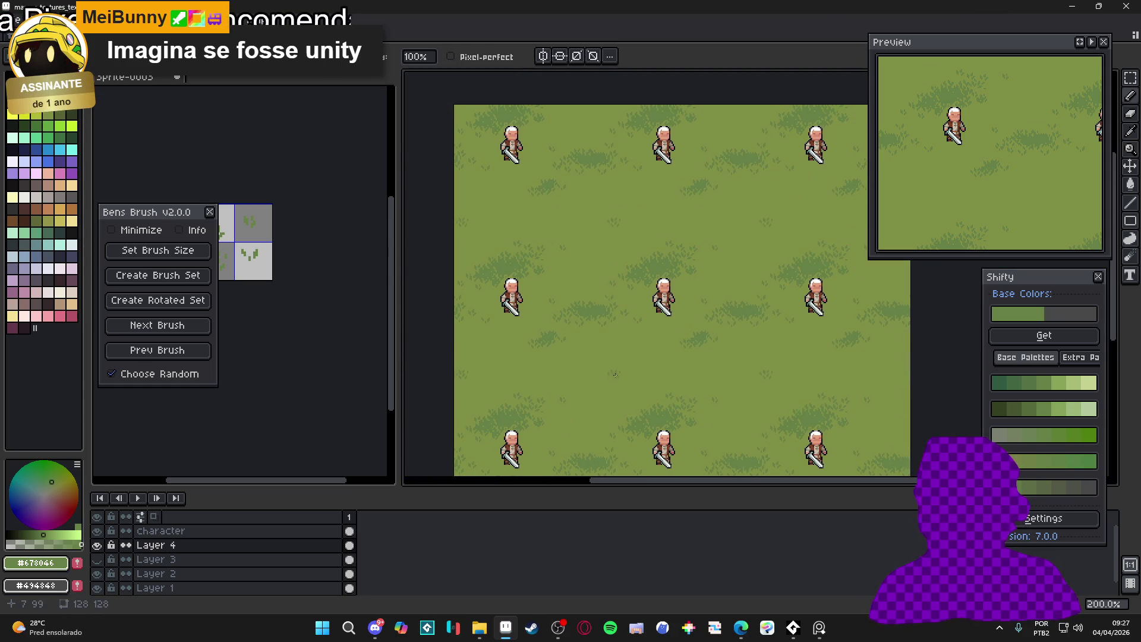
pyautogui.scroll(1, 606, 364)
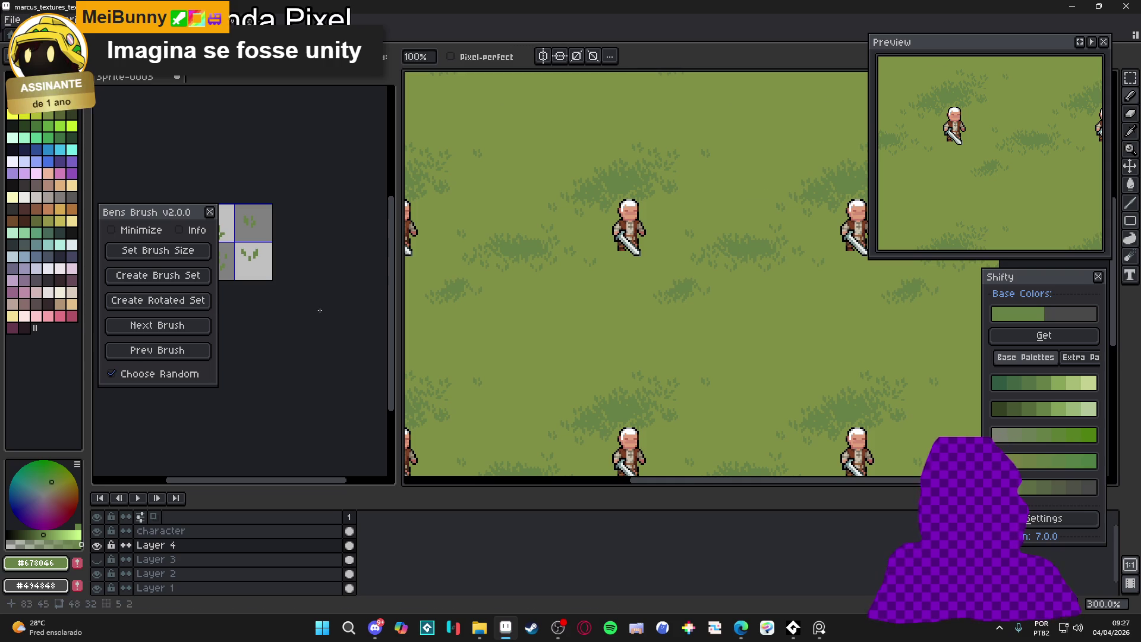
pyautogui.hotkey('ctrl', 'Tab')
pyautogui.scroll(1, 662, 357)
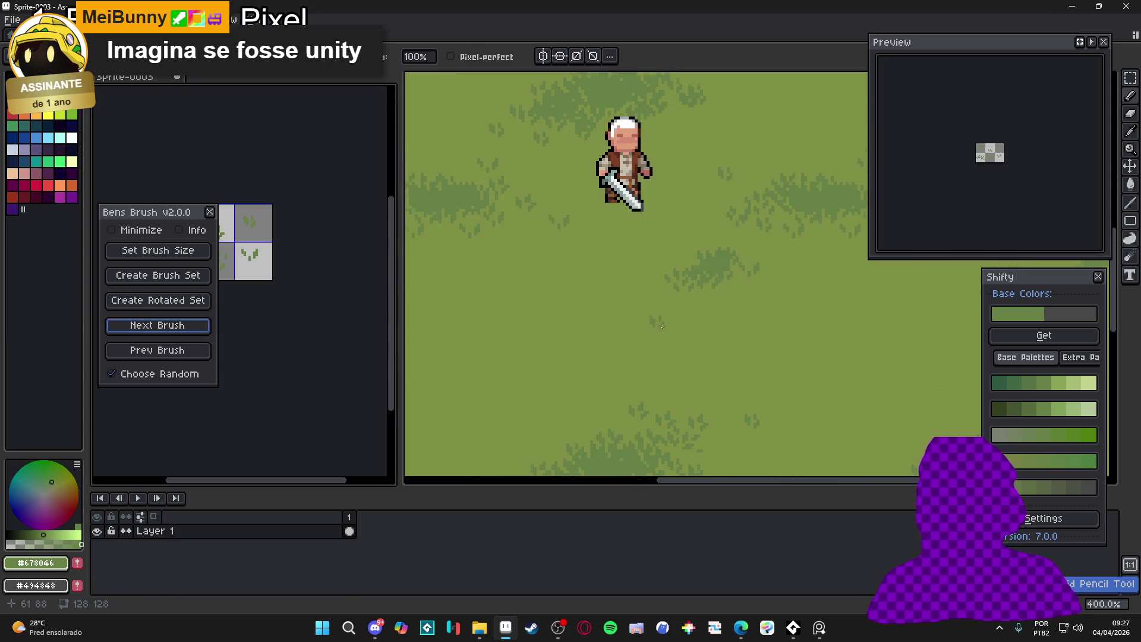
pyautogui.hotkey('ctrl', 'Tab')
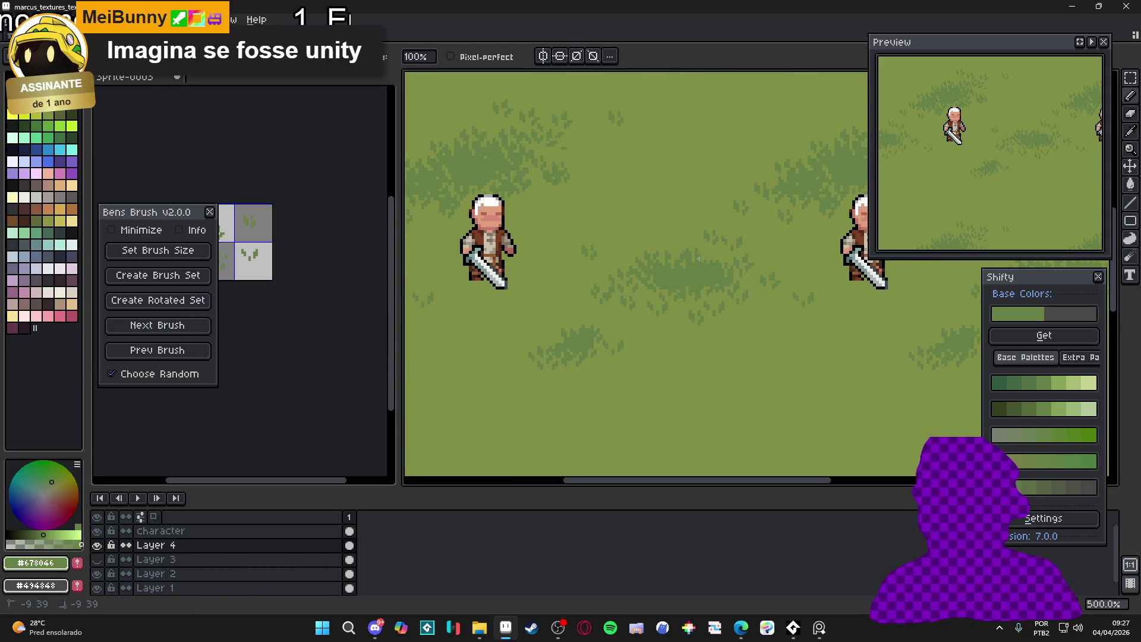
pyautogui.scroll(-3, 701, 250)
pyautogui.scroll(1, 675, 295)
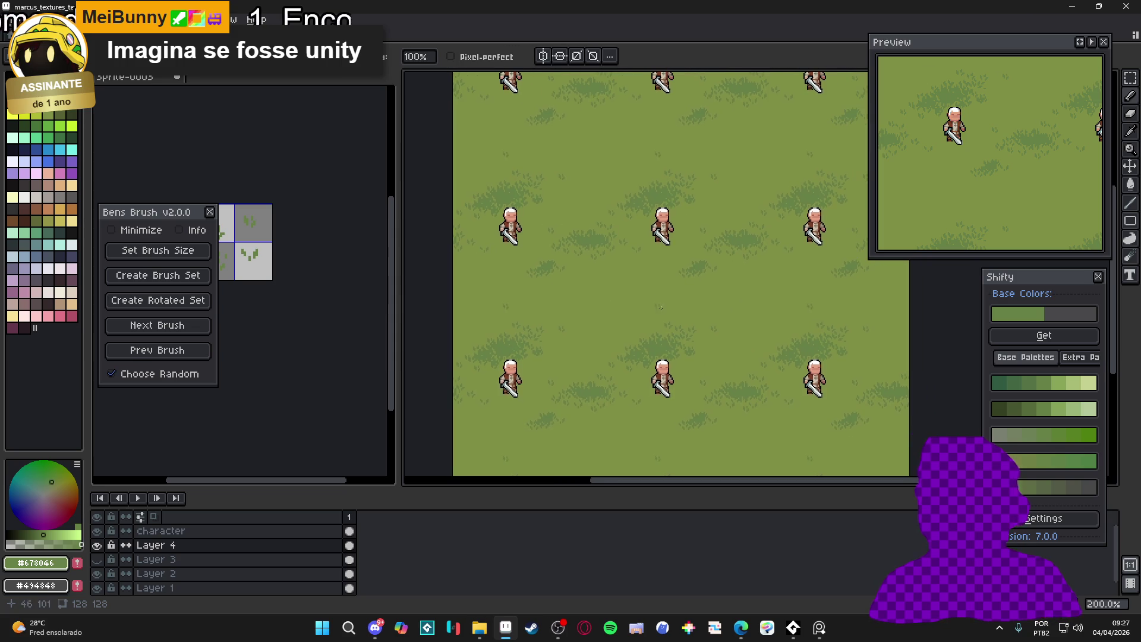
pyautogui.scroll(1, 658, 310)
pyautogui.scroll(-3, 630, 310)
pyautogui.scroll(3, 600, 309)
pyautogui.scroll(-1, 575, 310)
pyautogui.scroll(-1, 589, 311)
pyautogui.scroll(1, 613, 312)
pyautogui.scroll(-1, 636, 314)
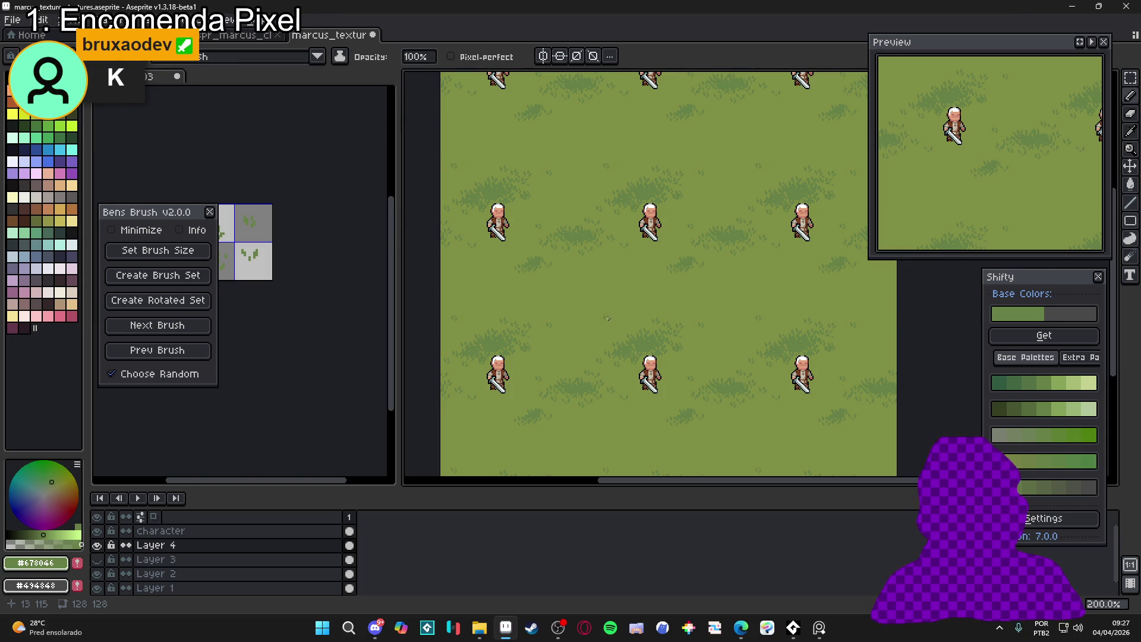
pyautogui.scroll(2, 608, 319)
pyautogui.click(187, 332)
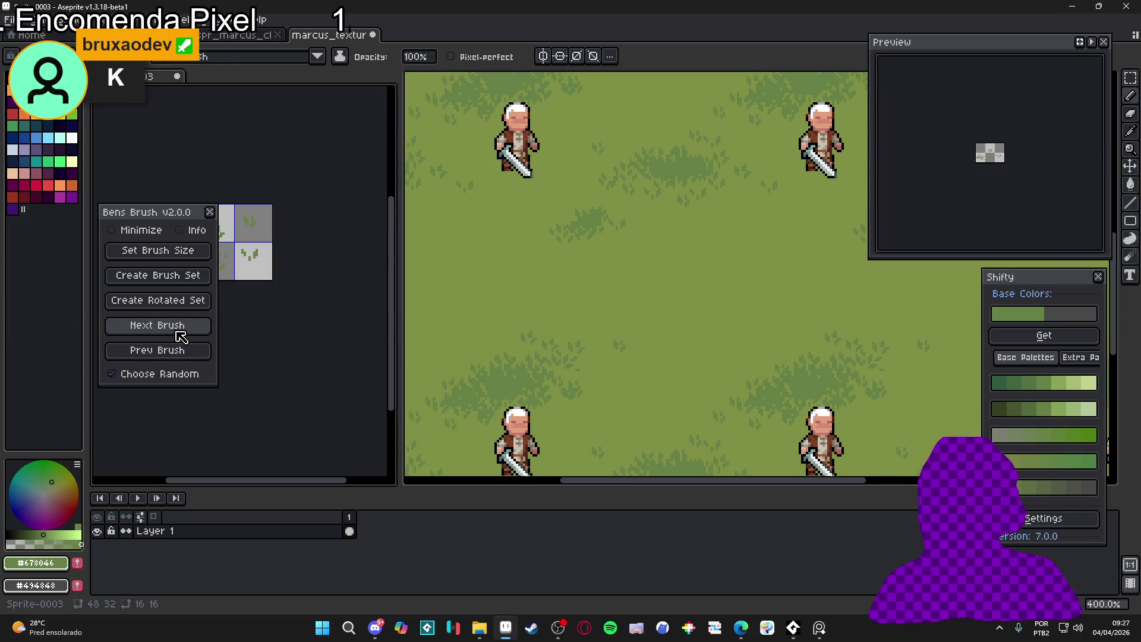
pyautogui.click(192, 339)
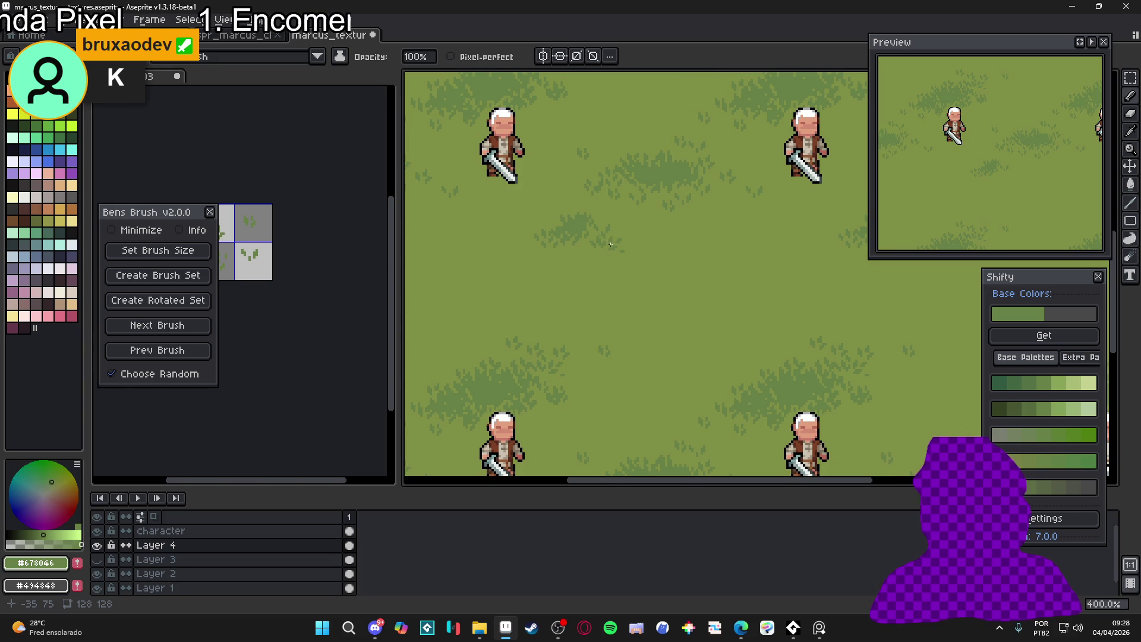
pyautogui.scroll(-2, 630, 289)
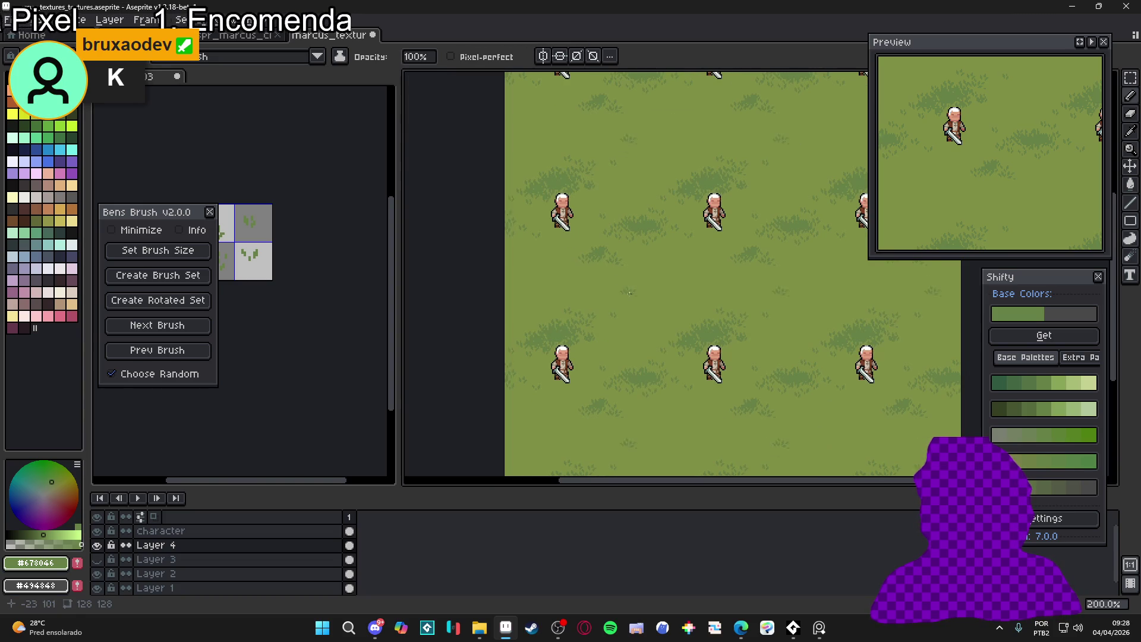
pyautogui.moveTo(741, 627)
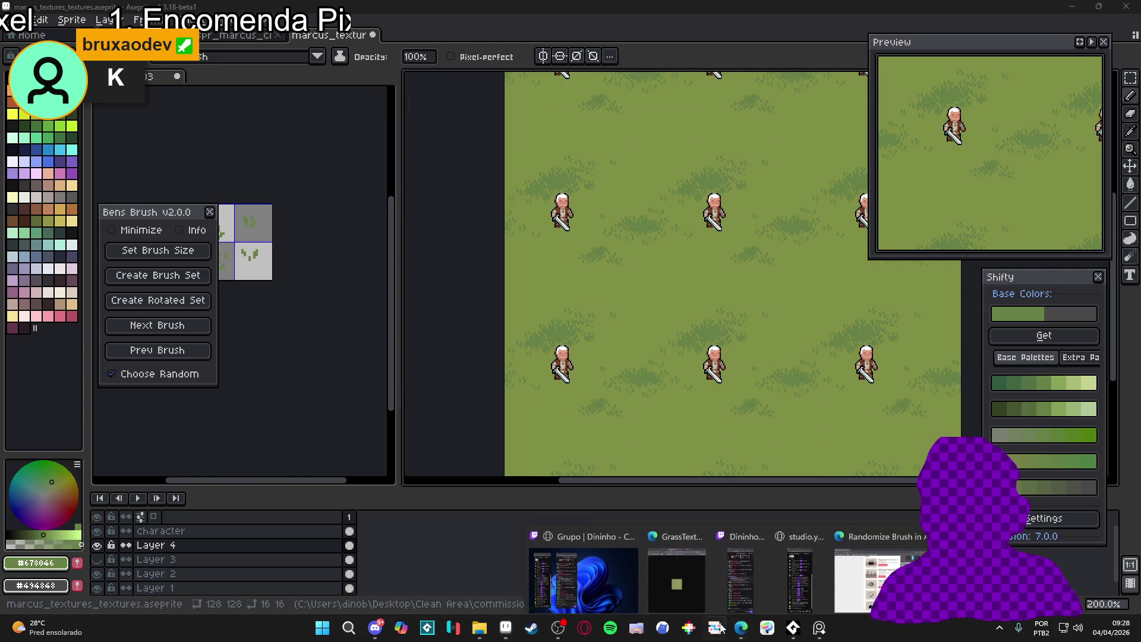
pyautogui.click(830, 573)
pyautogui.hotkey('alt', 'Tab')
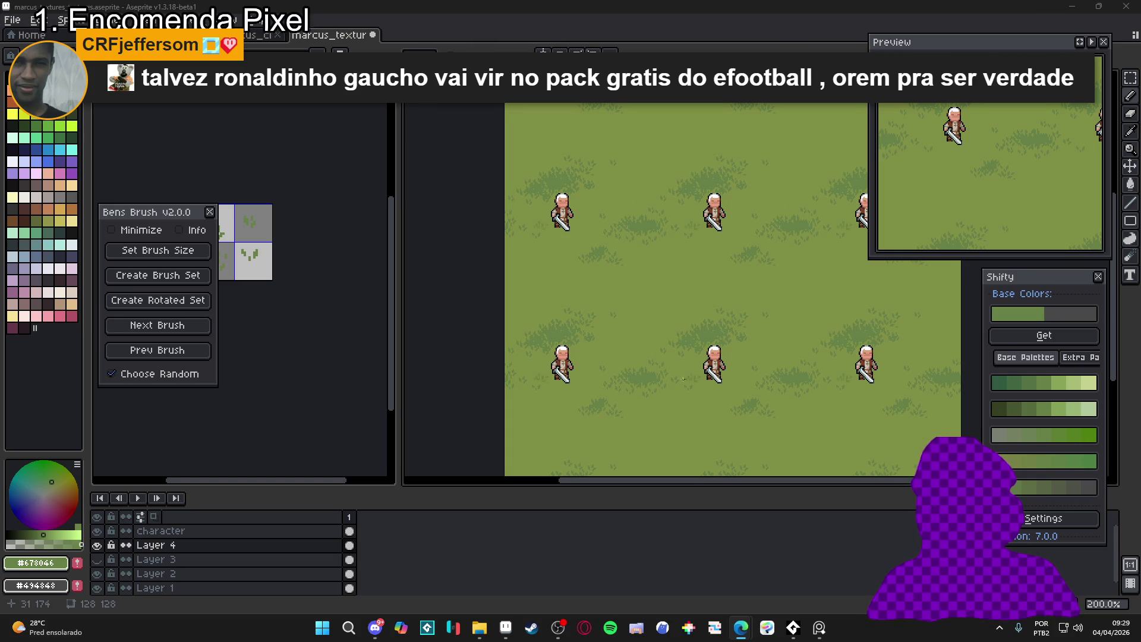
# Show the full six-tuft brush sheet in the side view and step to the next brushes on marcus_textures
pyautogui.hscroll(2, 634, 309)
pyautogui.scroll(3, 634, 308)
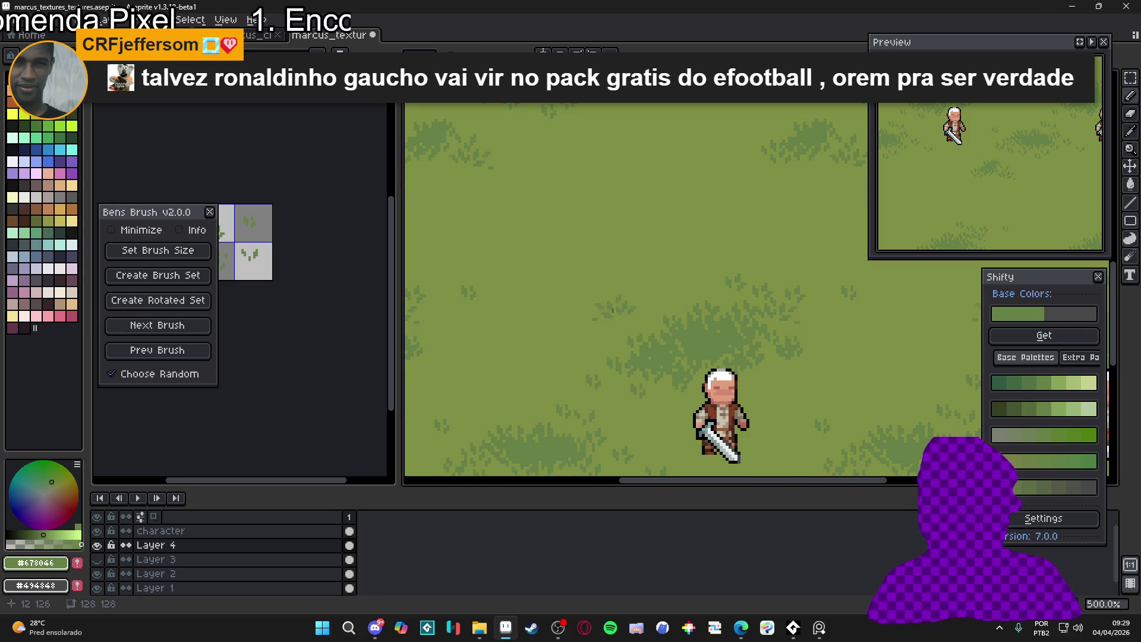
pyautogui.hscroll(-3, 594, 333)
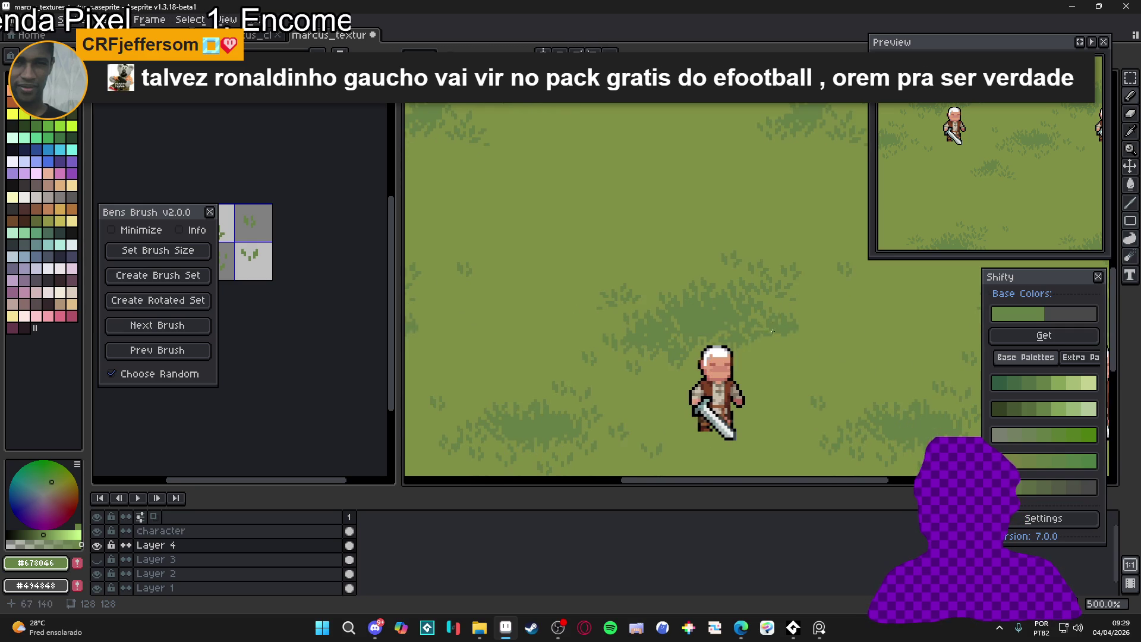
pyautogui.click(249, 238)
pyautogui.click(645, 304)
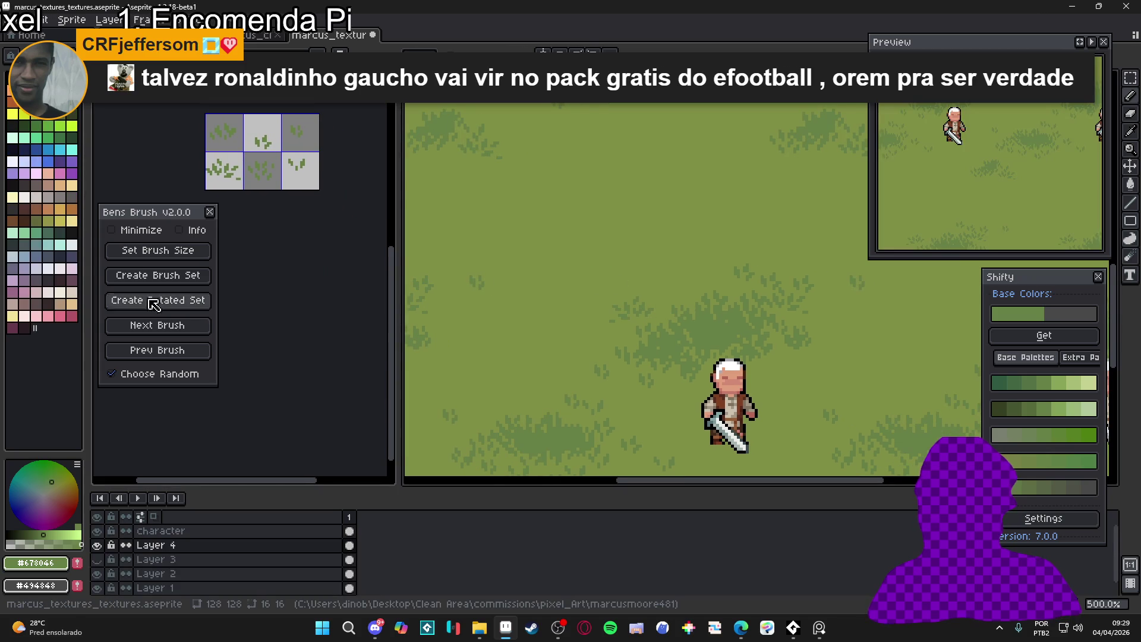
pyautogui.click(191, 329)
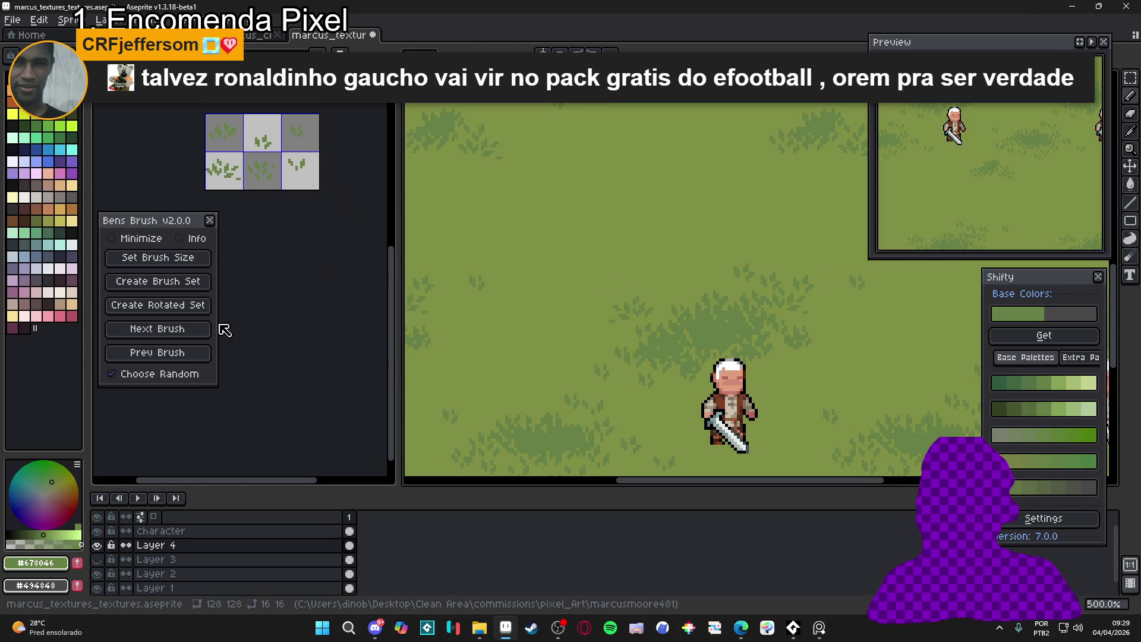
pyautogui.click(559, 339)
pyautogui.click(135, 328)
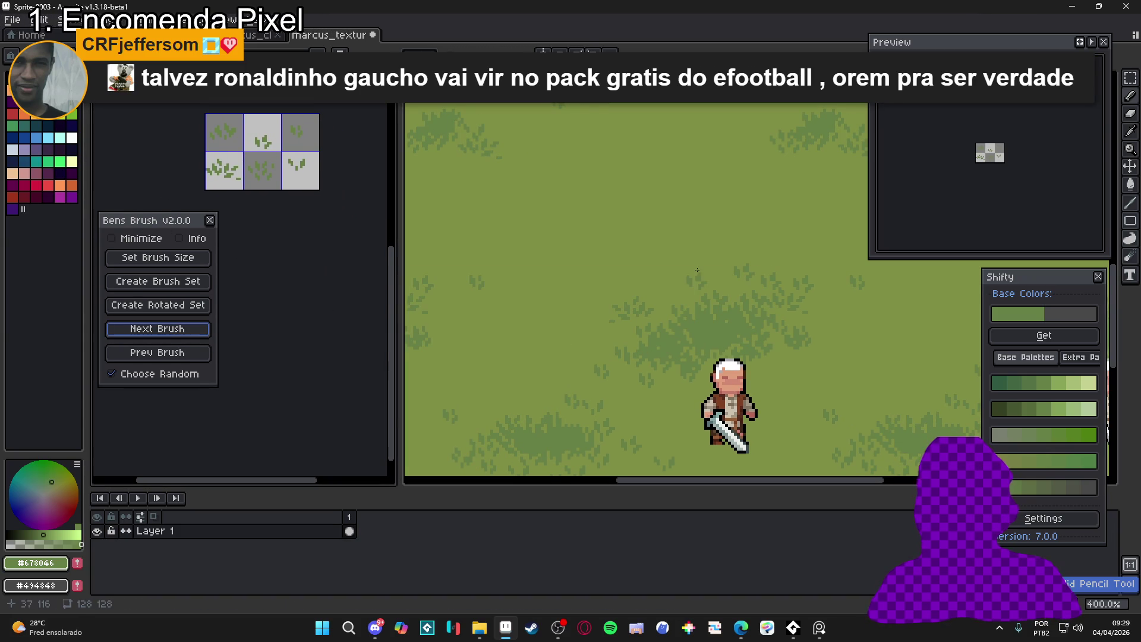
pyautogui.click(644, 270)
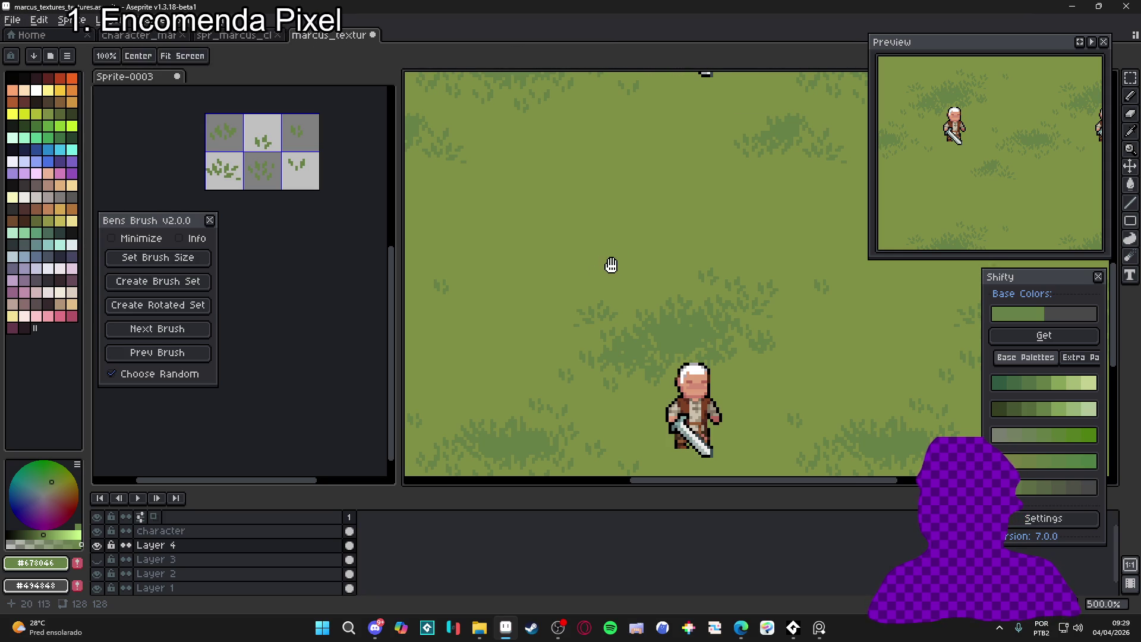
# Step through several grass brush stamps, dismissing the missing file tab warning
pyautogui.press('space')
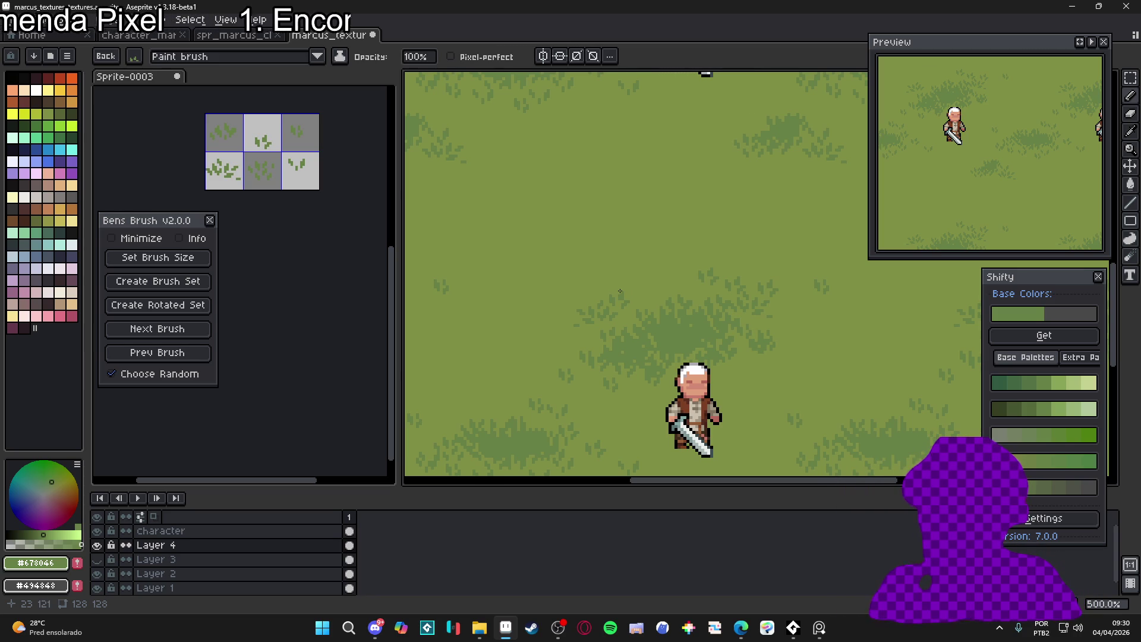
pyautogui.scroll(-2, 713, 297)
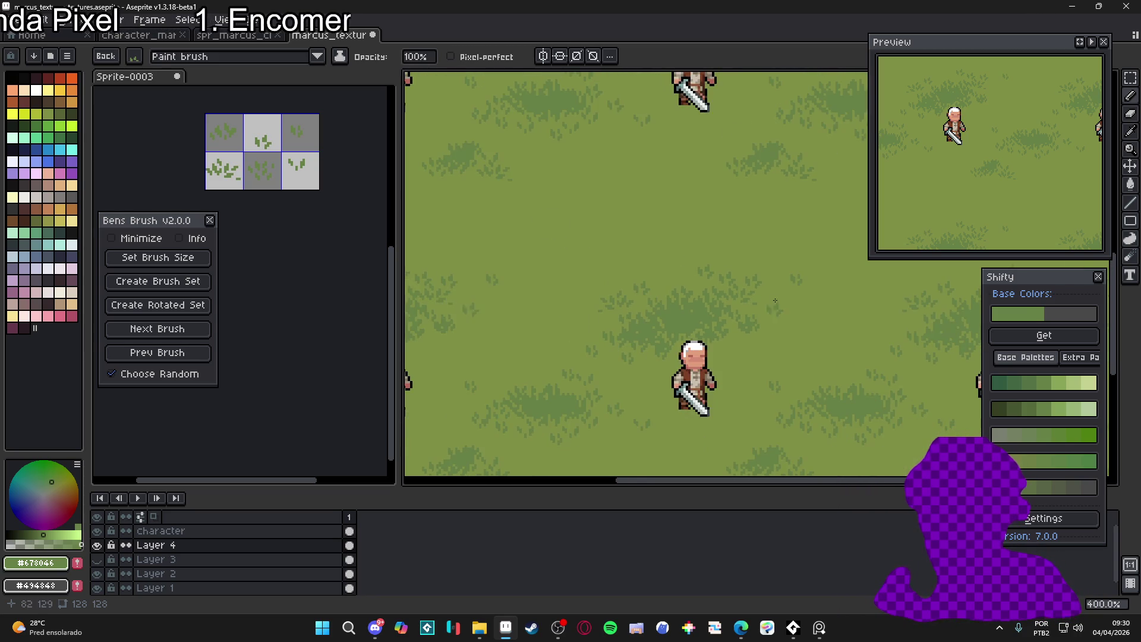
pyautogui.scroll(1, 746, 303)
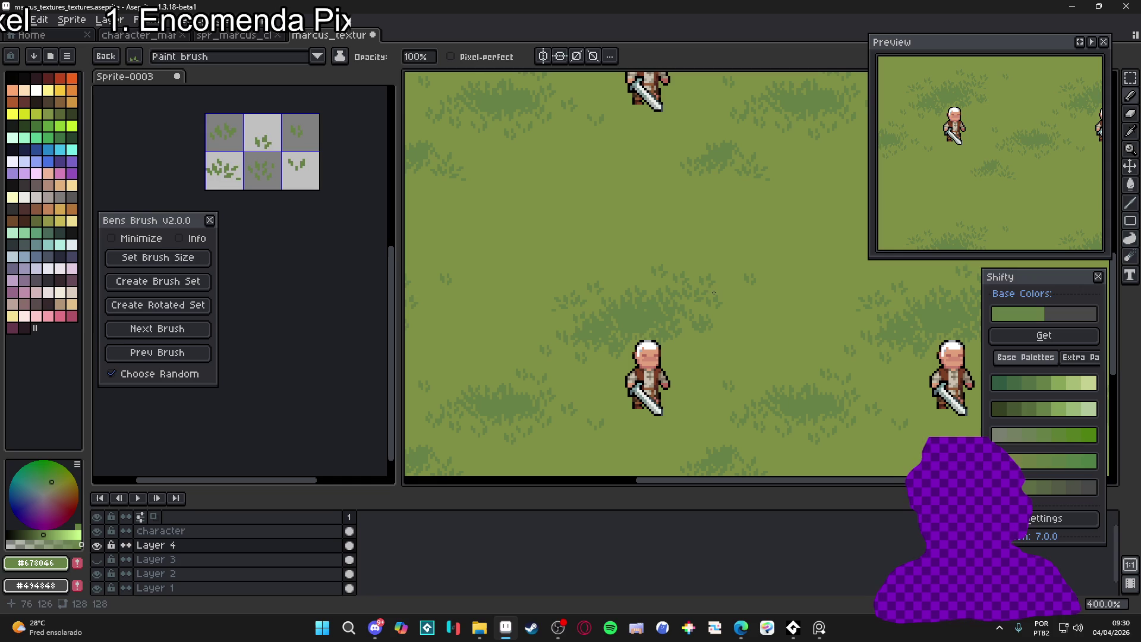
pyautogui.scroll(-2, 737, 321)
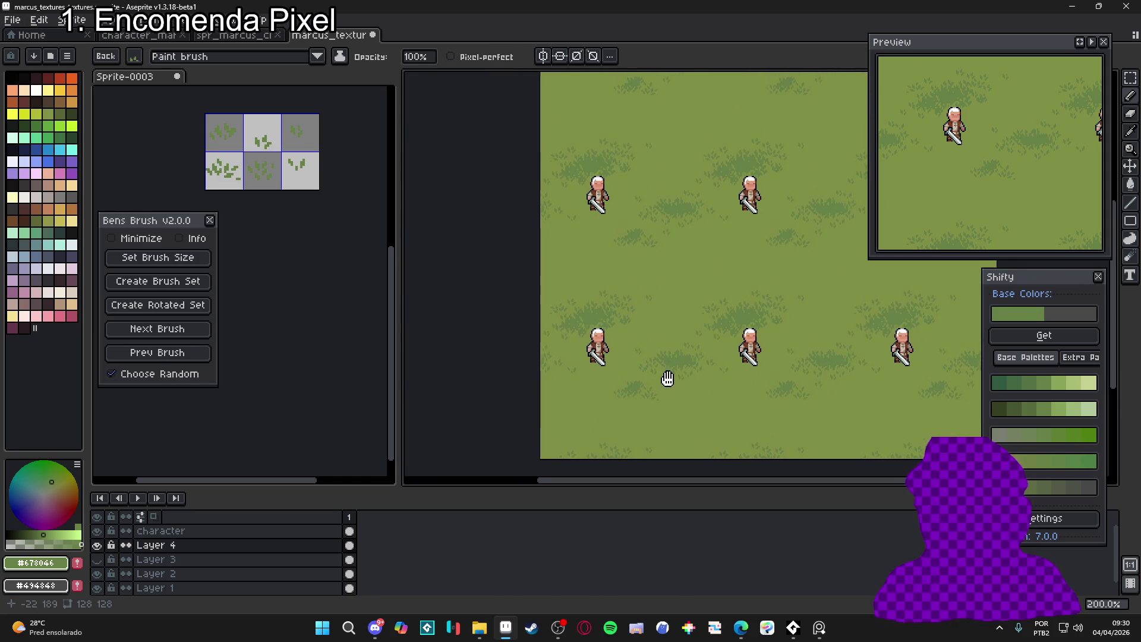
pyautogui.scroll(1, 667, 380)
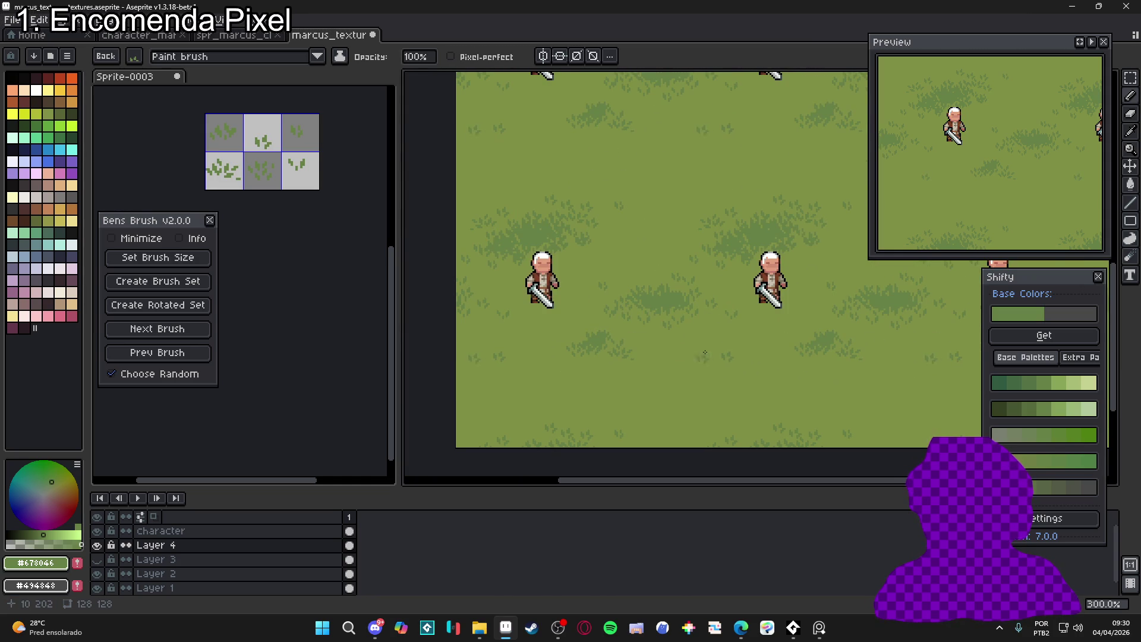
pyautogui.scroll(2, 728, 351)
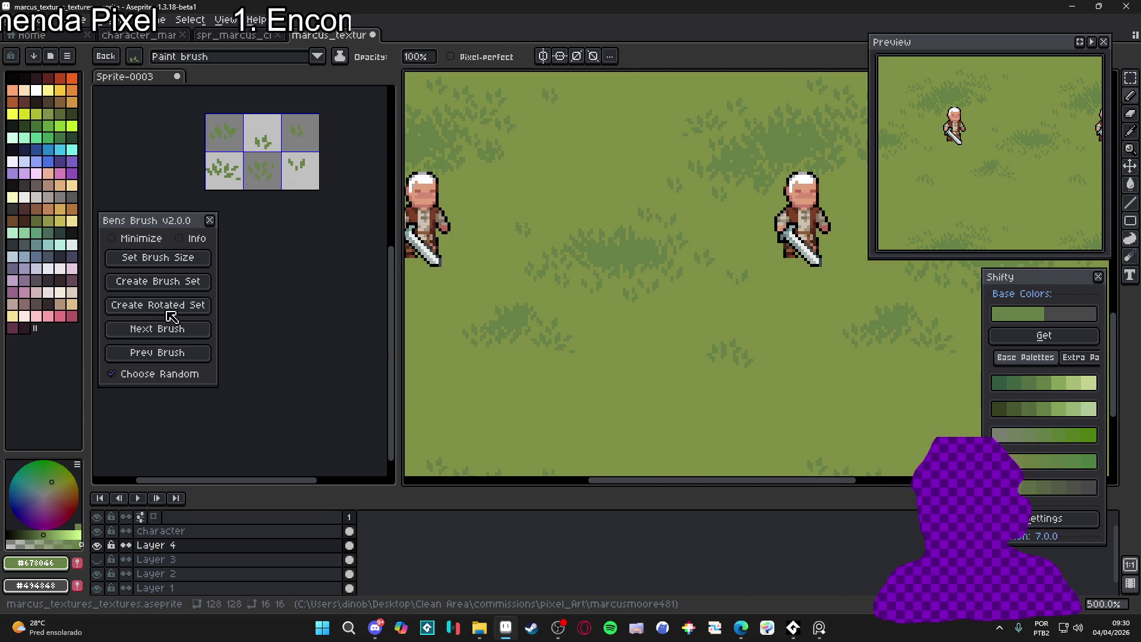
pyautogui.click(173, 330)
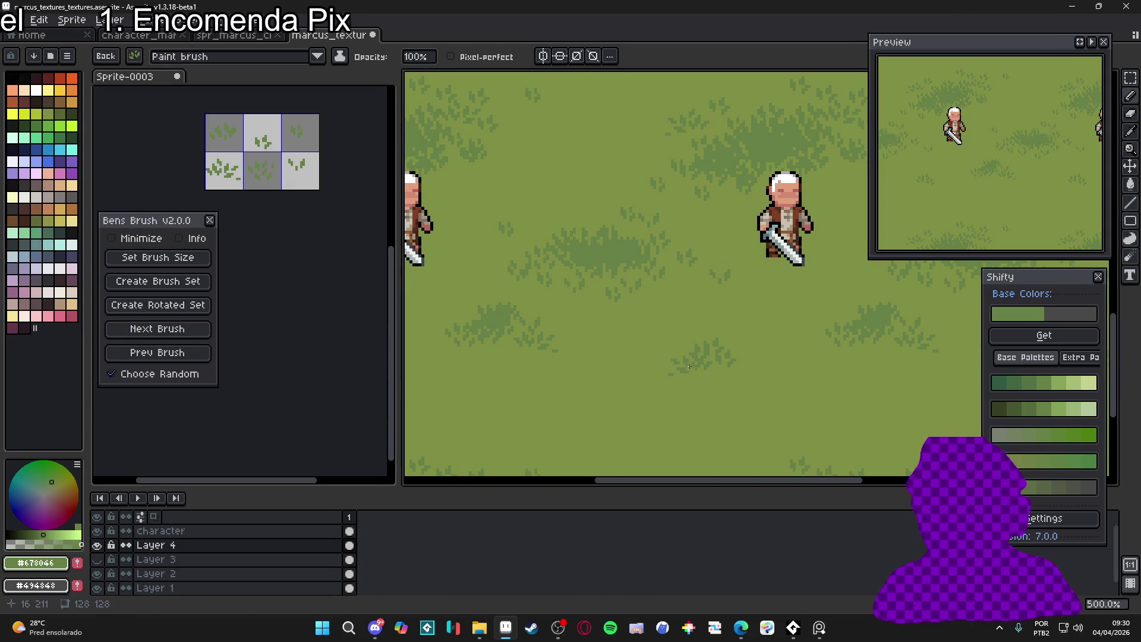
pyautogui.scroll(-1, 558, 380)
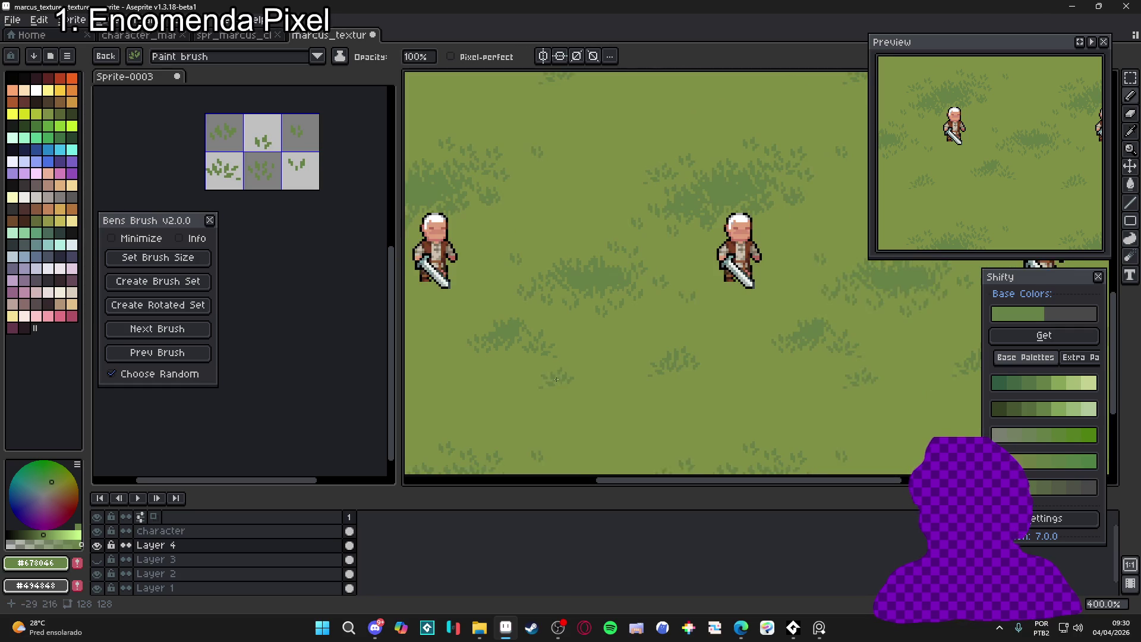
pyautogui.click(189, 331)
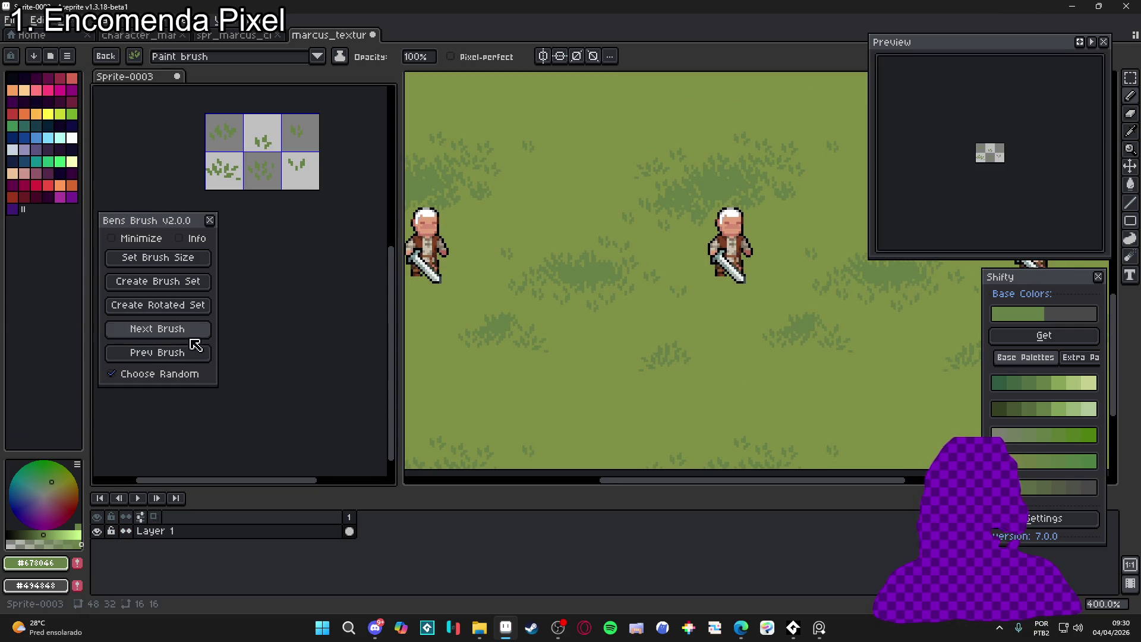
pyautogui.scroll(1, 675, 375)
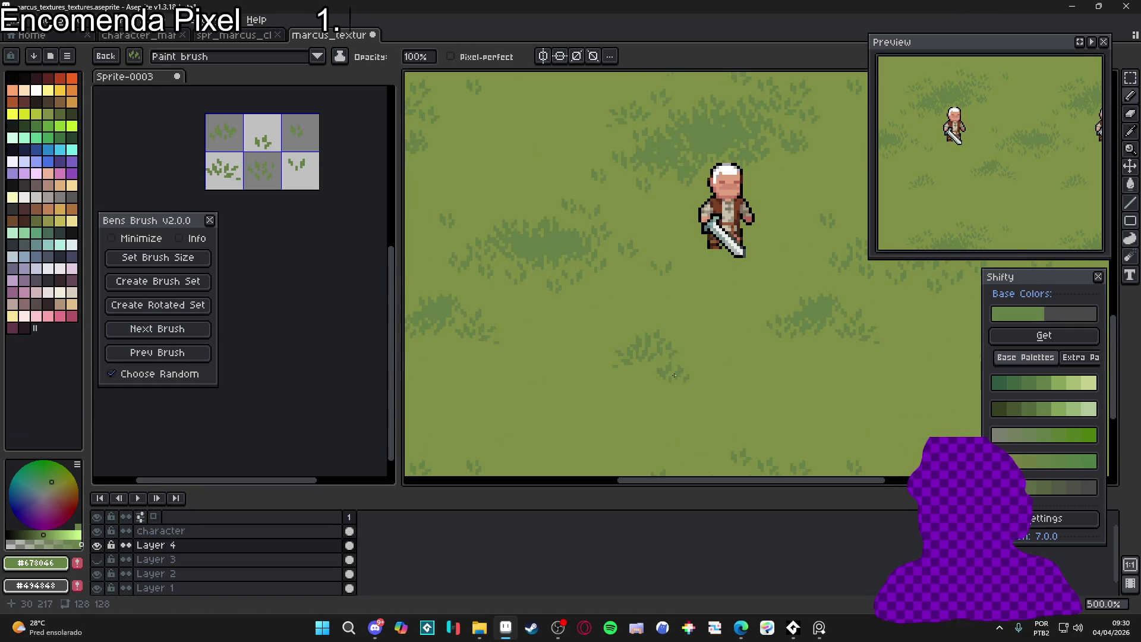
pyautogui.scroll(-2, 675, 375)
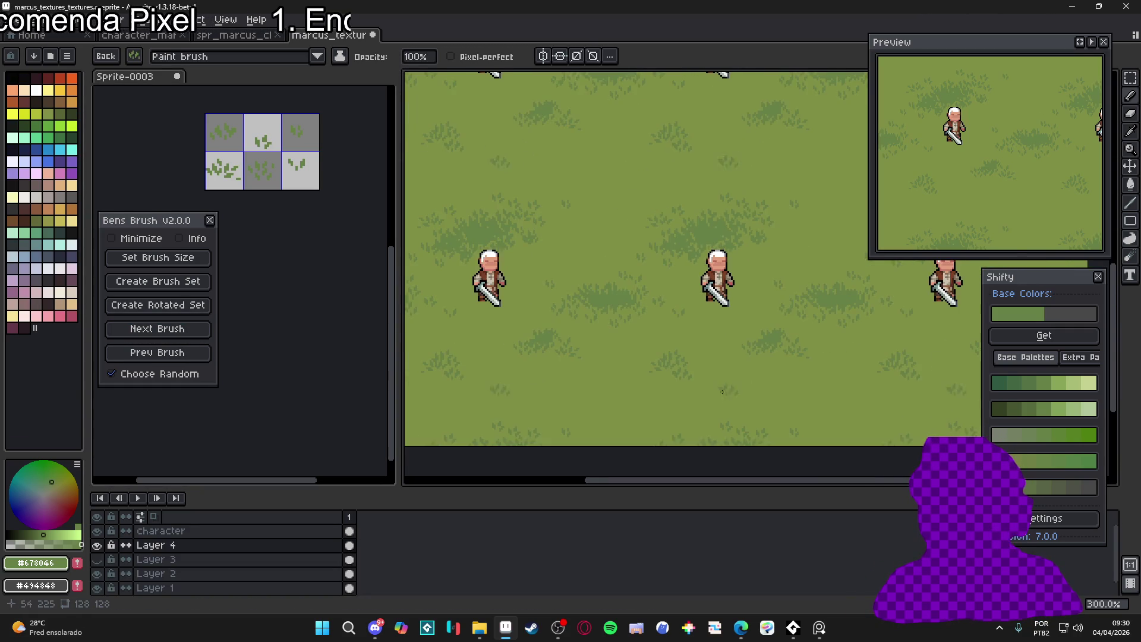
pyautogui.scroll(-2, 673, 401)
pyautogui.scroll(2, 673, 402)
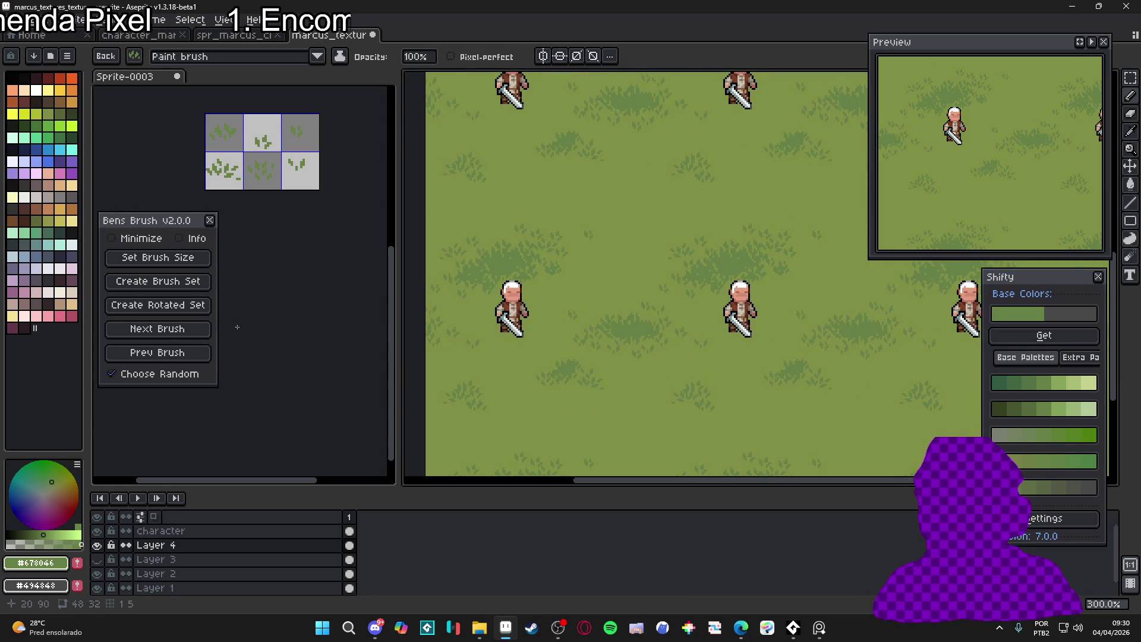
pyautogui.click(200, 330)
pyautogui.click(570, 341)
pyautogui.click(196, 330)
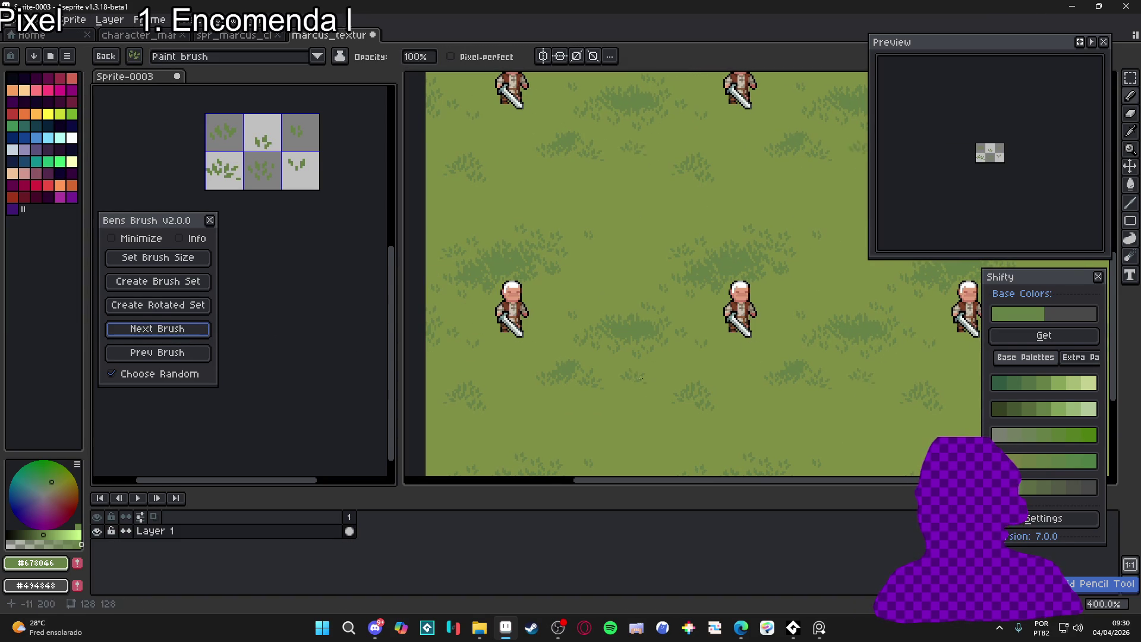
pyautogui.click(196, 333)
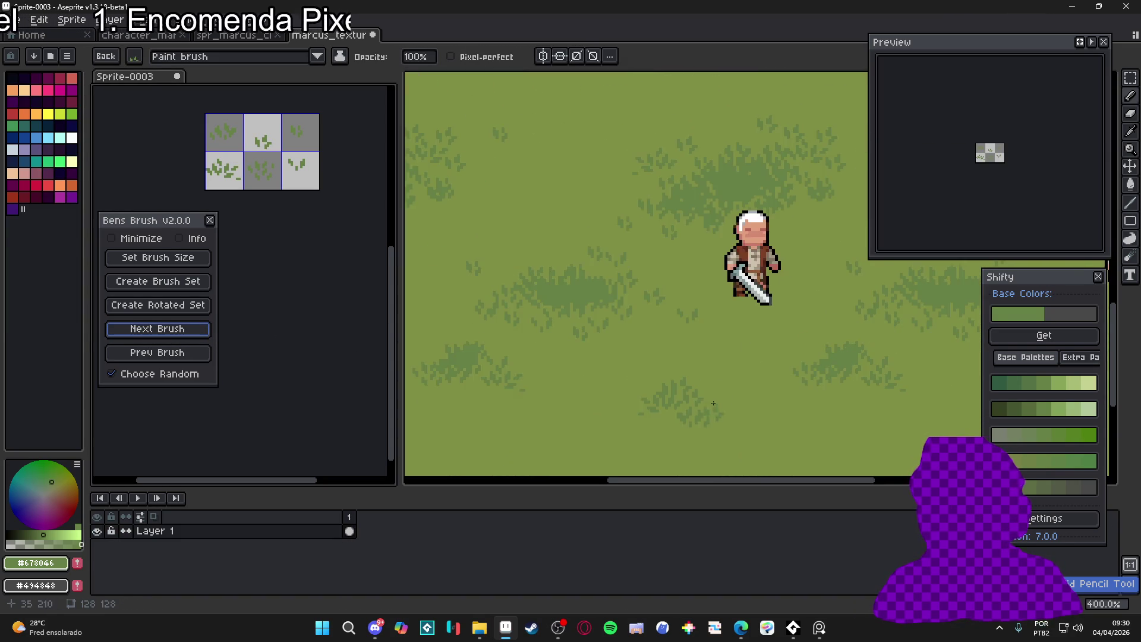
# Generate a rotated set of the grass brushes and advance to the next one on the texture
pyautogui.scroll(2, 746, 330)
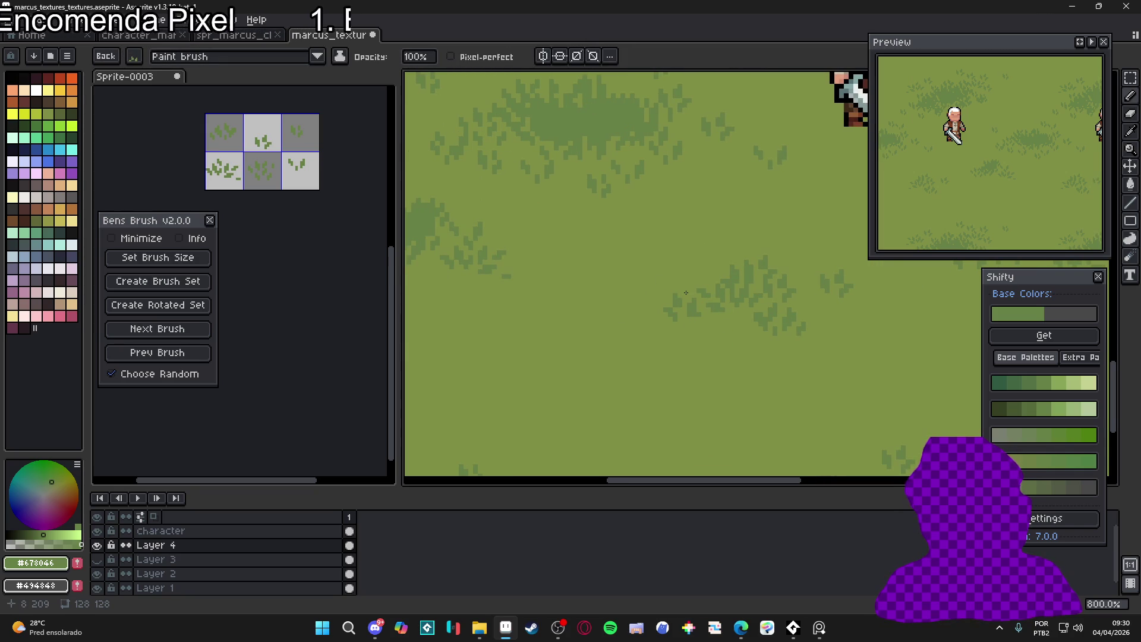
pyautogui.scroll(-1, 720, 328)
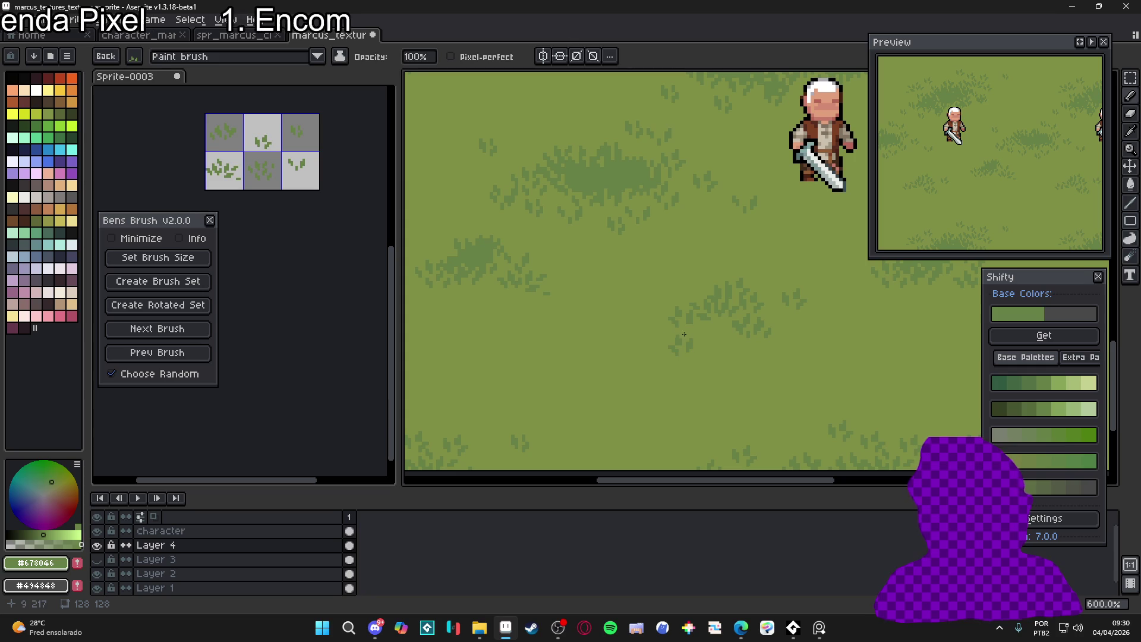
pyautogui.scroll(-3, 704, 331)
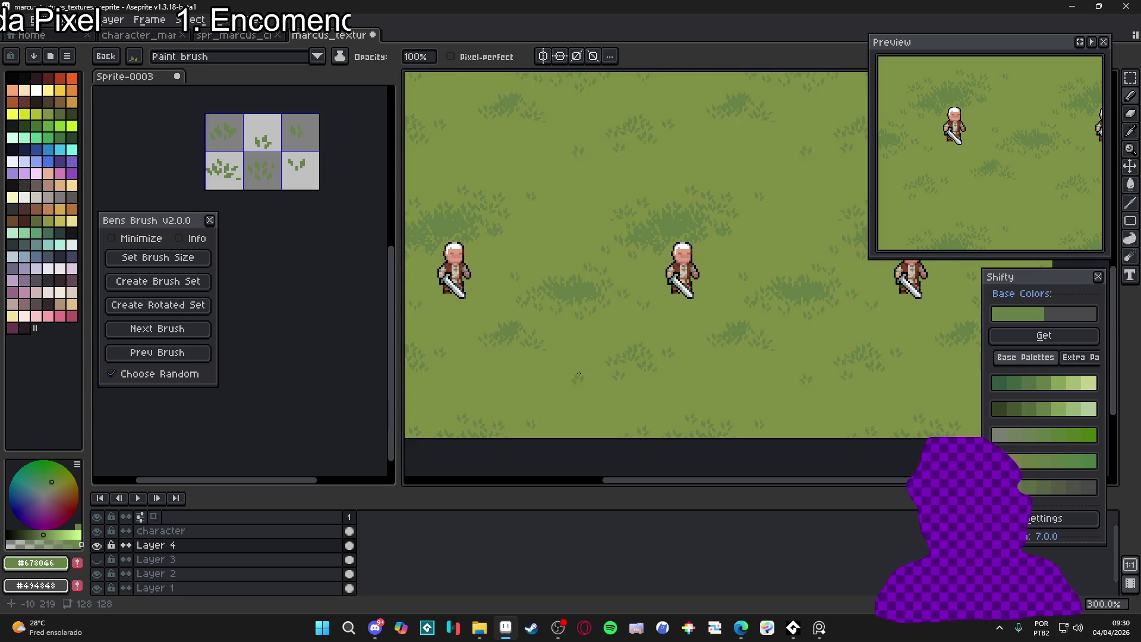
pyautogui.click(147, 305)
pyautogui.click(193, 335)
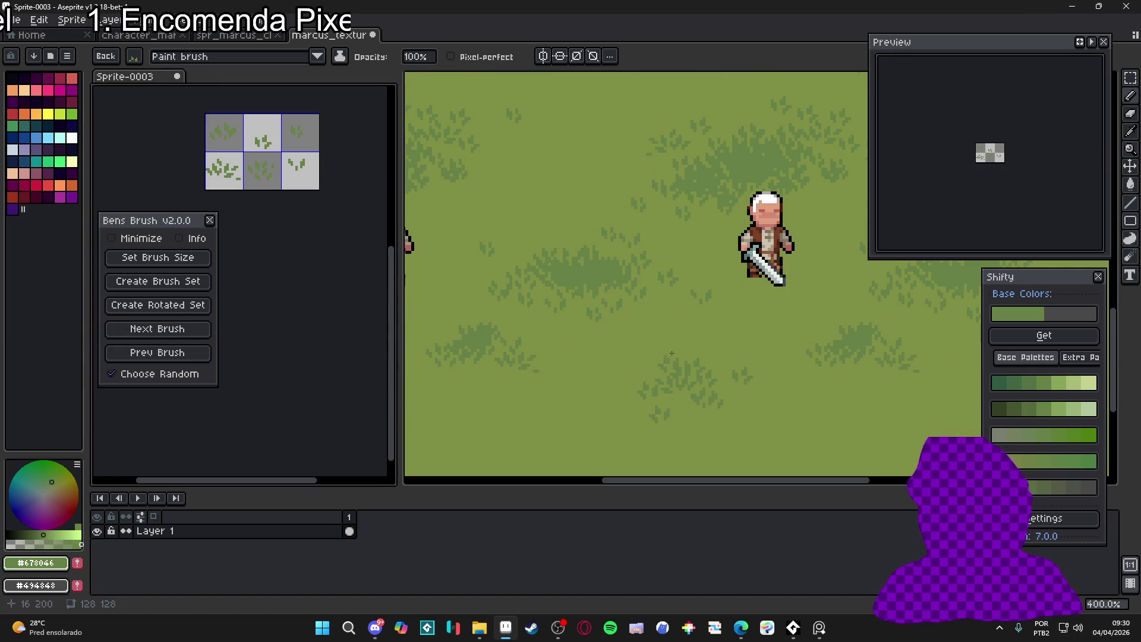
pyautogui.click(595, 372)
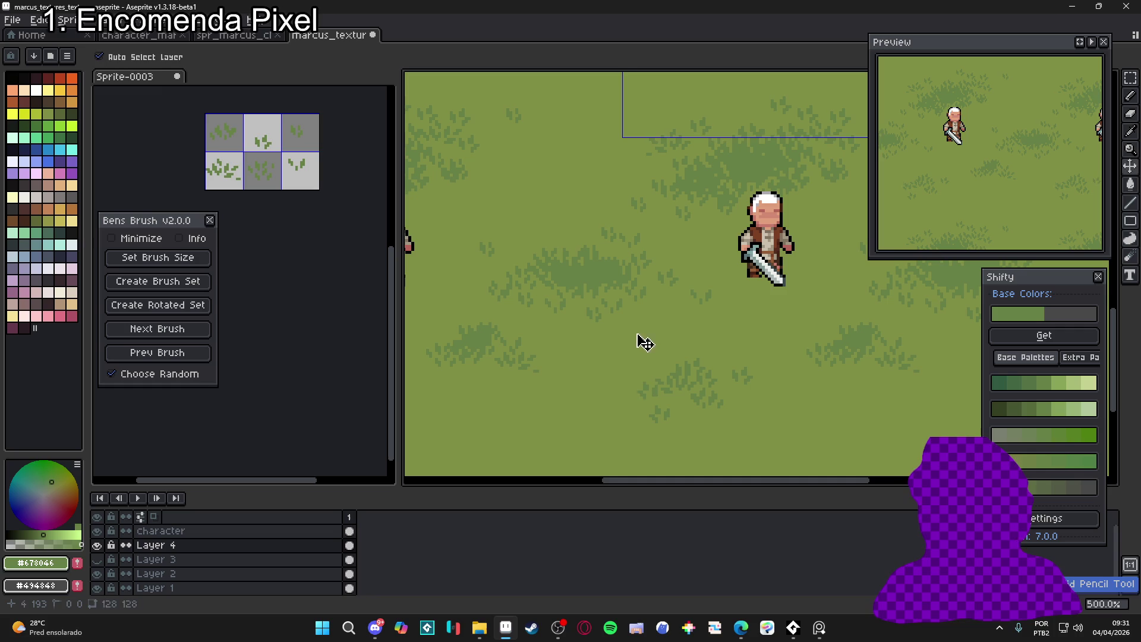
pyautogui.press('space')
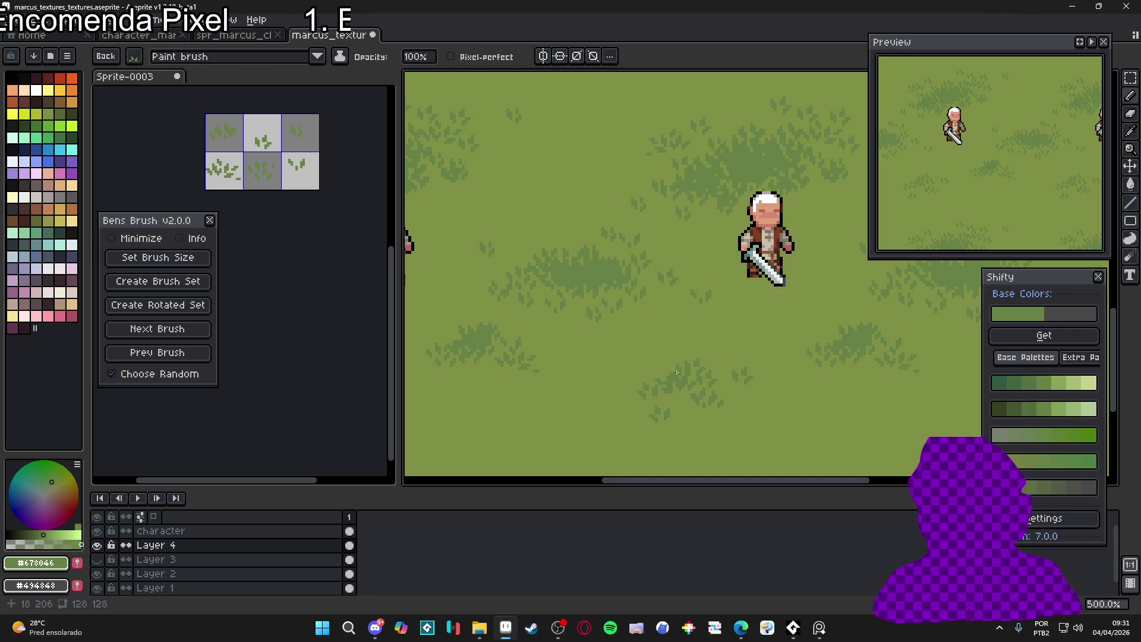
pyautogui.scroll(-4, 681, 378)
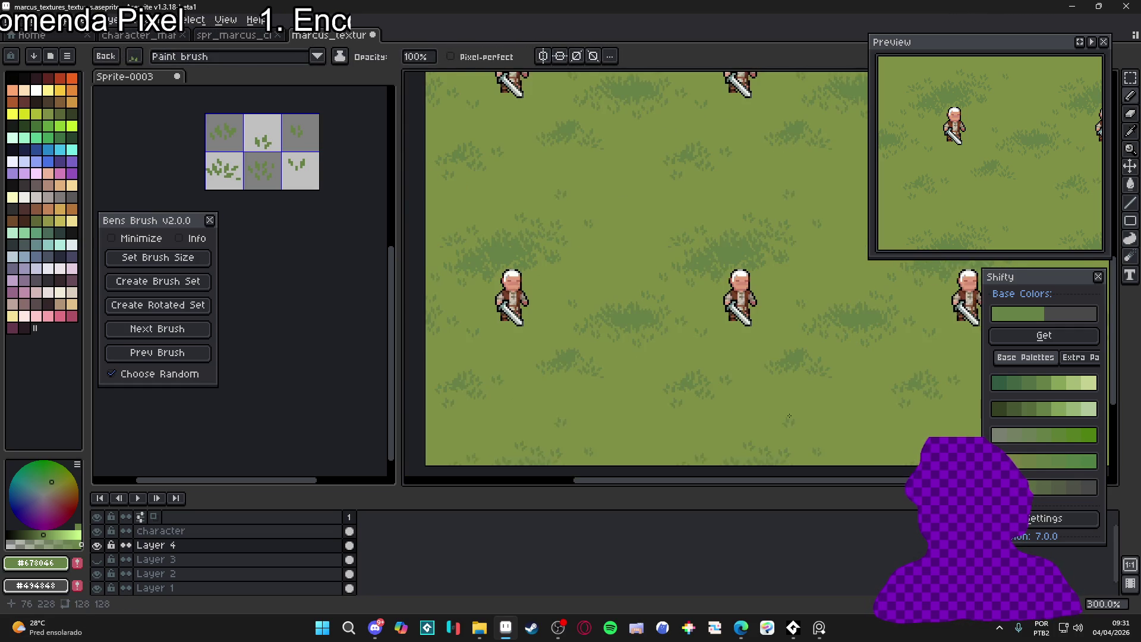
pyautogui.scroll(2, 694, 370)
pyautogui.scroll(-1, 627, 370)
pyautogui.hscroll(2, 521, 394)
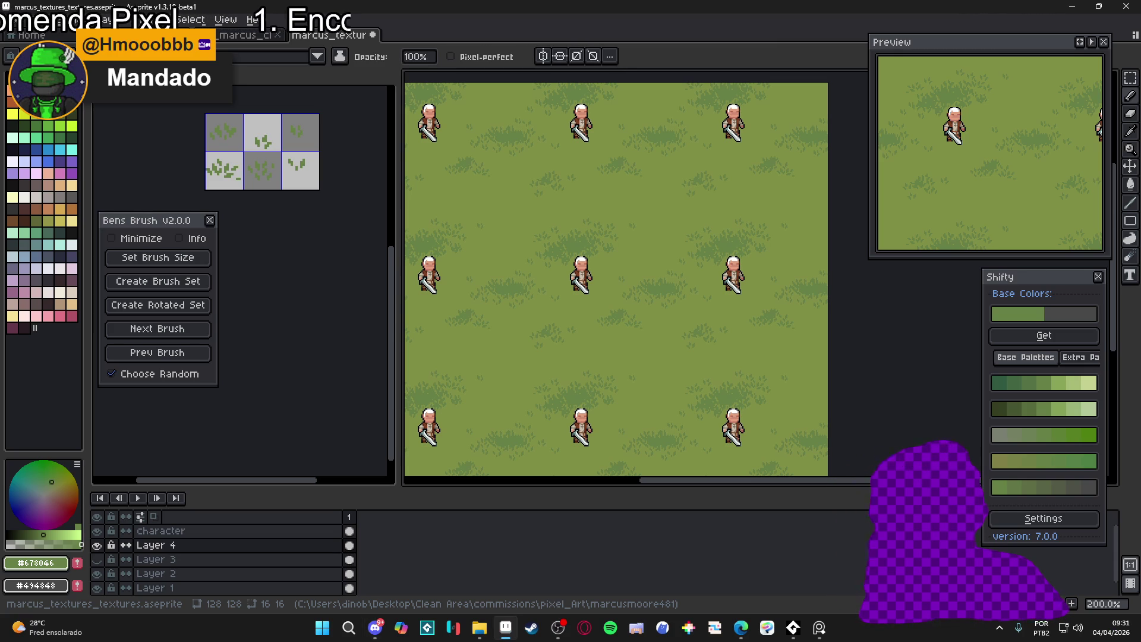
pyautogui.hotkey('alt', 'Tab')
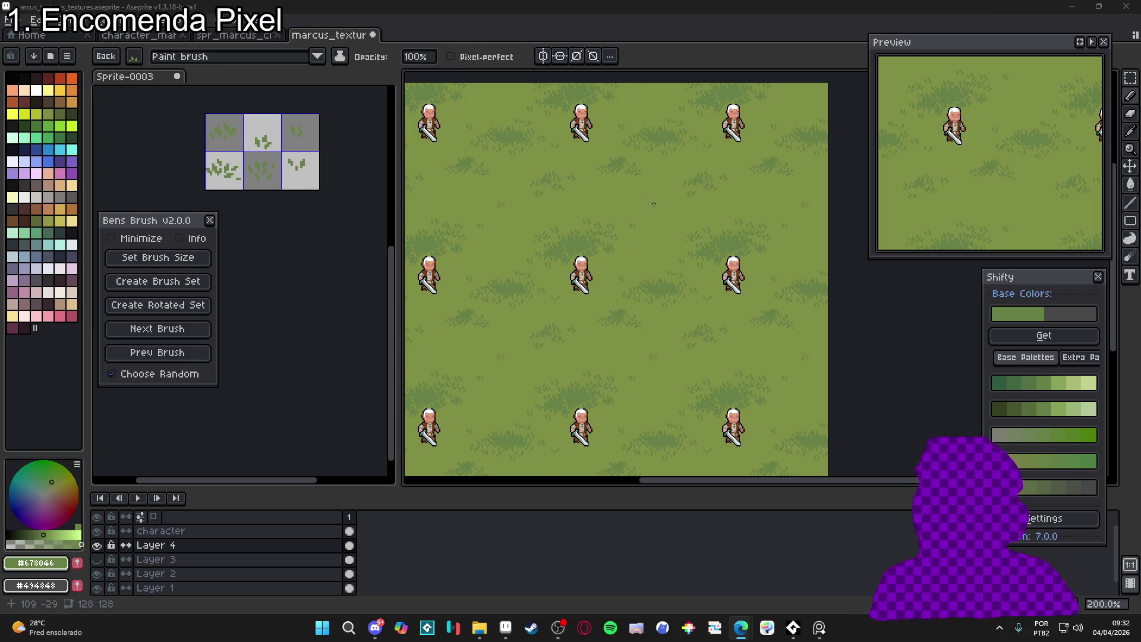
# Shift the view of the tiled texture and cycle to the next grass tuft brushes
pyautogui.moveTo(555, 163); pyautogui.dragTo(591, 168)
pyautogui.scroll(2, 565, 158)
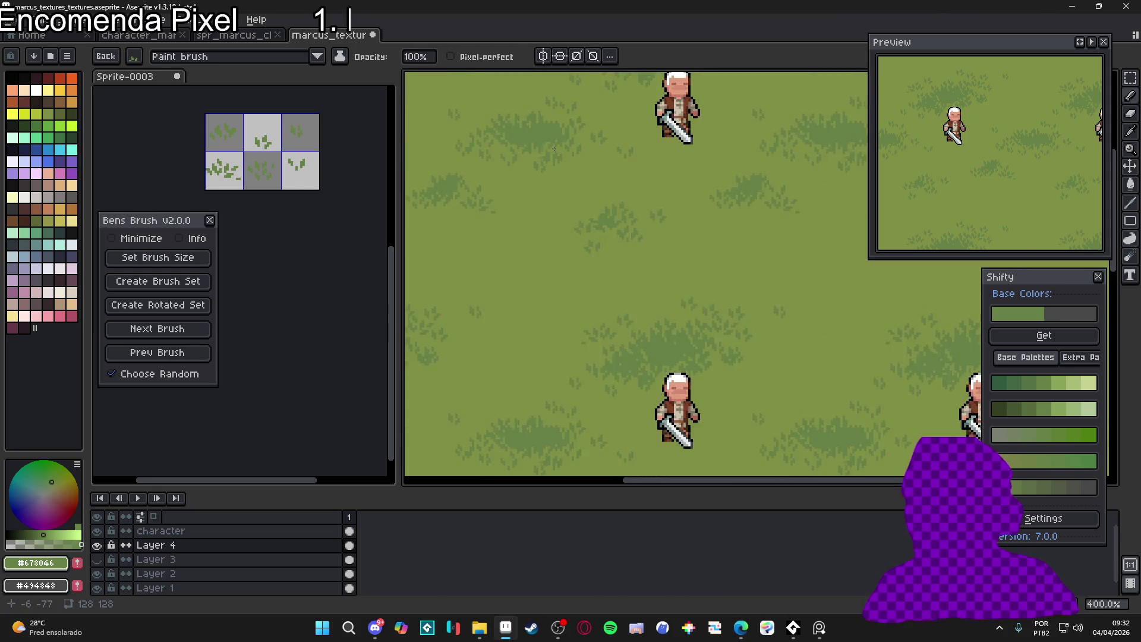
pyautogui.scroll(-1, 565, 158)
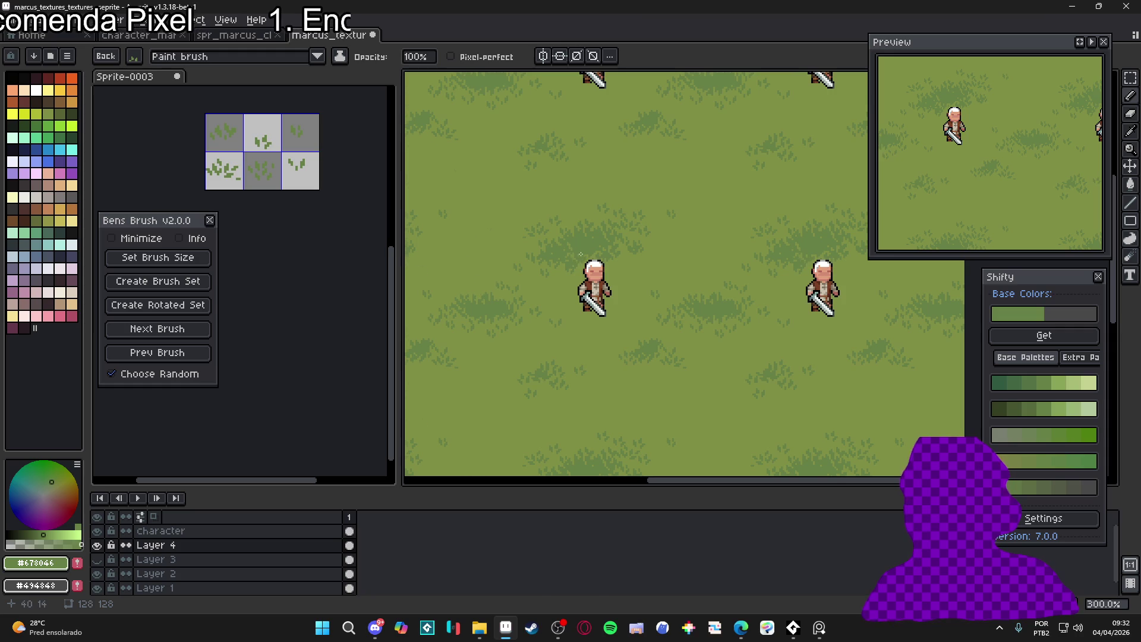
pyautogui.scroll(-1, 581, 254)
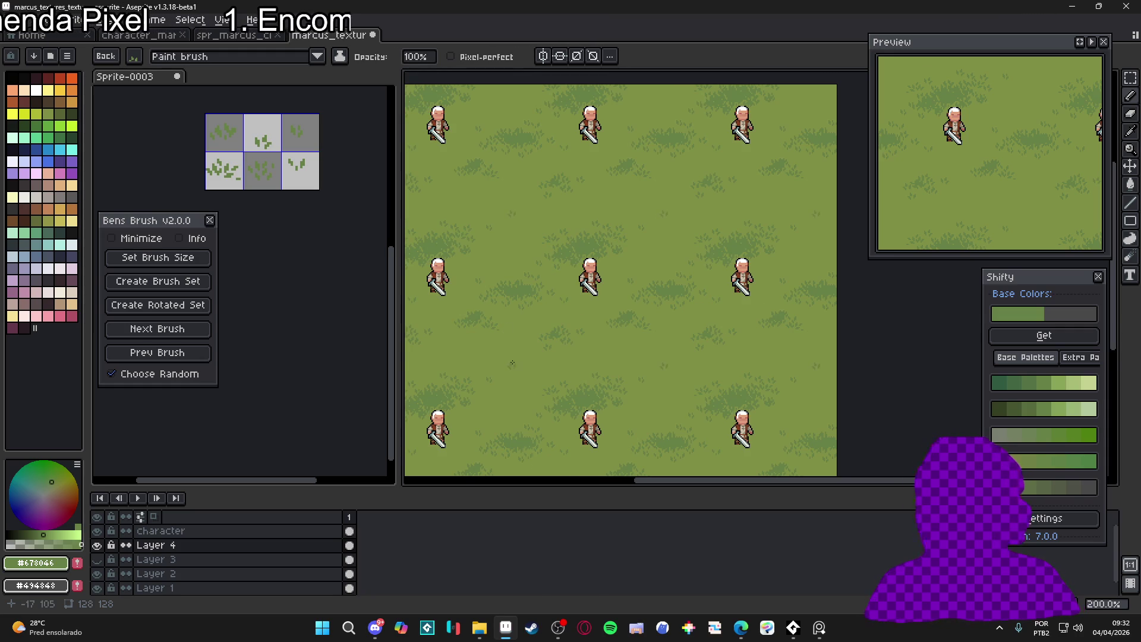
pyautogui.scroll(1, 522, 324)
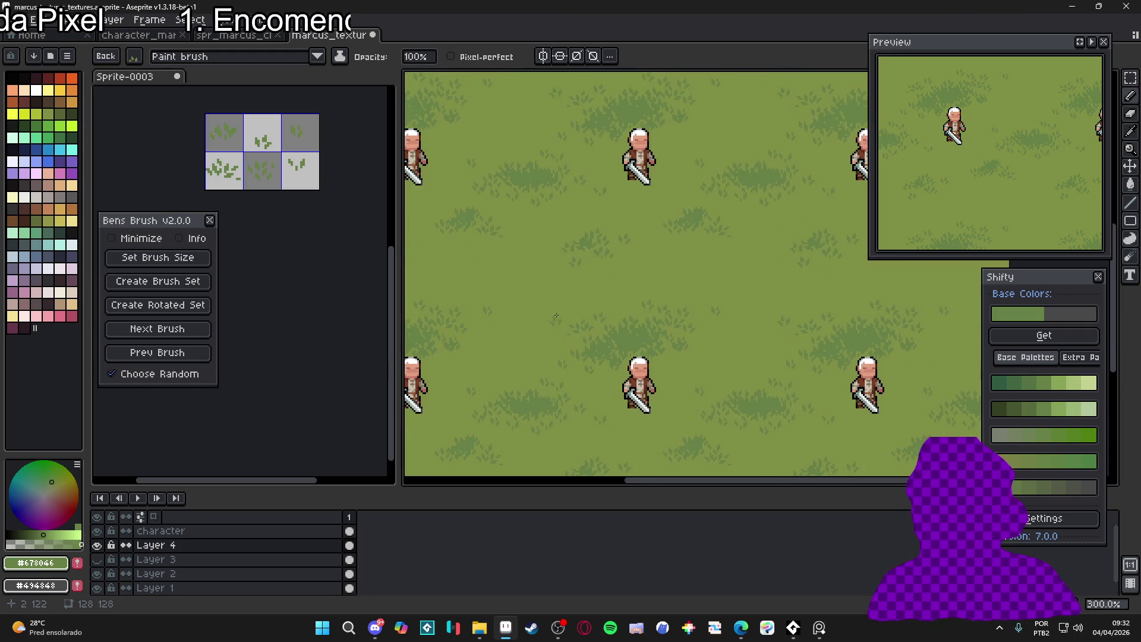
pyautogui.click(178, 329)
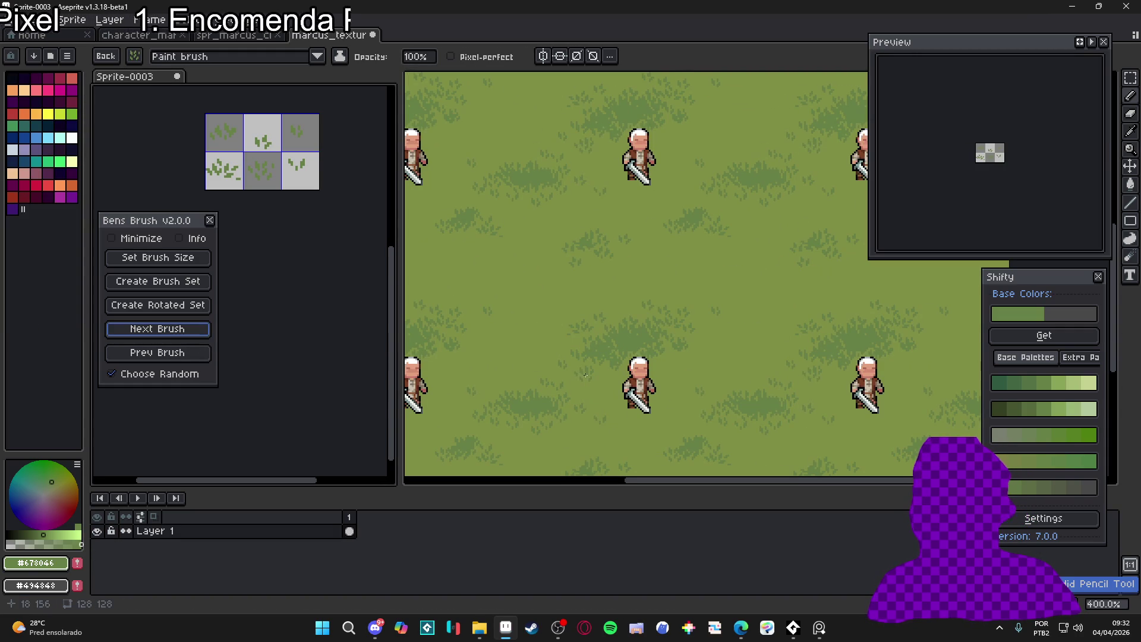
pyautogui.scroll(1, 583, 372)
pyautogui.scroll(1, 546, 339)
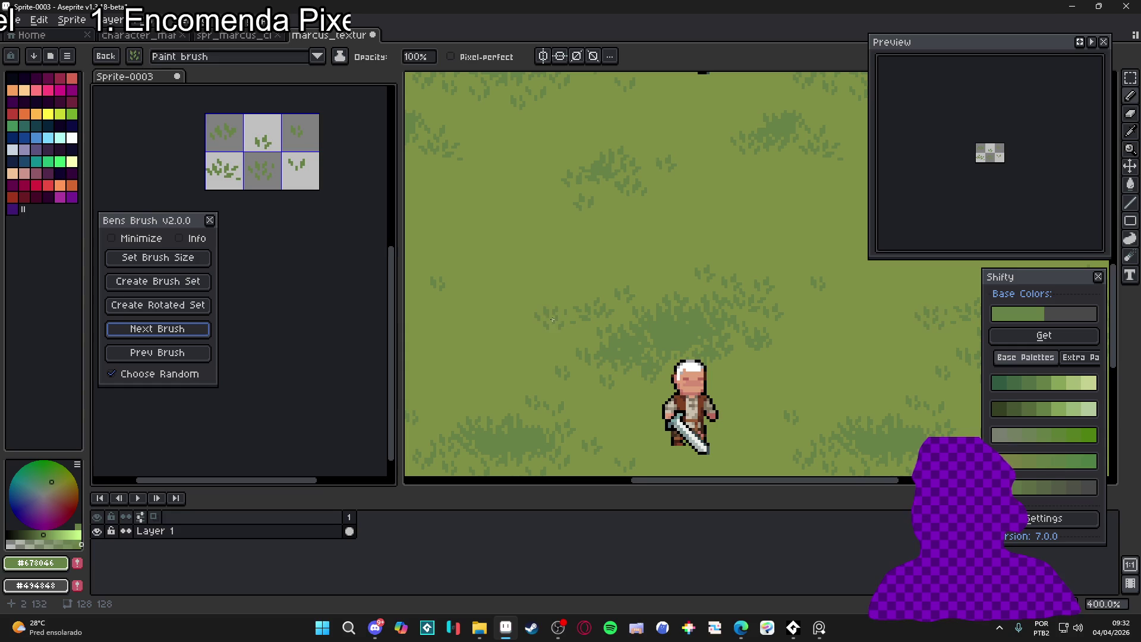
pyautogui.press('Return')
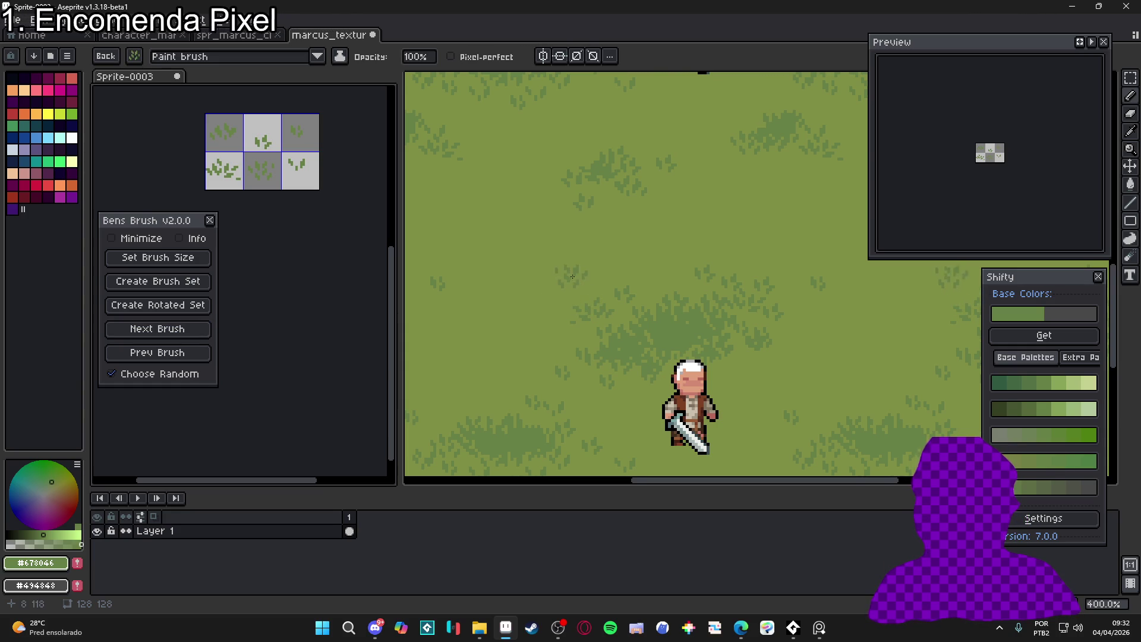
pyautogui.scroll(-2, 562, 280)
pyautogui.scroll(2, 548, 282)
pyautogui.scroll(-2, 548, 282)
pyautogui.scroll(1, 532, 325)
pyautogui.scroll(-1, 532, 326)
pyautogui.scroll(1, 531, 312)
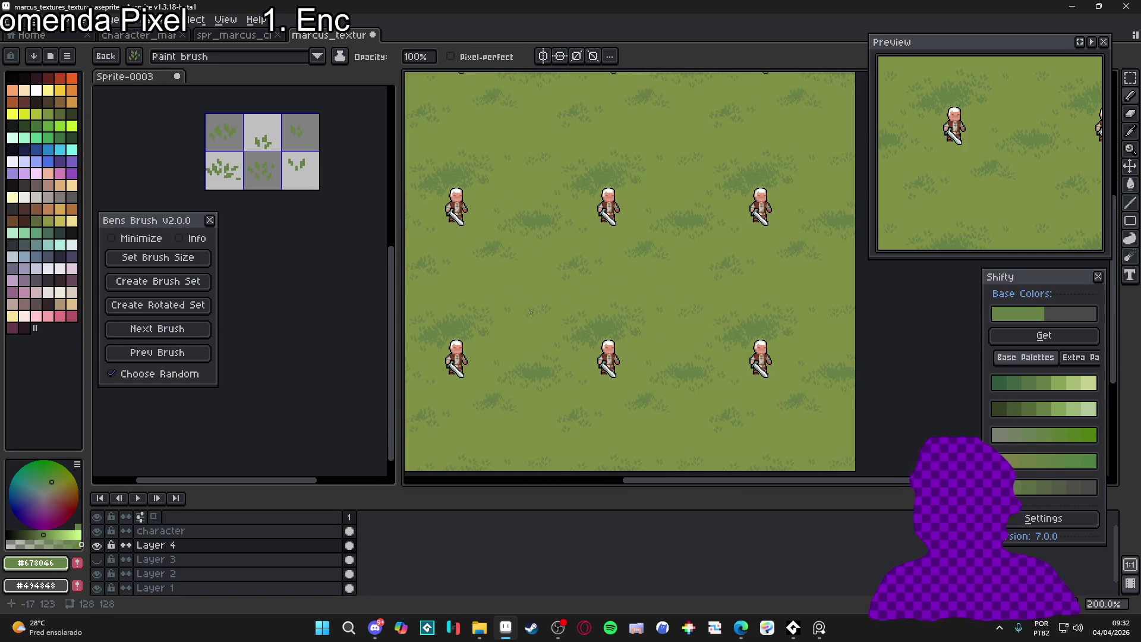
# With the Move tool, pick the character layer, toggle its visibility, then reselect Layer 4
pyautogui.press('v')
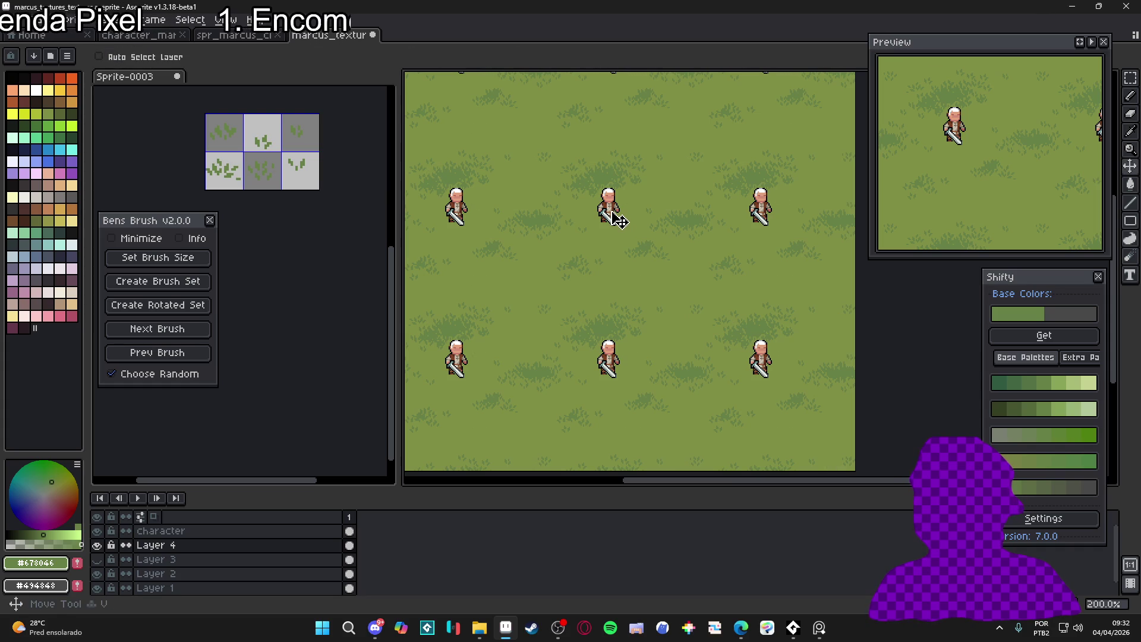
pyautogui.keyDown('ctrl'); pyautogui.click(616, 216); pyautogui.keyUp('ctrl')
pyautogui.click(97, 531)
pyautogui.click(97, 531)
pyautogui.click(151, 546)
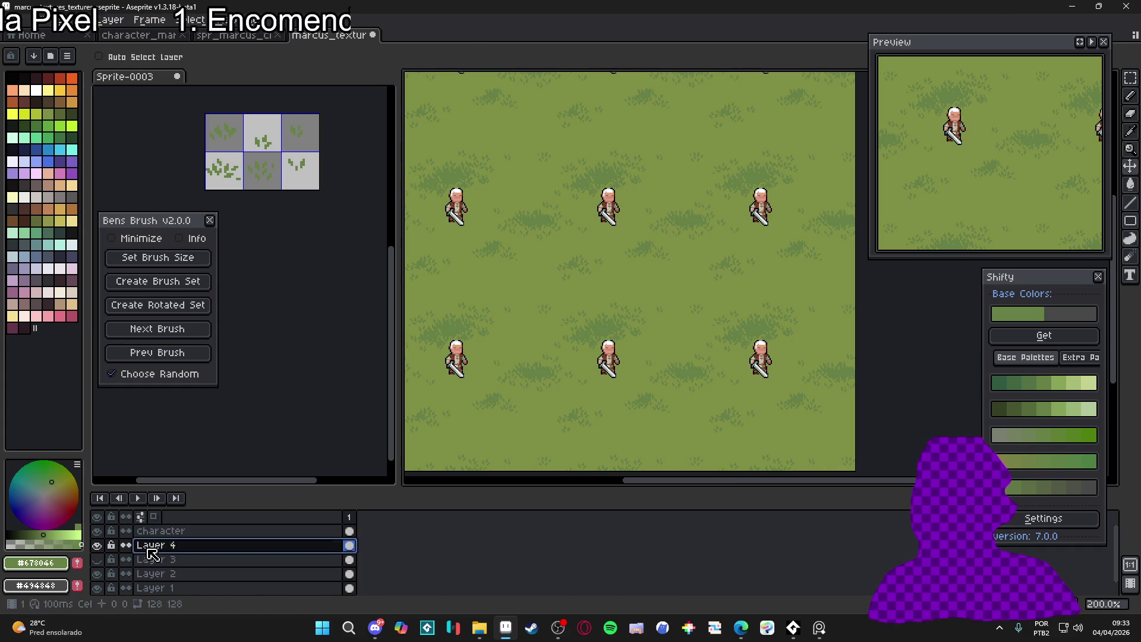
# Add a new layer and draw a dark 20x10 filled ellipse shadow under the character
pyautogui.hotkey('shift', 'n')
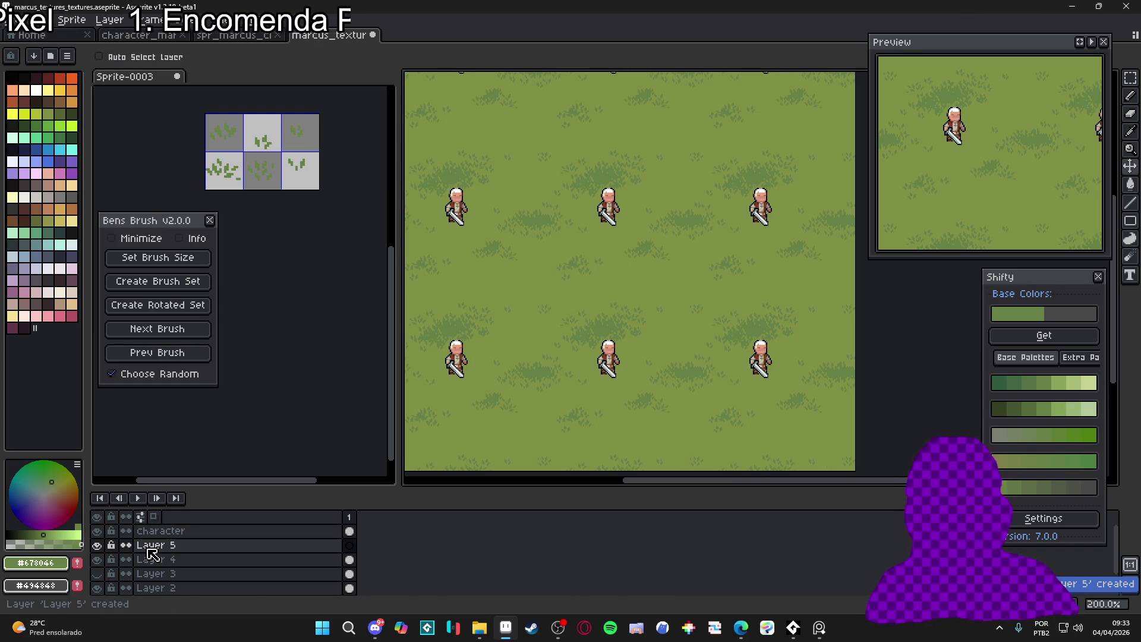
pyautogui.click(60, 257)
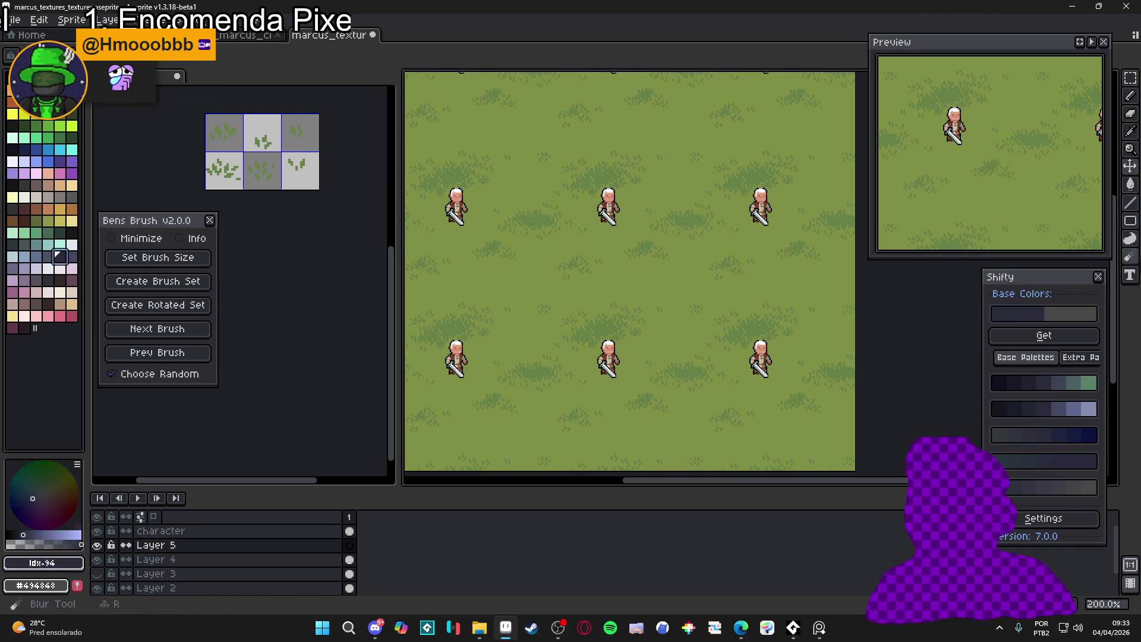
pyautogui.click(1130, 221)
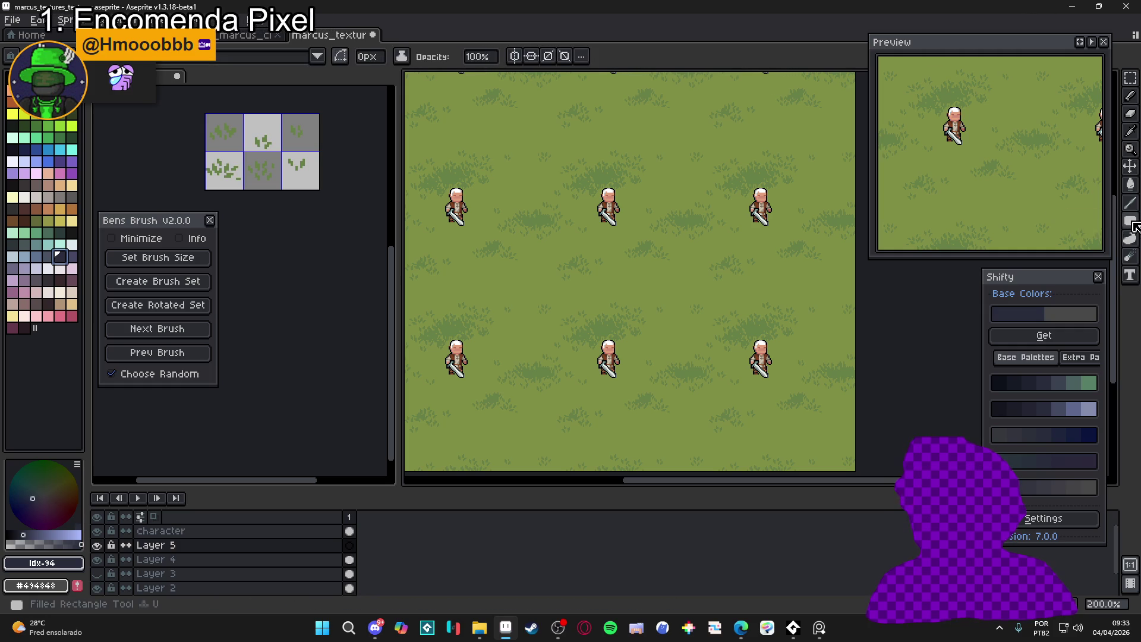
pyautogui.click(1110, 221)
pyautogui.click(627, 242)
pyautogui.scroll(2, 627, 242)
pyautogui.scroll(3, 583, 202)
pyautogui.moveTo(574, 197); pyautogui.dragTo(665, 239)
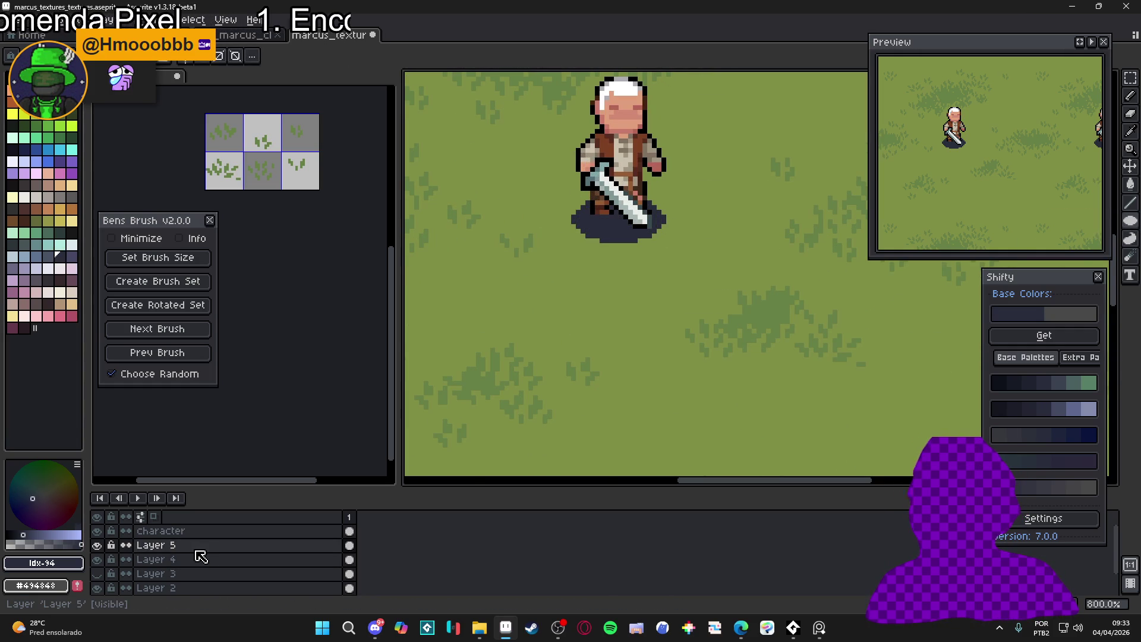
# Lower Layer 5's opacity to about 31% and switch back to Layer 4
pyautogui.doubleClick(145, 545)
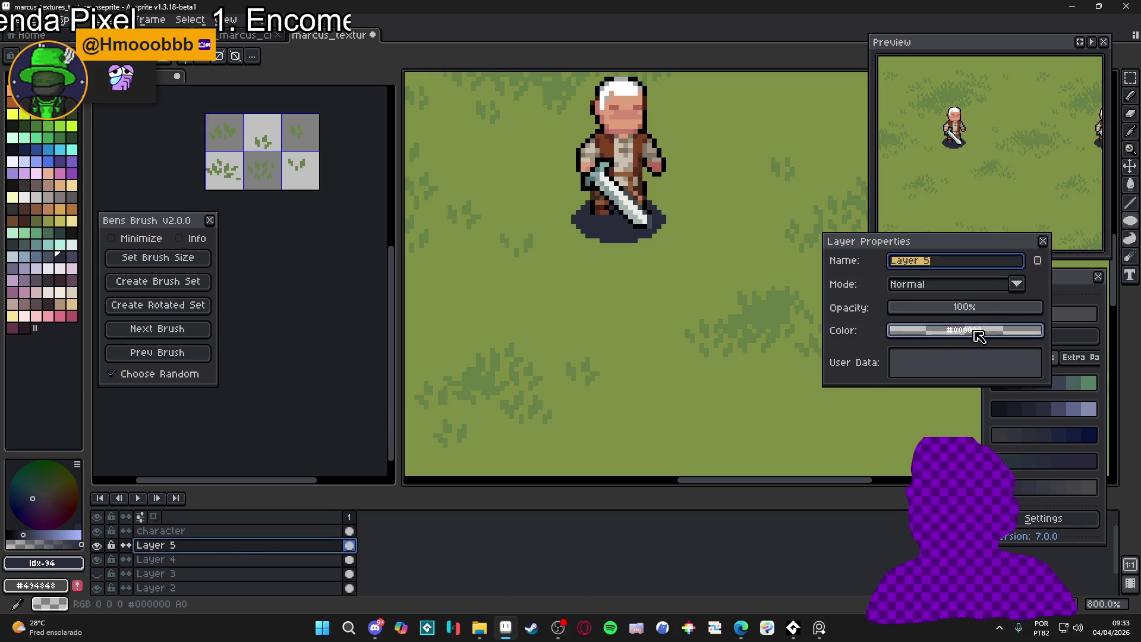
pyautogui.moveTo(966, 309)
pyautogui.mouseDown()
pyautogui.moveTo(950, 310)
pyautogui.moveTo(958, 304)
pyautogui.mouseUp()
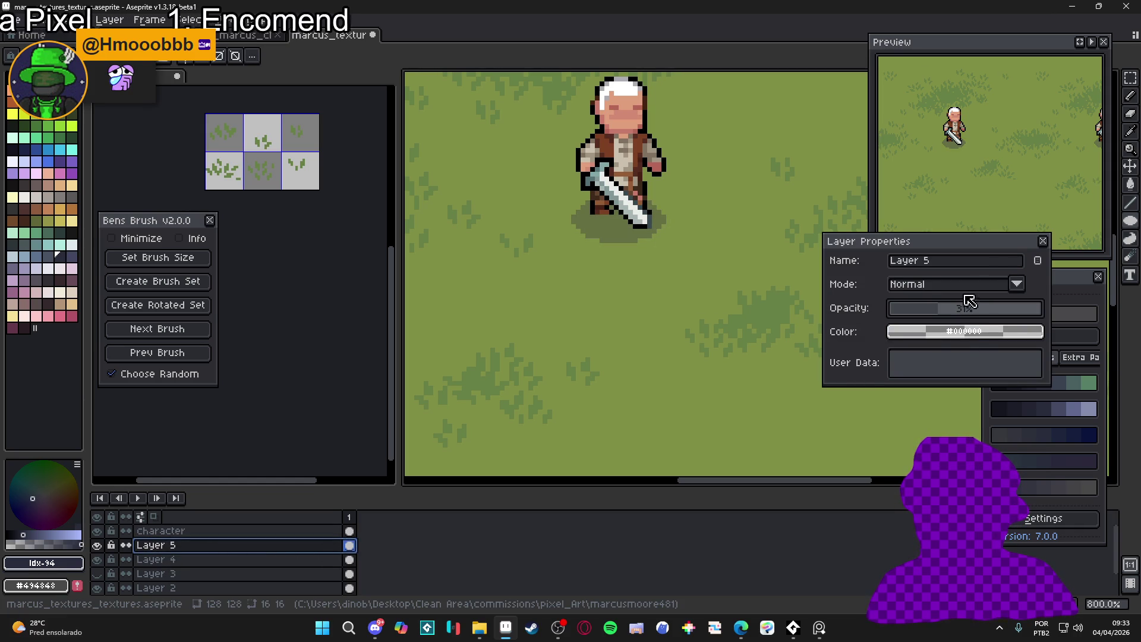
pyautogui.click(1039, 254)
pyautogui.scroll(2, 631, 225)
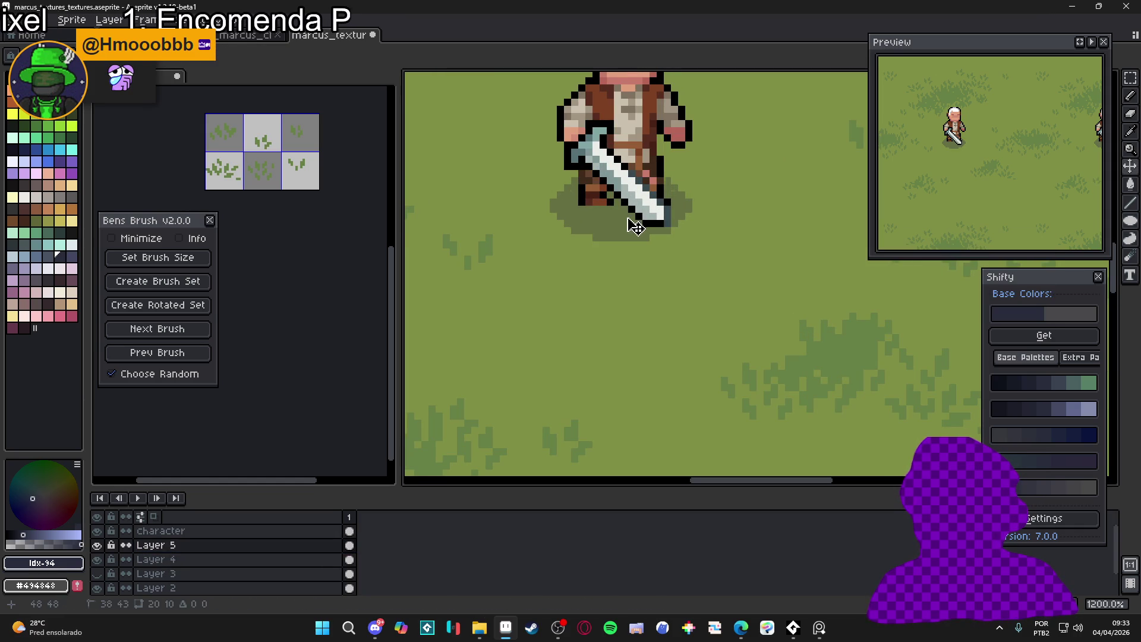
pyautogui.scroll(-6, 635, 221)
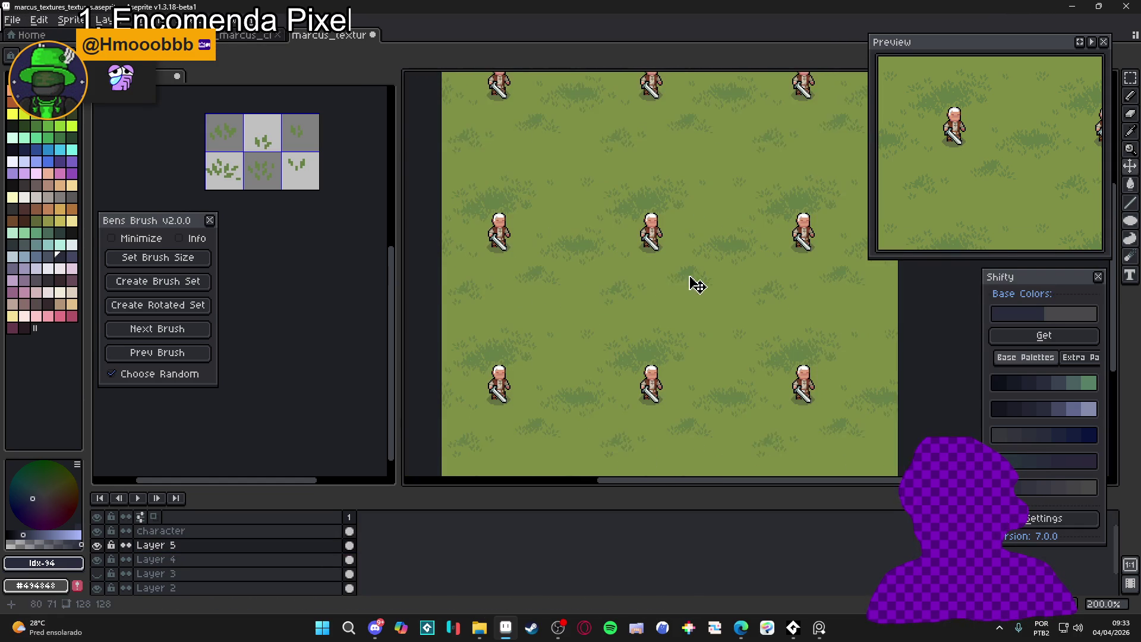
pyautogui.scroll(1, 630, 333)
pyautogui.hotkey('alt', 'Down')
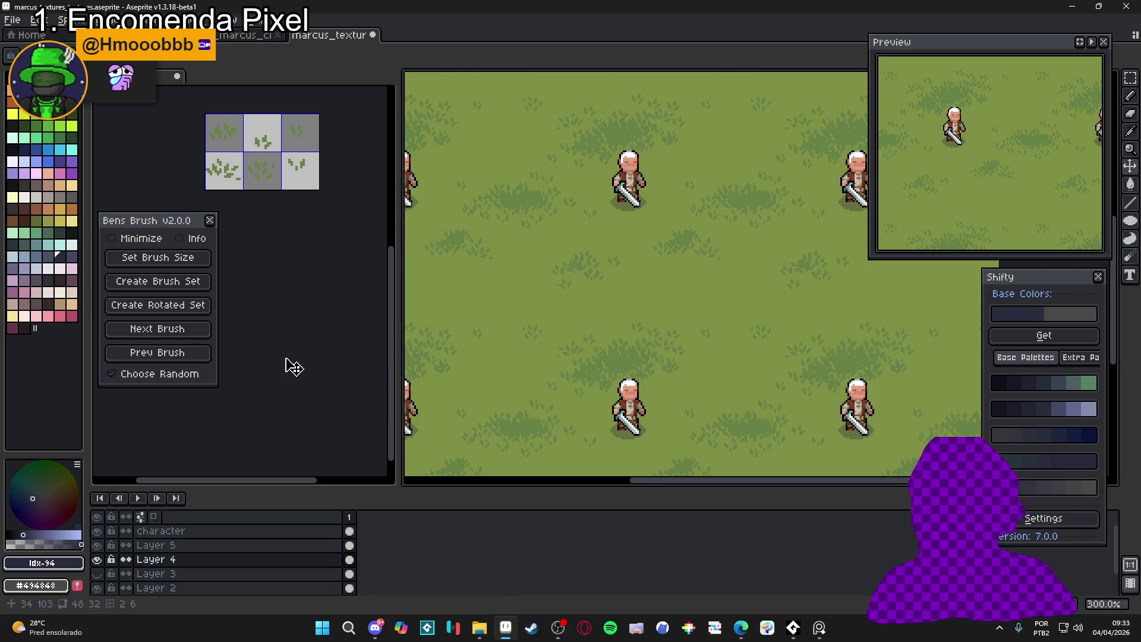
# Switch to the pencil and advance to the next grass tuft brush
pyautogui.scroll(-1, 710, 338)
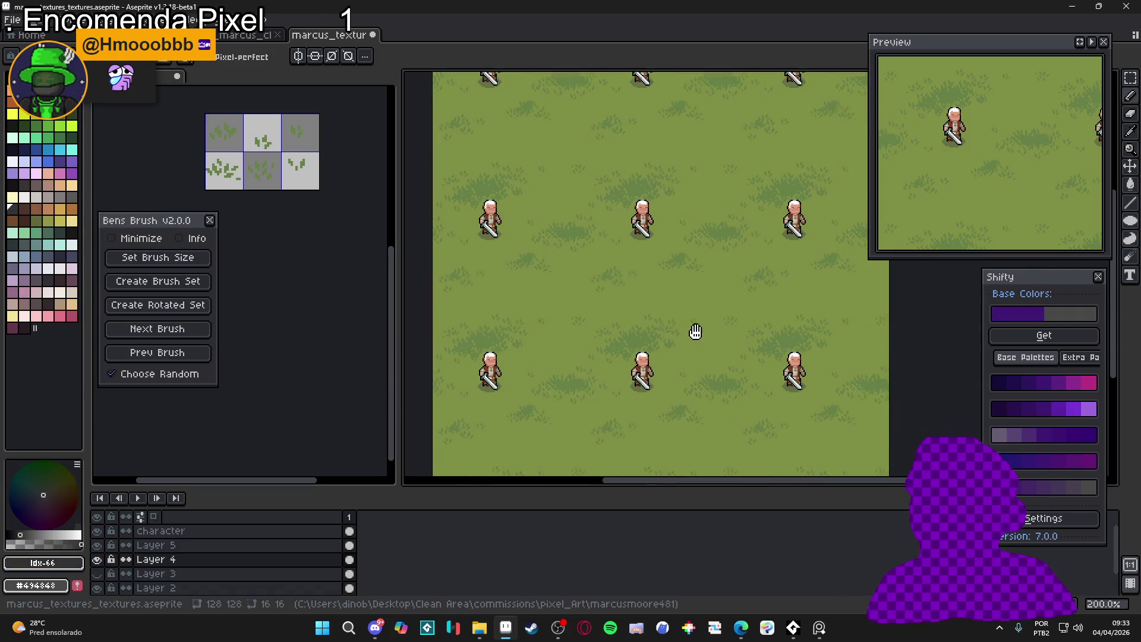
pyautogui.press('b')
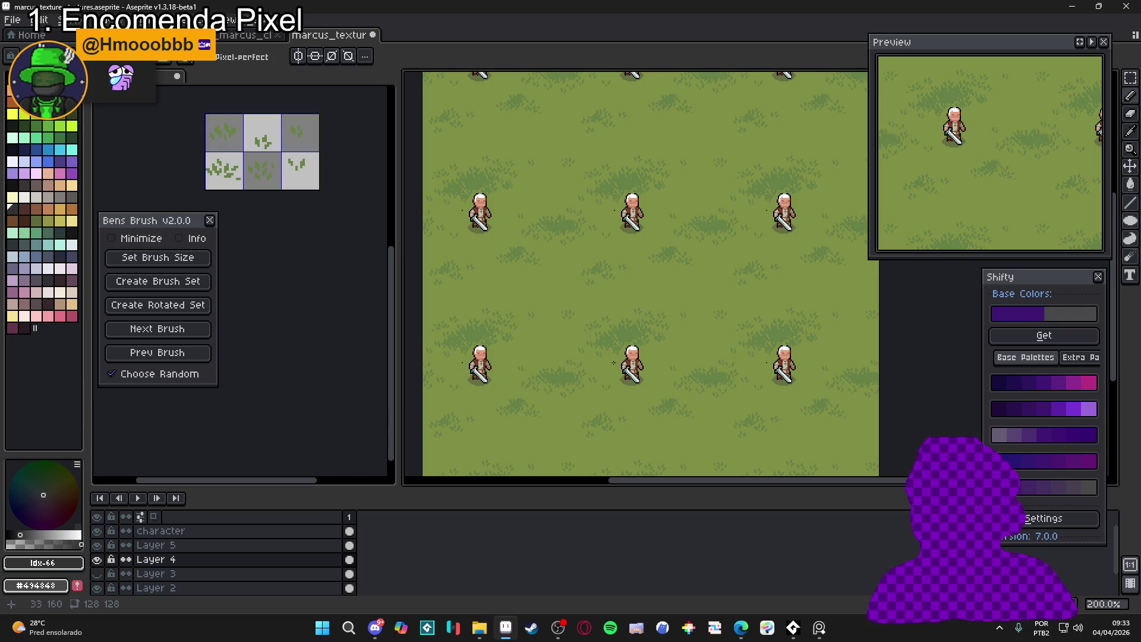
pyautogui.scroll(1, 642, 337)
pyautogui.scroll(-1, 628, 337)
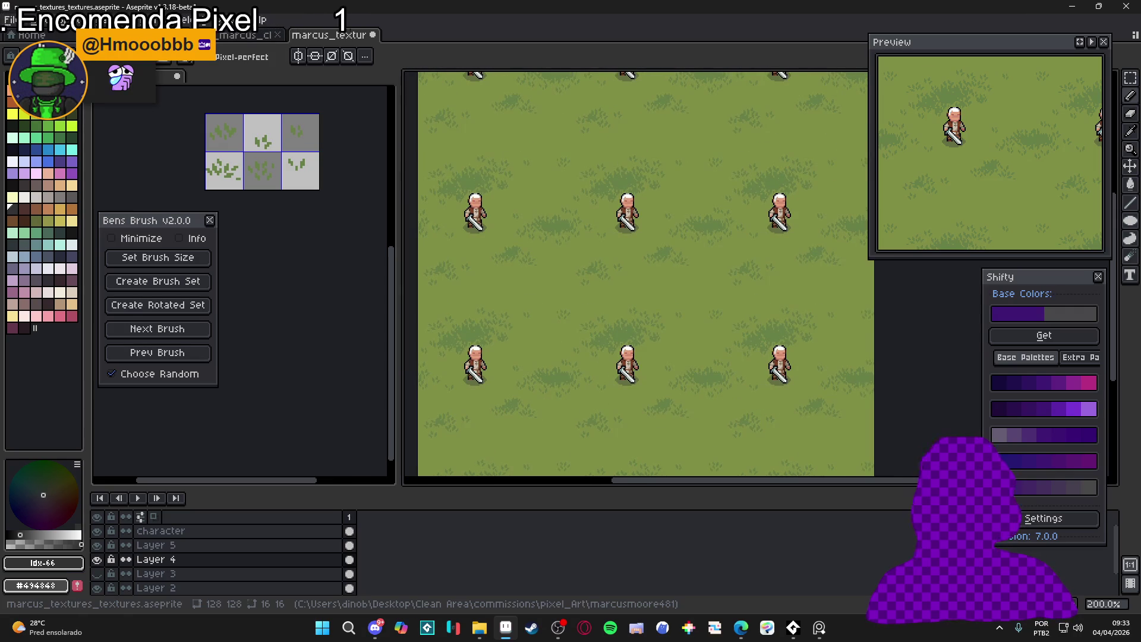
pyautogui.scroll(1, 472, 339)
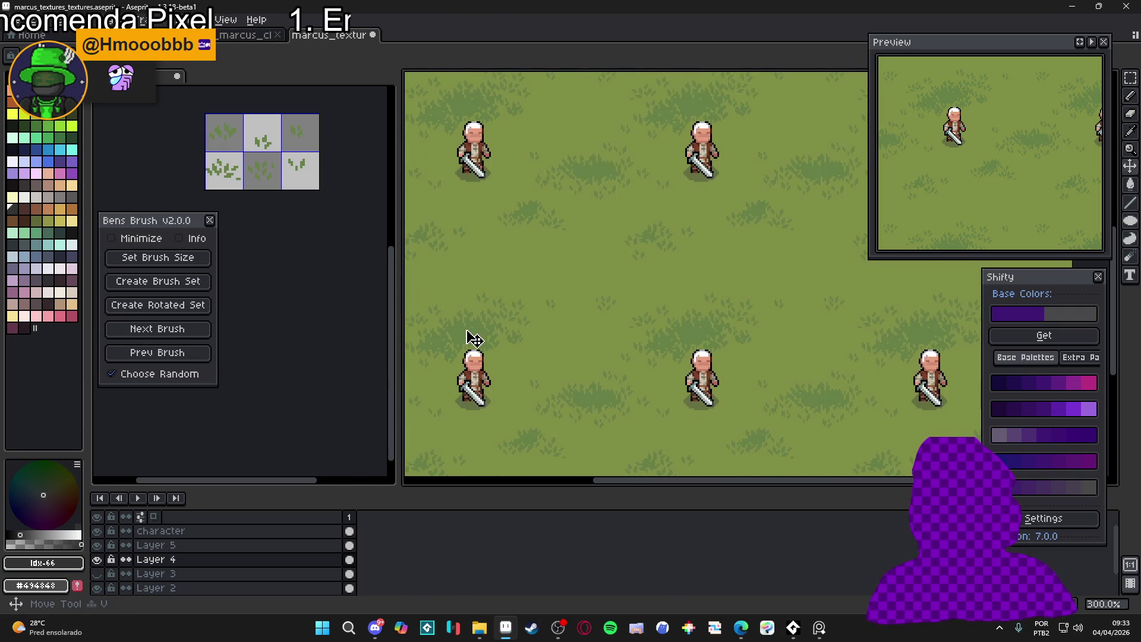
pyautogui.scroll(1, 468, 339)
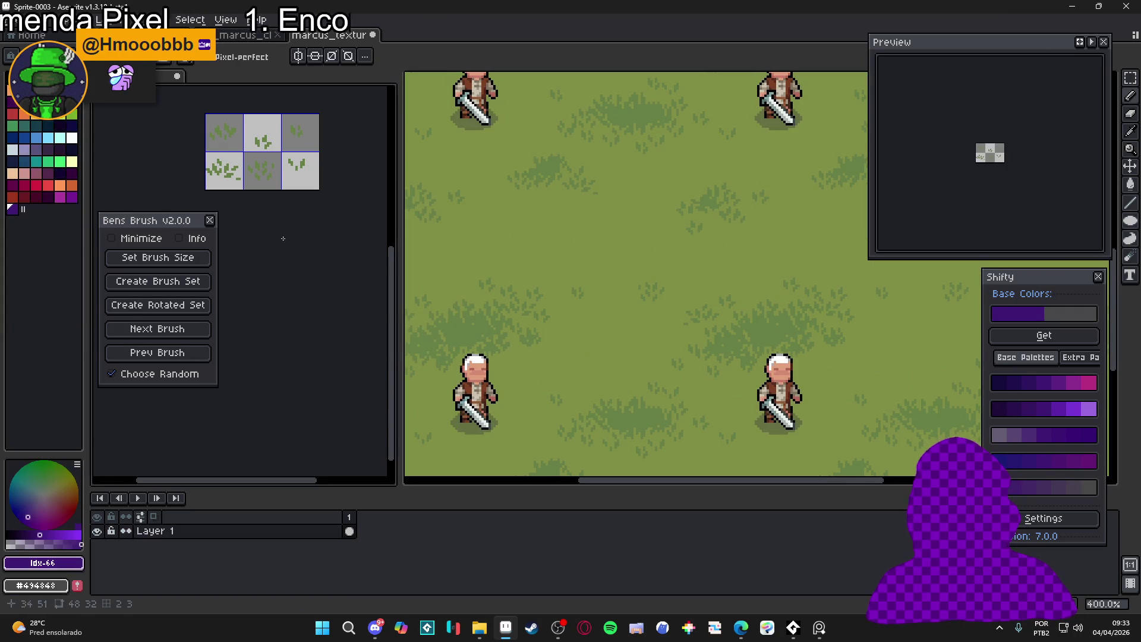
pyautogui.click(183, 330)
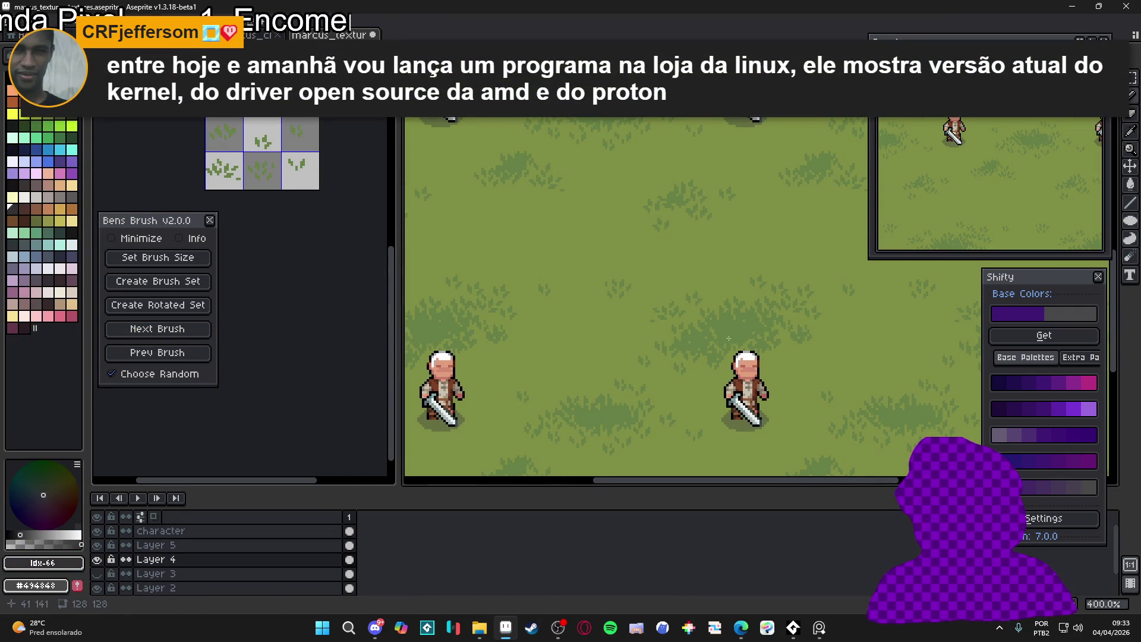
pyautogui.scroll(1, 734, 324)
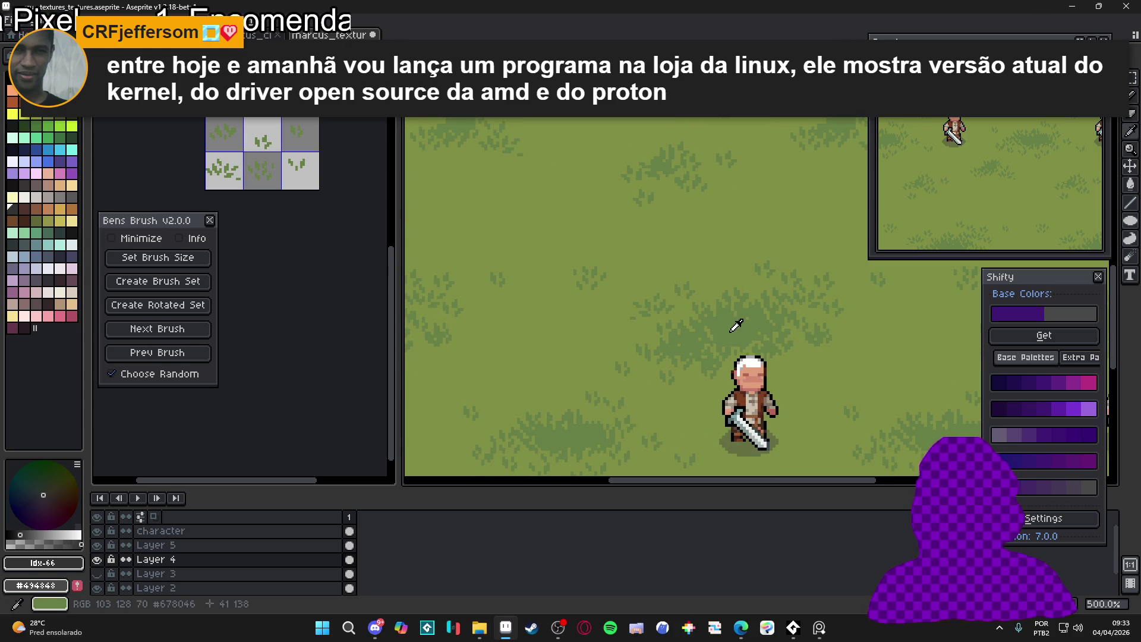
# Eyedrop grass green #678046, choose a darker shade, and paint tufts over the dark patch
pyautogui.keyDown('alt'); pyautogui.click(737, 324); pyautogui.keyUp('alt')
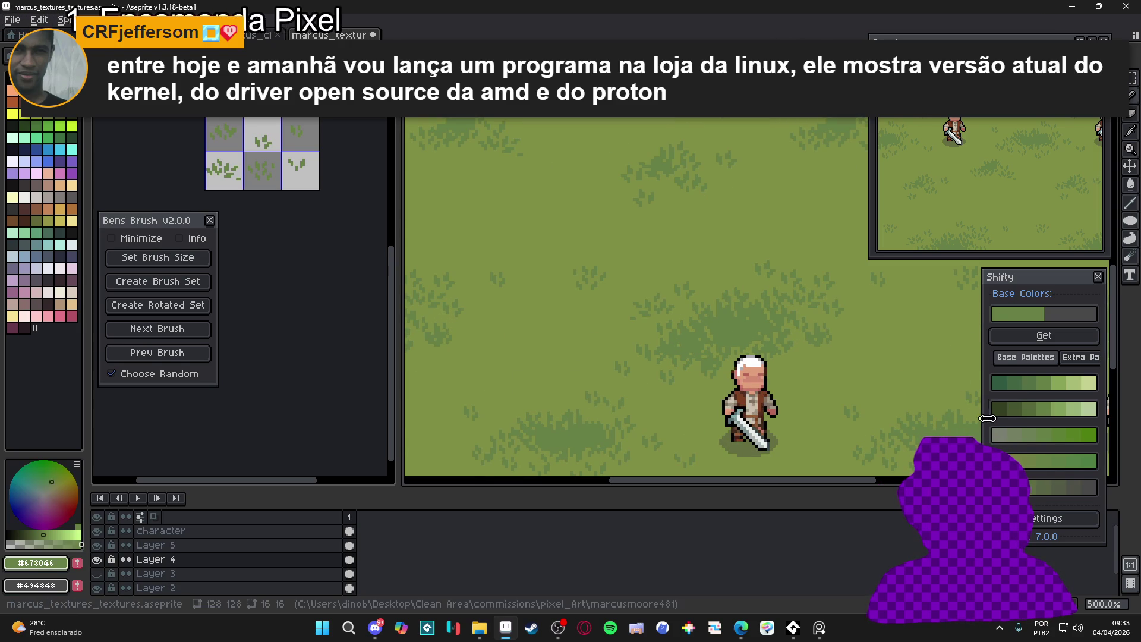
pyautogui.click(1045, 410)
pyautogui.moveTo(753, 334)
pyautogui.mouseDown()
pyautogui.moveTo(740, 332)
pyautogui.moveTo(750, 315)
pyautogui.moveTo(745, 327)
pyautogui.mouseUp()
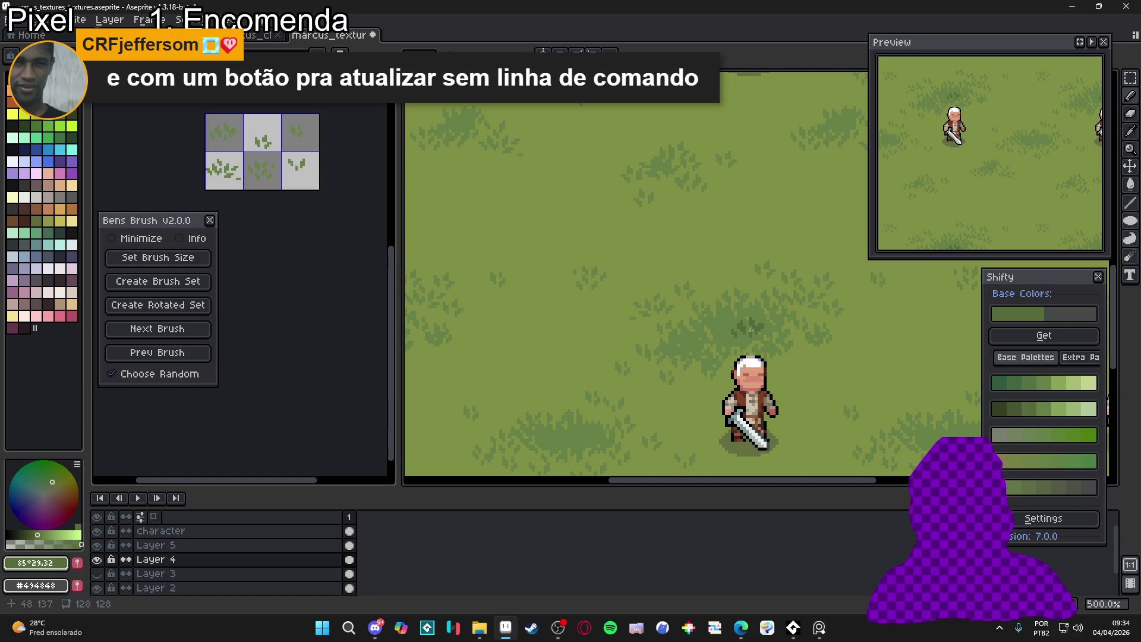
pyautogui.moveTo(751, 330); pyautogui.dragTo(757, 323)
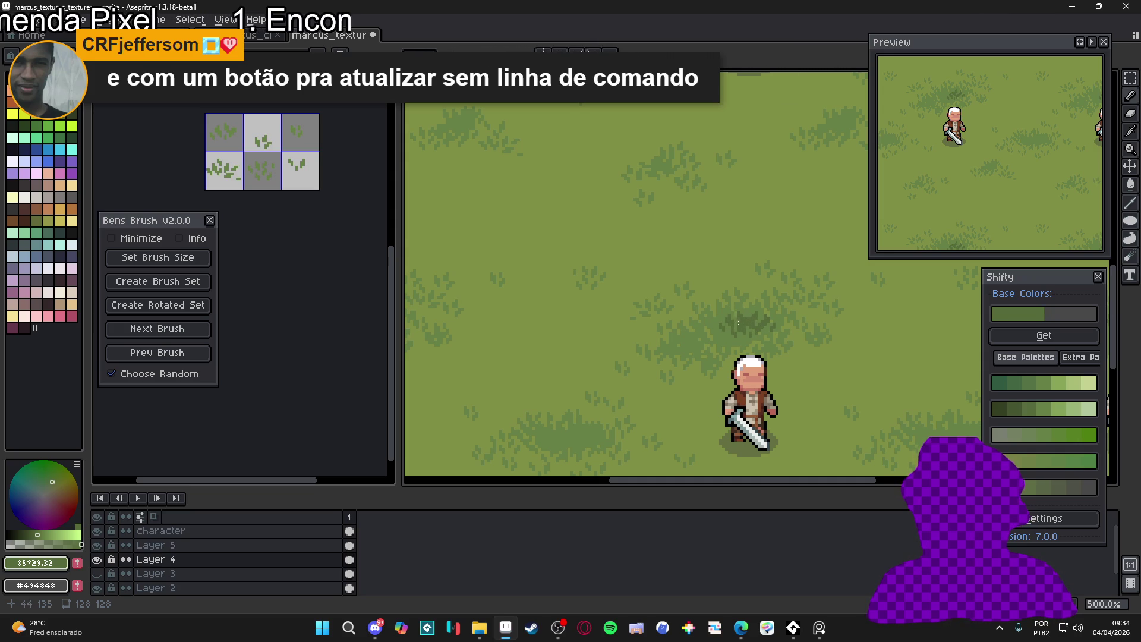
pyautogui.scroll(-3, 617, 370)
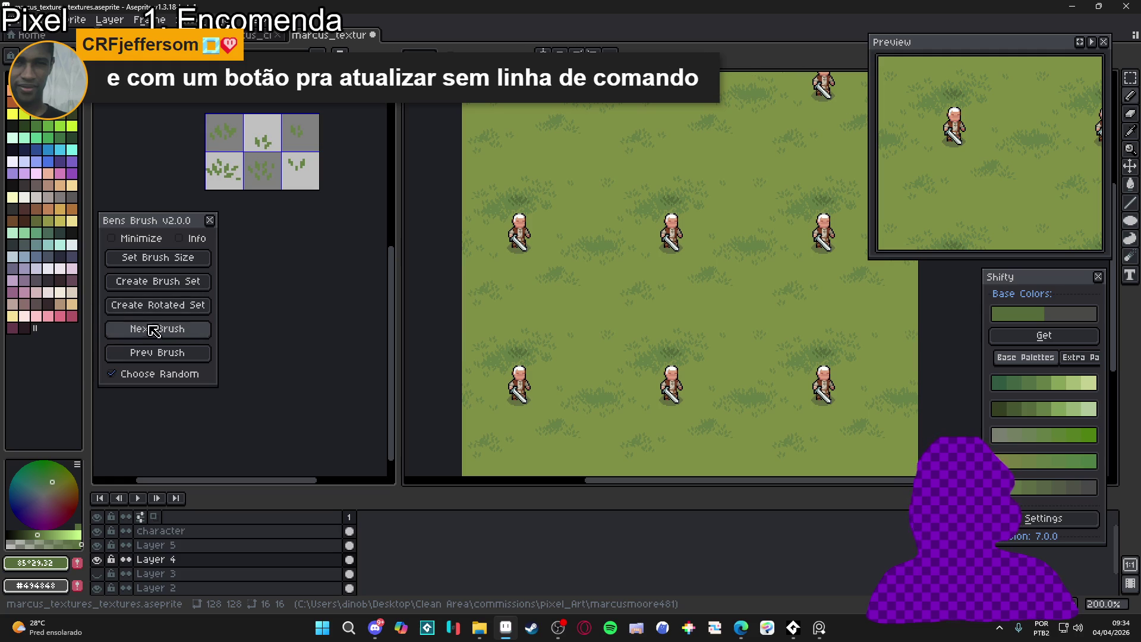
pyautogui.click(169, 329)
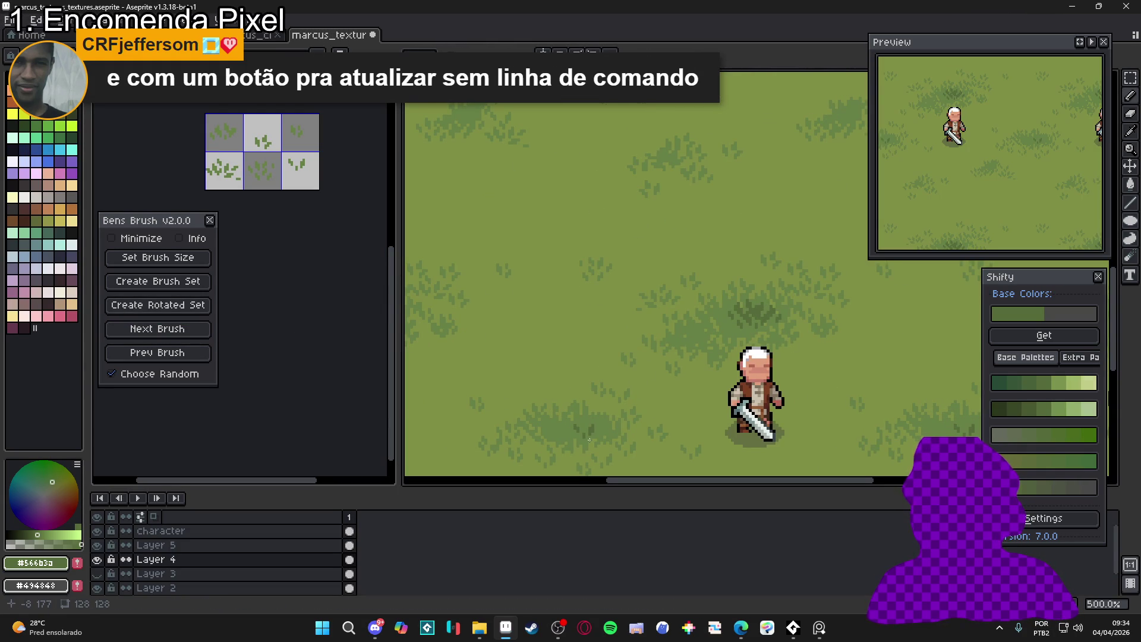
pyautogui.scroll(-3, 590, 433)
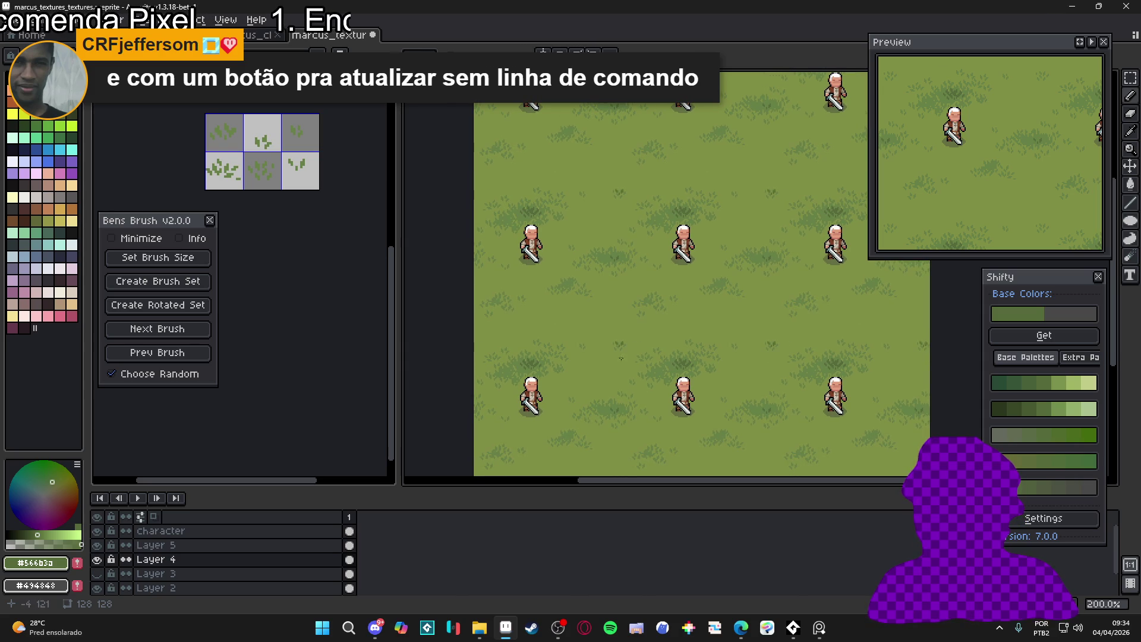
pyautogui.press('n')
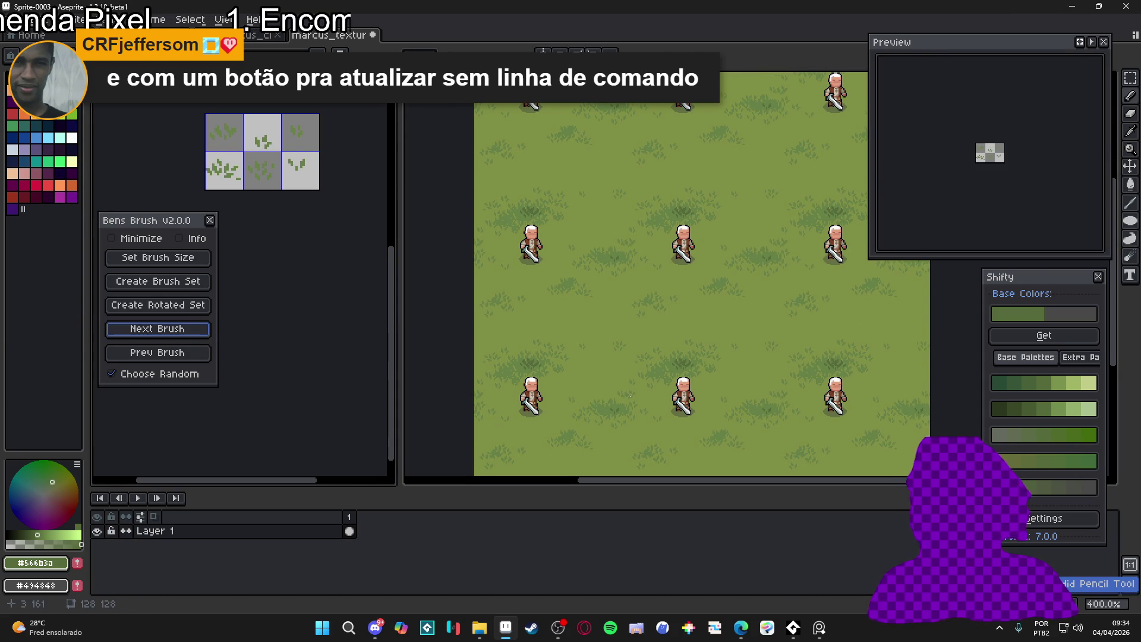
pyautogui.scroll(4, 630, 394)
pyautogui.click(598, 438)
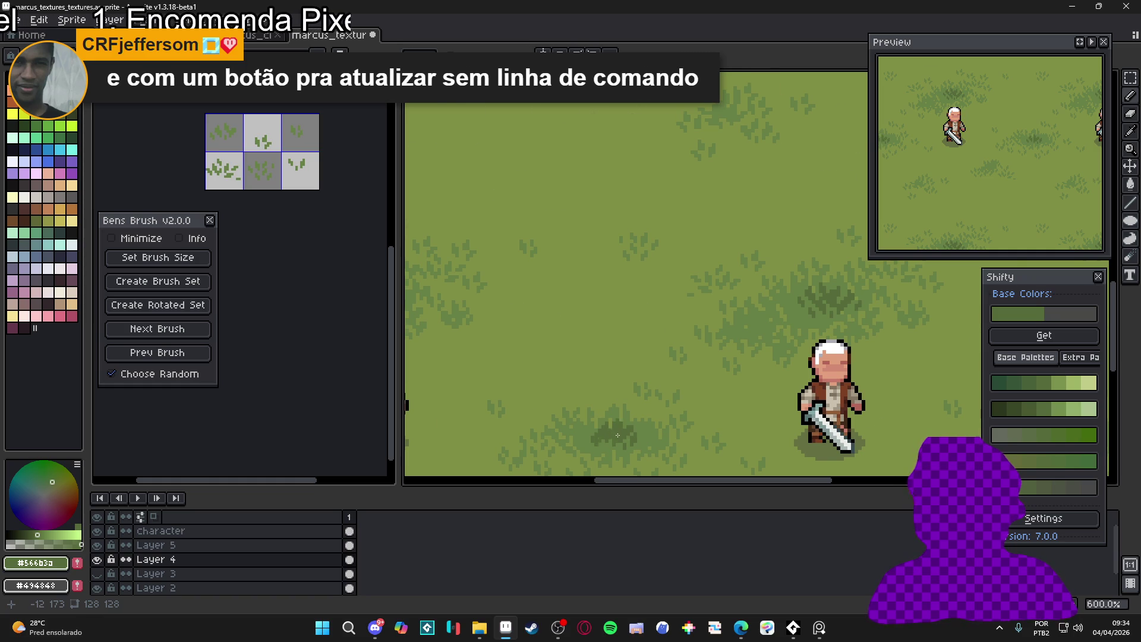
pyautogui.scroll(-3, 615, 438)
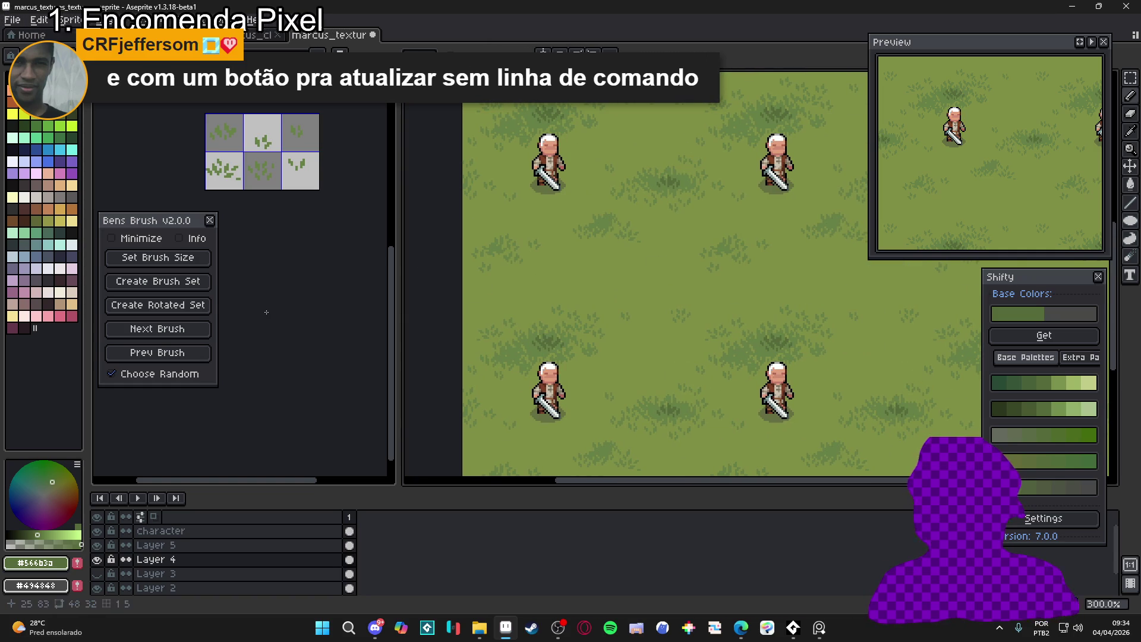
pyautogui.scroll(2, 600, 229)
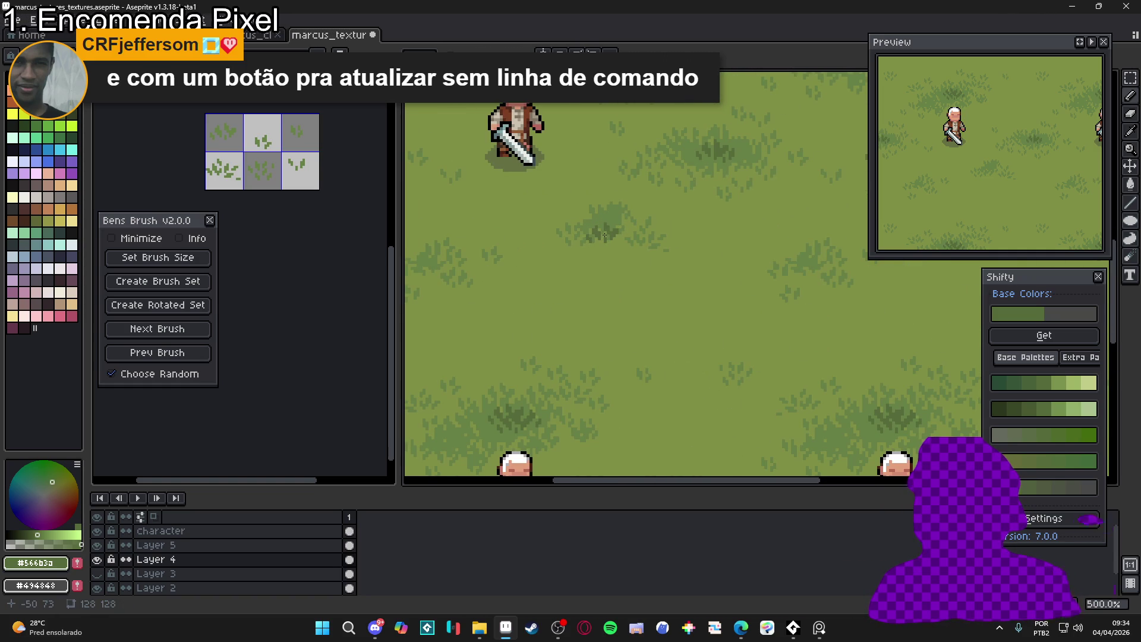
pyautogui.scroll(-3, 735, 341)
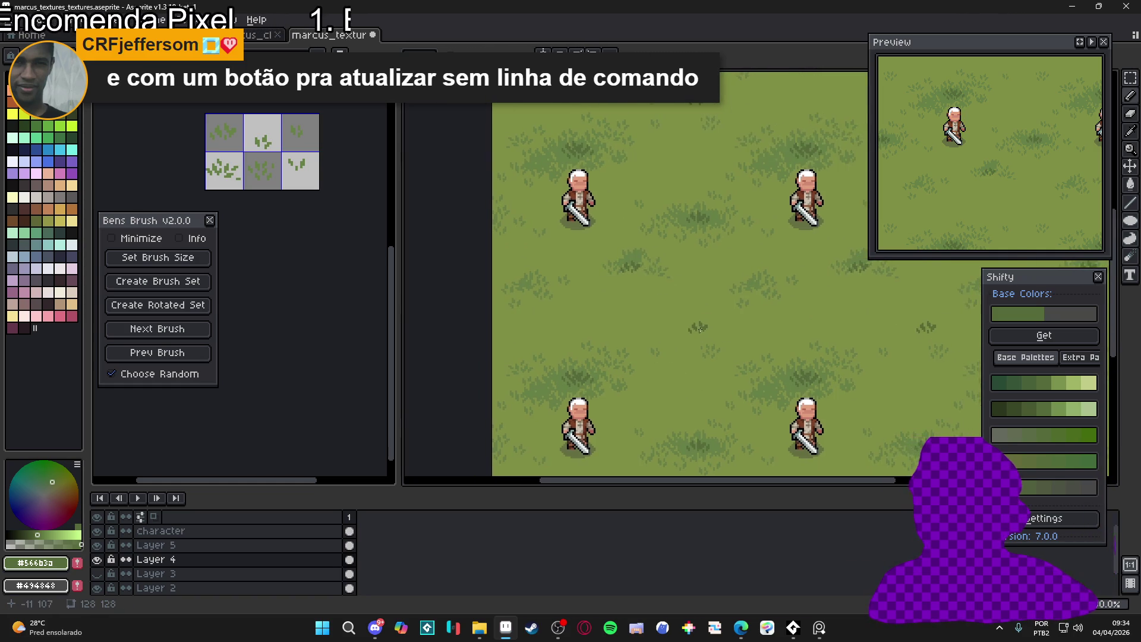
pyautogui.click(205, 329)
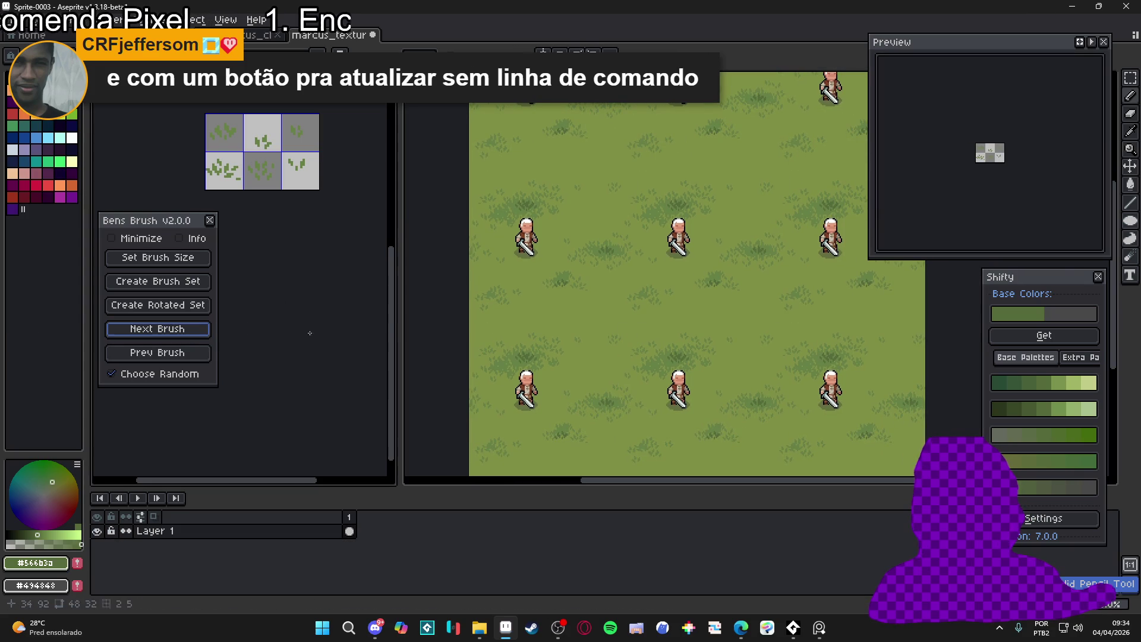
pyautogui.scroll(2, 636, 339)
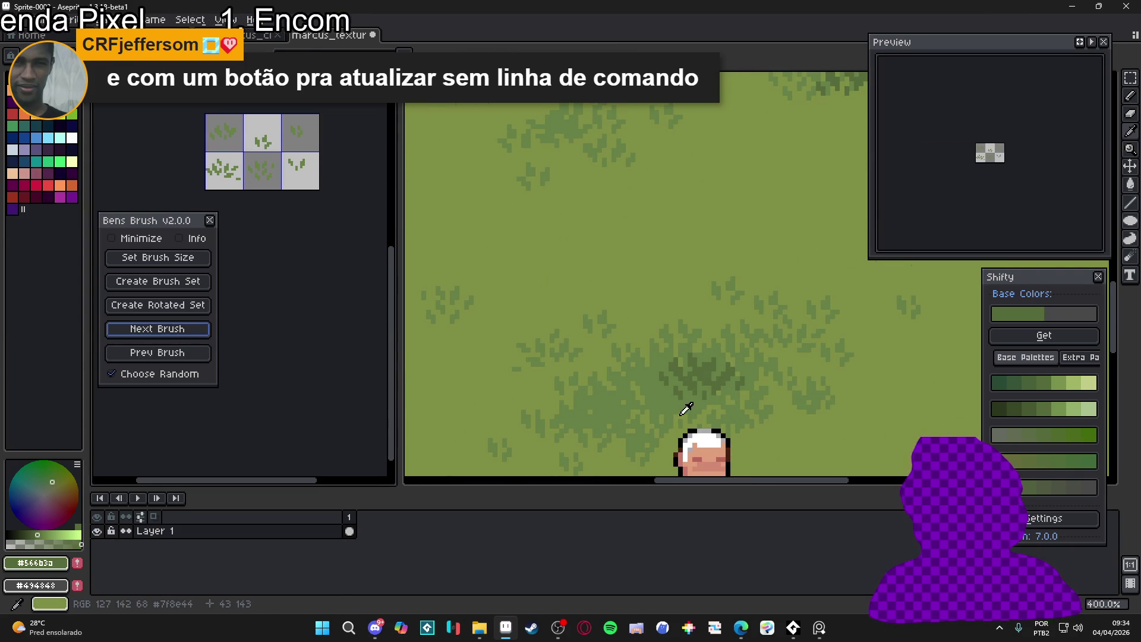
pyautogui.click(689, 386)
pyautogui.scroll(2, 654, 333)
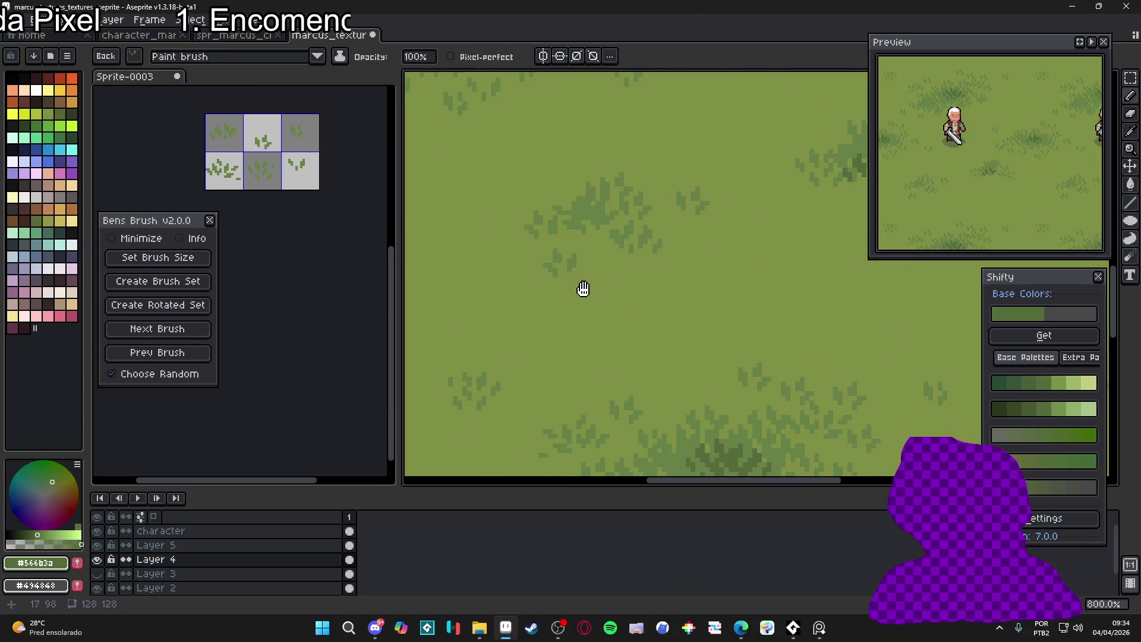
pyautogui.scroll(3, 618, 226)
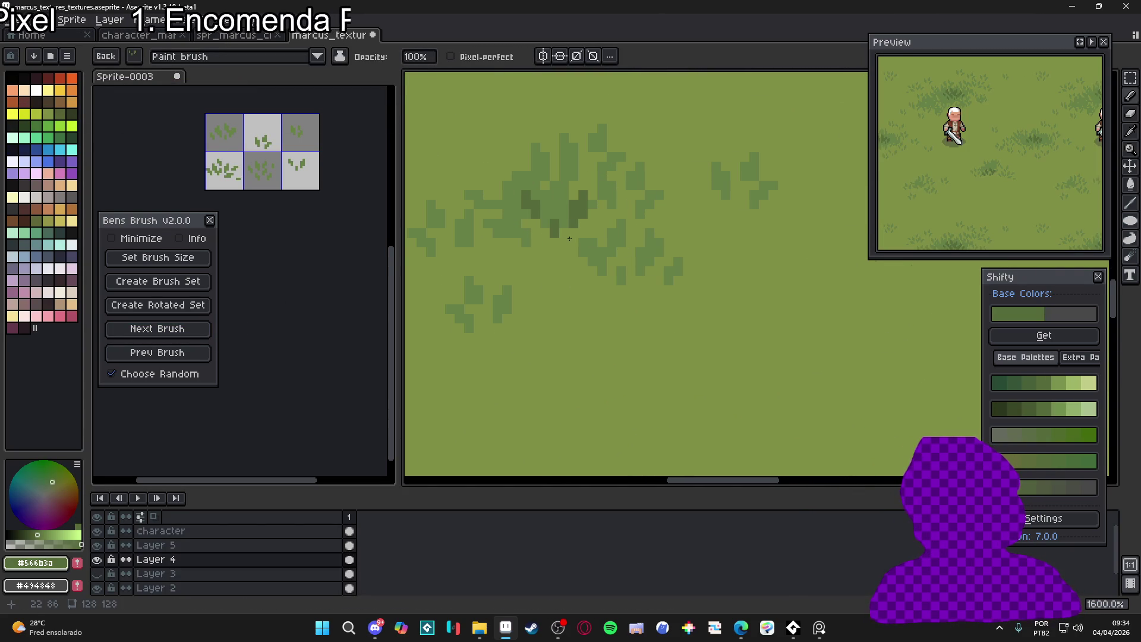
pyautogui.scroll(-5, 589, 279)
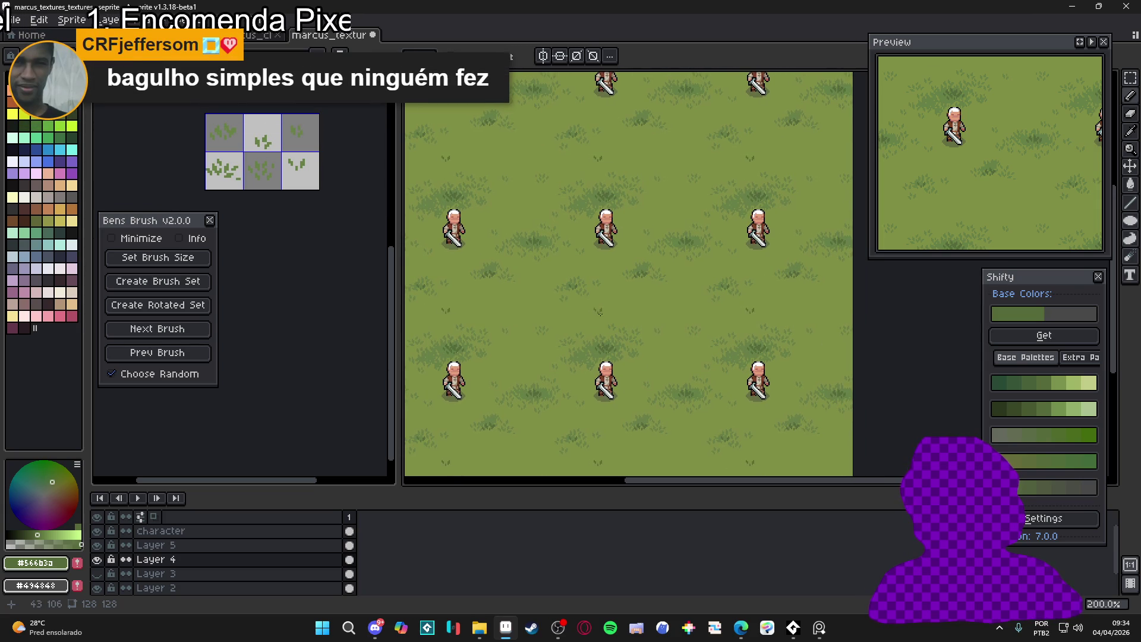
# Try lighter and darker Shifty greens, settling on #678046 as the drawing colour
pyautogui.moveTo(611, 316)
pyautogui.mouseDown()
pyautogui.moveTo(640, 299)
pyautogui.moveTo(626, 292)
pyautogui.mouseUp()
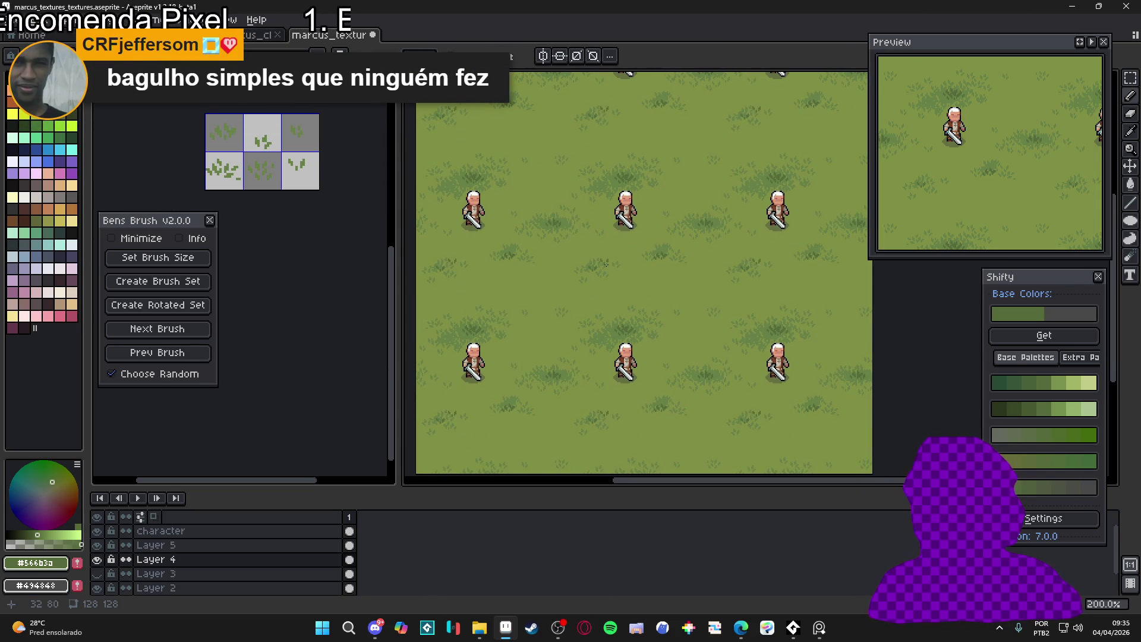
pyautogui.scroll(3, 680, 326)
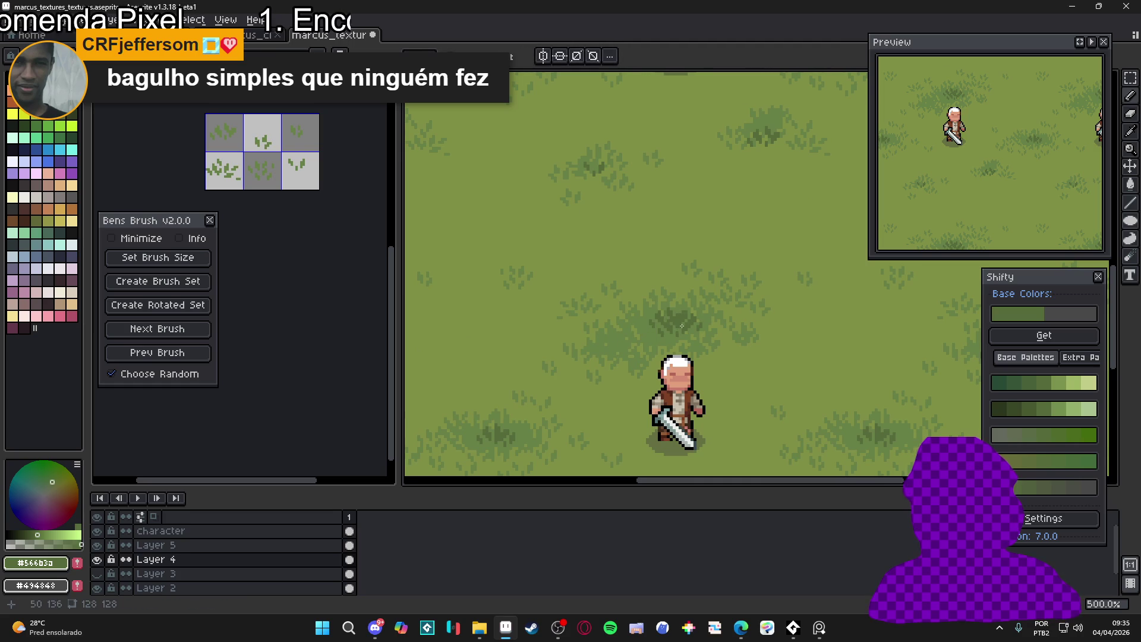
pyautogui.click(1010, 435)
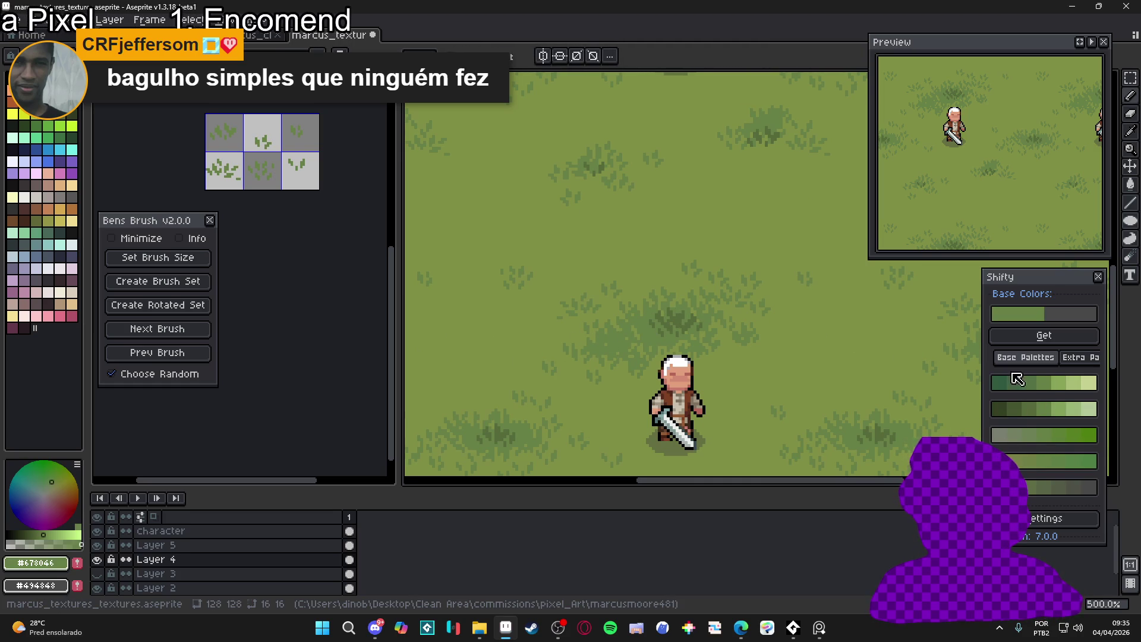
pyautogui.click(1061, 383)
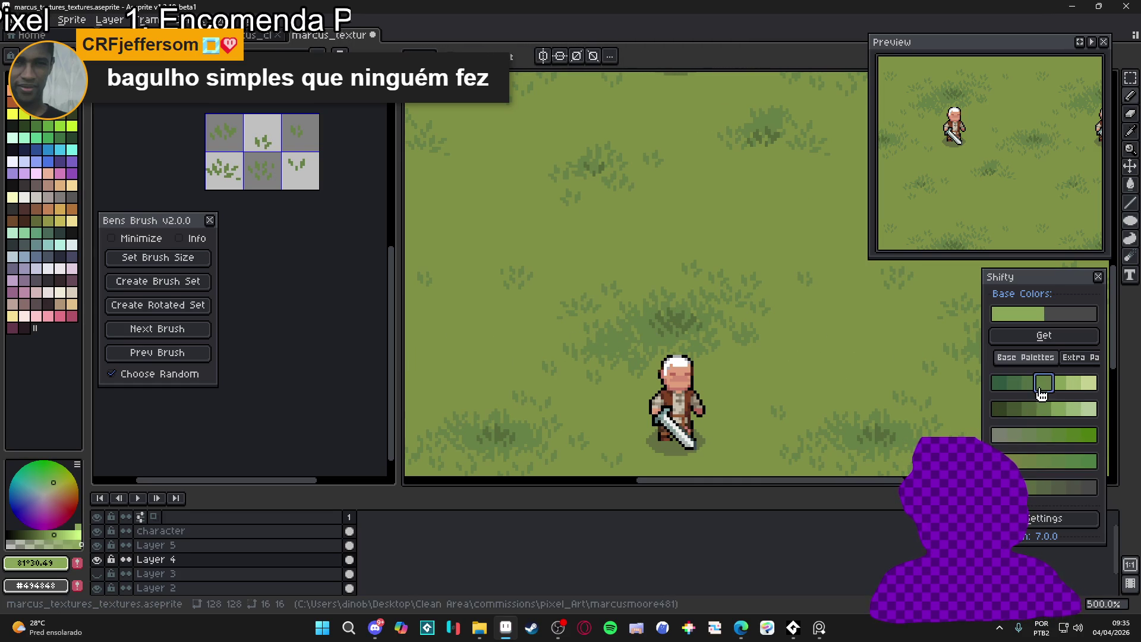
pyautogui.click(1042, 408)
pyautogui.click(1058, 384)
pyautogui.click(1042, 407)
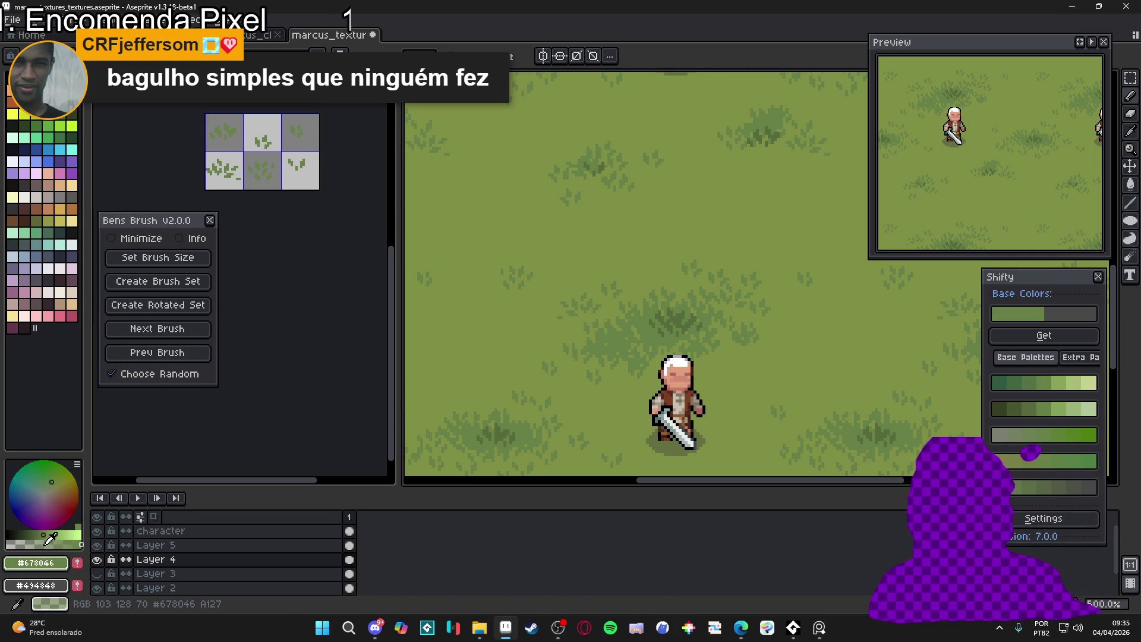
# Switch to the Sprite-0003 brush-tile sprite and cycle to the next grass brush
pyautogui.scroll(1, 606, 331)
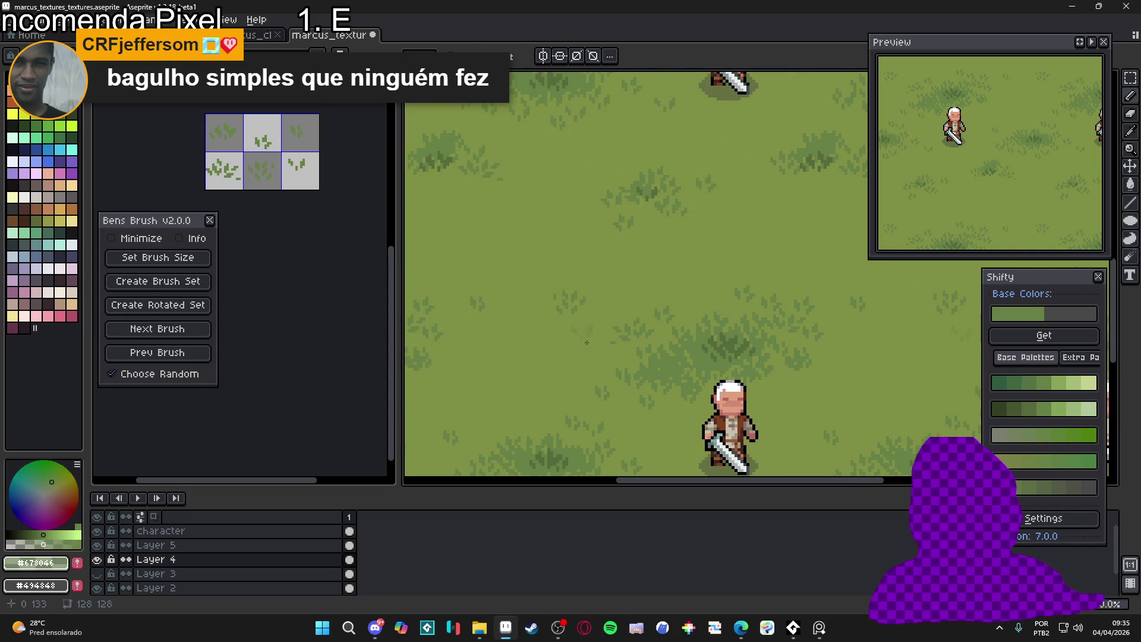
pyautogui.press('.')
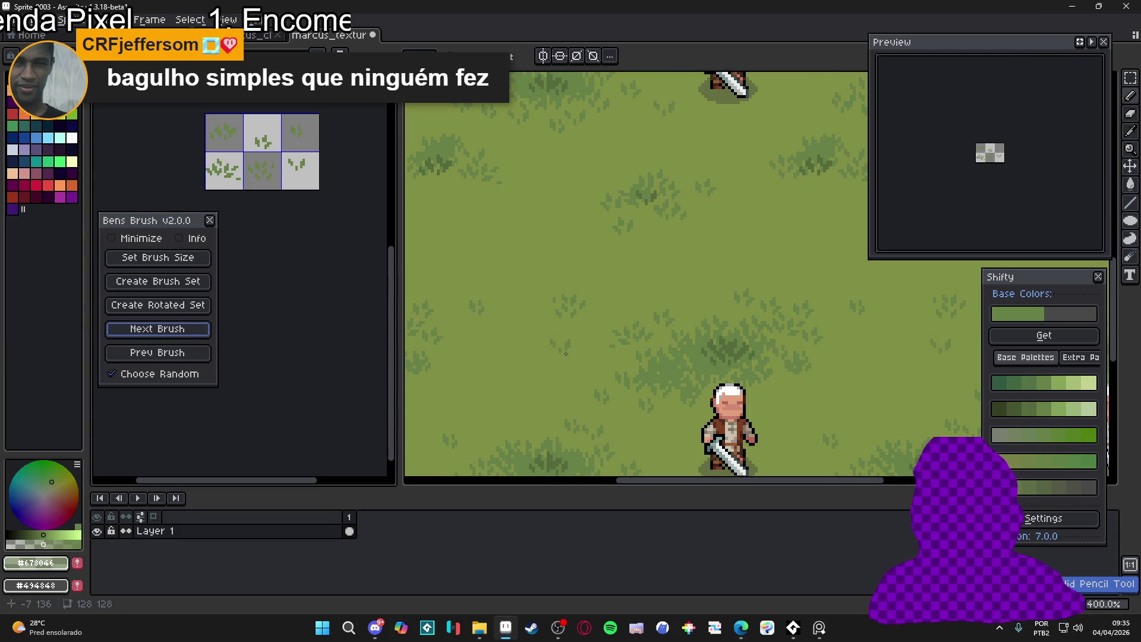
pyautogui.click(208, 336)
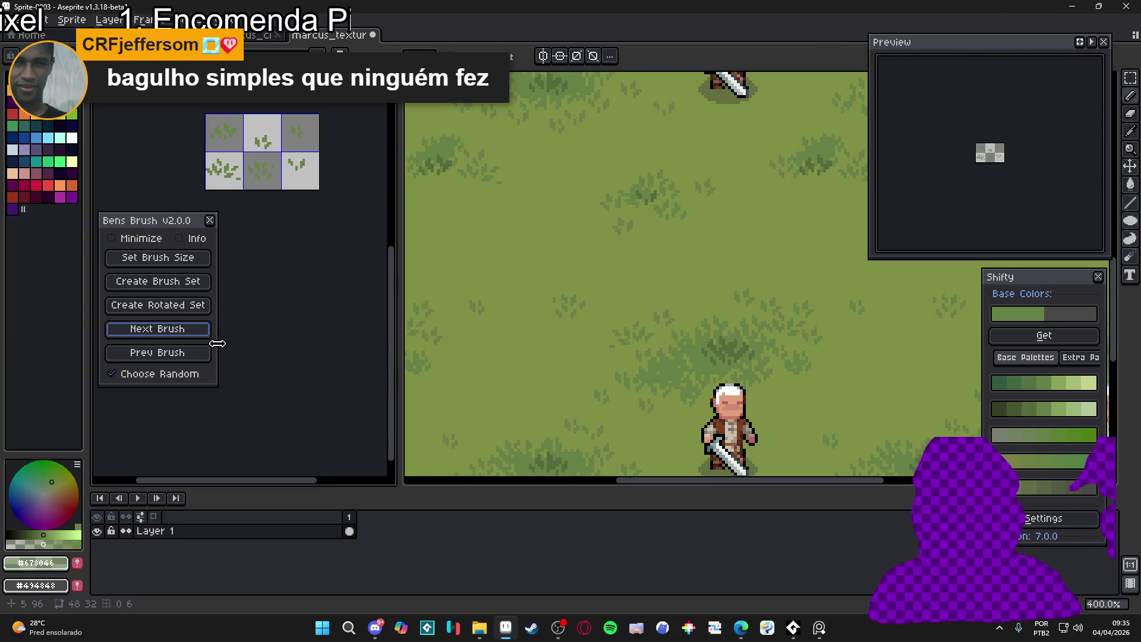
# Cycle three more grass brush stamps, return to marcus_textures, and try a lighter yellow-green colour
pyautogui.click(191, 330)
pyautogui.click(208, 336)
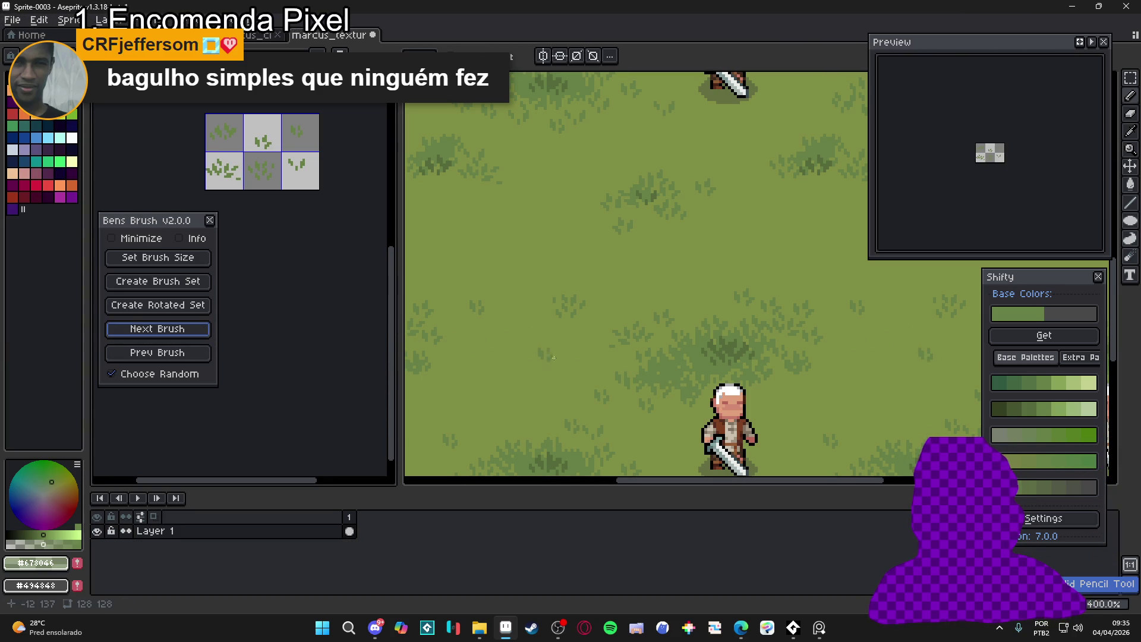
pyautogui.click(205, 340)
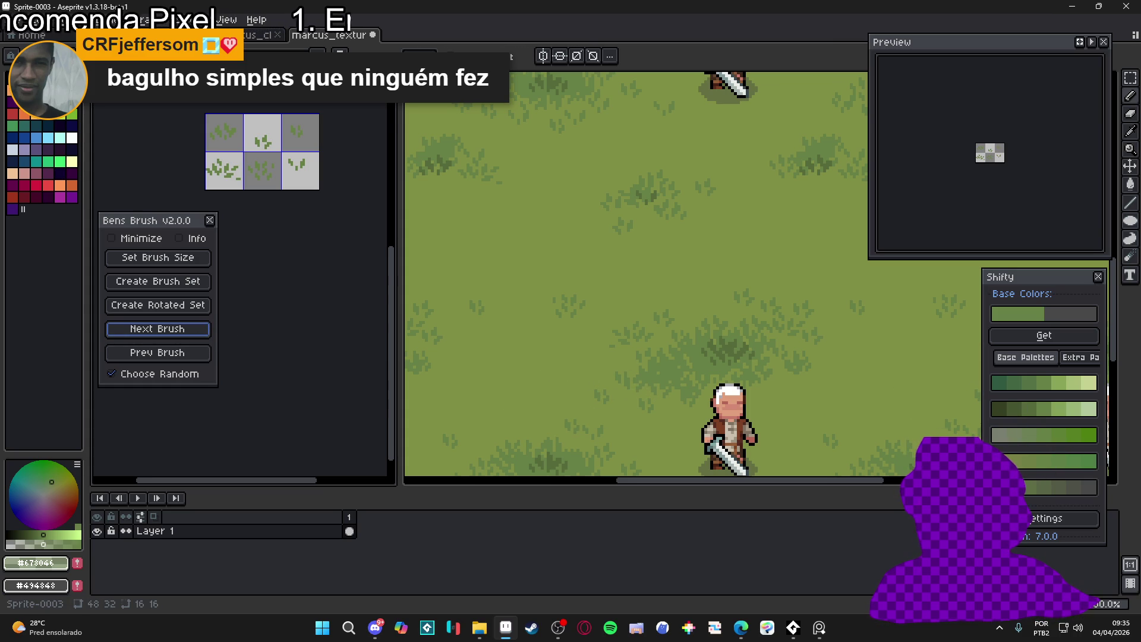
pyautogui.click(676, 365)
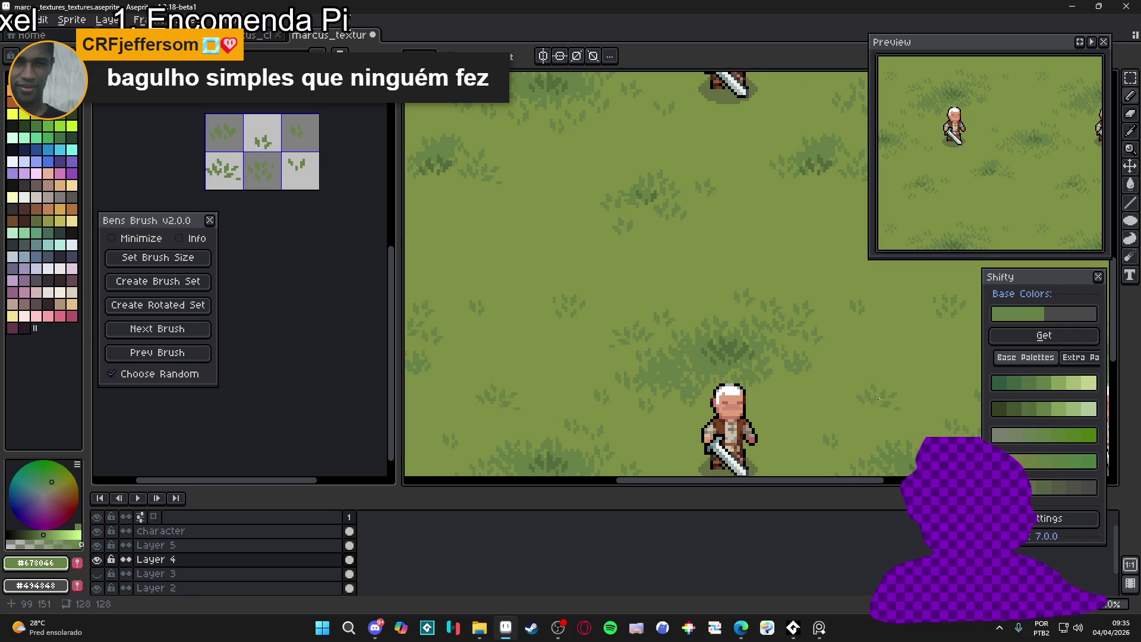
pyautogui.click(1032, 464)
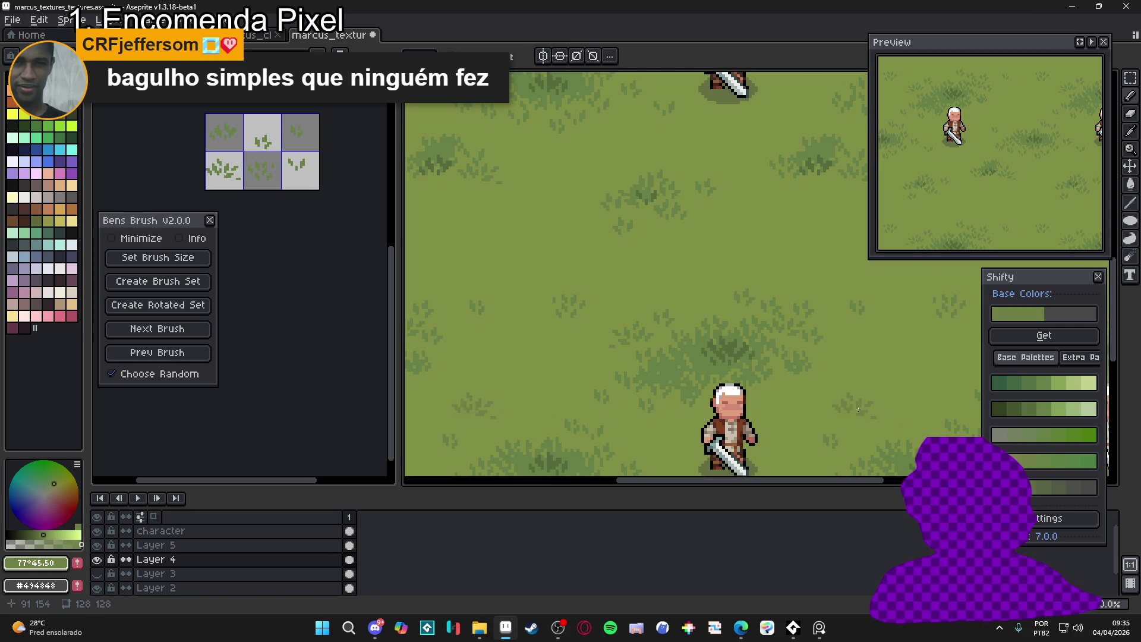
pyautogui.keyDown('alt'); pyautogui.click(894, 409); pyautogui.keyUp('alt')
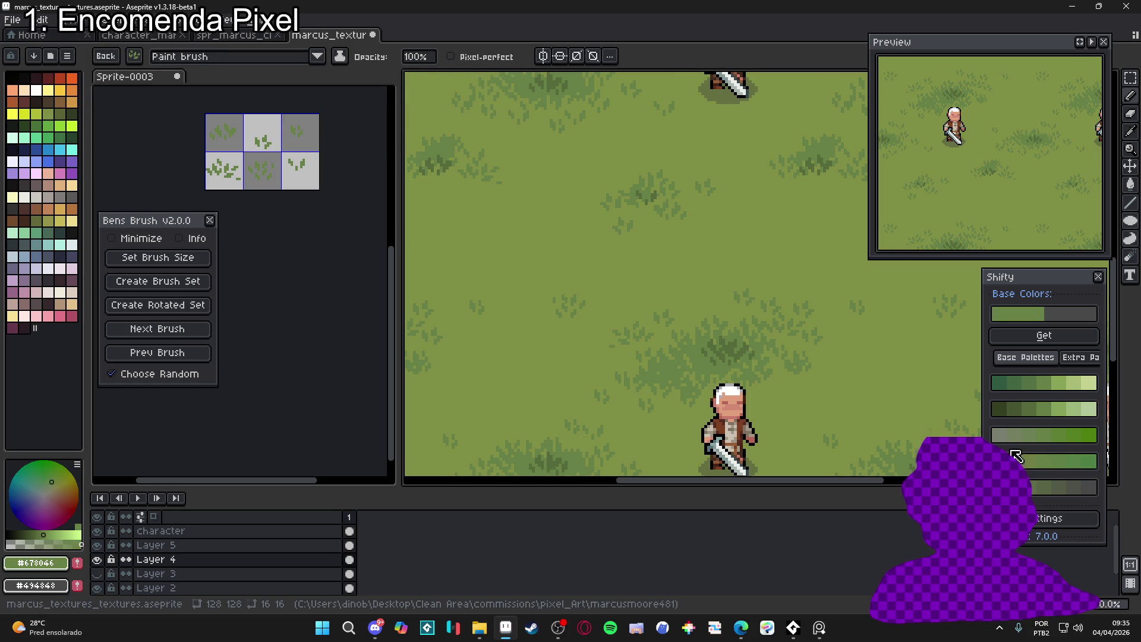
pyautogui.click(1052, 463)
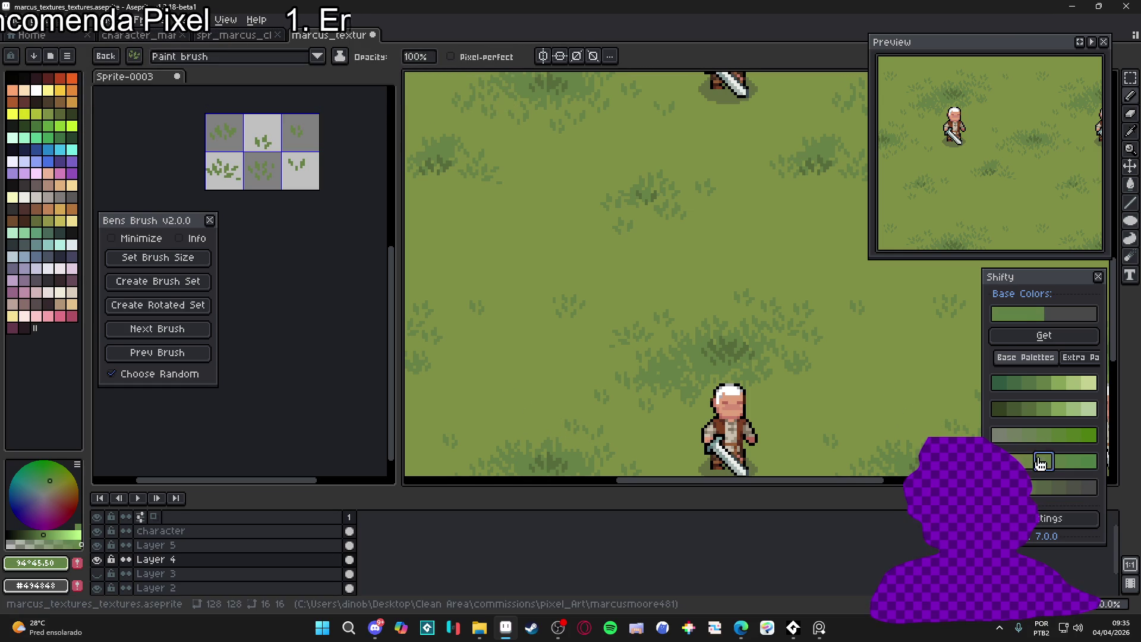
pyautogui.click(1010, 461)
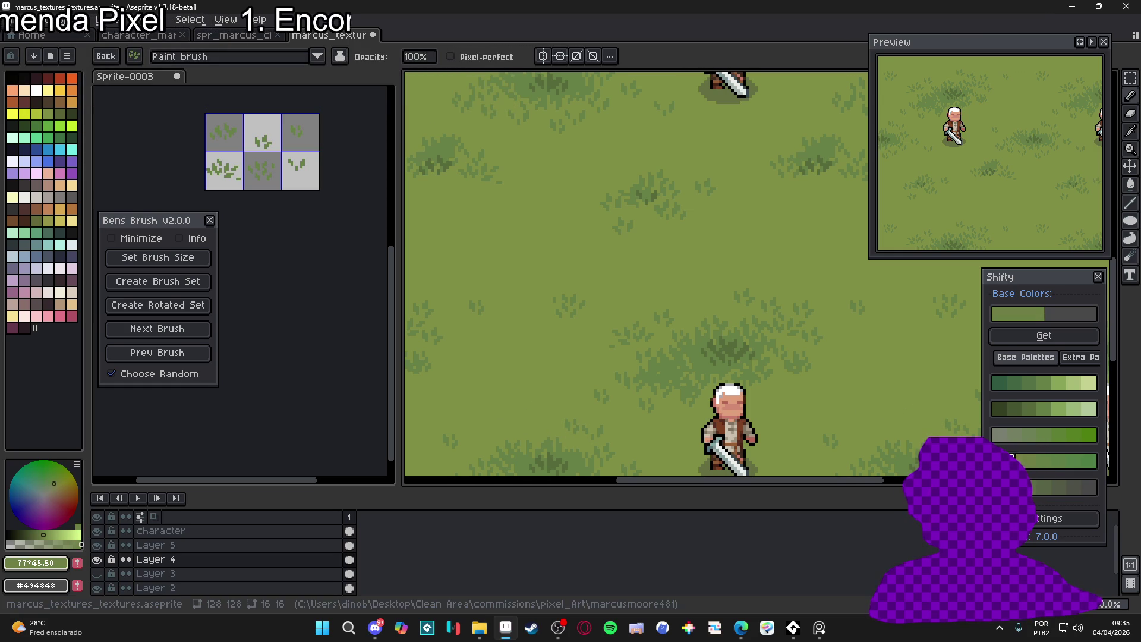
pyautogui.scroll(-2, 684, 361)
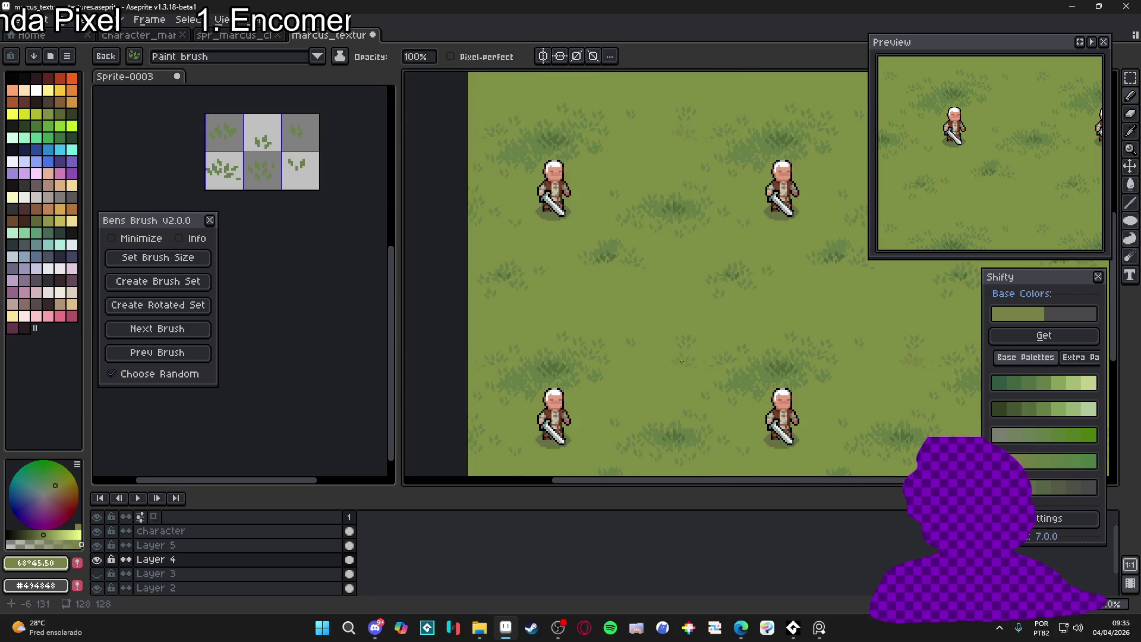
pyautogui.scroll(1, 687, 364)
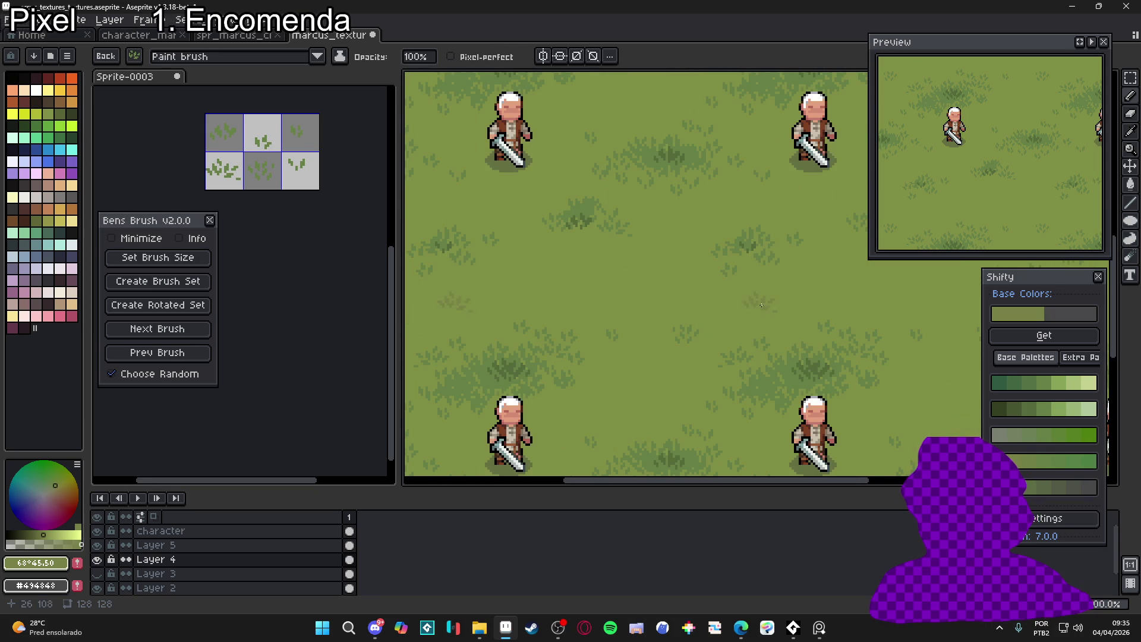
pyautogui.scroll(1, 766, 308)
pyautogui.moveTo(826, 301); pyautogui.dragTo(624, 351)
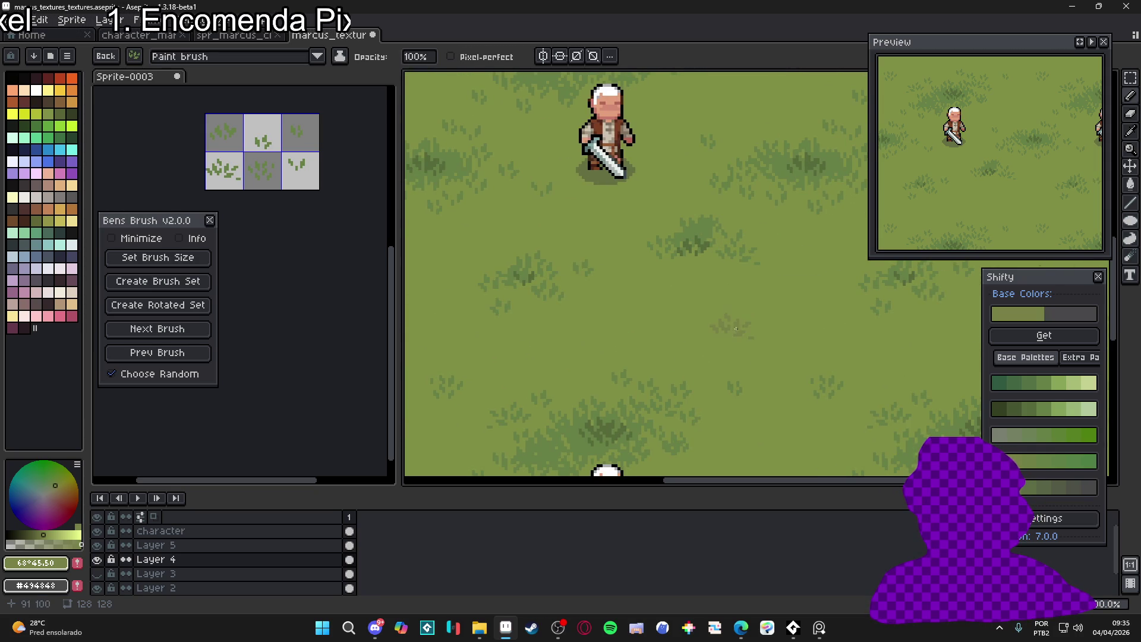
pyautogui.scroll(-4, 788, 401)
pyautogui.scroll(3, 788, 400)
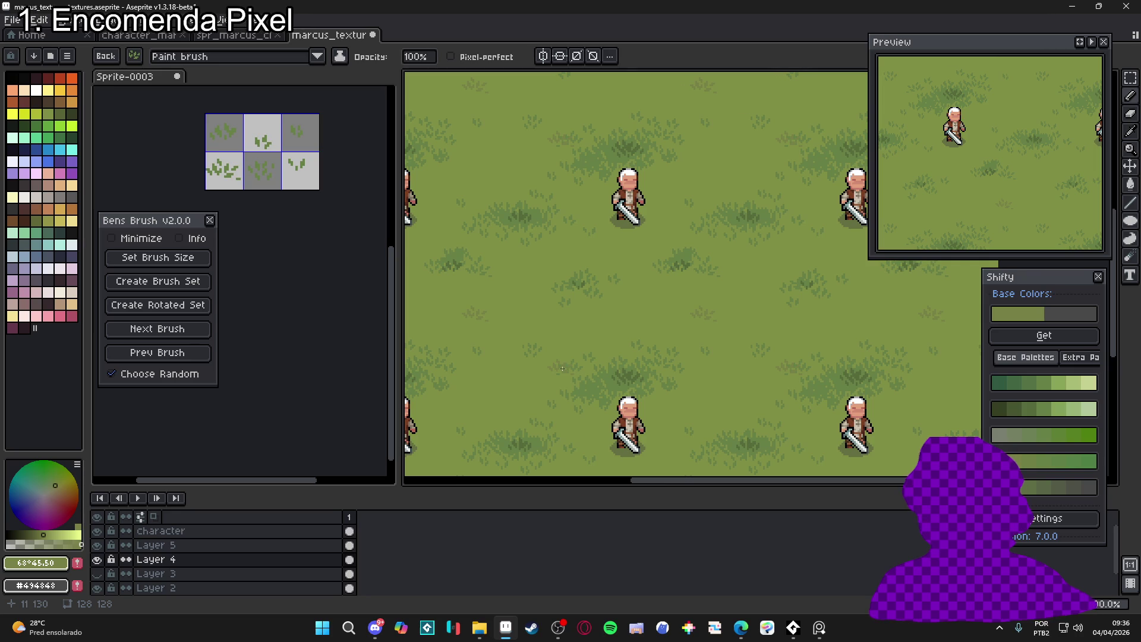
pyautogui.scroll(-1, 486, 325)
pyautogui.scroll(1, 485, 326)
pyautogui.moveTo(548, 337); pyautogui.dragTo(591, 337)
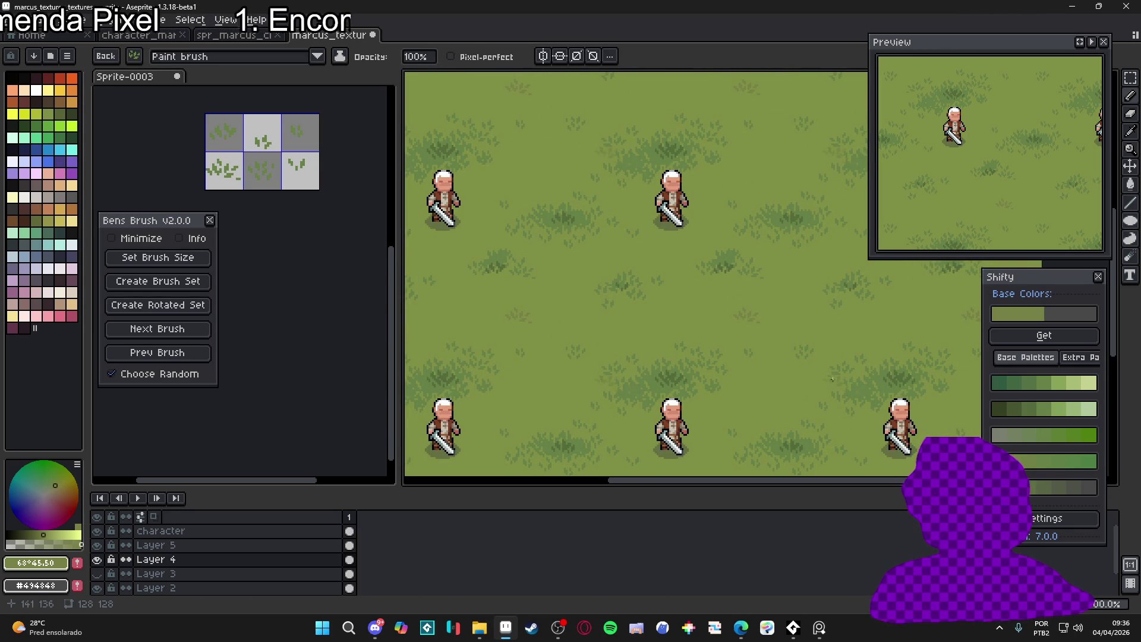
pyautogui.scroll(3, 684, 381)
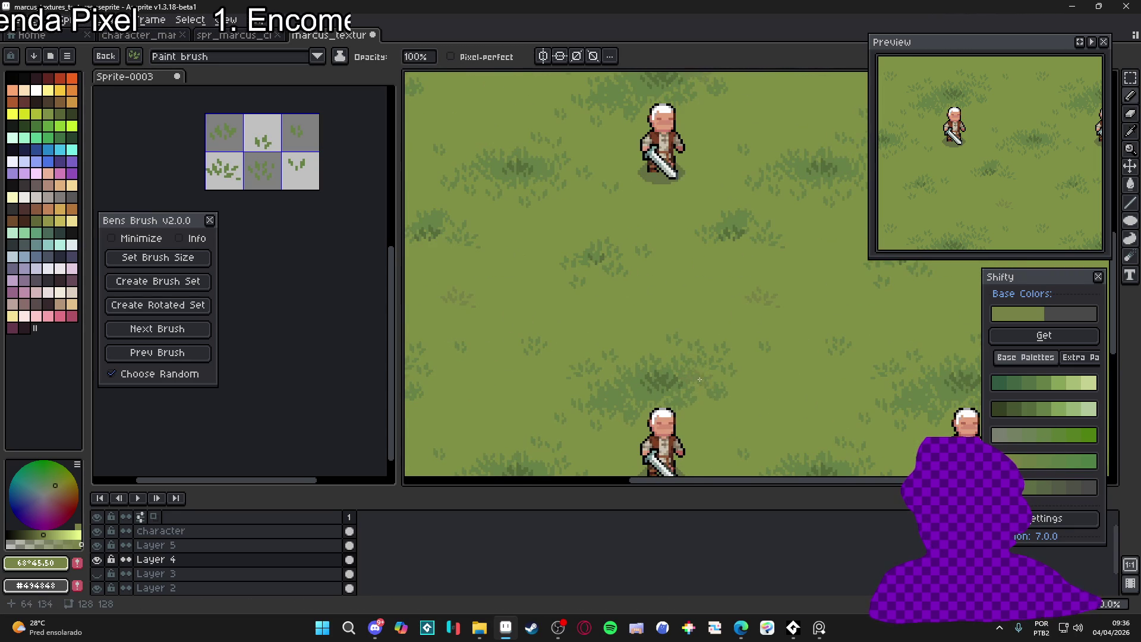
pyautogui.press('i')
pyautogui.click(660, 396)
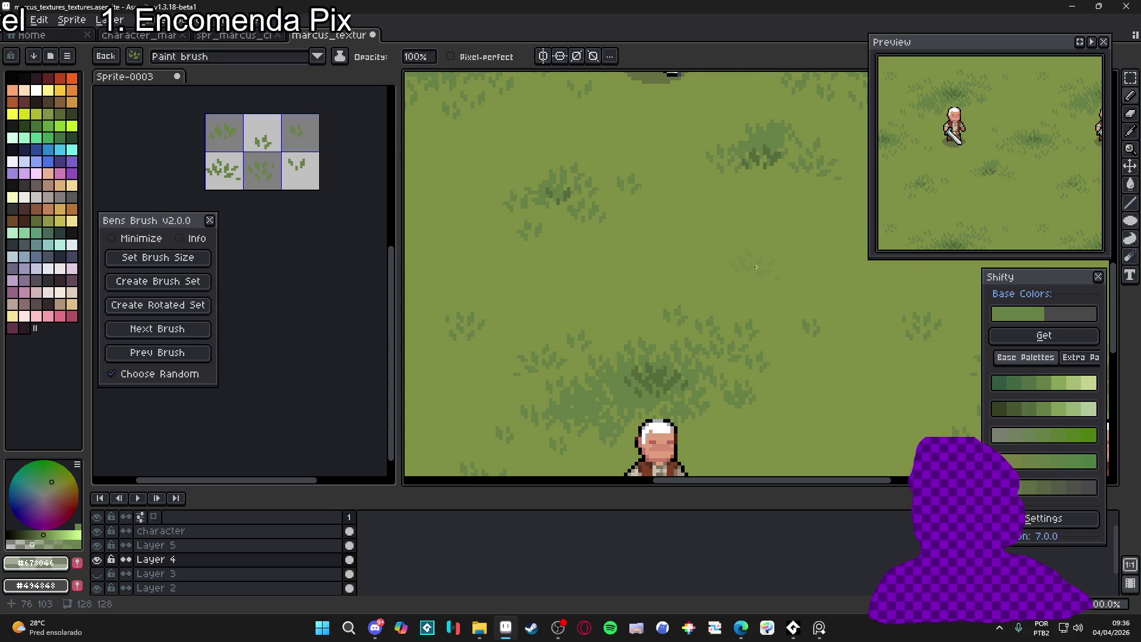
pyautogui.scroll(-2, 786, 294)
pyautogui.scroll(4, 786, 294)
pyautogui.press('alt')
# Sample light green #778a44, stamp grass pixels, then cycle to the next grass brush stamp
pyautogui.keyDown('alt'); pyautogui.click(789, 281); pyautogui.keyUp('alt')
pyautogui.click(745, 281)
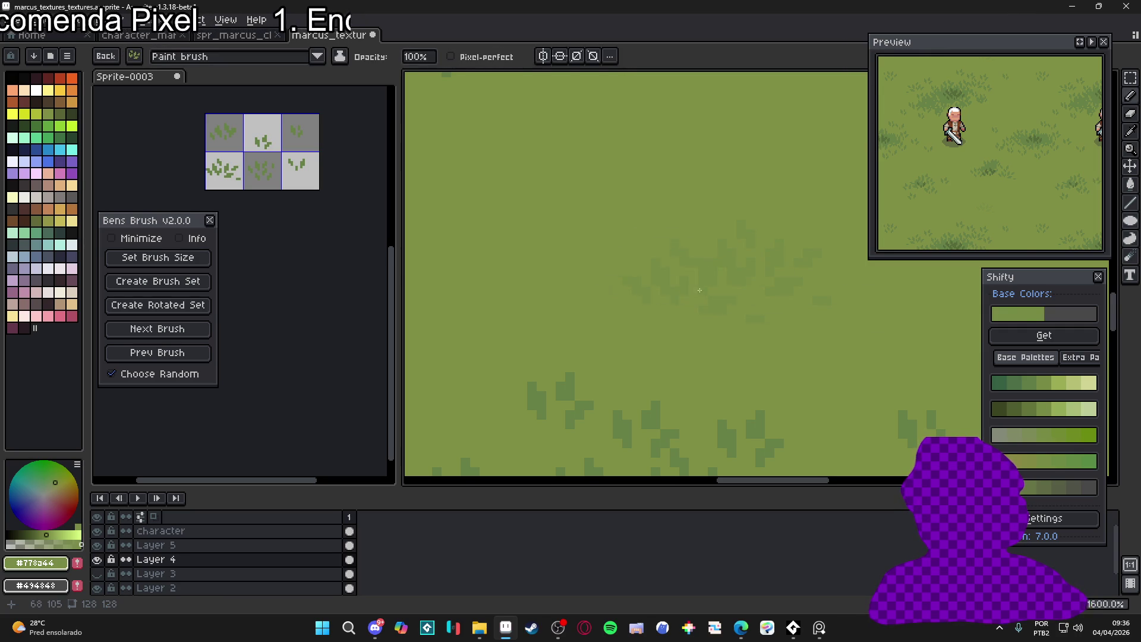
pyautogui.click(157, 329)
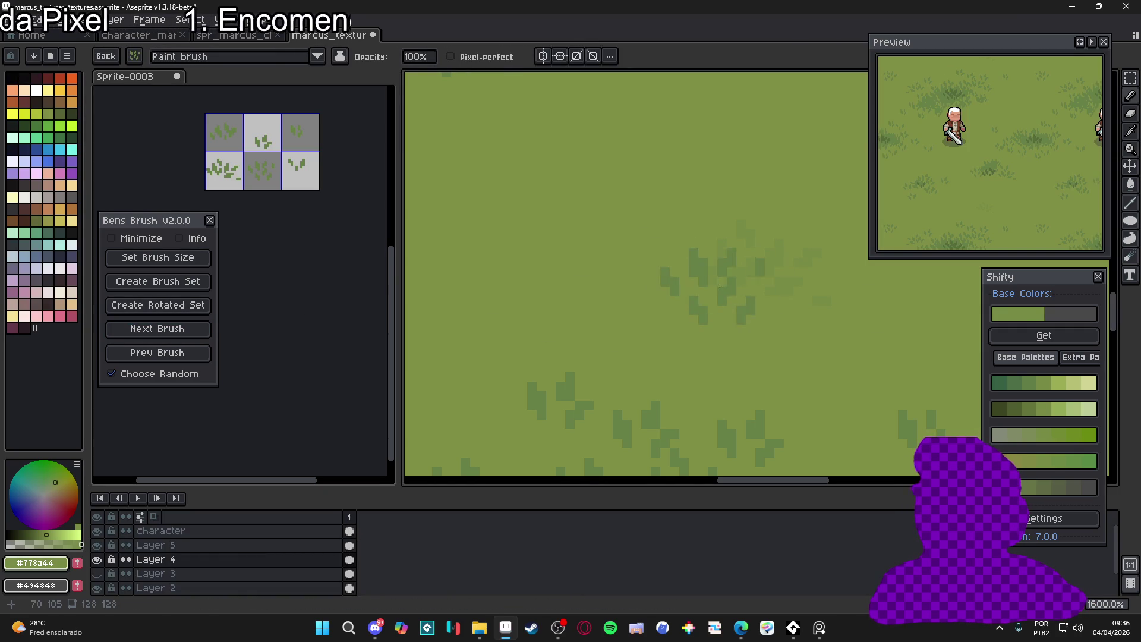
pyautogui.keyDown('alt'); pyautogui.click(752, 268); pyautogui.keyUp('alt')
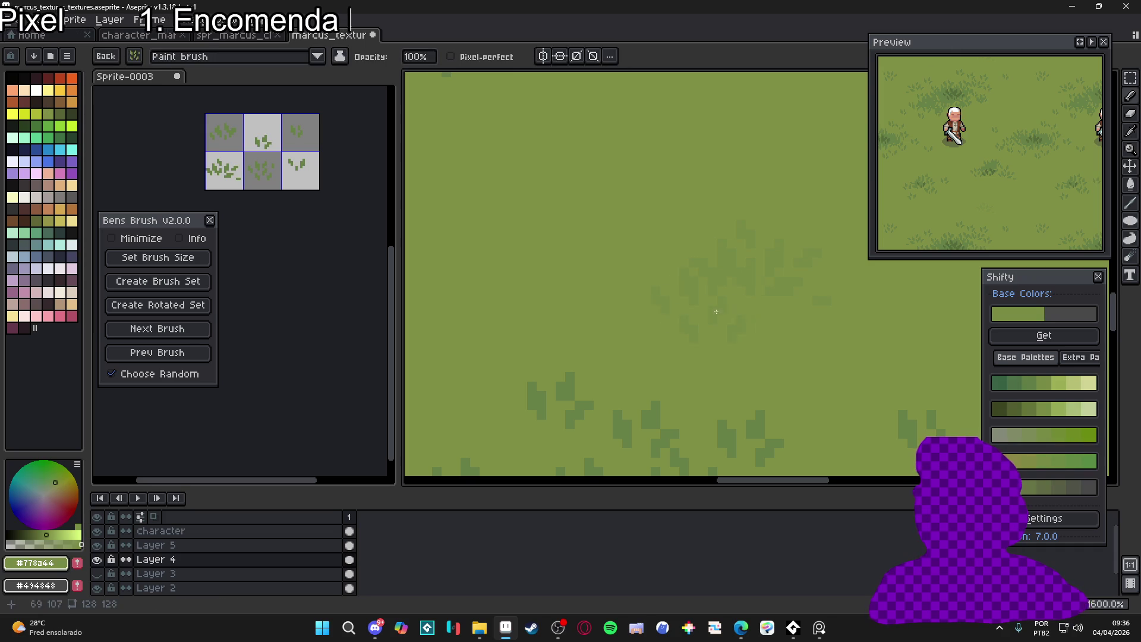
# Zoom and pan around the tiled grass texture to review the tiling
pyautogui.scroll(-7, 738, 305)
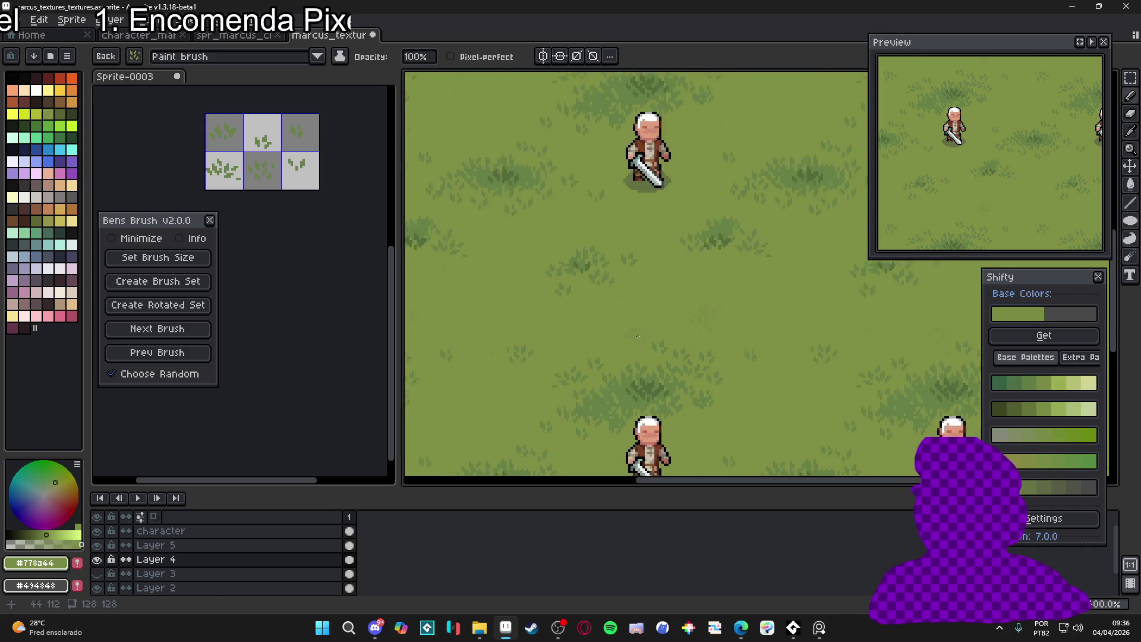
pyautogui.scroll(1, 564, 314)
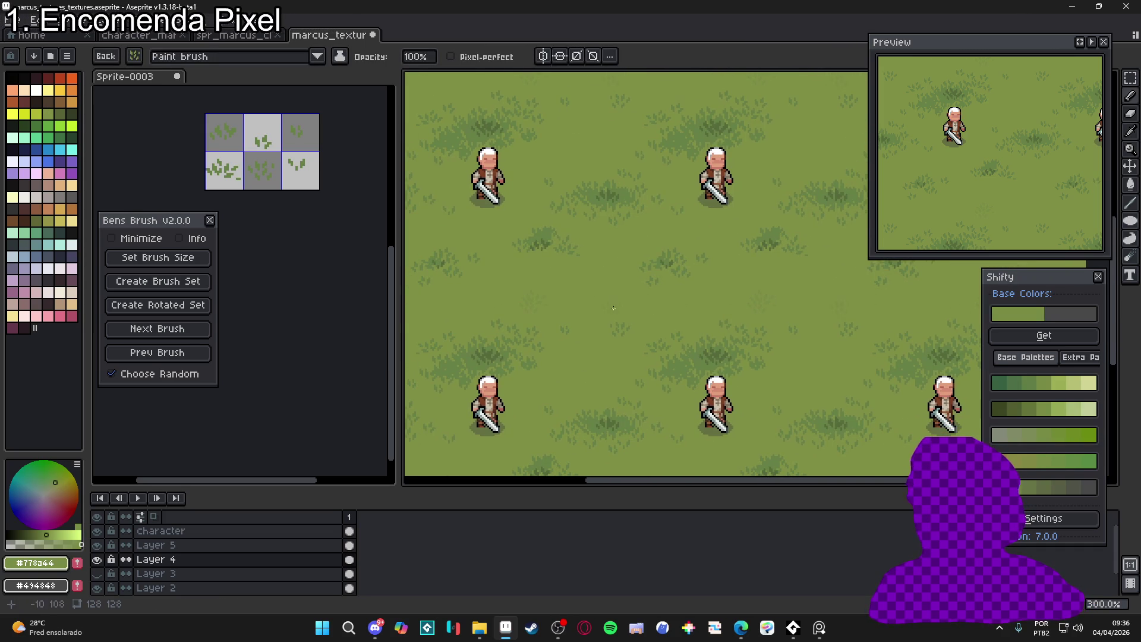
pyautogui.scroll(6, 614, 308)
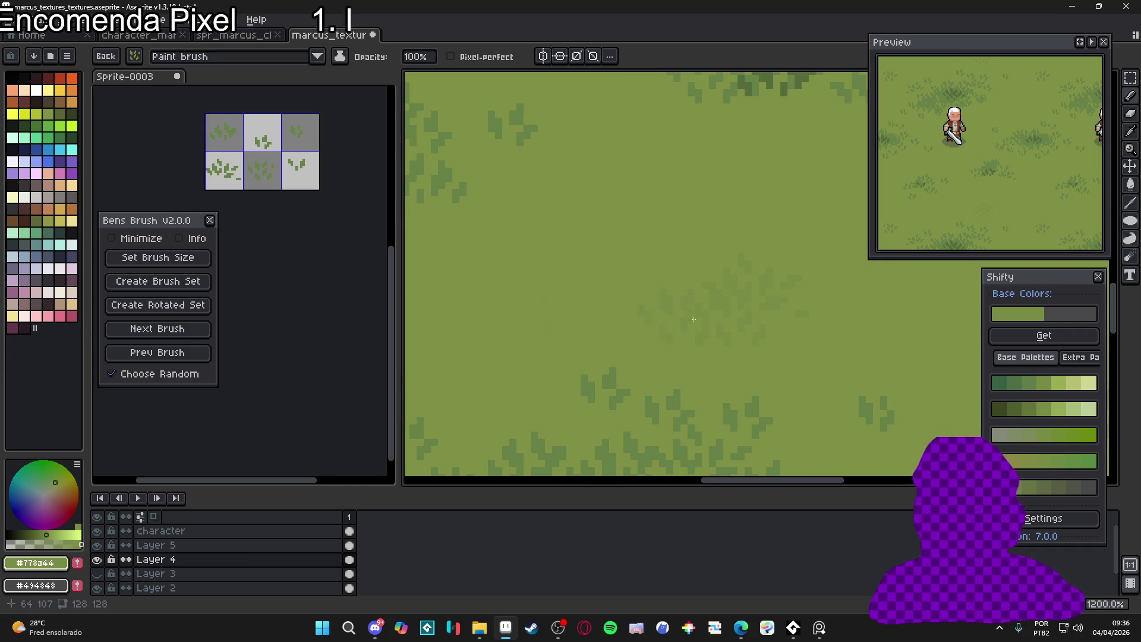
pyautogui.scroll(-7, 730, 290)
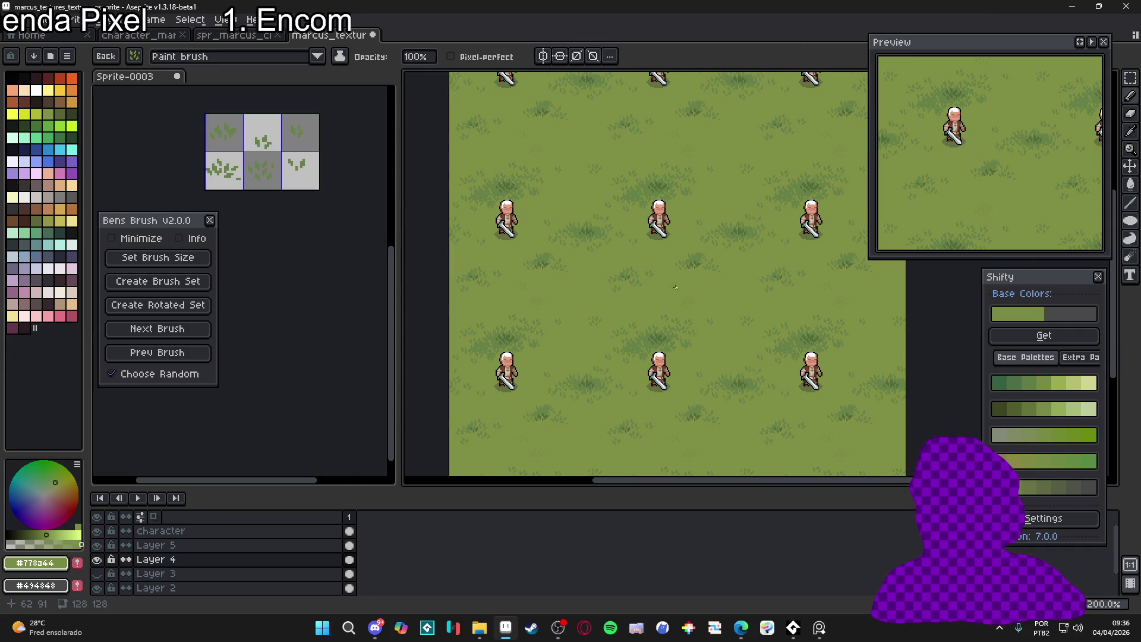
pyautogui.scroll(1, 675, 287)
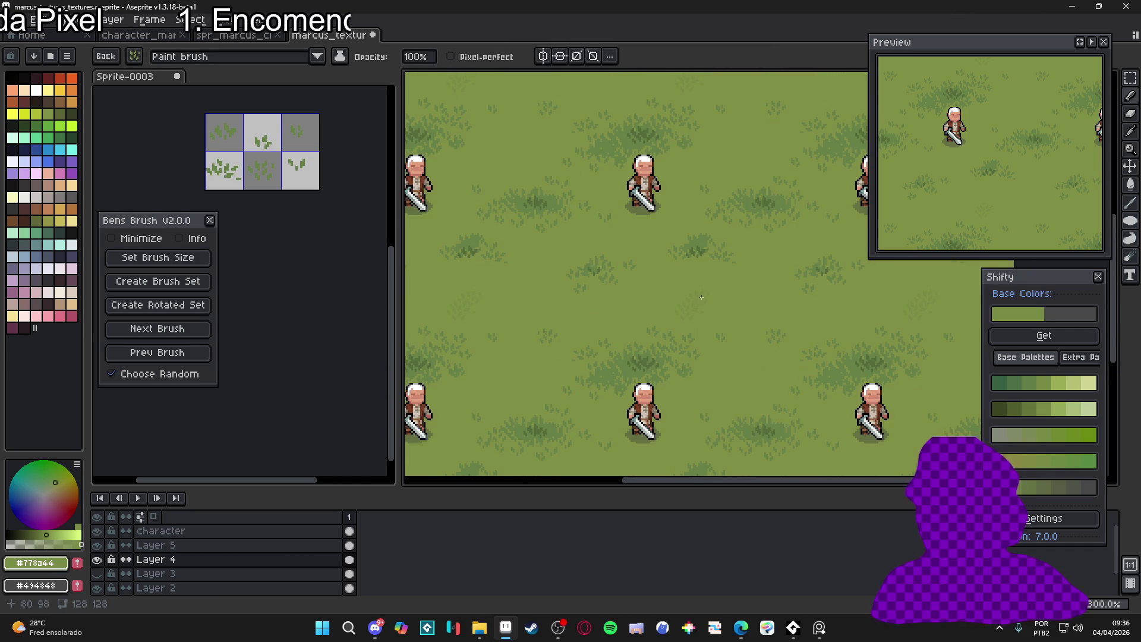
pyautogui.moveTo(721, 301)
pyautogui.mouseDown()
pyautogui.moveTo(710, 306)
pyautogui.moveTo(676, 276)
pyautogui.moveTo(681, 245)
pyautogui.mouseUp()
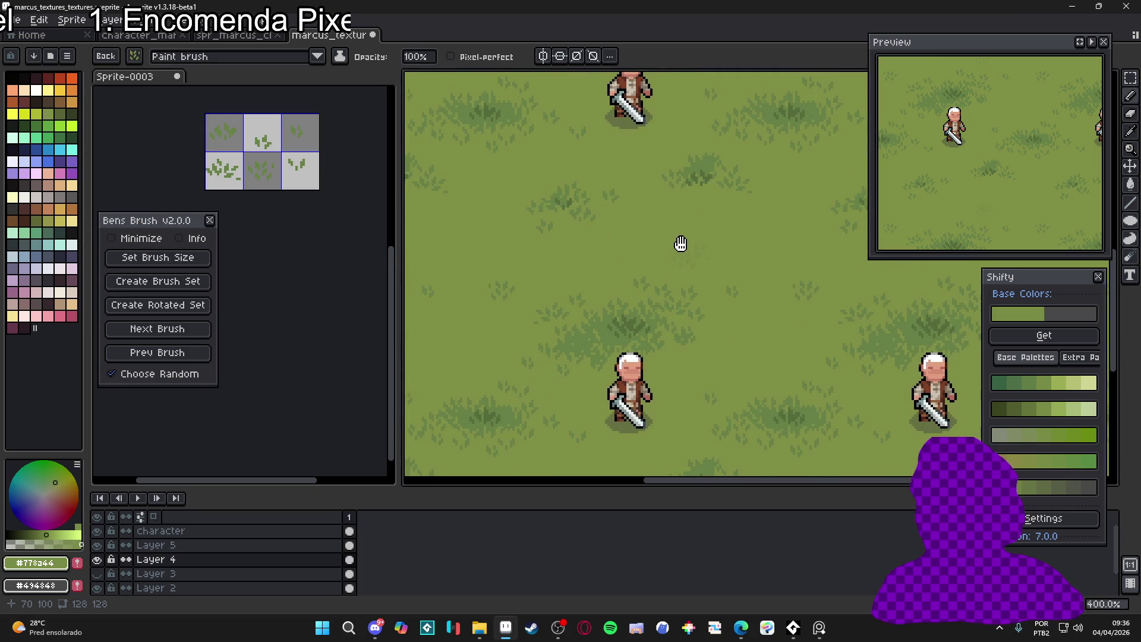
pyautogui.scroll(-1, 688, 287)
pyautogui.moveTo(688, 288); pyautogui.dragTo(696, 316)
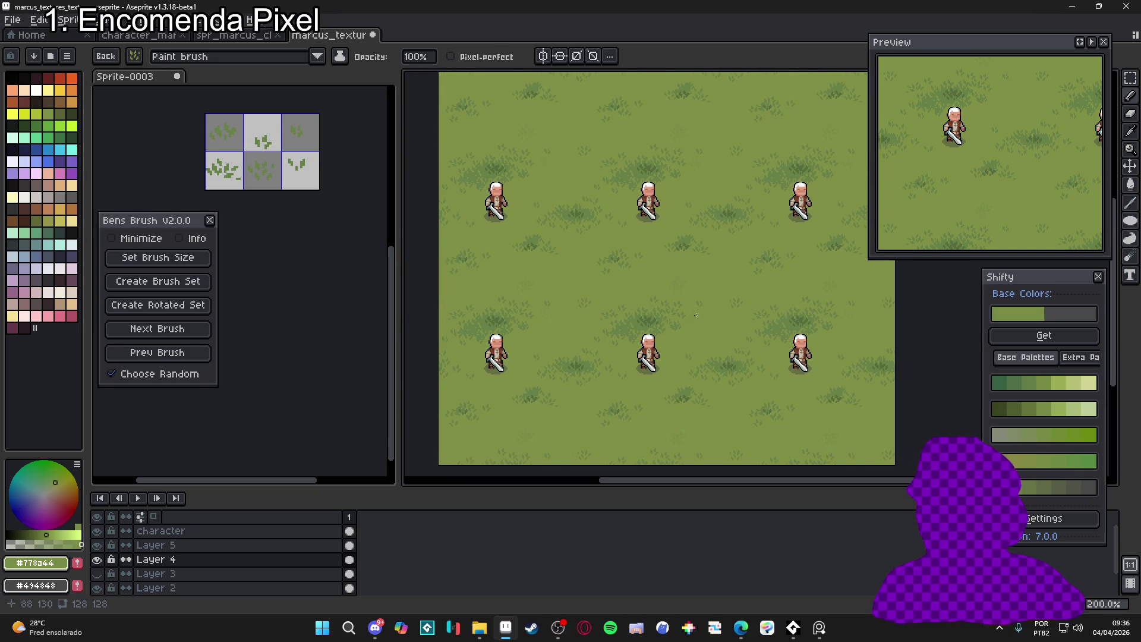
pyautogui.scroll(2, 653, 259)
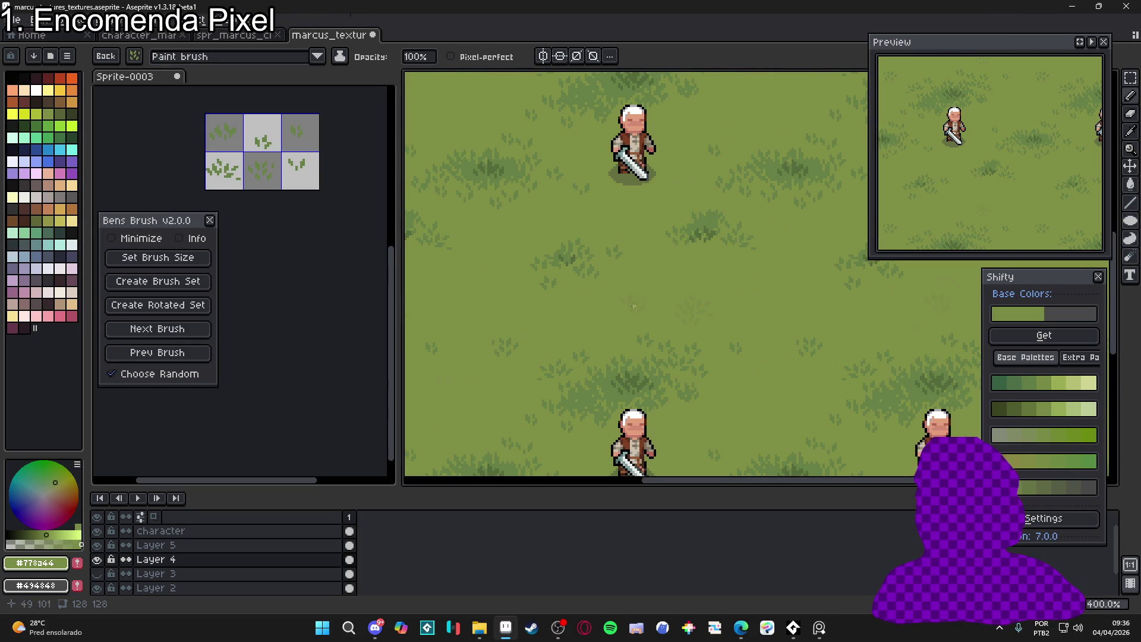
pyautogui.scroll(-3, 573, 368)
pyautogui.scroll(2, 624, 350)
pyautogui.scroll(-1, 624, 350)
pyautogui.scroll(-1, 624, 350)
pyautogui.scroll(1, 623, 350)
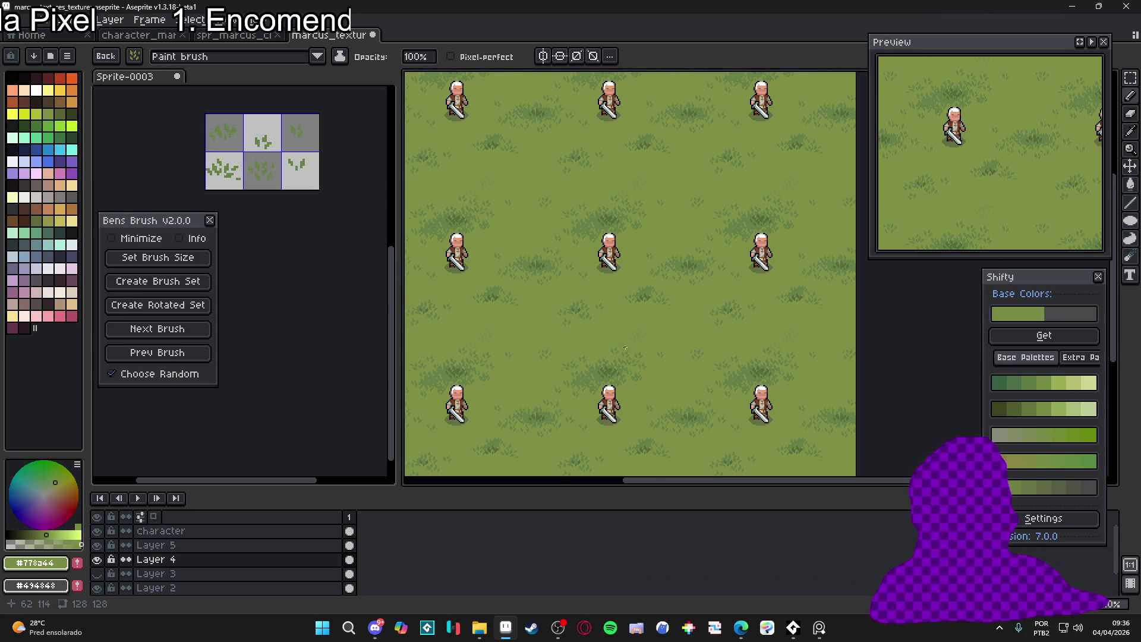
pyautogui.scroll(3, 658, 339)
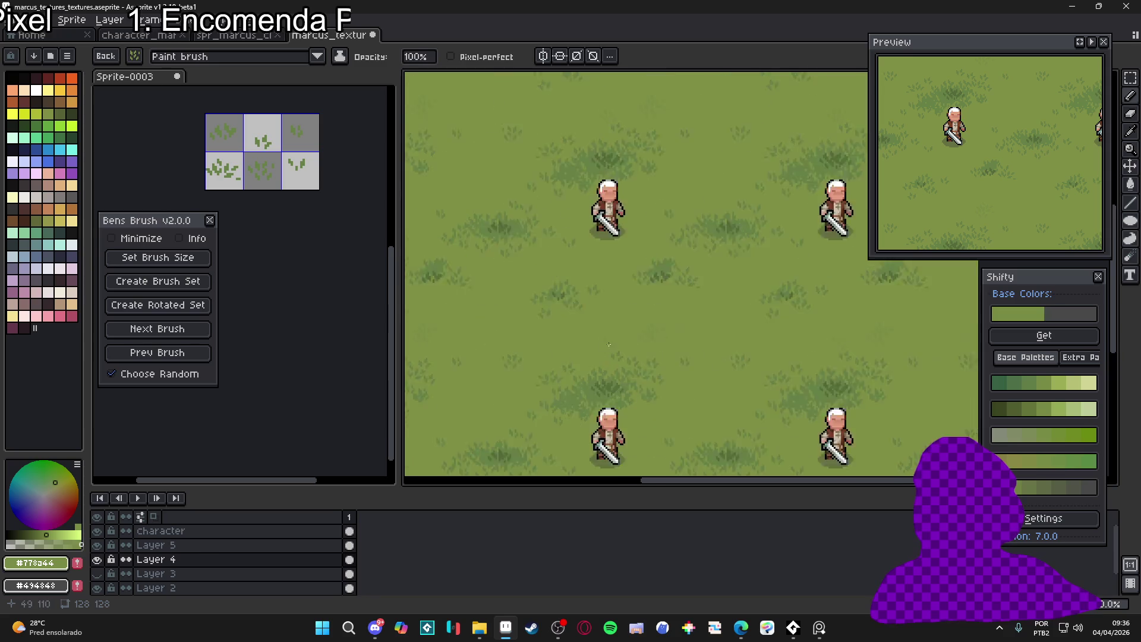
# Switch to the next grass brush stamp and undo the last grass tuft stamp
pyautogui.click(191, 330)
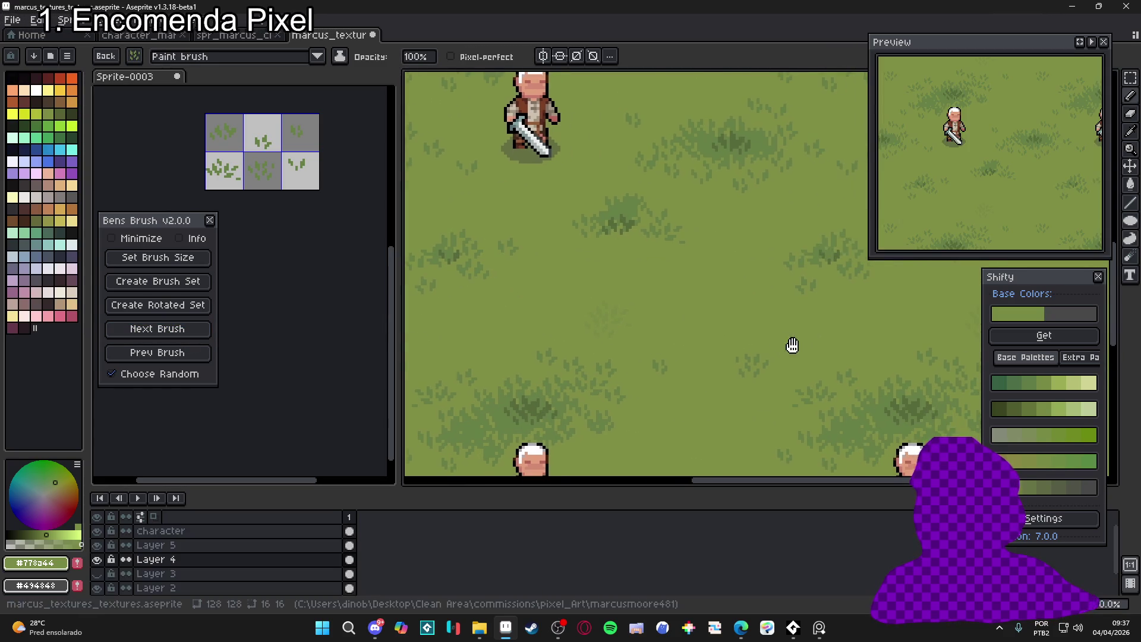
pyautogui.hscroll(3, 639, 328)
pyautogui.hotkey('ctrl', 'z')
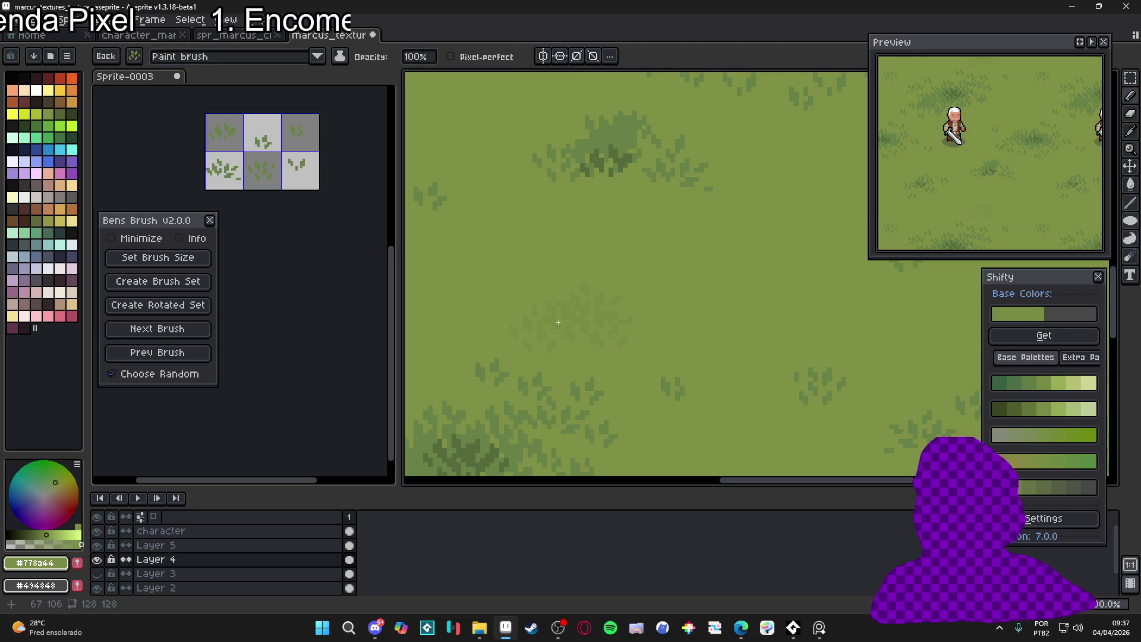
# Zoom over the tiled texture again, then advance to the next grass brush stamp
pyautogui.scroll(-3, 572, 317)
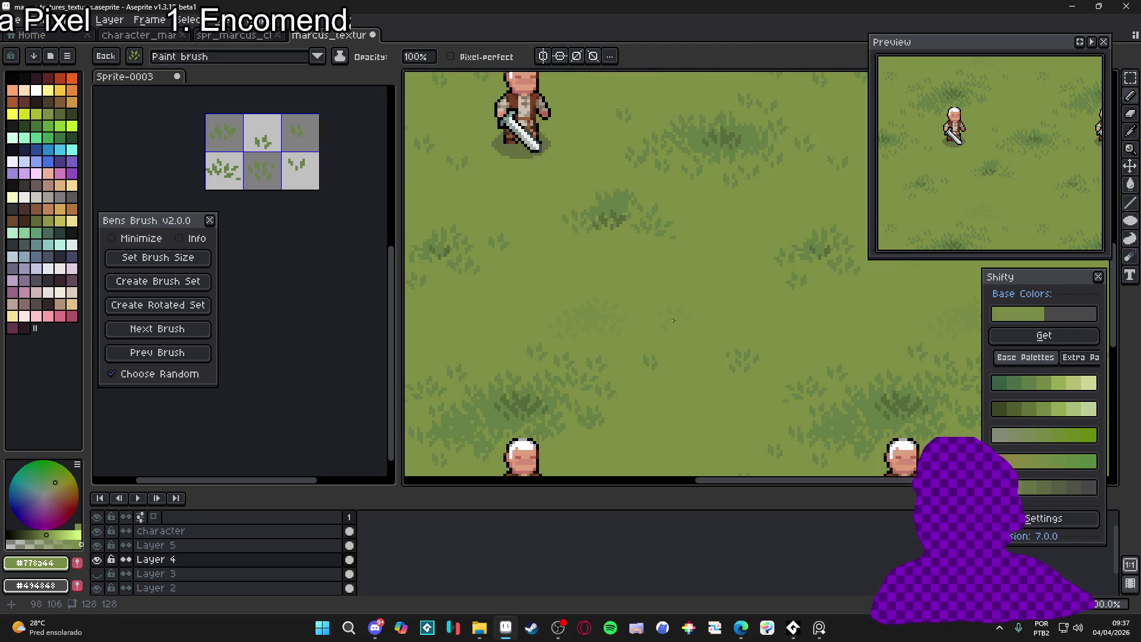
pyautogui.scroll(1, 606, 306)
pyautogui.scroll(-1, 607, 295)
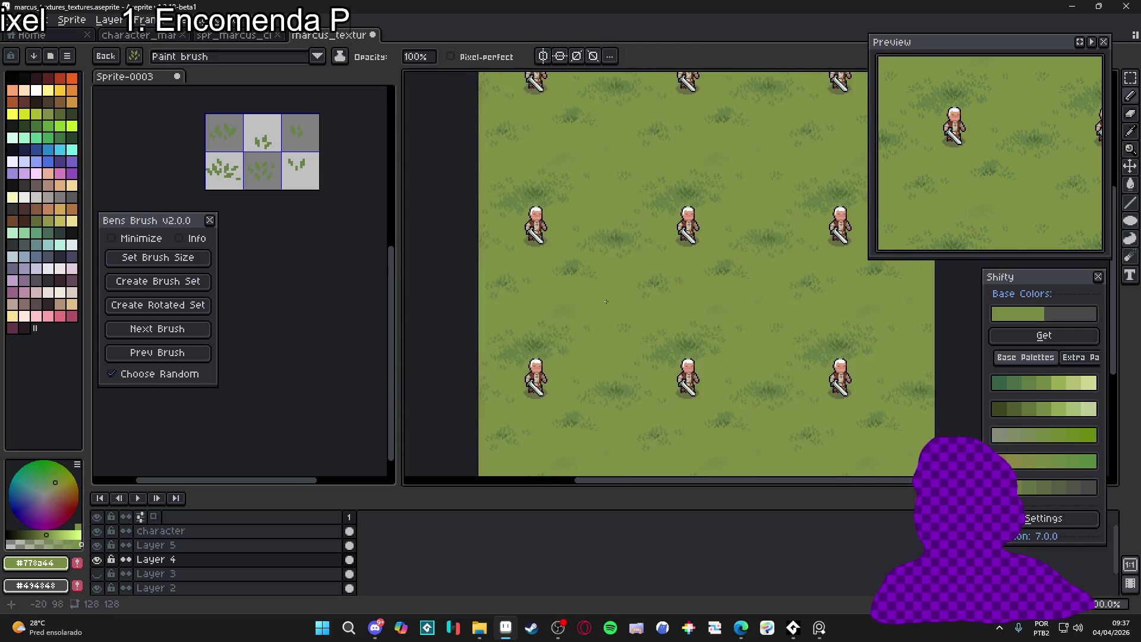
pyautogui.scroll(1, 598, 308)
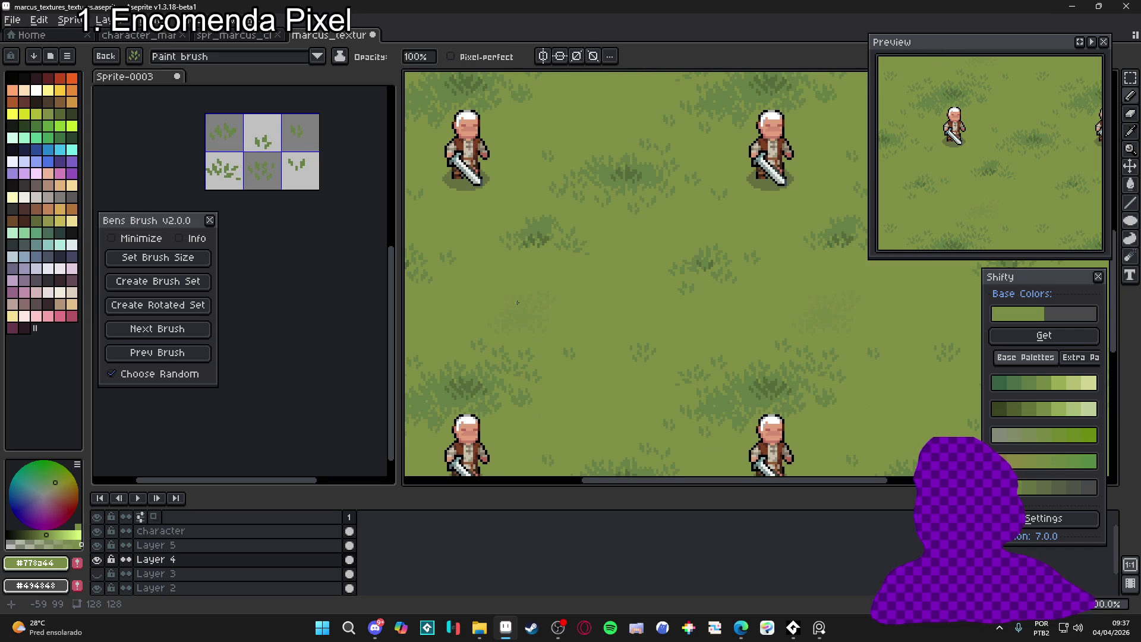
pyautogui.scroll(-1, 631, 340)
pyautogui.scroll(-1, 652, 339)
pyautogui.scroll(1, 589, 356)
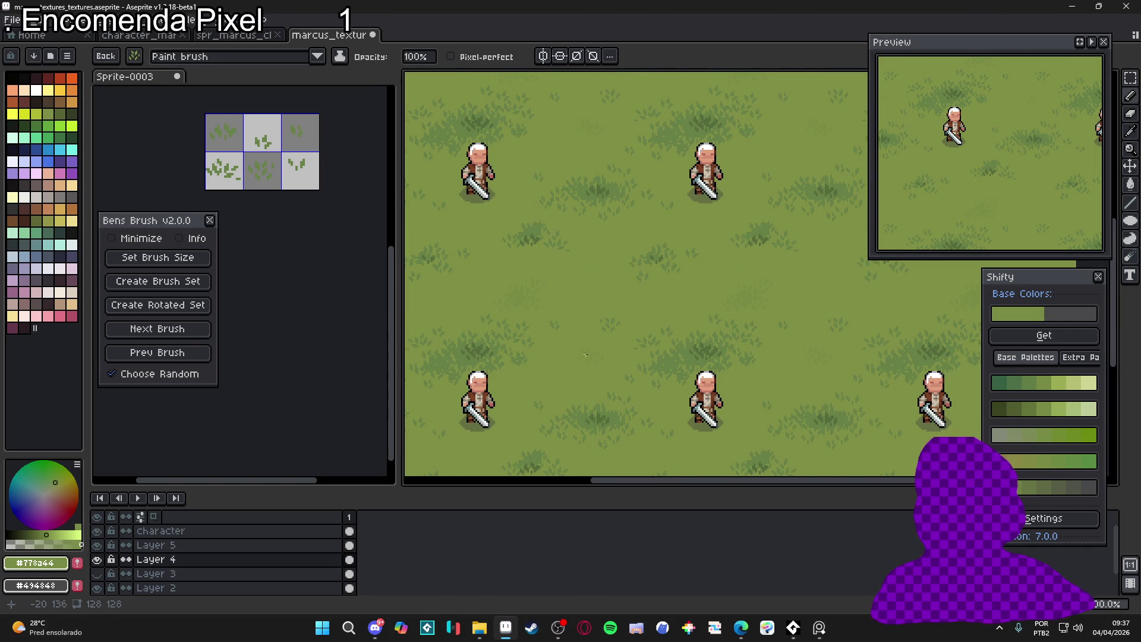
pyautogui.hscroll(2, 608, 372)
pyautogui.scroll(2, 624, 327)
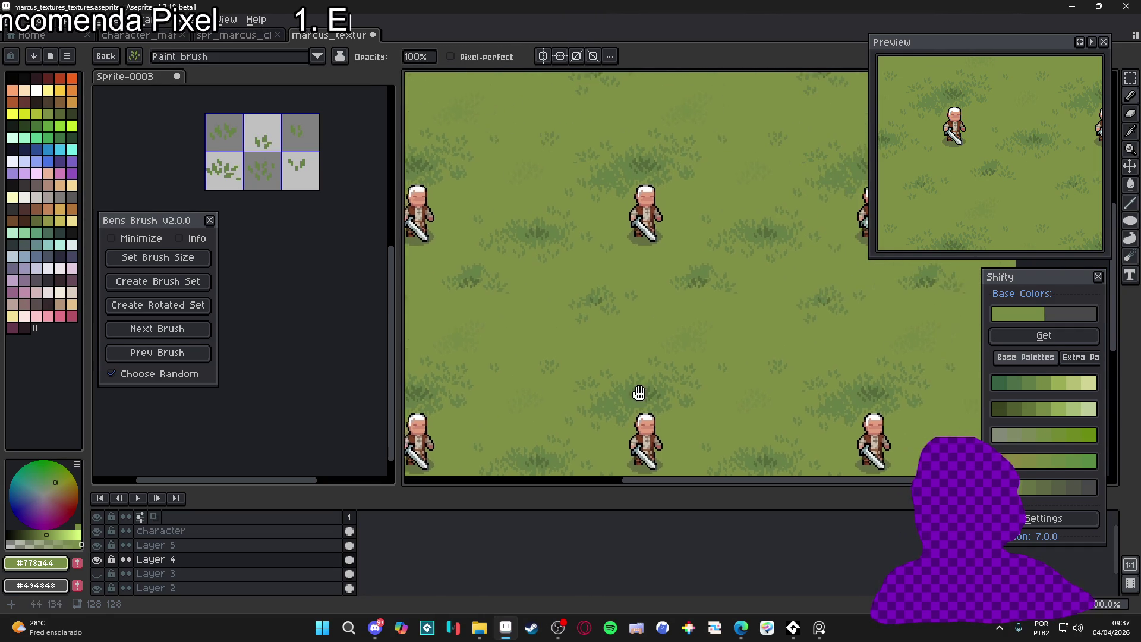
pyautogui.scroll(-1, 648, 294)
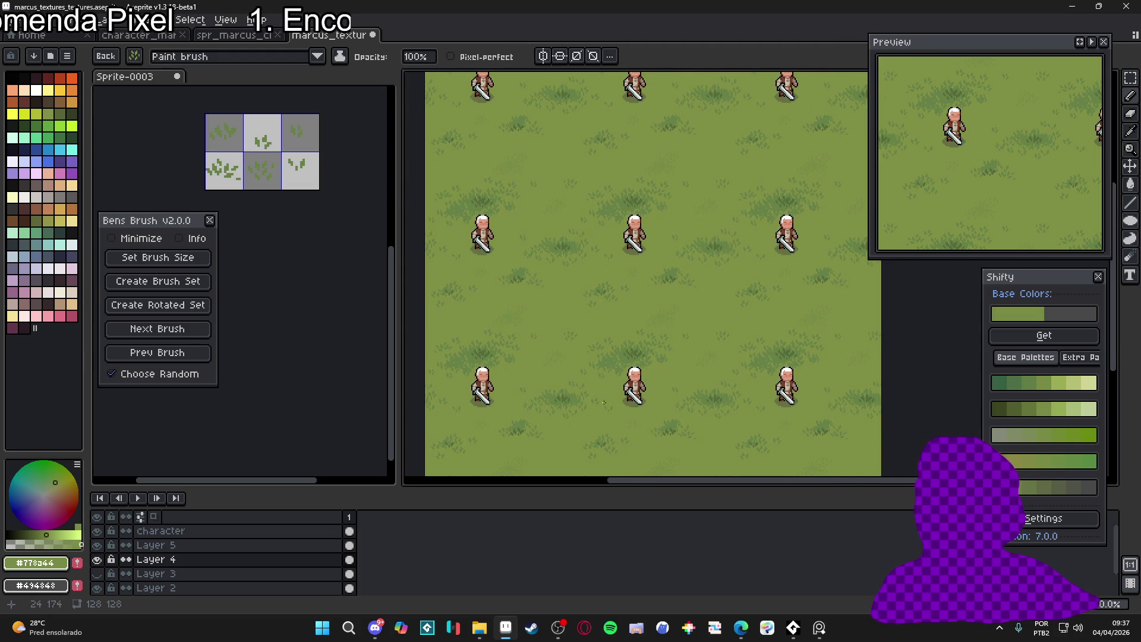
pyautogui.scroll(1, 567, 439)
pyautogui.scroll(1, 569, 435)
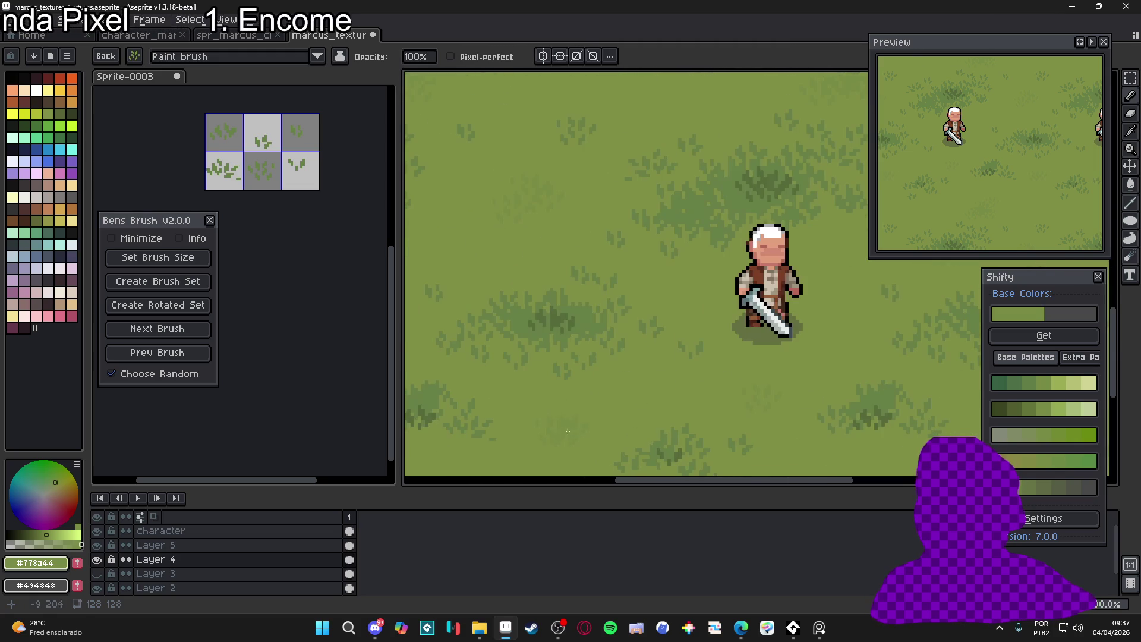
pyautogui.scroll(-1, 572, 423)
pyautogui.click(359, 349)
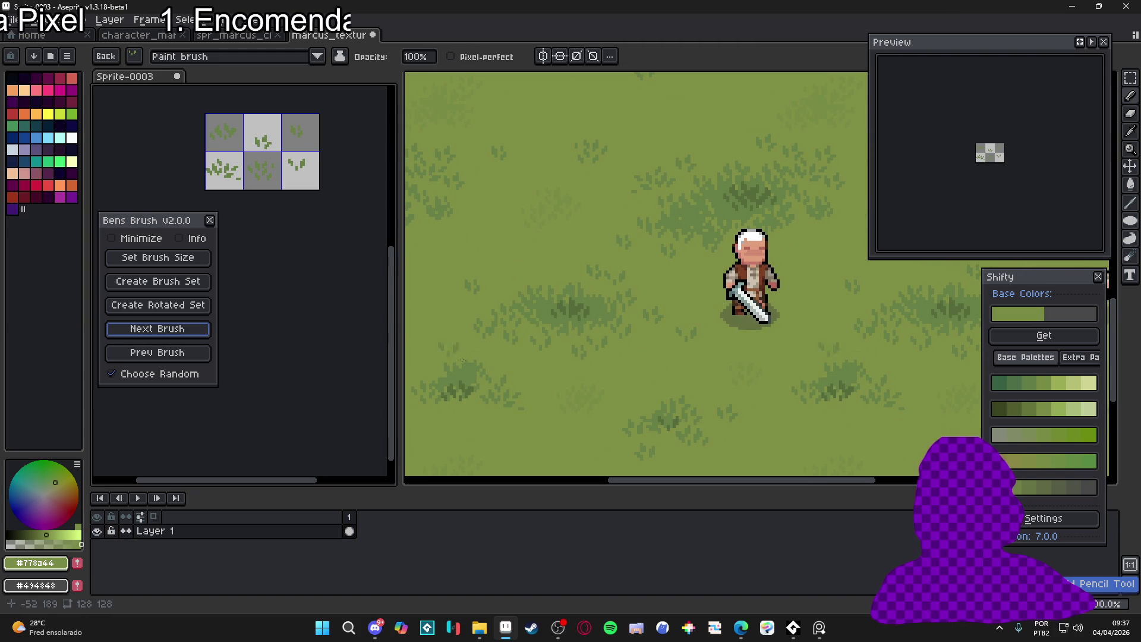
# Return to the grass texture document and zoom in and out over the tiles
pyautogui.scroll(4, 528, 383)
pyautogui.click(597, 396)
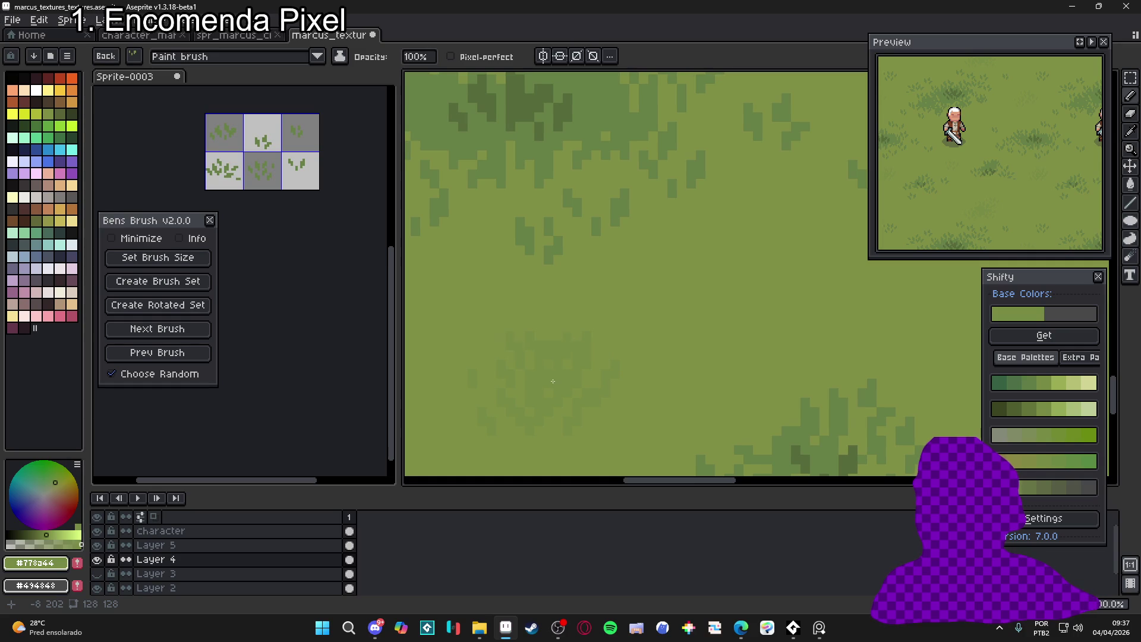
pyautogui.scroll(-1, 566, 383)
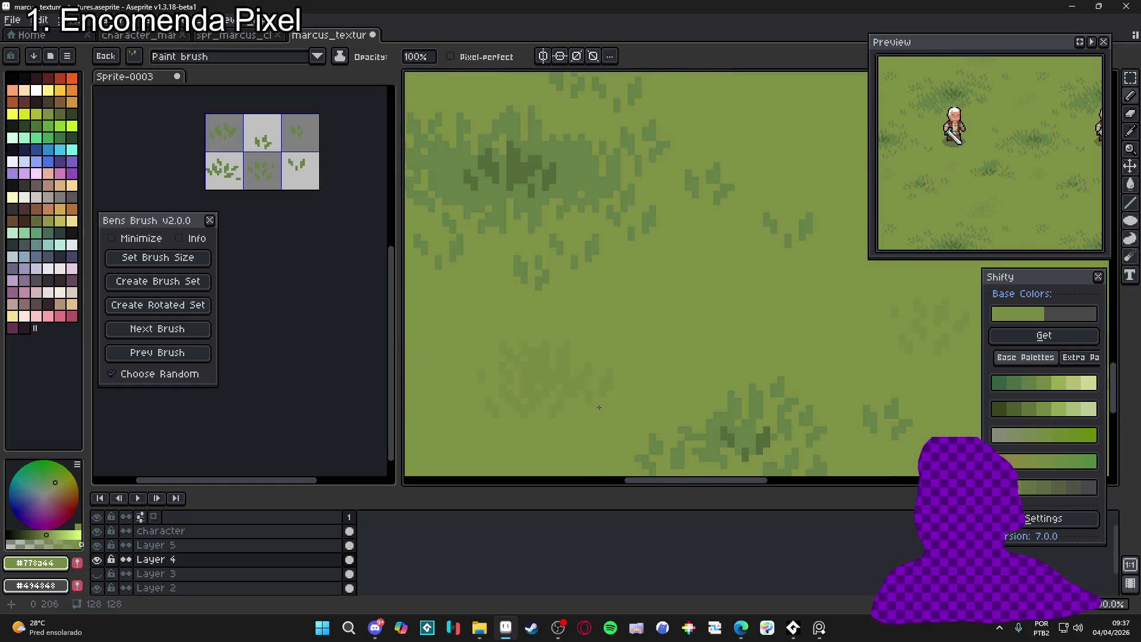
pyautogui.scroll(1, 619, 393)
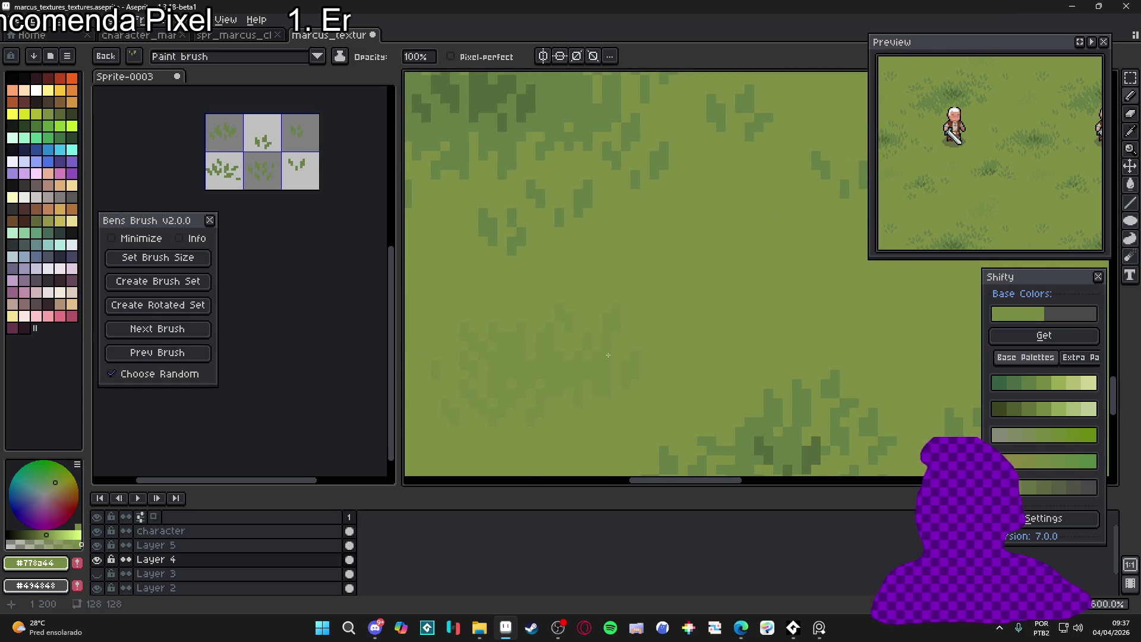
pyautogui.scroll(-2, 606, 365)
pyautogui.scroll(1, 624, 384)
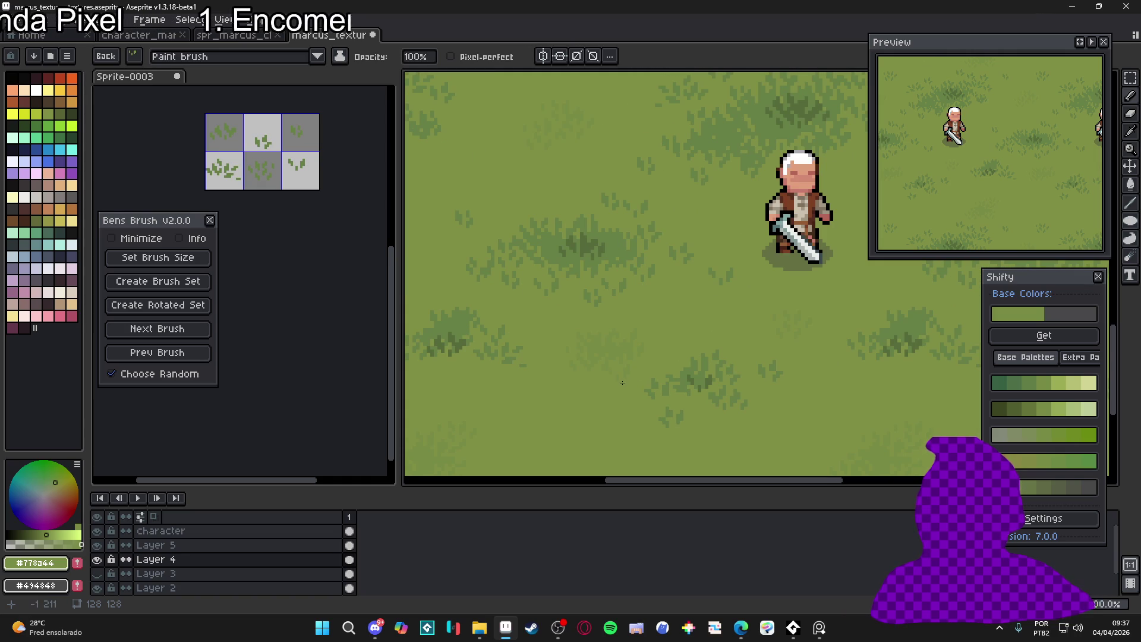
pyautogui.scroll(-3, 622, 383)
pyautogui.scroll(2, 599, 402)
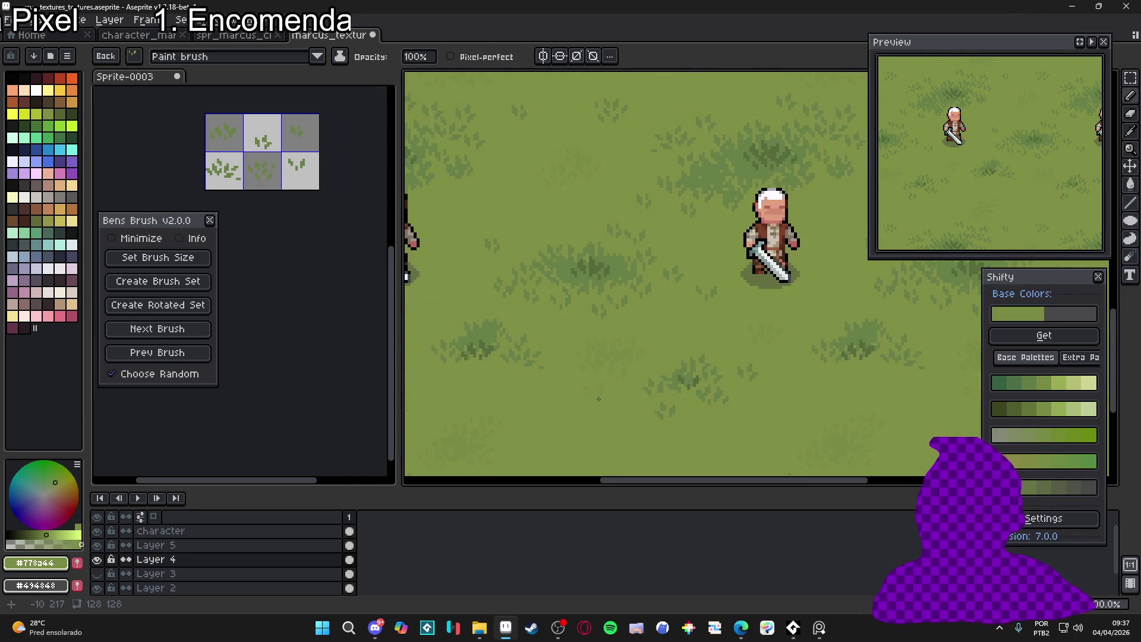
pyautogui.scroll(-2, 585, 395)
pyautogui.scroll(2, 591, 415)
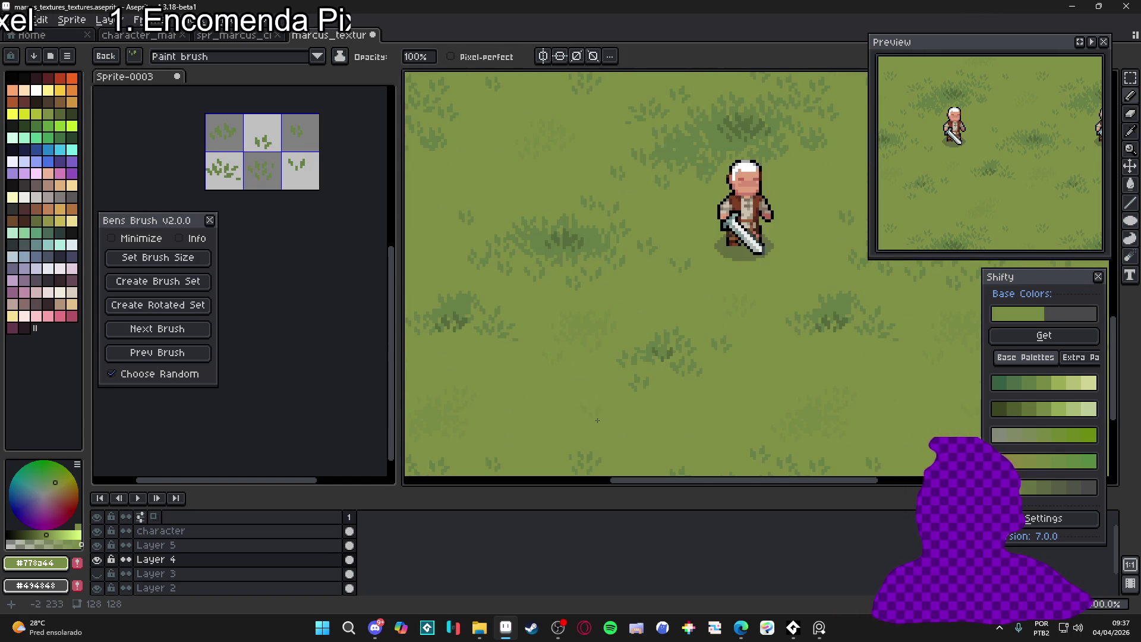
# Advance two grass brush stamps in the Bens Brush panel
pyautogui.click(250, 367)
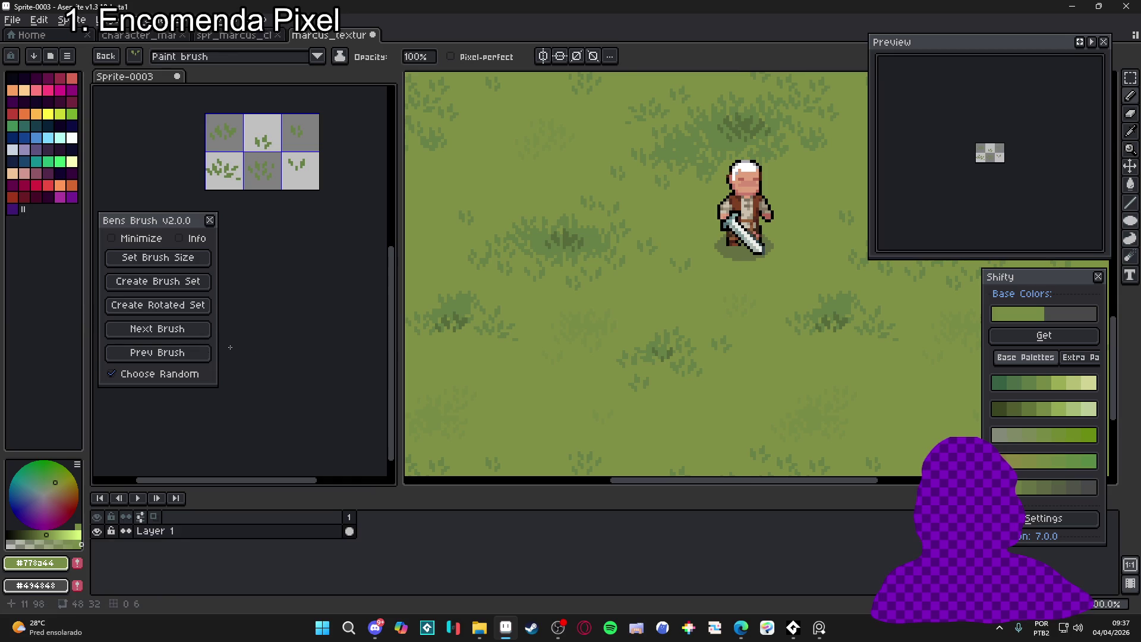
pyautogui.click(158, 328)
pyautogui.scroll(1, 544, 410)
pyautogui.scroll(1, 681, 408)
# Go back to the textures canvas and pan across the tiled grass field around the character
pyautogui.click(645, 408)
pyautogui.scroll(-1, 553, 402)
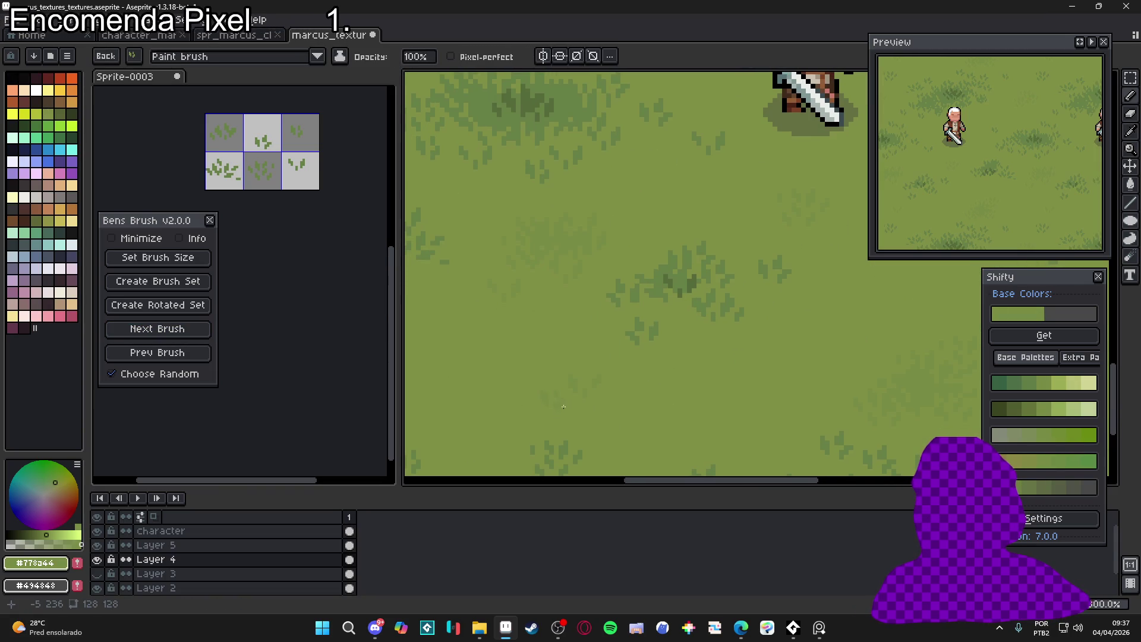
pyautogui.scroll(-2, 568, 406)
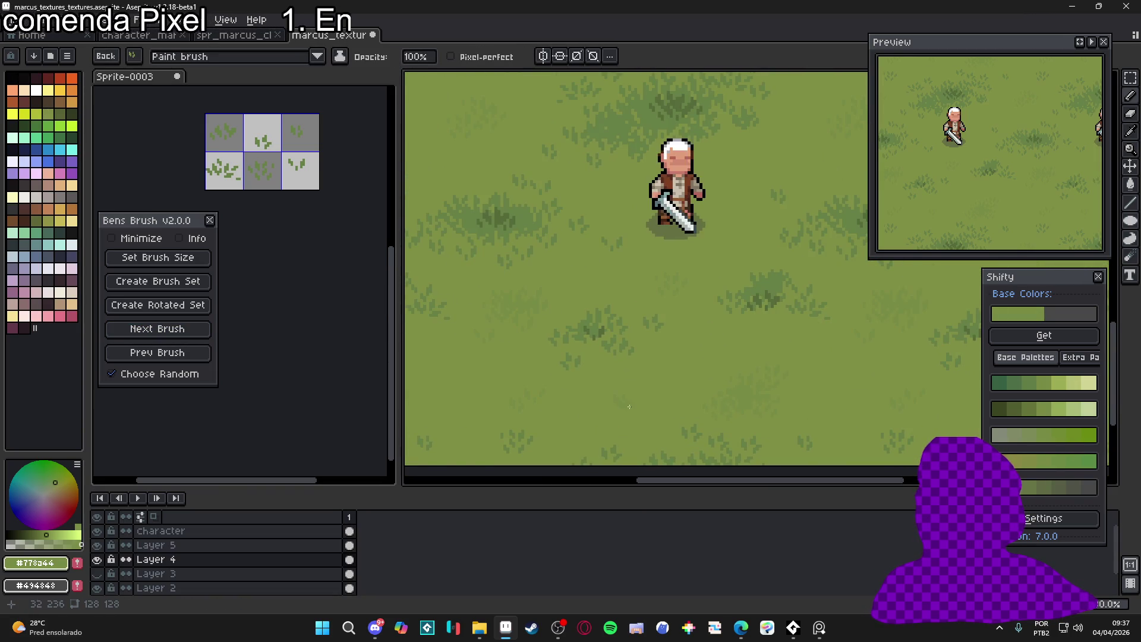
pyautogui.scroll(-2, 650, 400)
pyautogui.scroll(1, 684, 356)
pyautogui.scroll(-1, 708, 329)
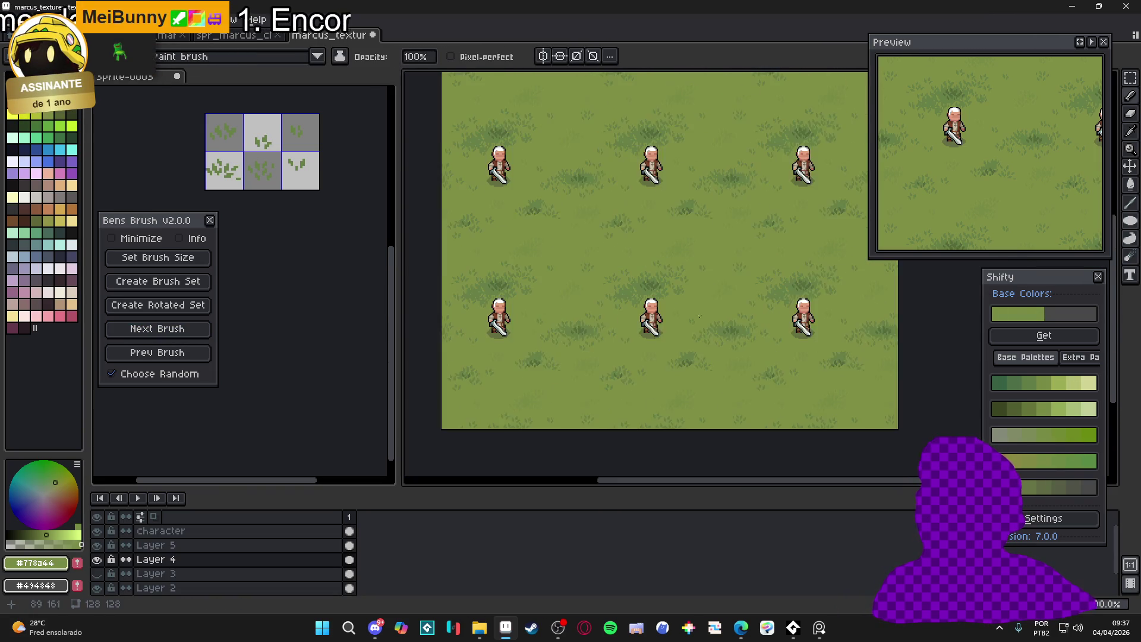
pyautogui.moveTo(708, 329); pyautogui.dragTo(719, 249)
pyautogui.moveTo(704, 309); pyautogui.dragTo(663, 334)
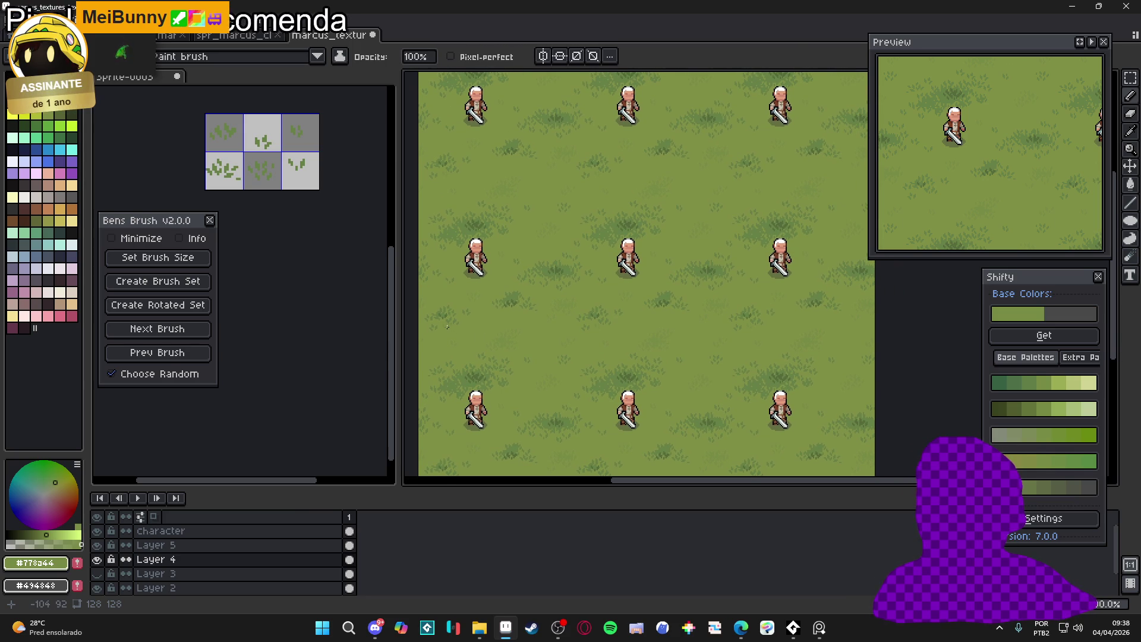
pyautogui.scroll(3, 674, 319)
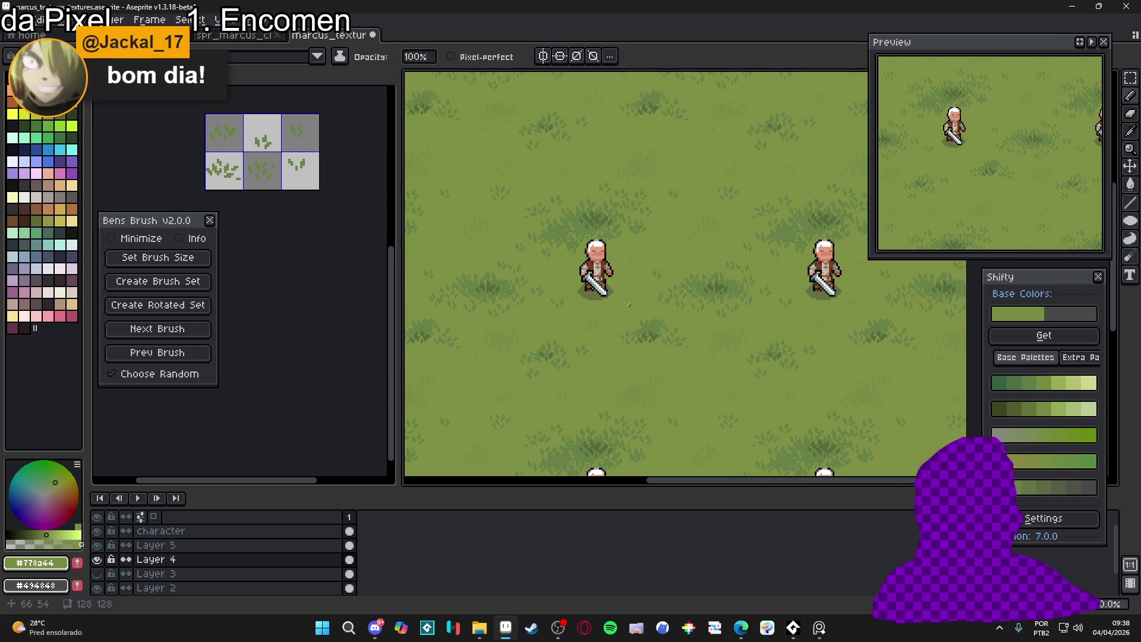
pyautogui.scroll(2, 595, 305)
# Select the character's shadow layer, switch to the pencil (B), and widen the canvas over the tiled grass
pyautogui.keyDown('ctrl'); pyautogui.click(583, 292); pyautogui.keyUp('ctrl')
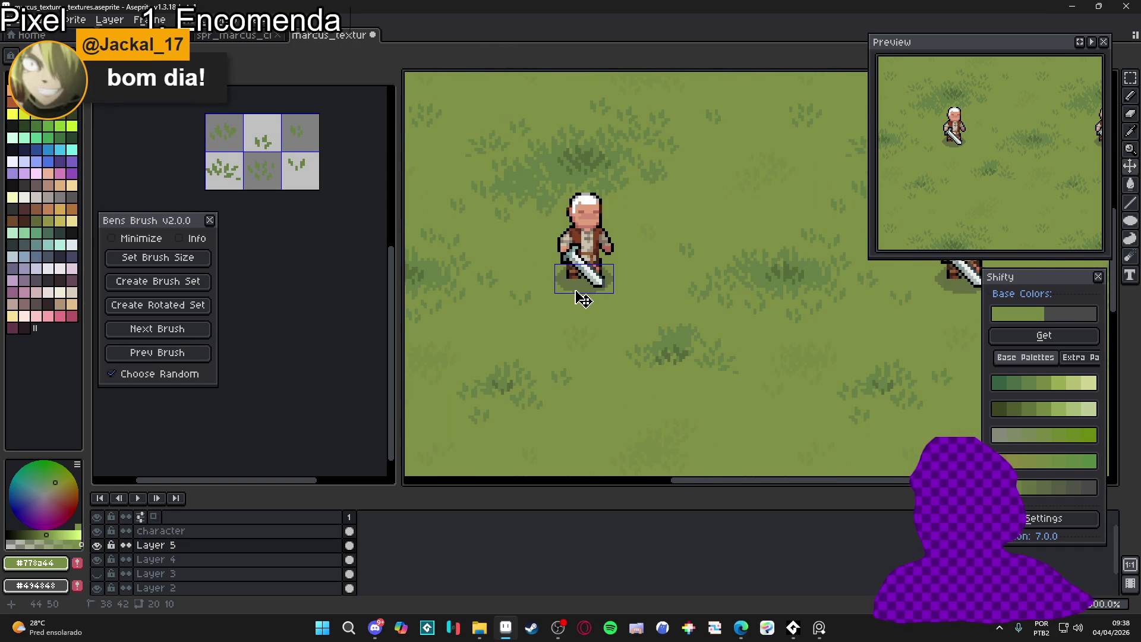
pyautogui.scroll(3, 583, 299)
pyautogui.press('b')
pyautogui.scroll(5, 556, 289)
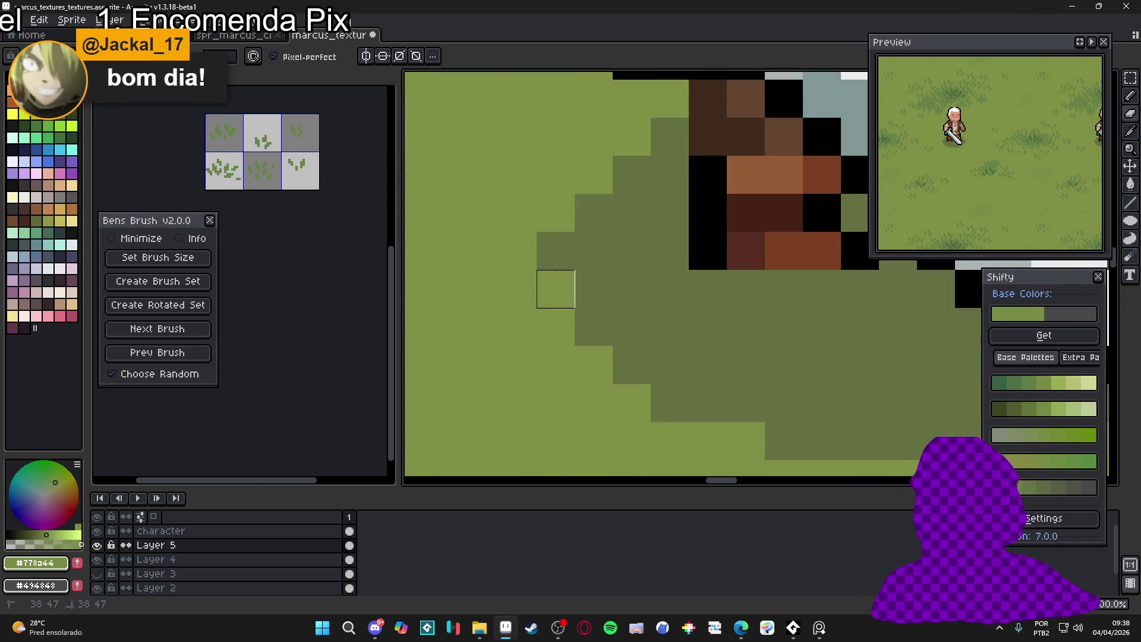
pyautogui.scroll(-3, 556, 288)
pyautogui.scroll(1, 633, 282)
pyautogui.scroll(-6, 652, 300)
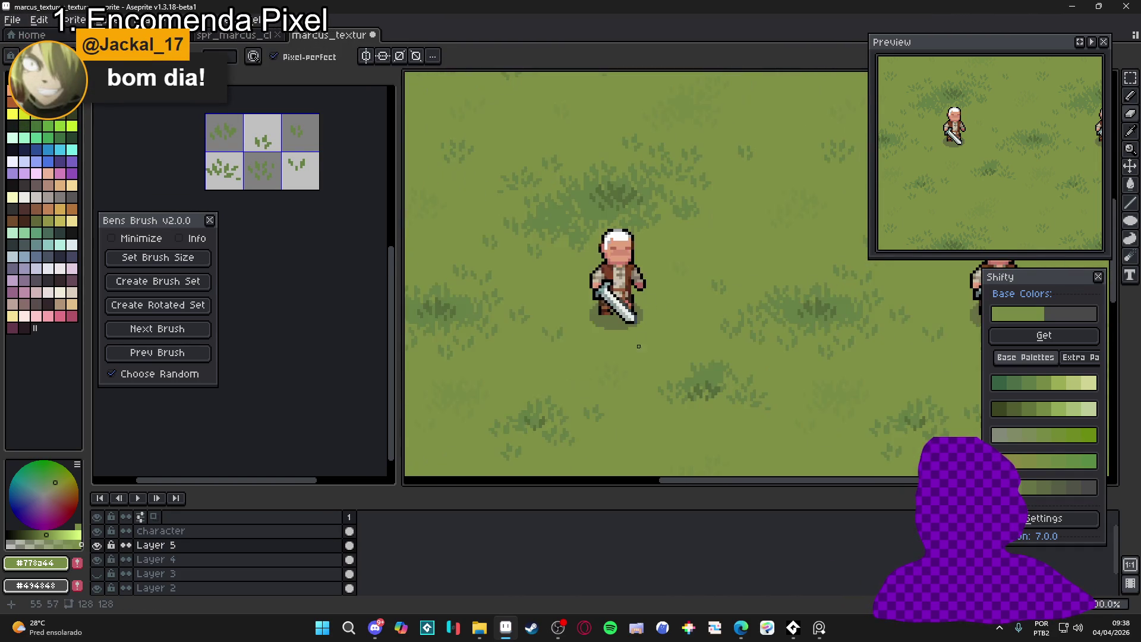
pyautogui.scroll(1, 646, 322)
pyautogui.moveTo(646, 322); pyautogui.dragTo(653, 310)
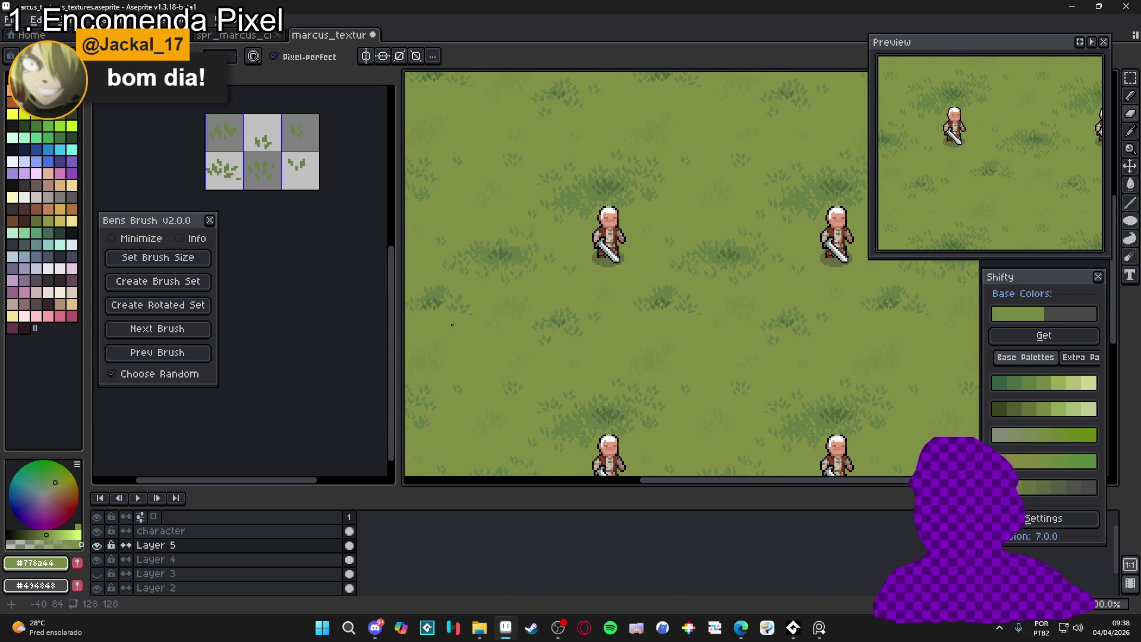
pyautogui.moveTo(395, 360); pyautogui.dragTo(305, 360)
pyautogui.moveTo(610, 363)
pyautogui.mouseDown()
pyautogui.moveTo(564, 390)
pyautogui.moveTo(584, 384)
pyautogui.mouseUp()
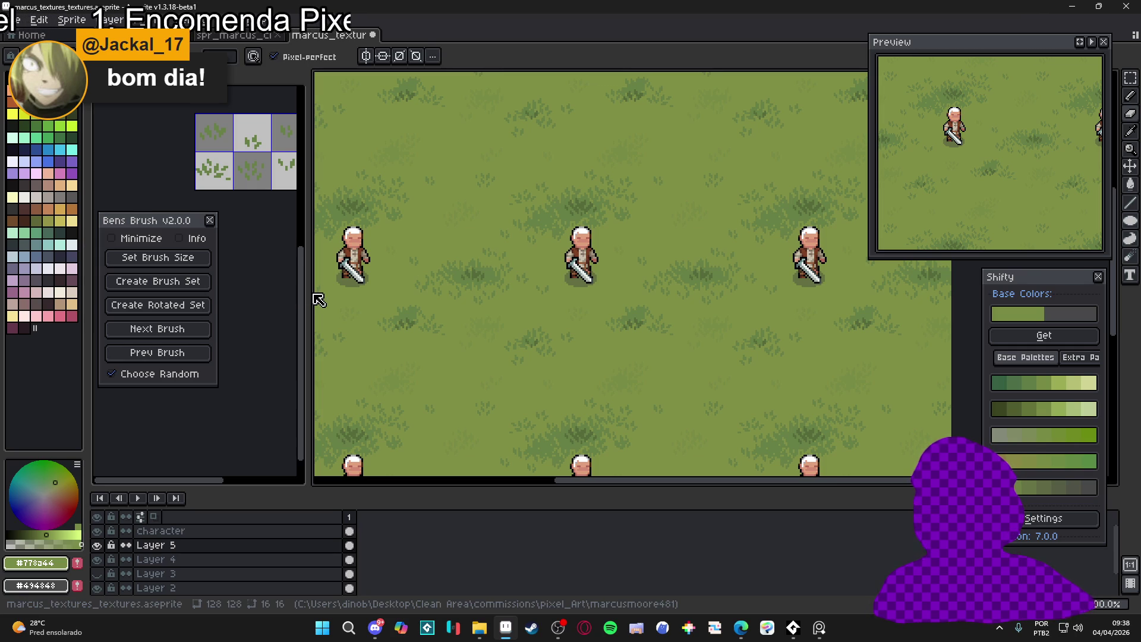
# Hide the Character layer and Layer 5's shadows, widen the canvas, and move the Preview window right
pyautogui.click(96, 531)
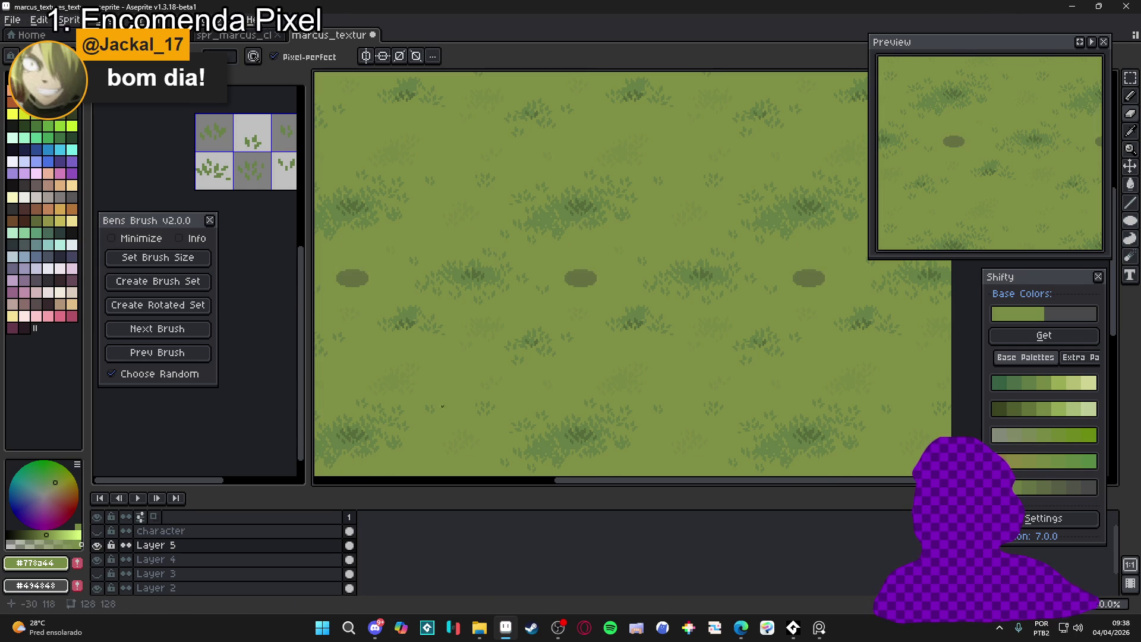
pyautogui.click(96, 545)
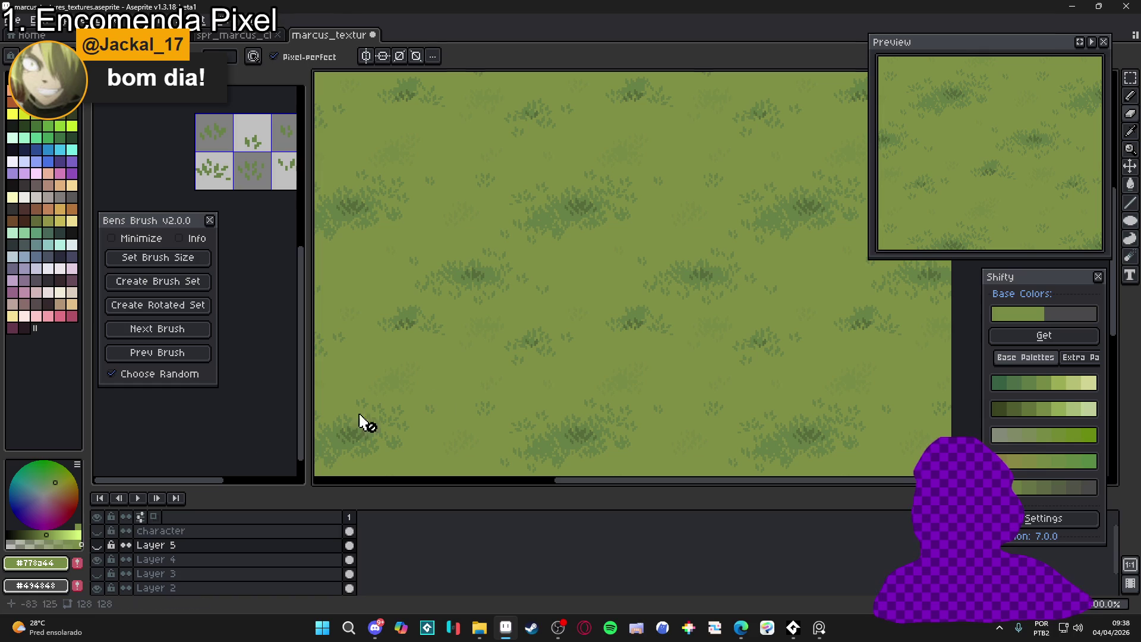
pyautogui.moveTo(303, 369); pyautogui.dragTo(200, 369)
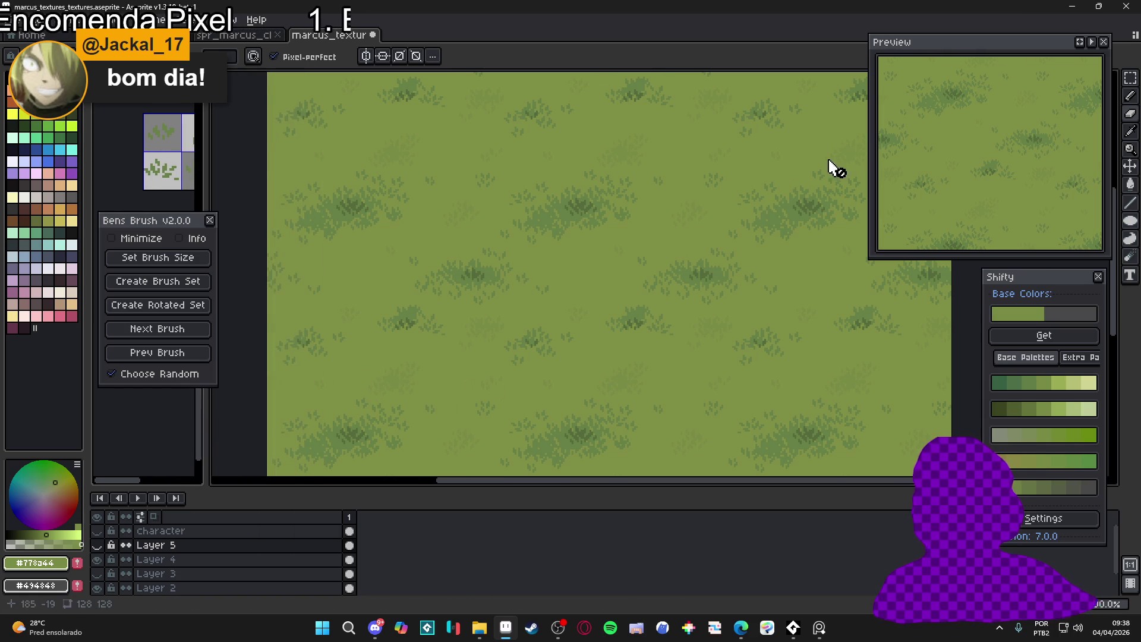
pyautogui.moveTo(948, 46)
pyautogui.mouseDown()
pyautogui.moveTo(1079, 47)
pyautogui.moveTo(1072, 78)
pyautogui.mouseUp()
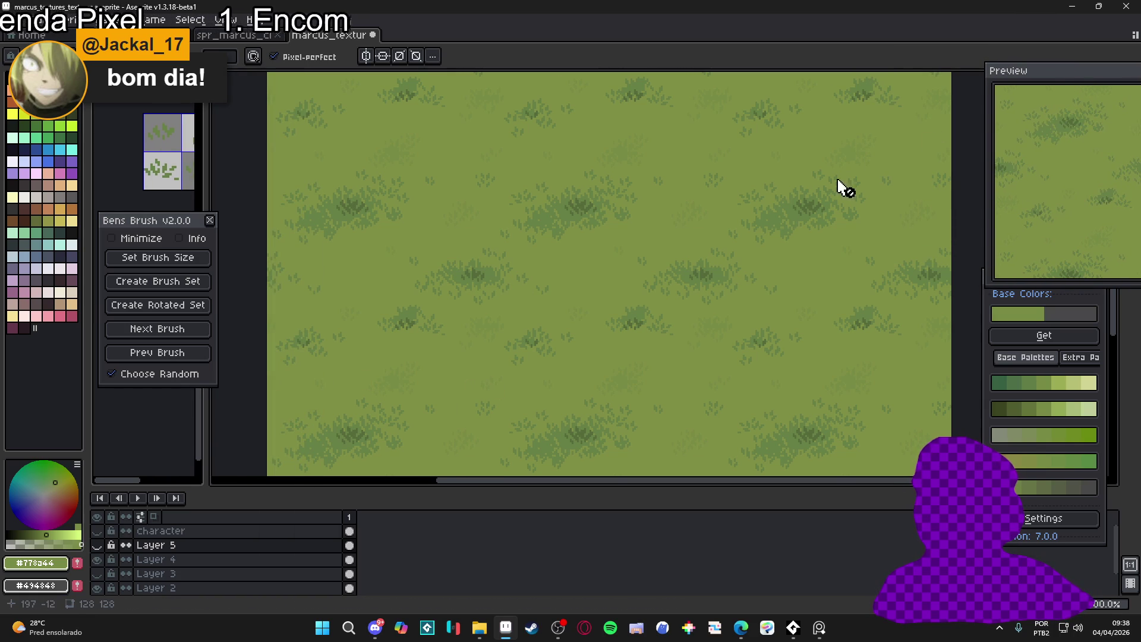
# Open the File menu to start a new sprite
pyautogui.scroll(-3, 695, 265)
pyautogui.scroll(2, 695, 265)
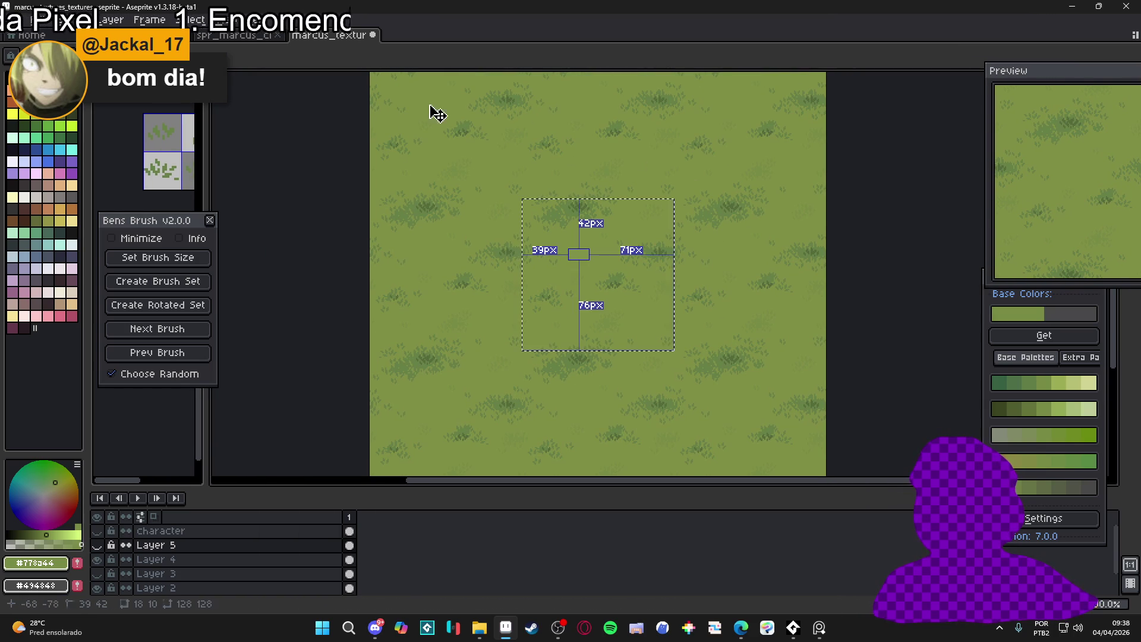
pyautogui.hotkey('alt', 'f')
# Create a new 128 by 512 px sprite
pyautogui.press('n')
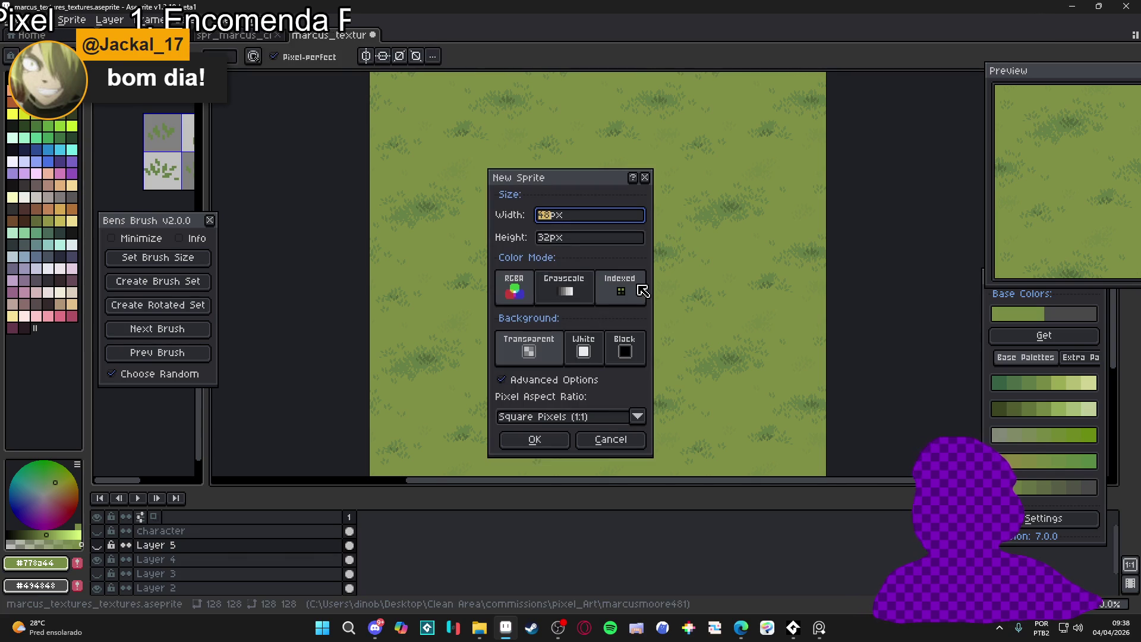
pyautogui.write('12')
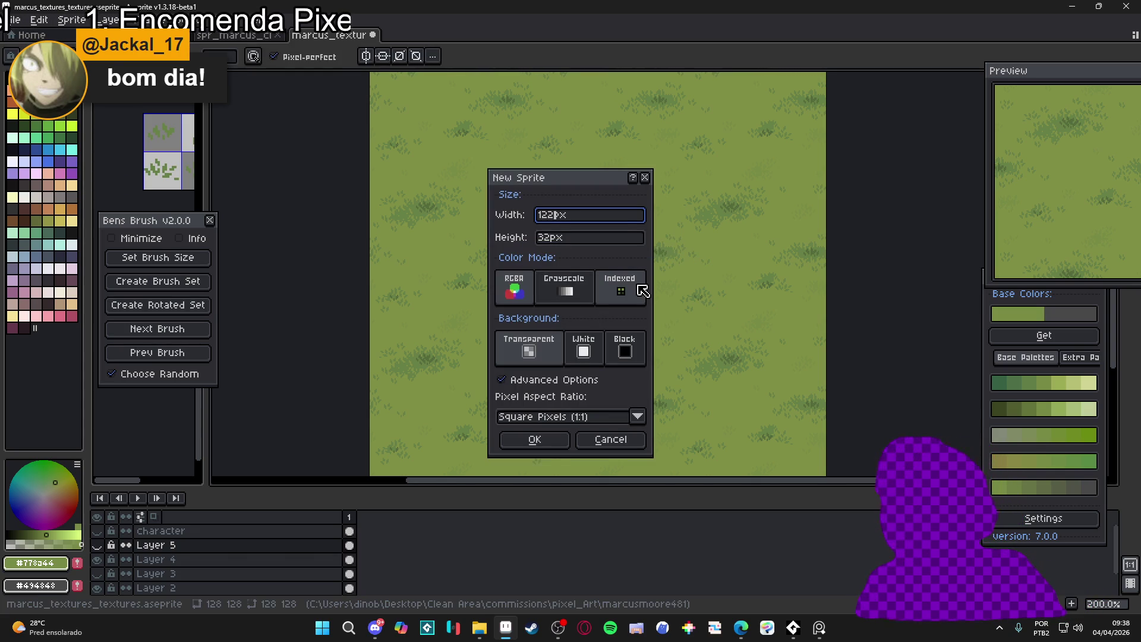
pyautogui.write('8')
pyautogui.press('Tab')
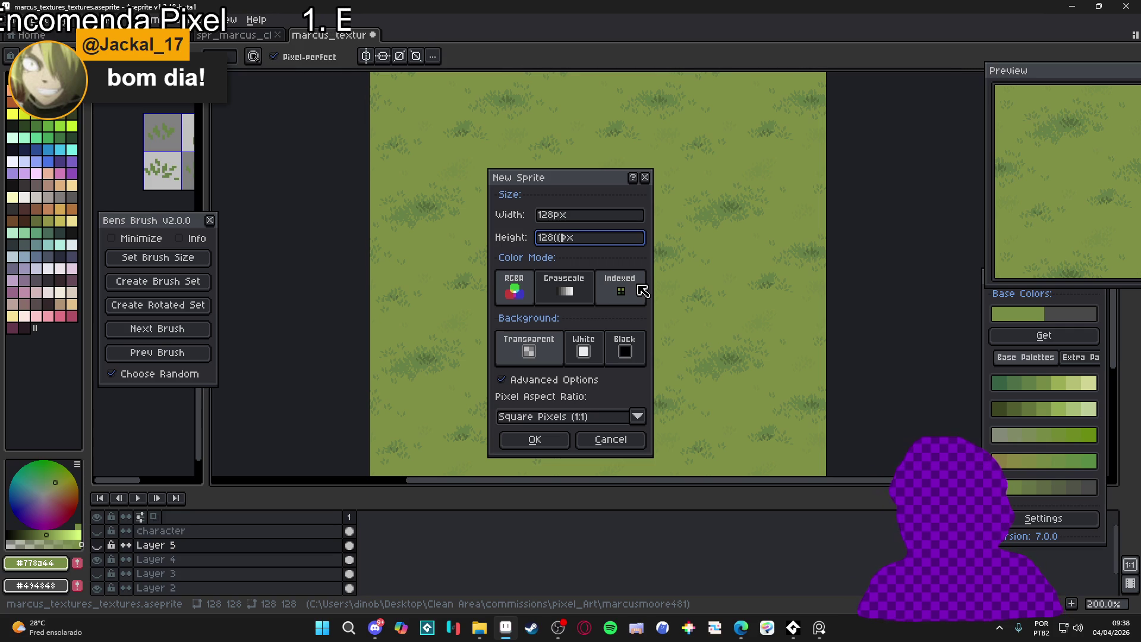
pyautogui.write('4')
pyautogui.press('Return')
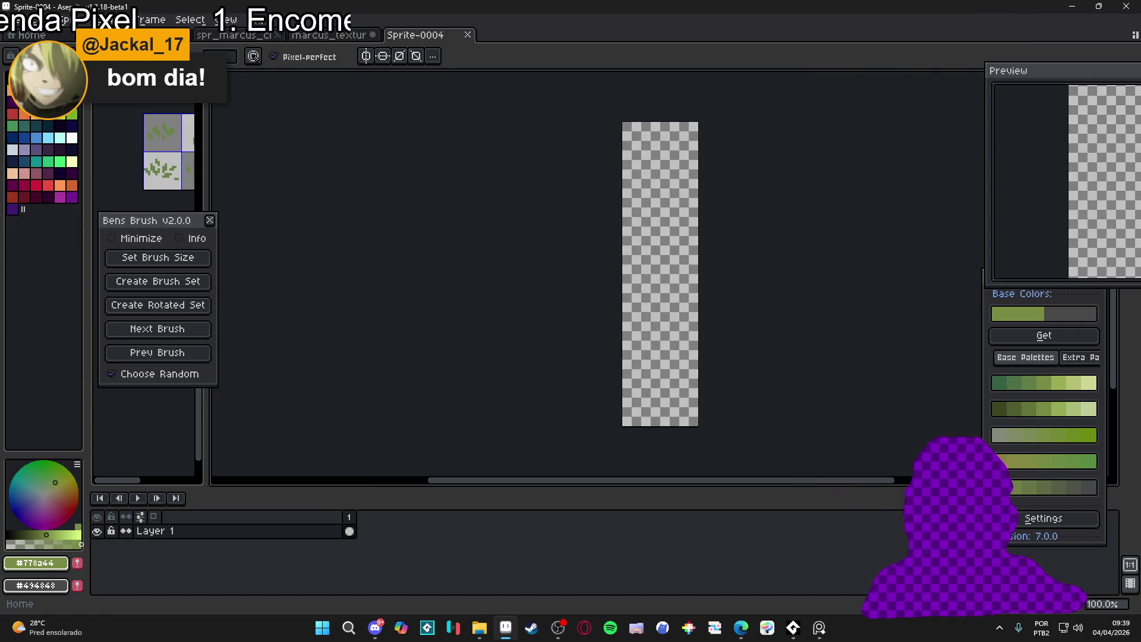
# Resize the canvas width to 512 px in Canvas Size
pyautogui.hotkey('ctrl', 'alt', 'c')
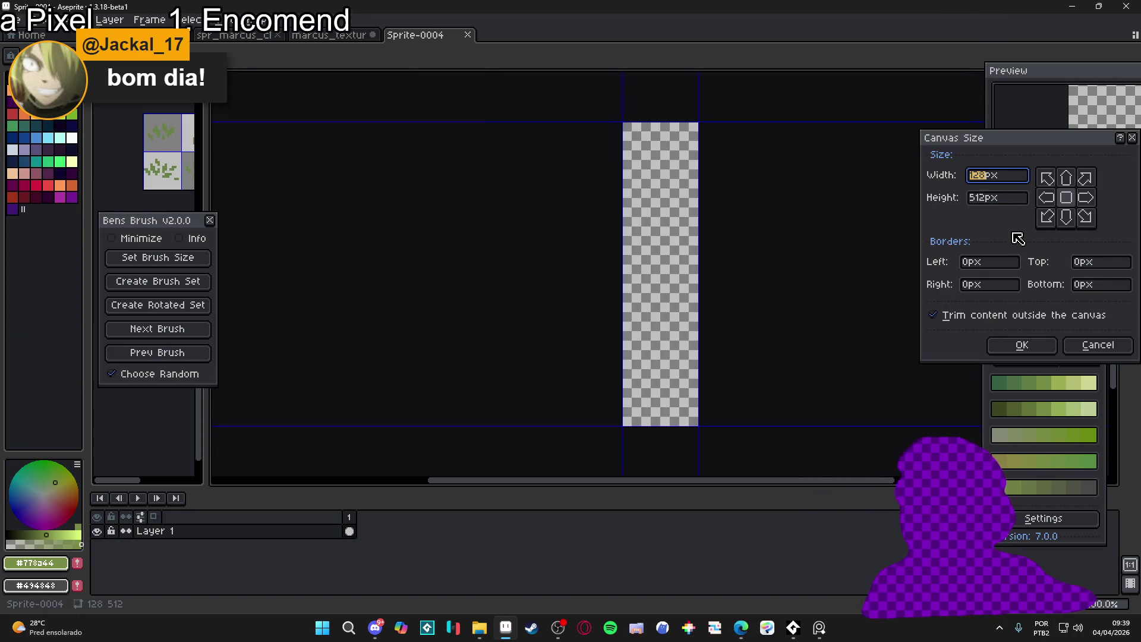
pyautogui.write('512')
pyautogui.press('Return')
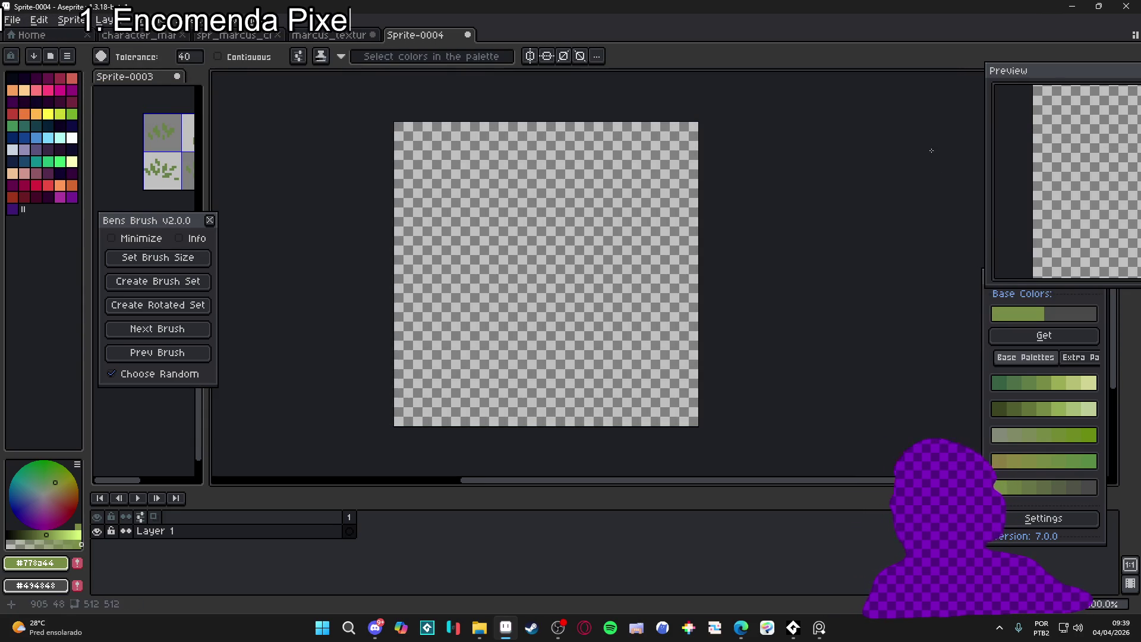
# Try a green fill on the new canvas, undo it, and return to marcus_textures
pyautogui.click(581, 267)
pyautogui.hotkey('ctrl', 'z')
pyautogui.click(326, 34)
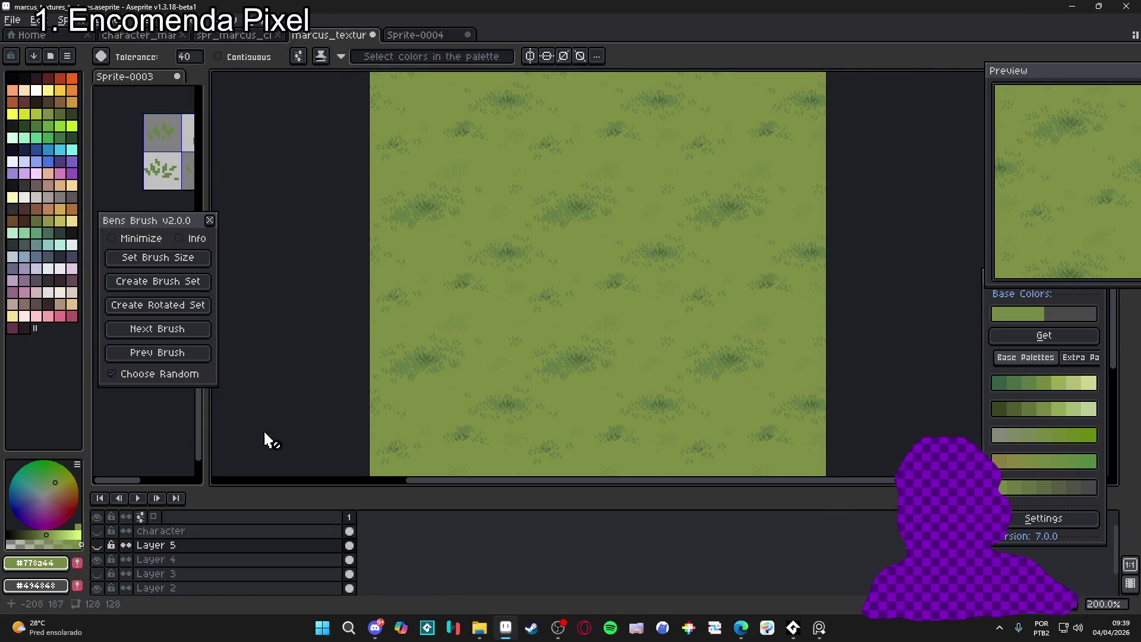
# Toggle Layer 4's visibility to compare, then delete the hidden Layer 3
pyautogui.click(97, 559)
pyautogui.click(97, 559)
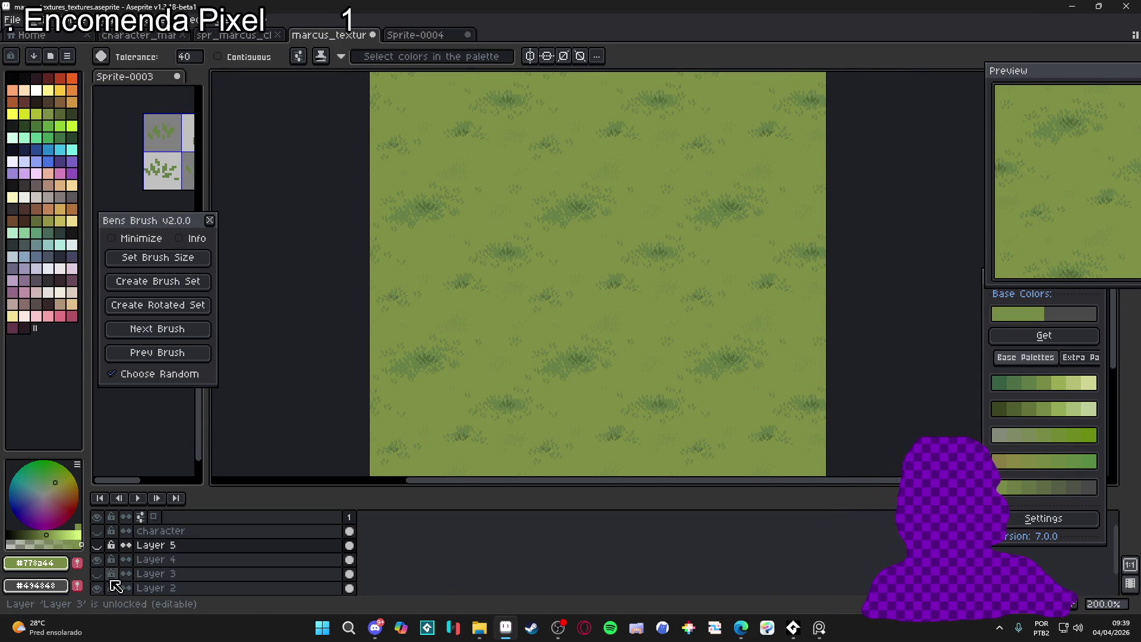
pyautogui.rightClick(148, 574)
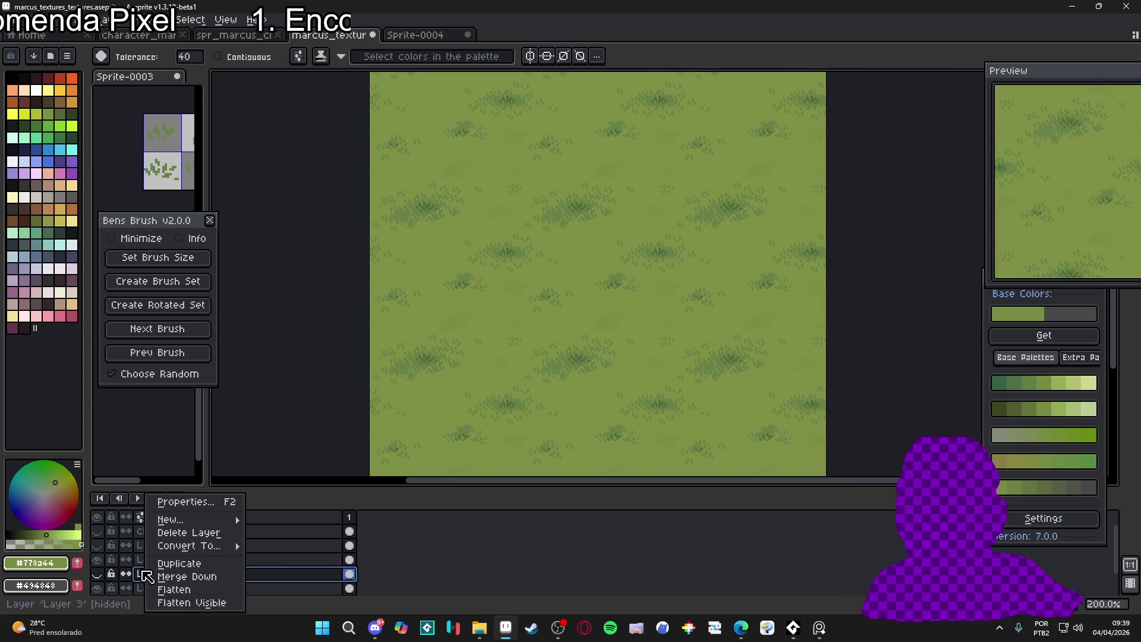
pyautogui.press('Escape')
pyautogui.press('Delete')
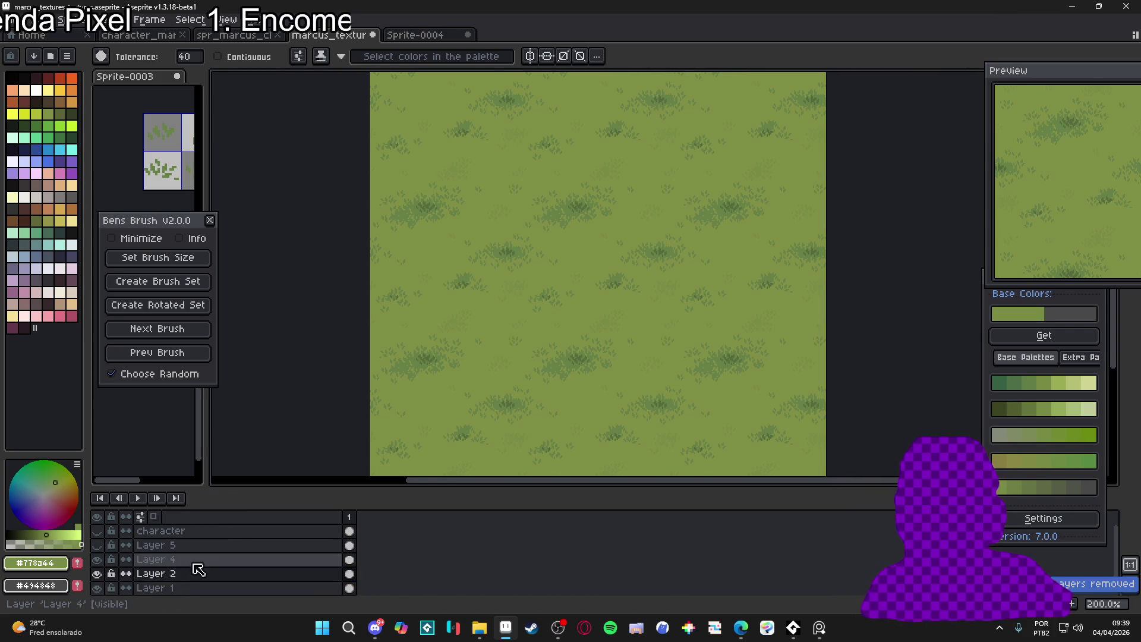
# Merge Layer 4 down into Layer 2
pyautogui.click(133, 562)
pyautogui.rightClick(133, 562)
pyautogui.click(190, 578)
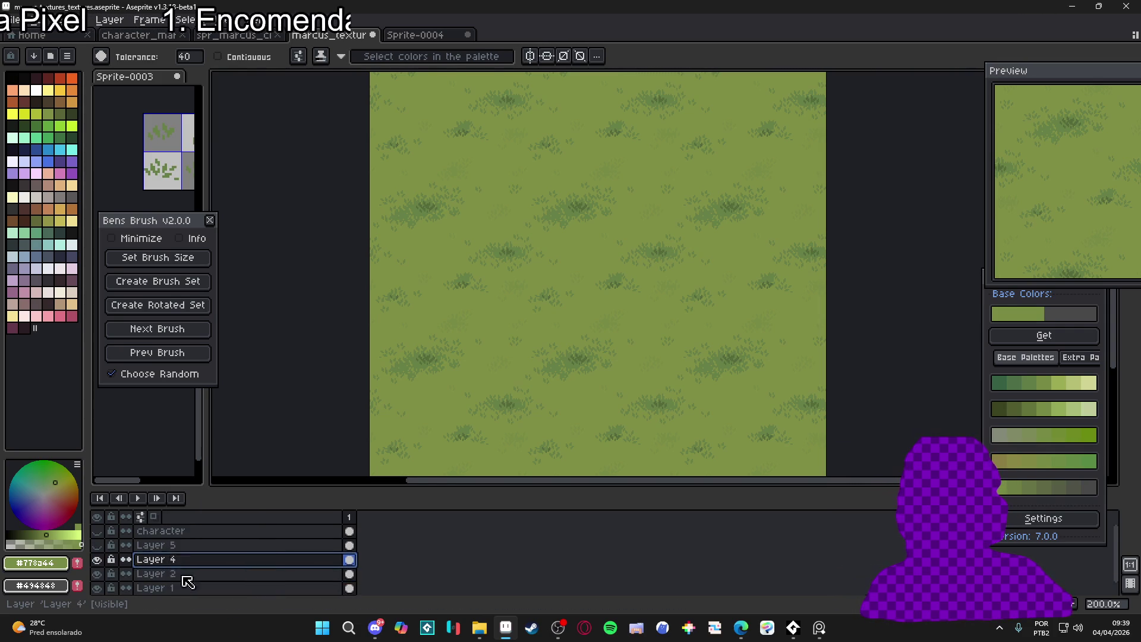
# Copy the centre grass tile and paste it into Sprite-0004's top-left corner
pyautogui.hotkey('ctrl', 'a')
pyautogui.hotkey('ctrl', 'c')
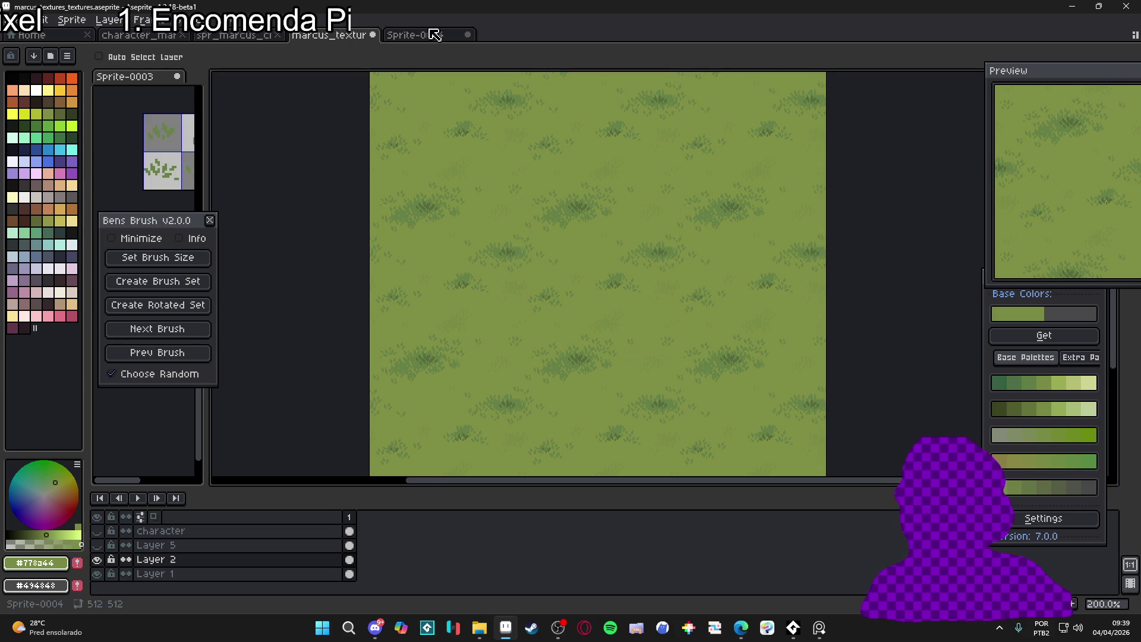
pyautogui.hotkey('ctrl', 'Tab')
pyautogui.hotkey('ctrl', 'v')
pyautogui.moveTo(557, 202)
pyautogui.mouseDown()
pyautogui.moveTo(512, 208)
pyautogui.moveTo(431, 159)
pyautogui.moveTo(473, 61)
pyautogui.mouseUp()
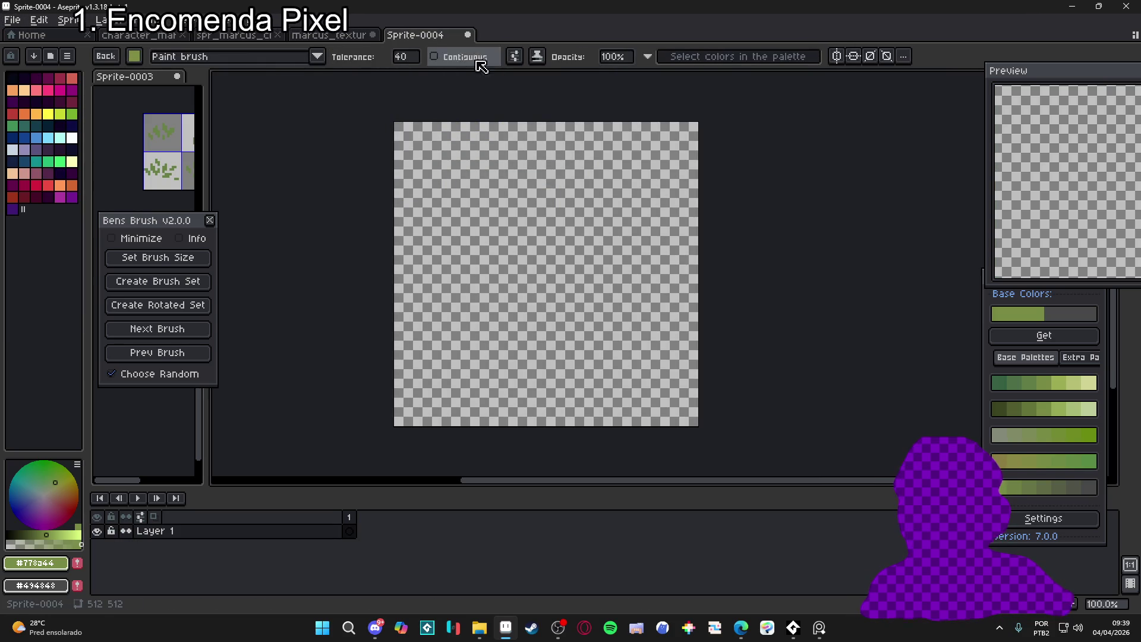
# Turn the pasted grass tile into a brush with pattern aligned to the destination
pyautogui.press('2')
pyautogui.press('Escape')
pyautogui.click(318, 57)
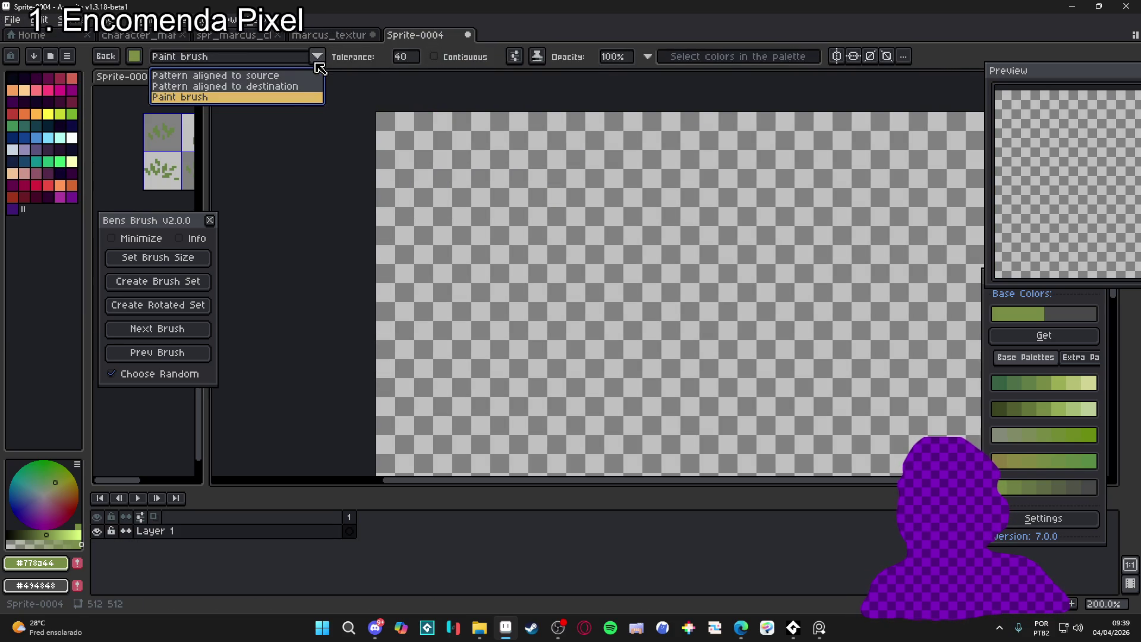
pyautogui.click(299, 86)
pyautogui.hotkey('ctrl', 'v')
pyautogui.scroll(3, 444, 181)
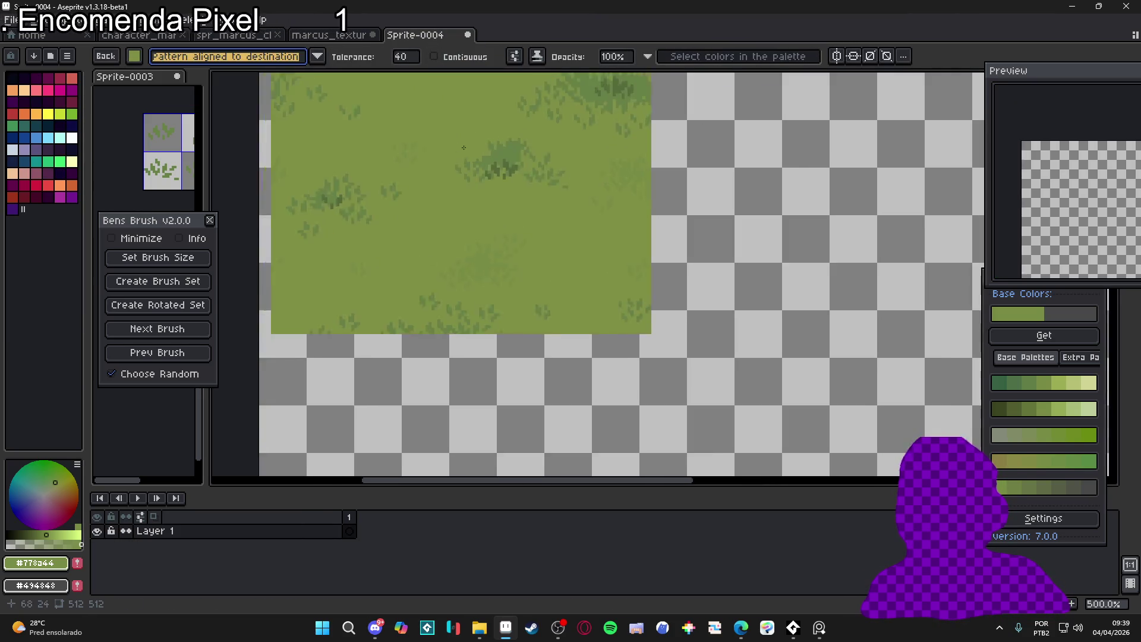
pyautogui.moveTo(625, 444)
pyautogui.mouseDown()
pyautogui.moveTo(622, 284)
pyautogui.moveTo(630, 315)
pyautogui.moveTo(621, 308)
pyautogui.mouseUp()
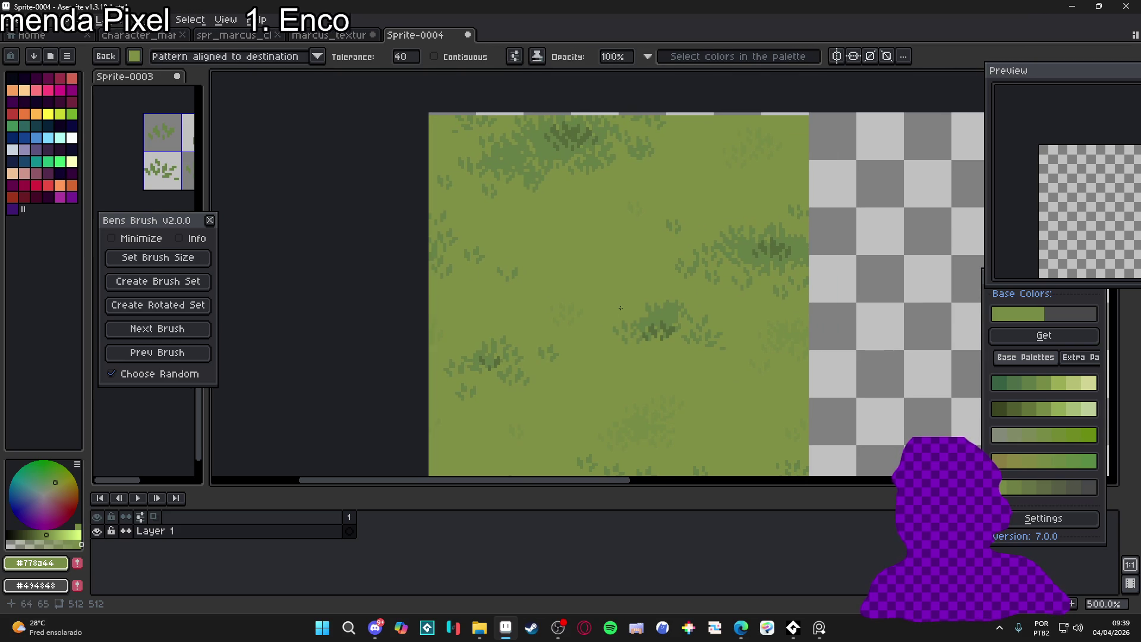
# Bucket-fill the whole canvas with the grass pattern, then add a new layer above Layer 1
pyautogui.click(620, 306)
pyautogui.scroll(-5, 684, 327)
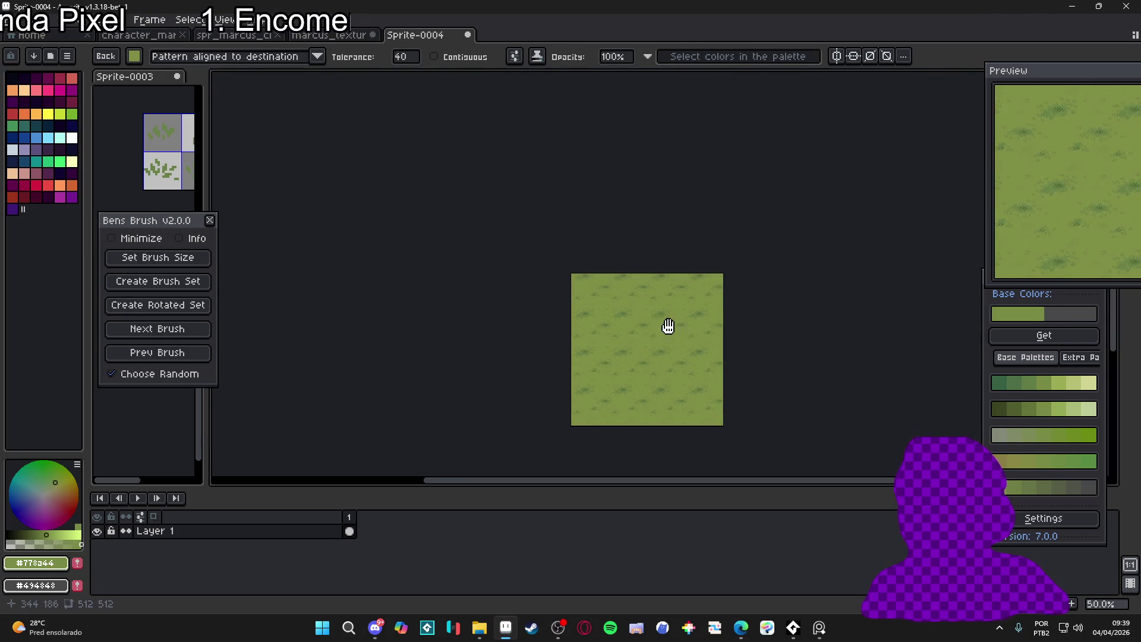
pyautogui.press('Escape')
pyautogui.scroll(3, 635, 353)
pyautogui.scroll(-2, 635, 352)
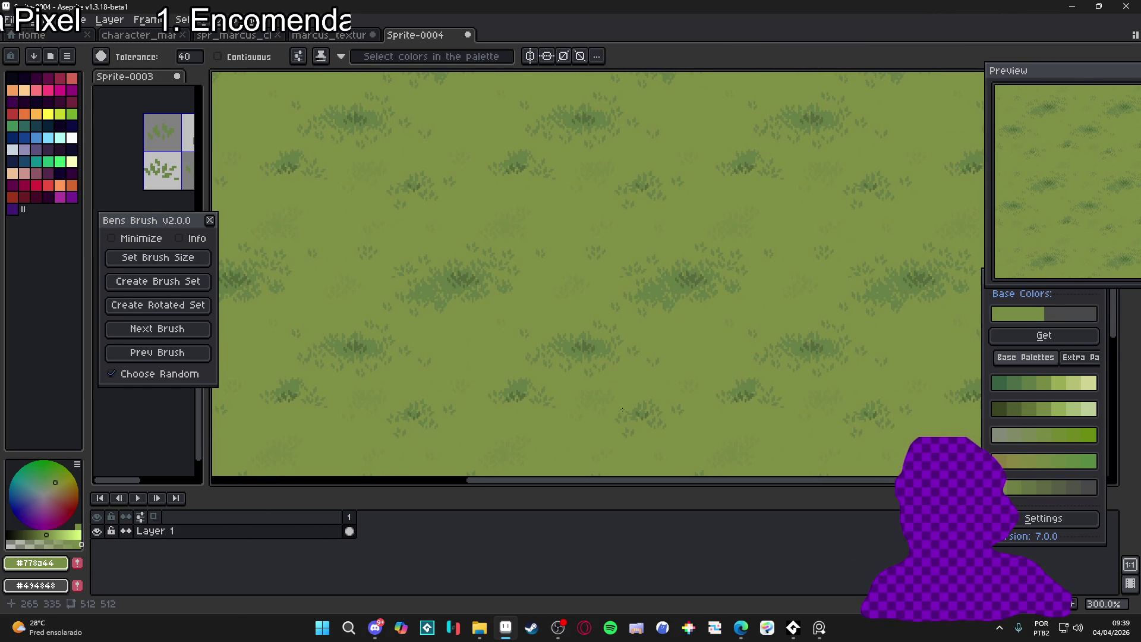
pyautogui.moveTo(600, 491); pyautogui.dragTo(601, 540)
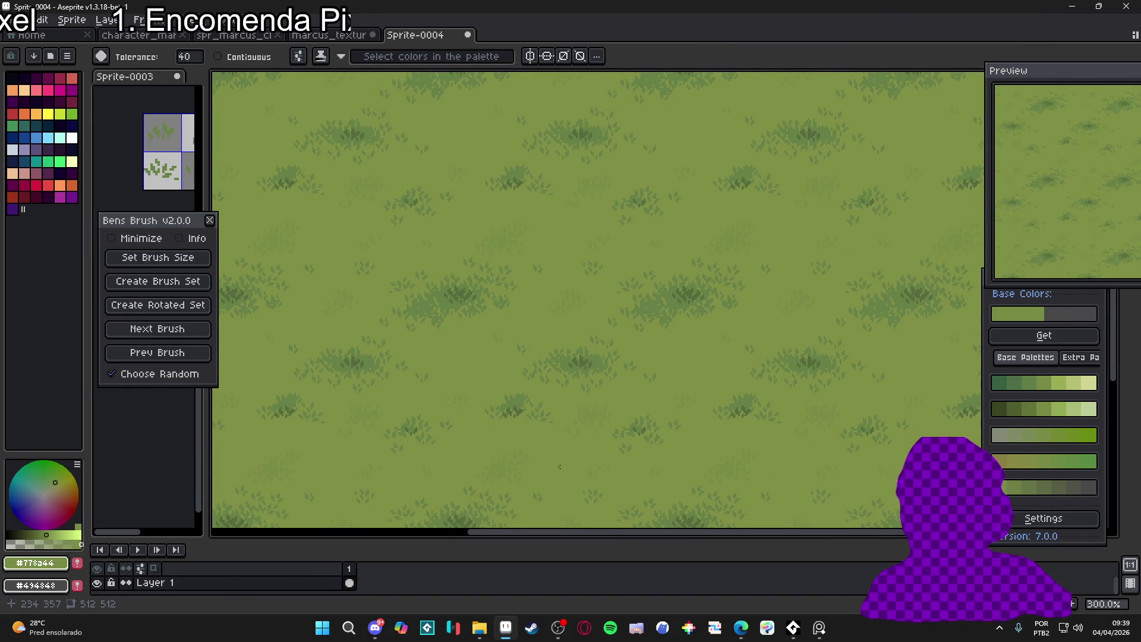
pyautogui.click(297, 584)
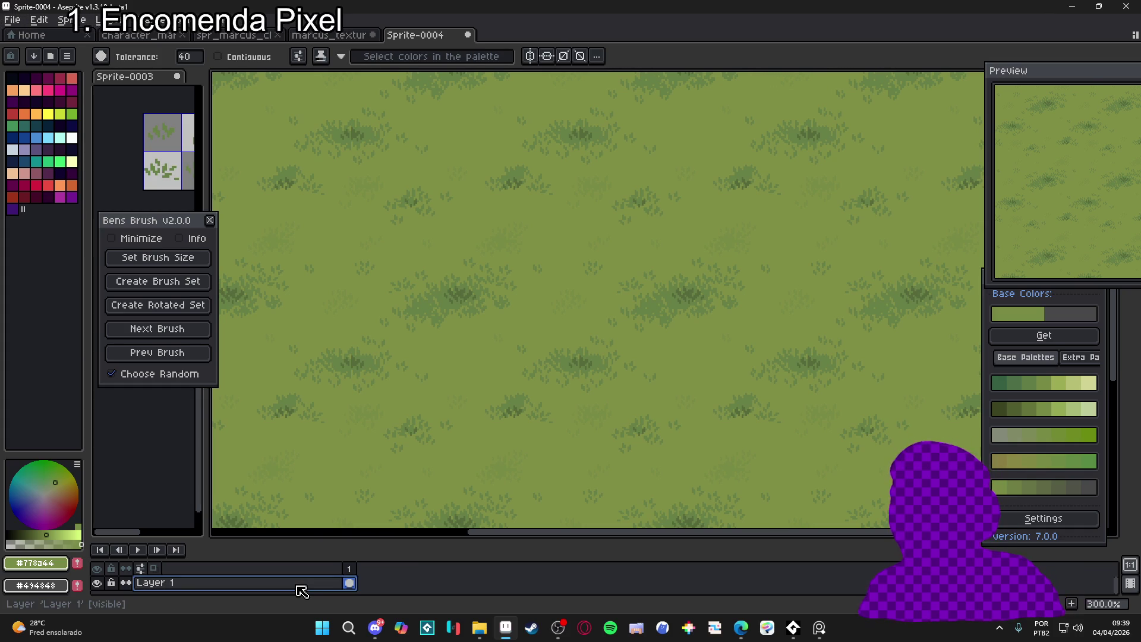
pyautogui.hotkey('shift', 'n')
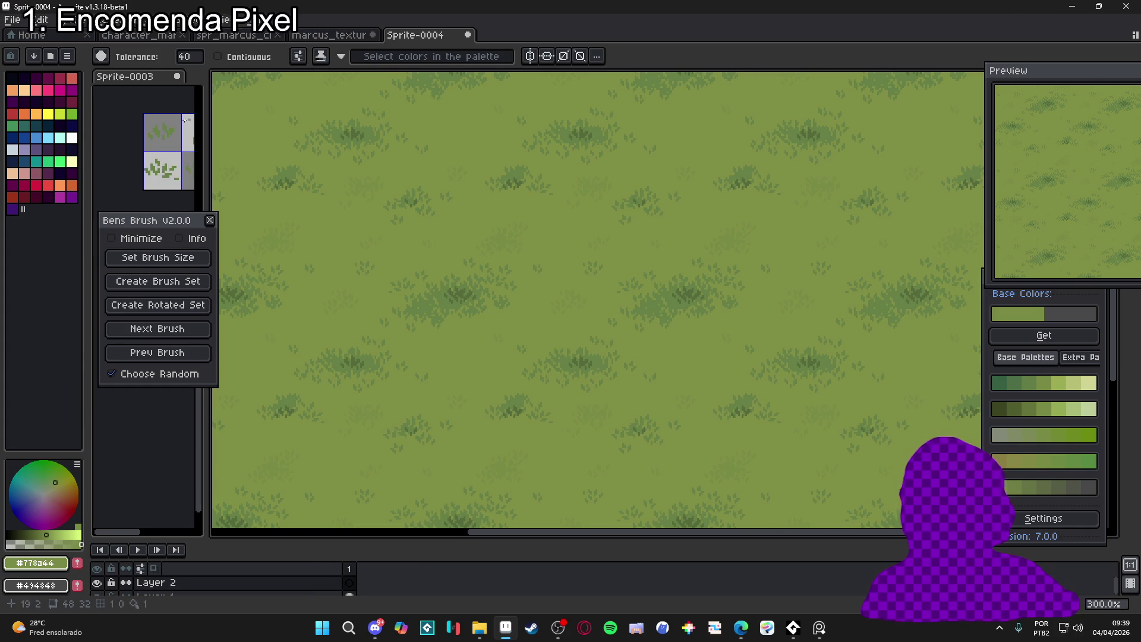
# Switch to the Move tool and select Layer 2 in Sprite-0004 for the character
pyautogui.click(323, 35)
pyautogui.click(231, 35)
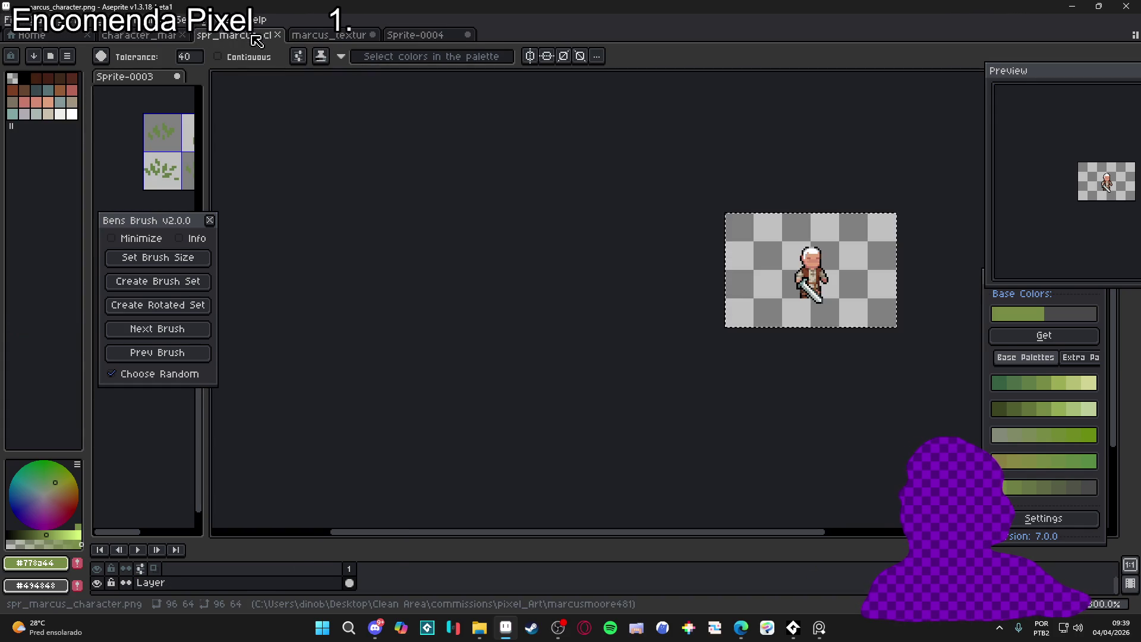
pyautogui.scroll(1, 743, 240)
pyautogui.press('v')
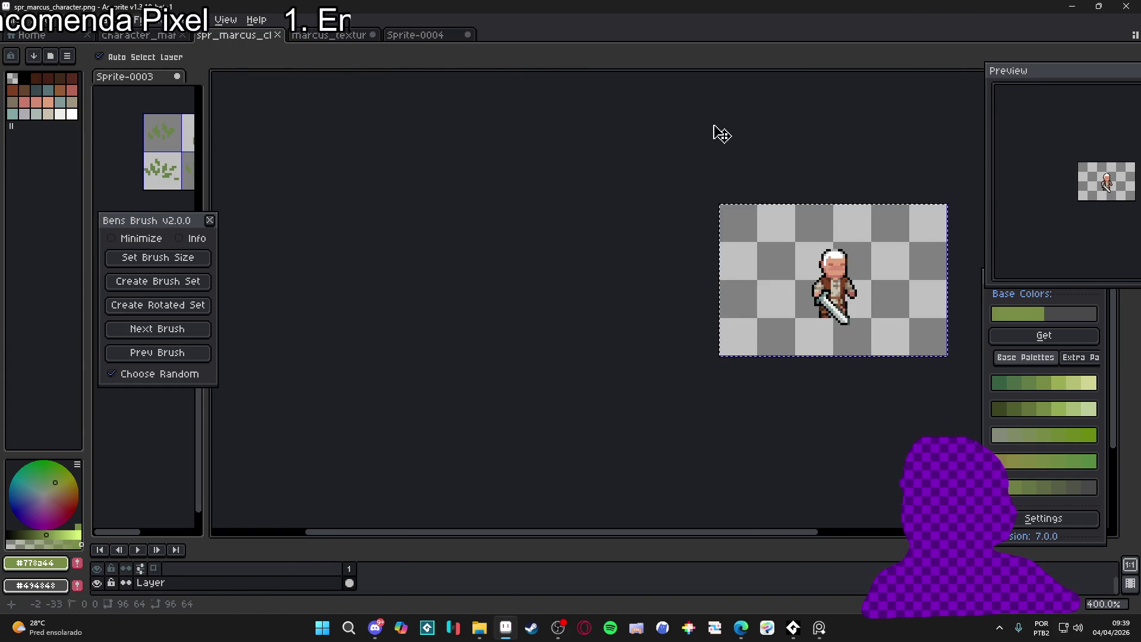
pyautogui.click(416, 35)
pyautogui.click(297, 583)
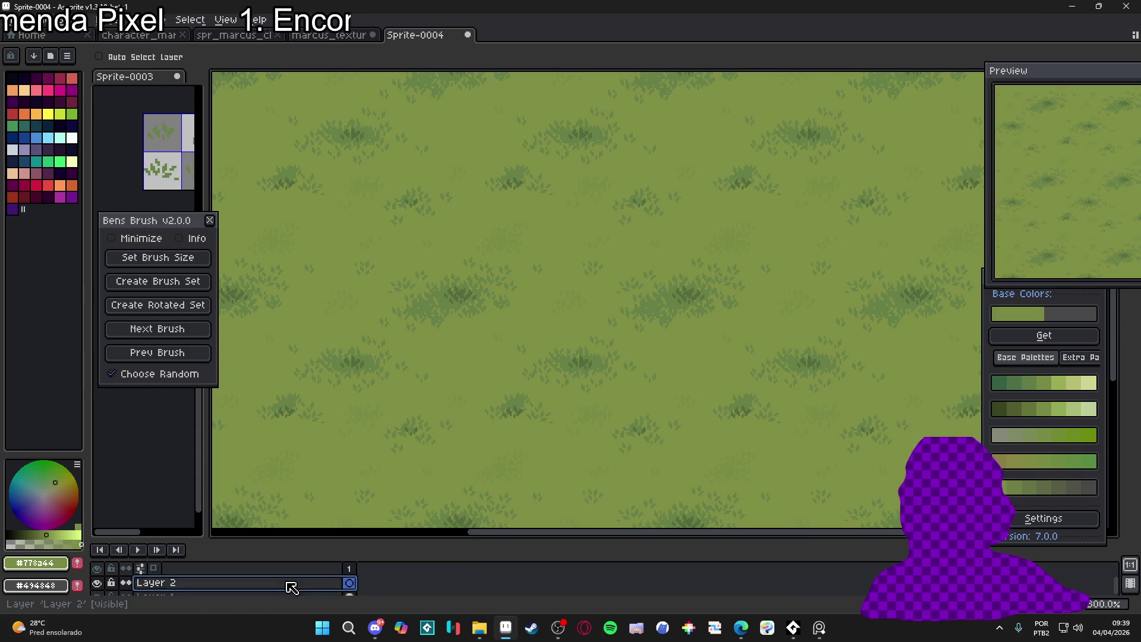
pyautogui.moveTo(359, 543)
pyautogui.mouseDown()
pyautogui.moveTo(365, 376)
pyautogui.moveTo(360, 409)
pyautogui.mouseUp()
# Paste the character and move it to the centre of the grass canvas
pyautogui.hotkey('ctrl', 'v')
pyautogui.moveTo(287, 241)
pyautogui.mouseDown()
pyautogui.moveTo(654, 245)
pyautogui.moveTo(640, 229)
pyautogui.mouseUp()
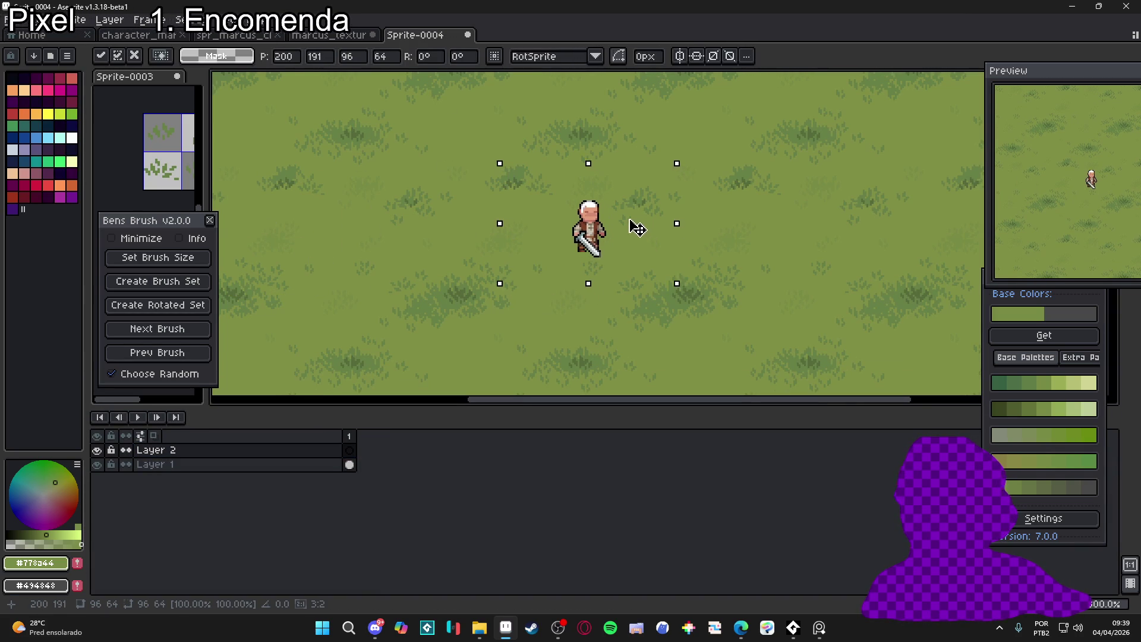
pyautogui.press('Return')
# Give the canvas more vertical room and add a new empty layer above Layer 1
pyautogui.moveTo(611, 408); pyautogui.dragTo(606, 479)
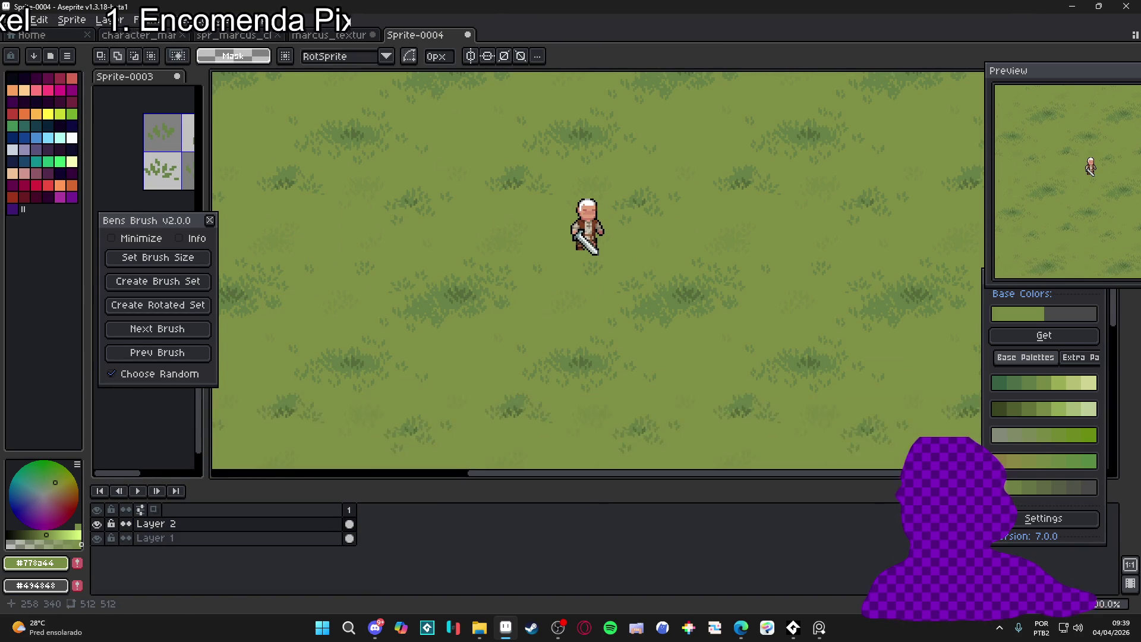
pyautogui.click(326, 539)
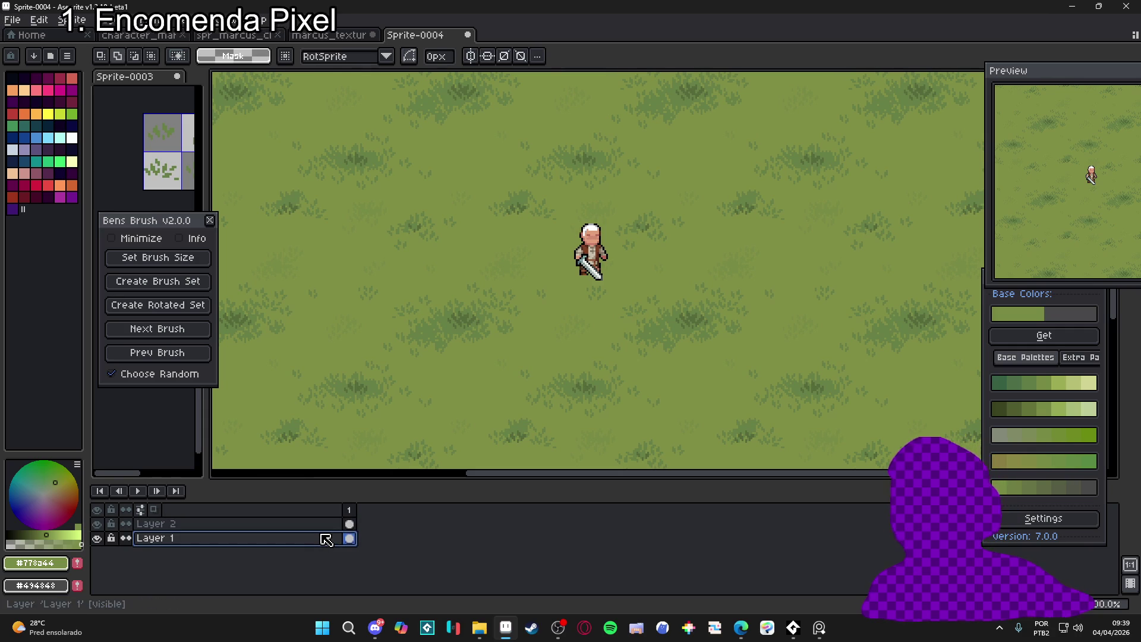
pyautogui.hotkey('shift', 'n')
# Close the Preview window and draw a filled dark purple ellipse under the character's feet
pyautogui.press('b')
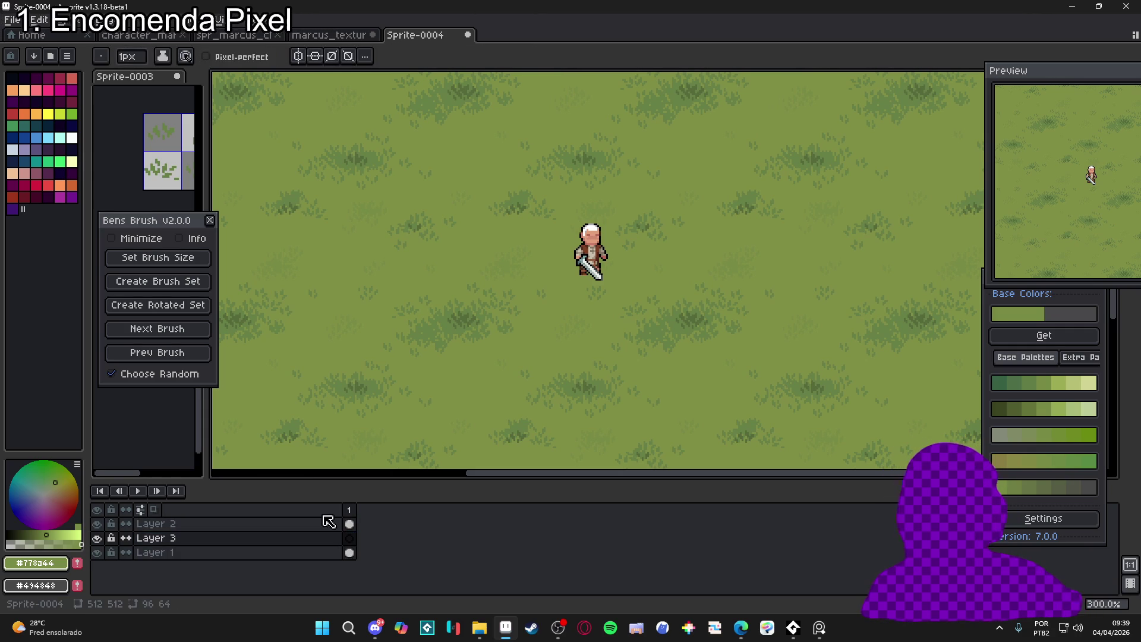
pyautogui.click(47, 148)
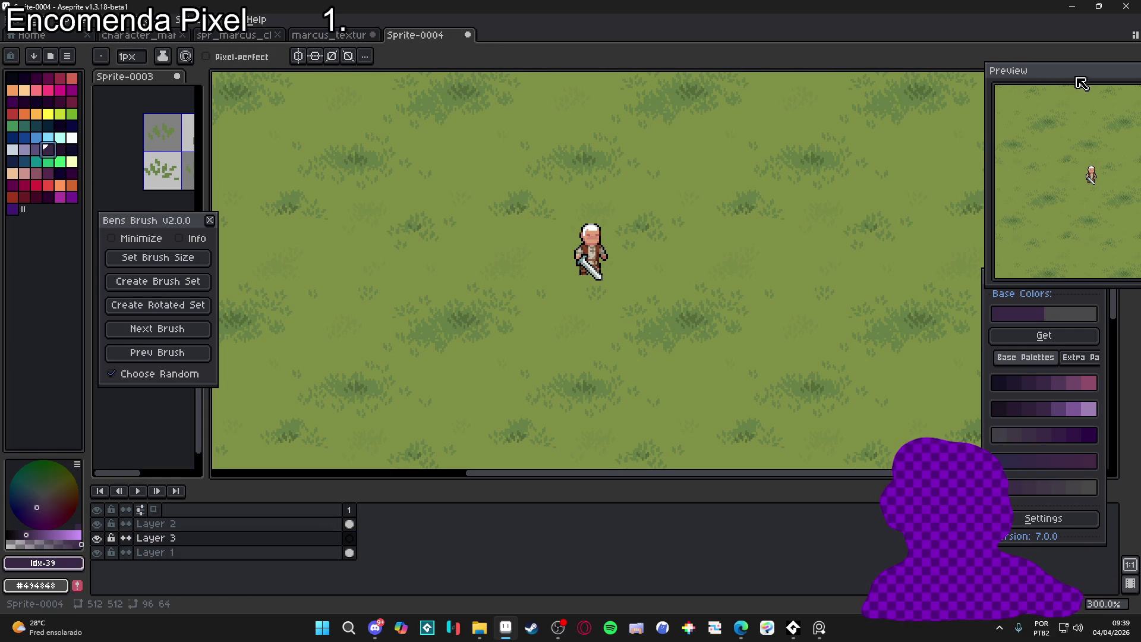
pyautogui.moveTo(1081, 86); pyautogui.dragTo(766, 165)
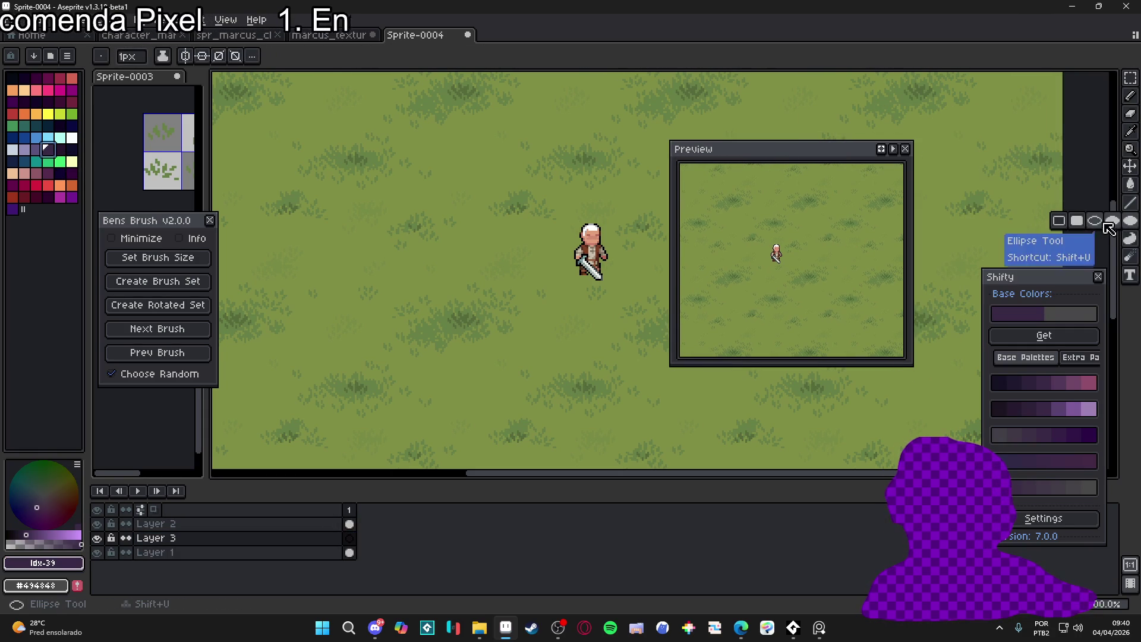
pyautogui.click(905, 150)
pyautogui.scroll(1, 569, 268)
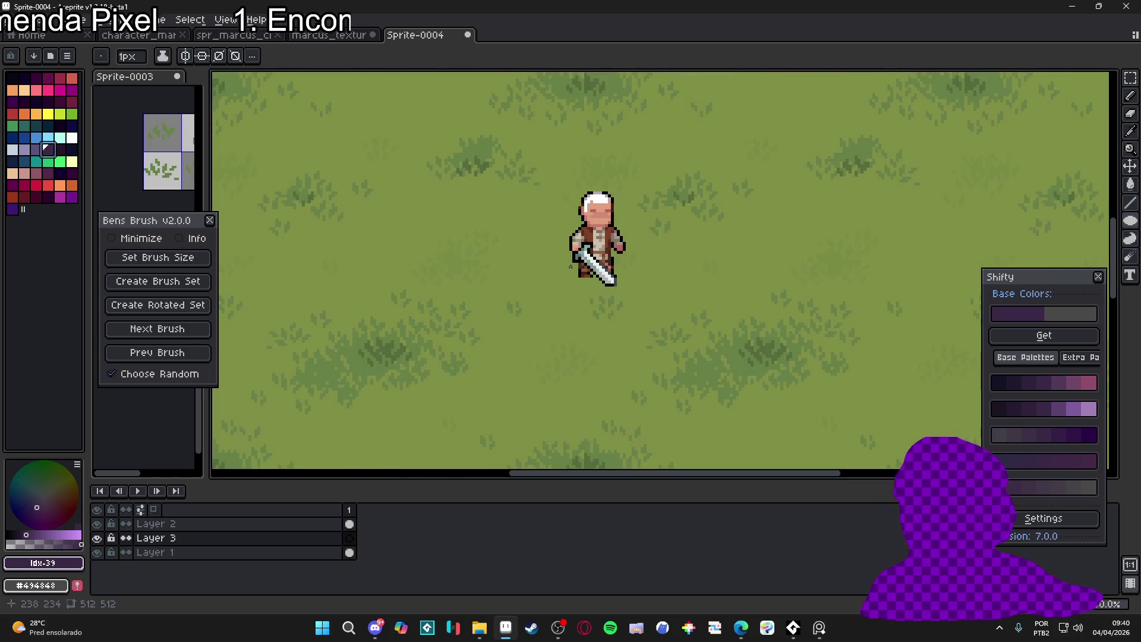
pyautogui.moveTo(622, 292); pyautogui.dragTo(622, 292)
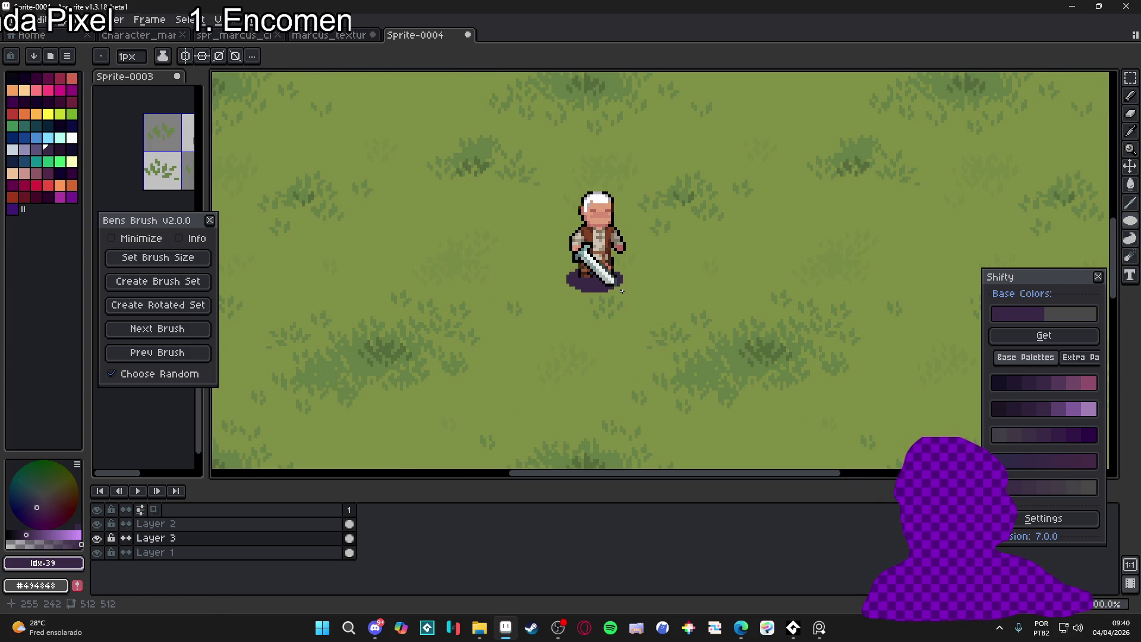
# Lower Layer 3's opacity to about 27% so the shadow turns translucent
pyautogui.doubleClick(314, 538)
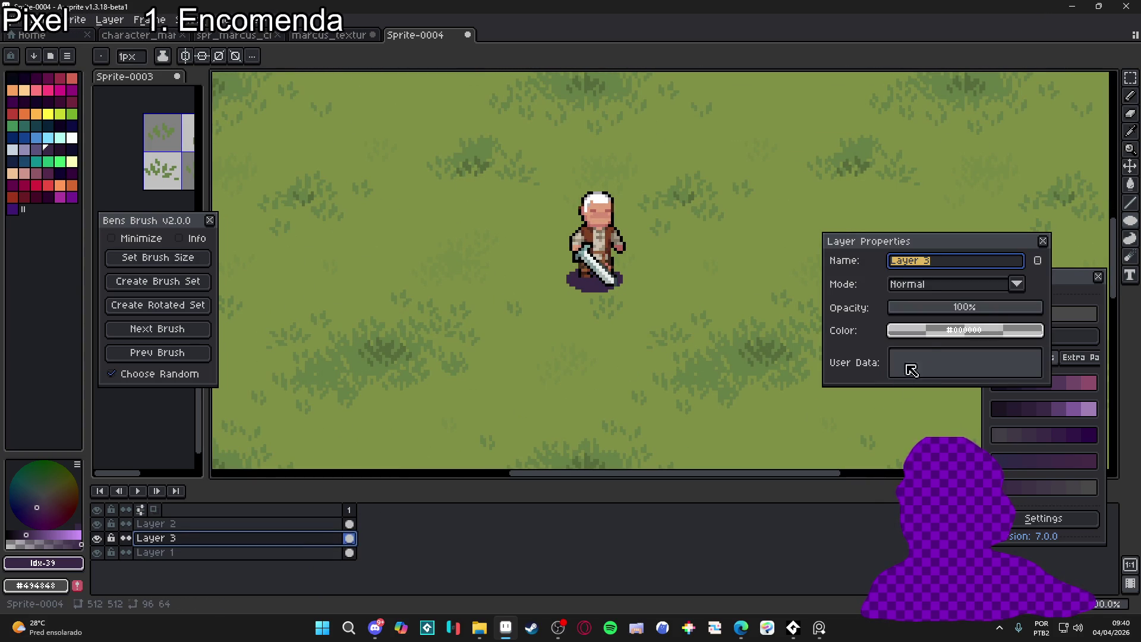
pyautogui.moveTo(964, 309); pyautogui.dragTo(945, 311)
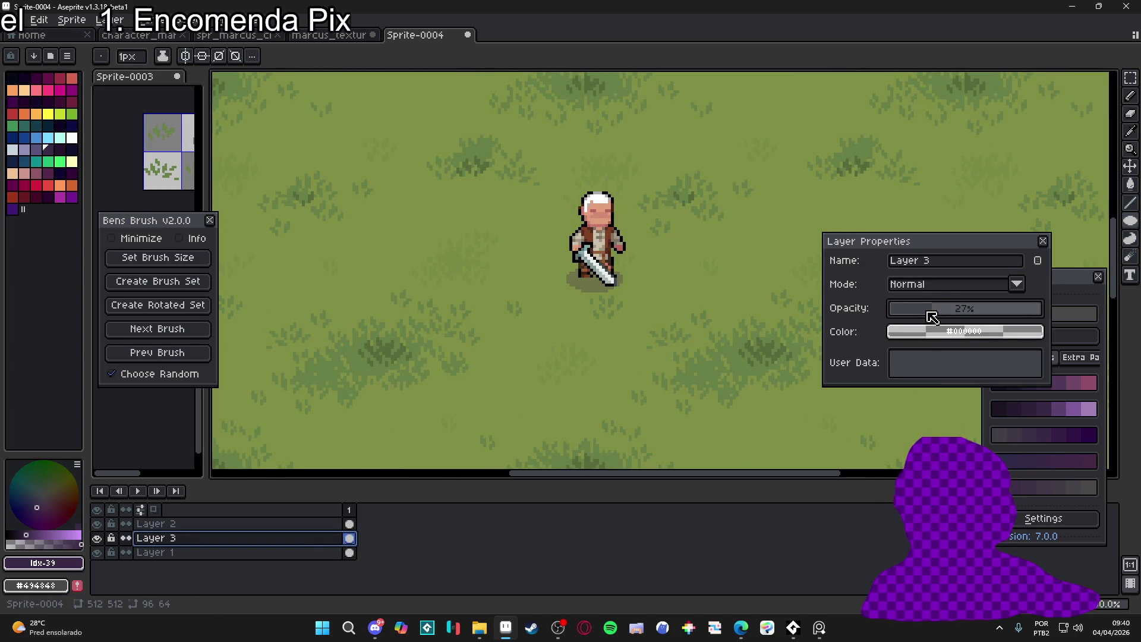
pyautogui.click(1043, 241)
# Tidy the workspace by lowering the timeline and moving the colour and brush panels aside
pyautogui.scroll(-2, 547, 255)
pyautogui.moveTo(683, 295); pyautogui.dragTo(718, 309)
pyautogui.moveTo(665, 484); pyautogui.dragTo(664, 503)
pyautogui.moveTo(1033, 286)
pyautogui.mouseDown()
pyautogui.moveTo(1087, 395)
pyautogui.moveTo(1070, 356)
pyautogui.moveTo(959, 437)
pyautogui.moveTo(999, 542)
pyautogui.mouseUp()
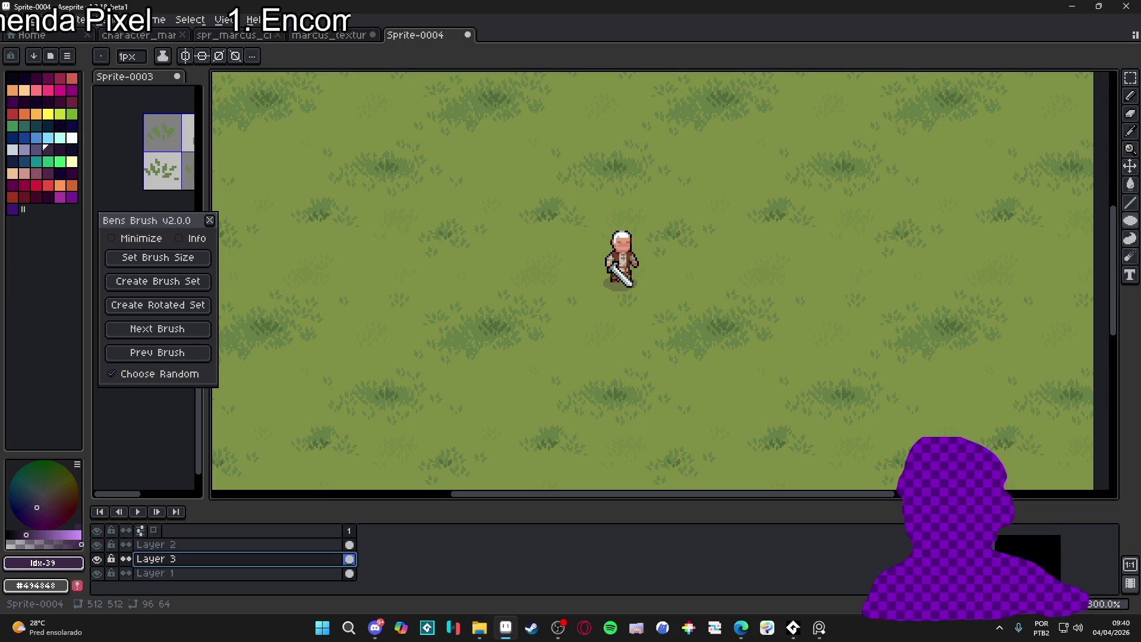
pyautogui.moveTo(182, 221); pyautogui.dragTo(153, 217)
pyautogui.press('super+shift+s')
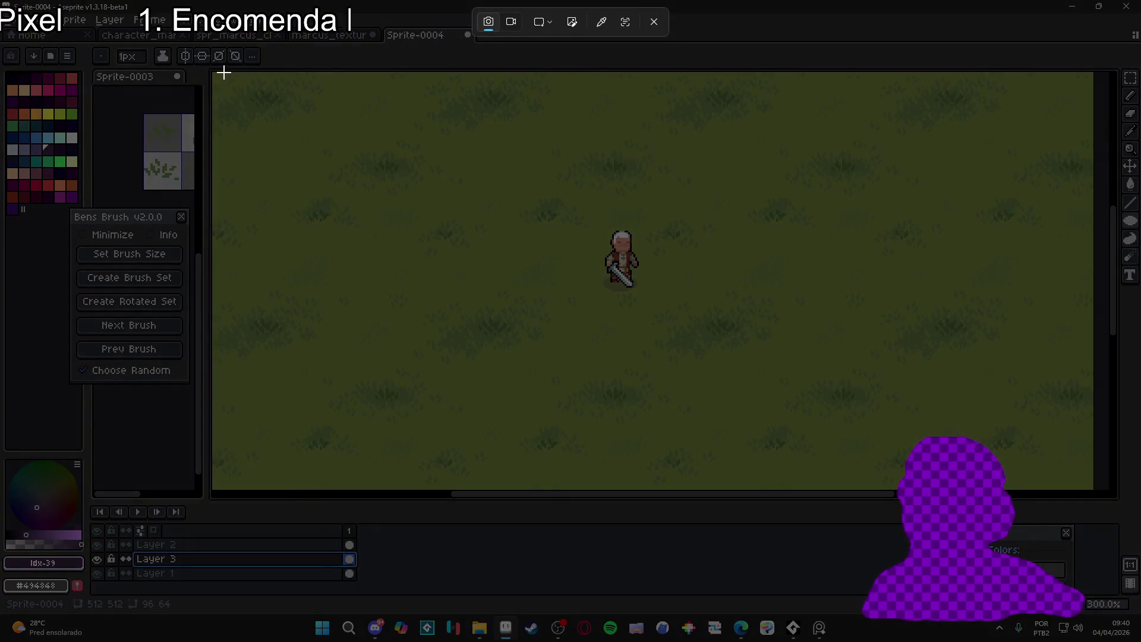
# Snip the grass canvas region showing the character standing over its shadow
pyautogui.moveTo(225, 72); pyautogui.dragTo(1092, 491)
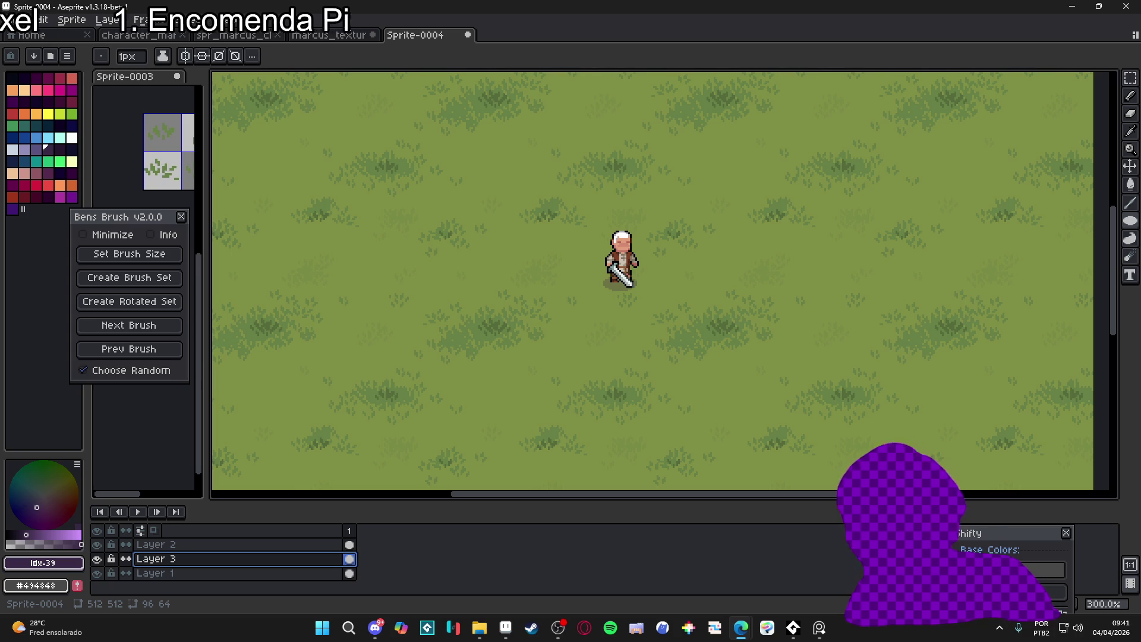
pyautogui.scroll(-2, 472, 296)
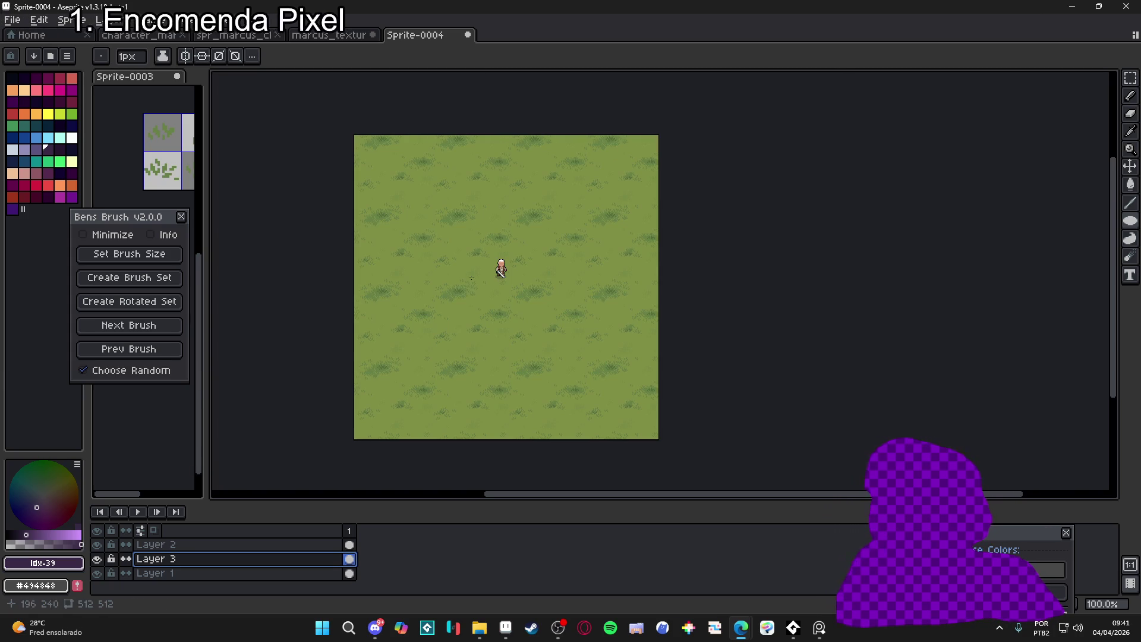
pyautogui.scroll(2, 470, 282)
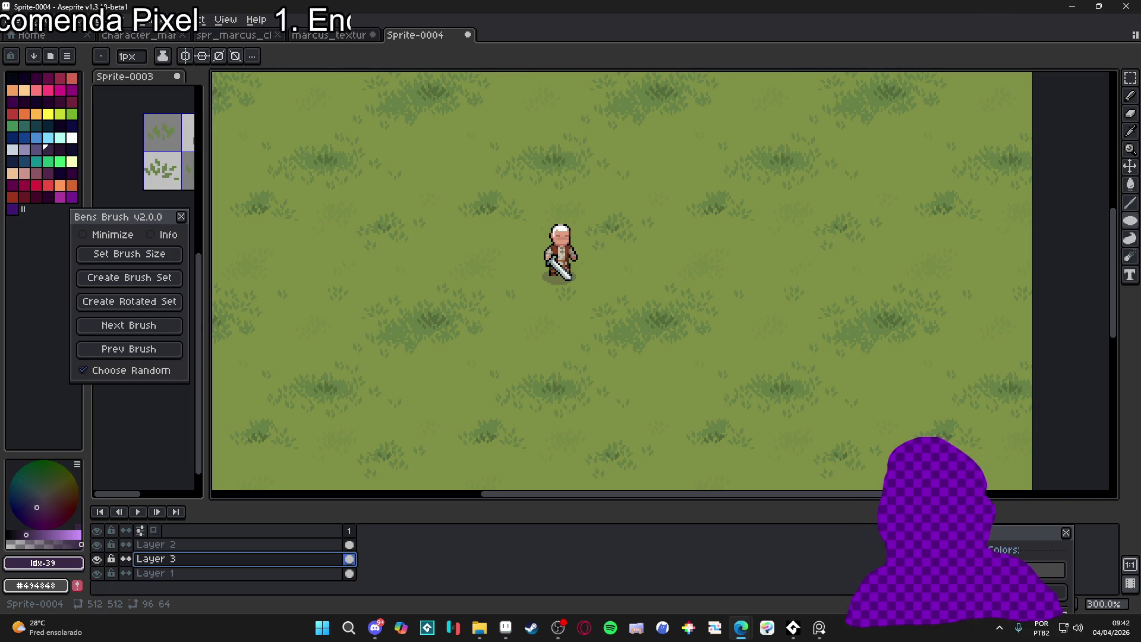
pyautogui.scroll(-2, 494, 350)
pyautogui.scroll(4, 493, 351)
pyautogui.scroll(-2, 493, 351)
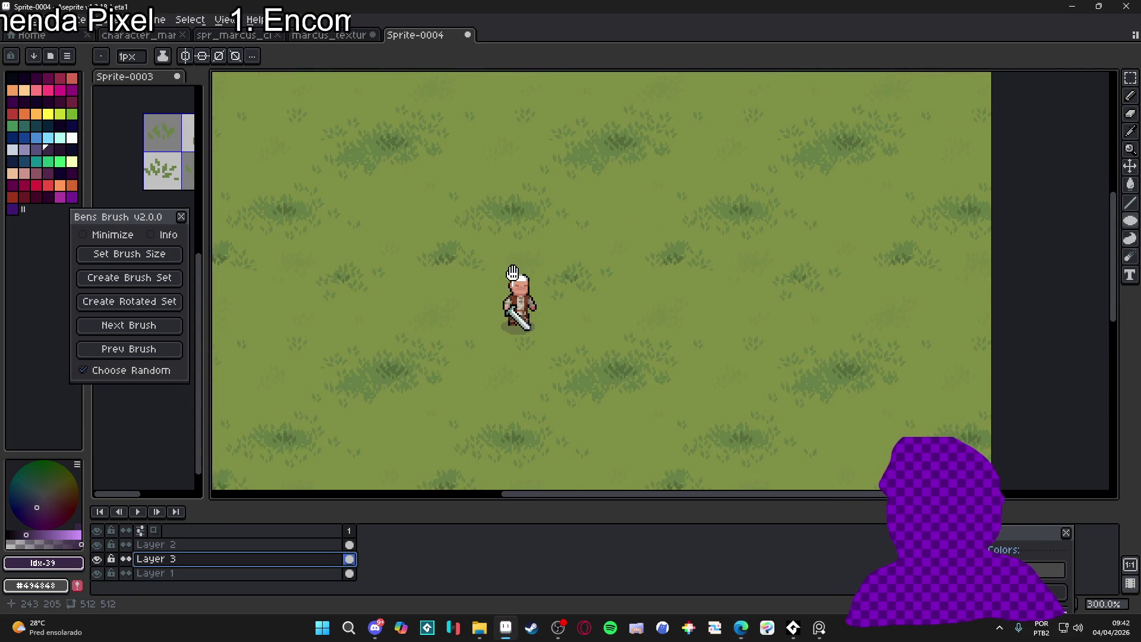
pyautogui.click(353, 37)
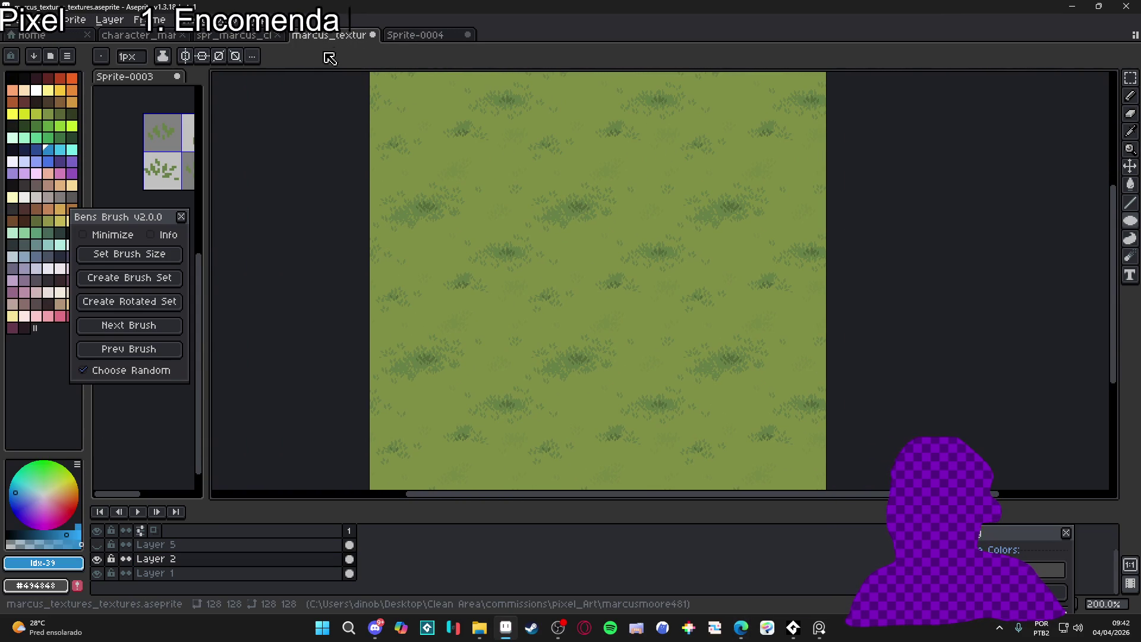
# Show the tiled character layer and hide Layer 2 in marcus_textures
pyautogui.click(98, 559)
pyautogui.click(98, 558)
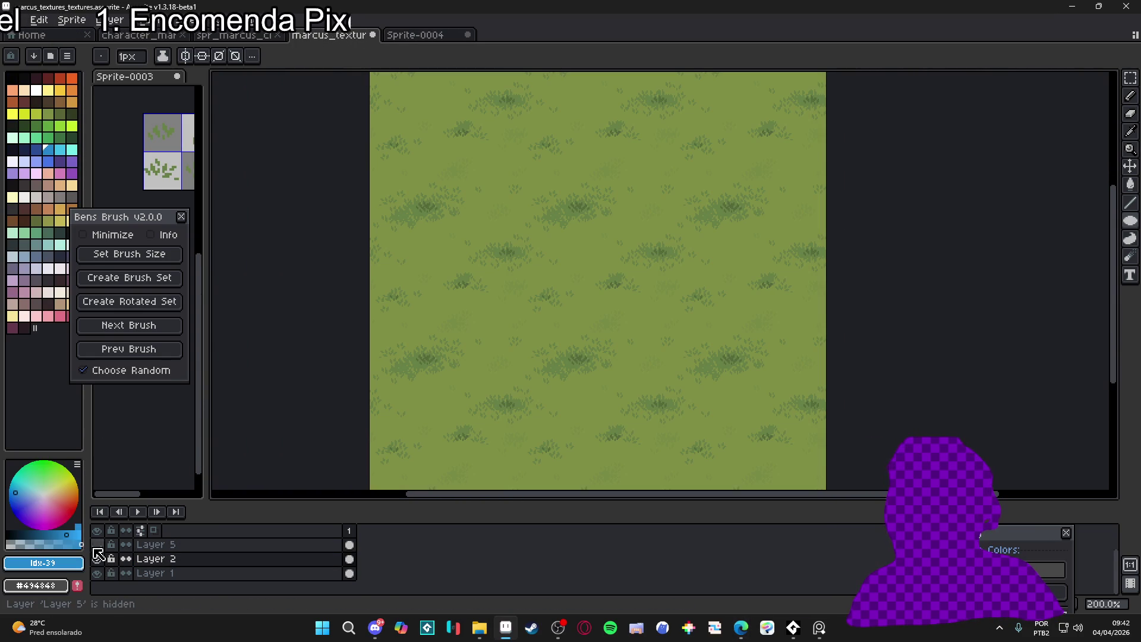
pyautogui.scroll(1, 98, 556)
pyautogui.click(98, 544)
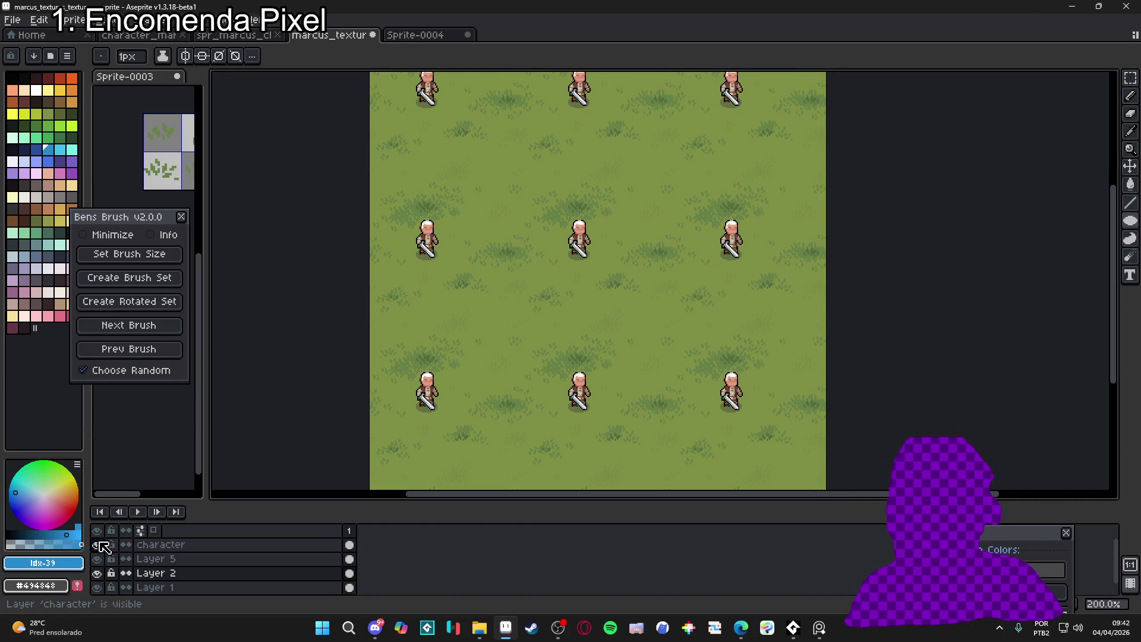
pyautogui.click(97, 574)
pyautogui.click(97, 573)
pyautogui.click(97, 574)
# Rename Layer 2 to 'grass' and leave it hidden
pyautogui.doubleClick(143, 573)
pyautogui.write('grass')
pyautogui.press('Return')
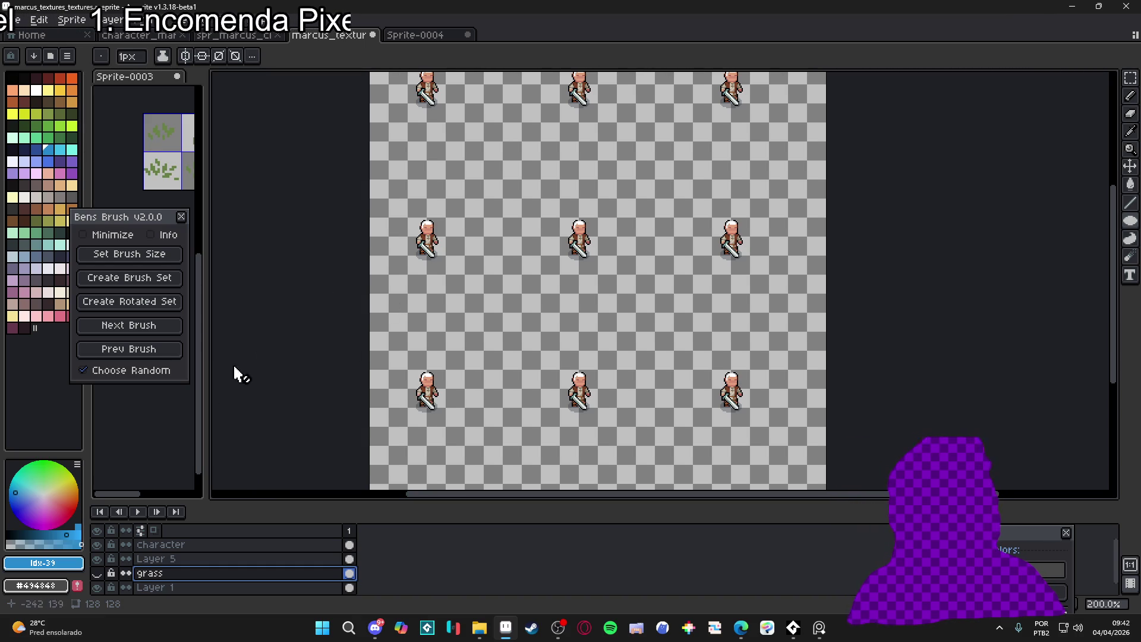
pyautogui.click(97, 573)
pyautogui.click(97, 573)
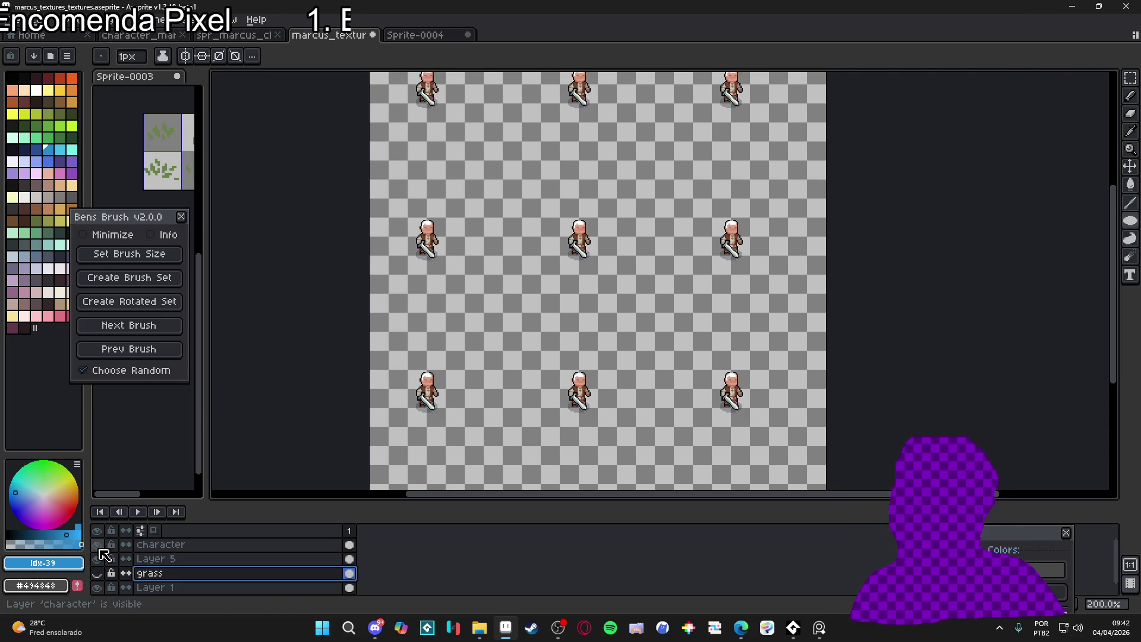
pyautogui.click(97, 573)
pyautogui.click(97, 573)
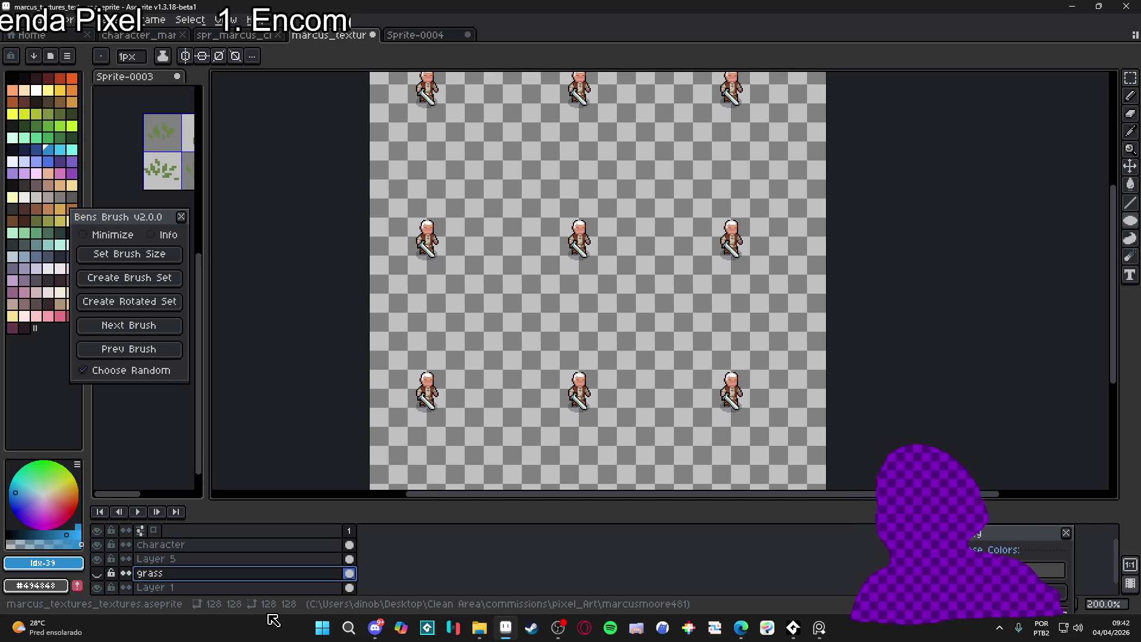
pyautogui.hotkey('shift', 'n')
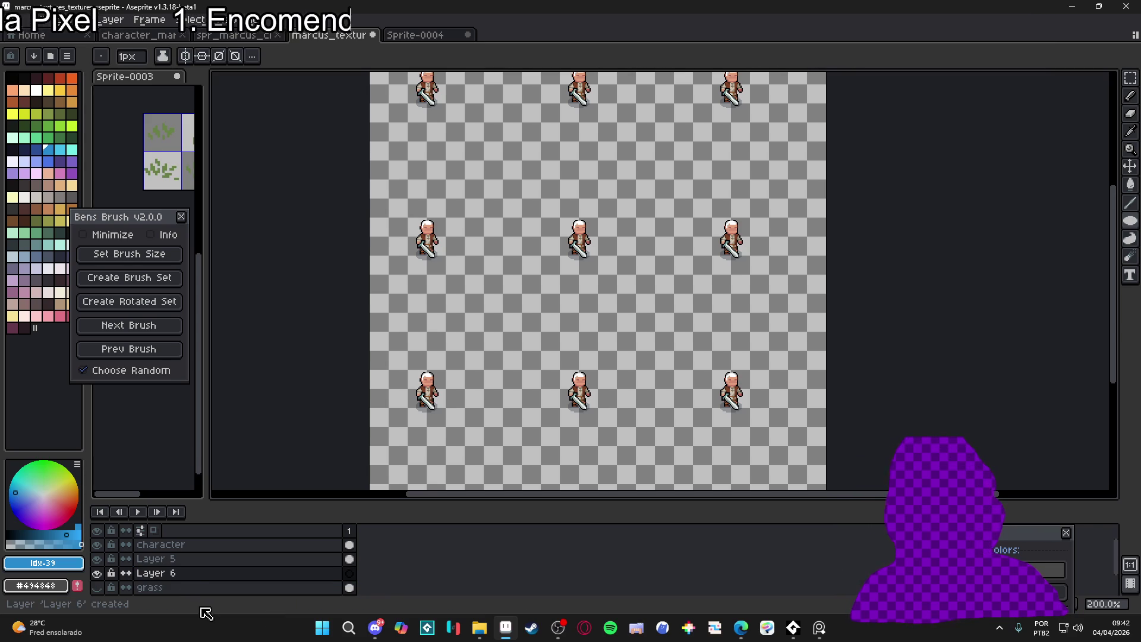
# Name the new layer 'dirt', move it below grass and make it visible
pyautogui.doubleClick(182, 574)
pyautogui.write('dirt')
pyautogui.press('Return')
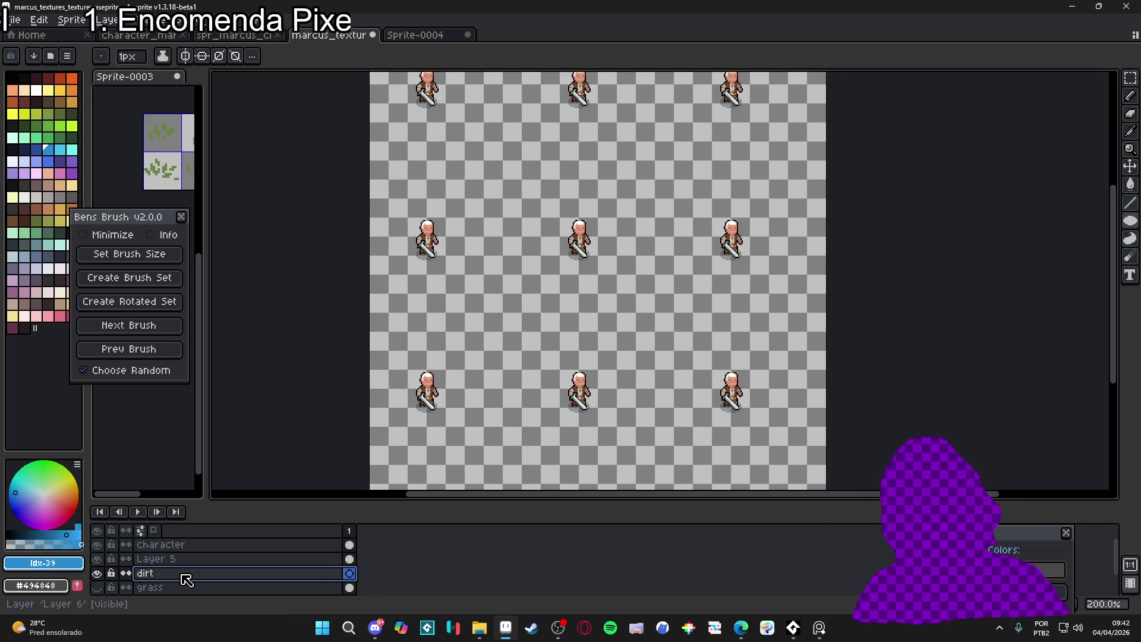
pyautogui.scroll(-1, 187, 577)
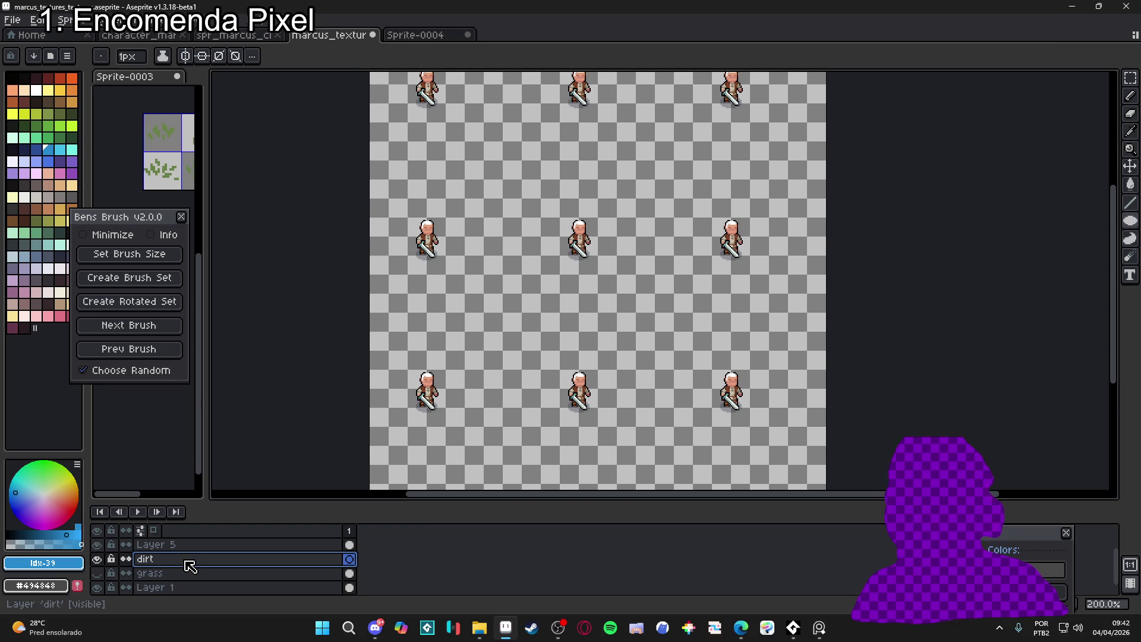
pyautogui.moveTo(202, 569); pyautogui.dragTo(204, 583)
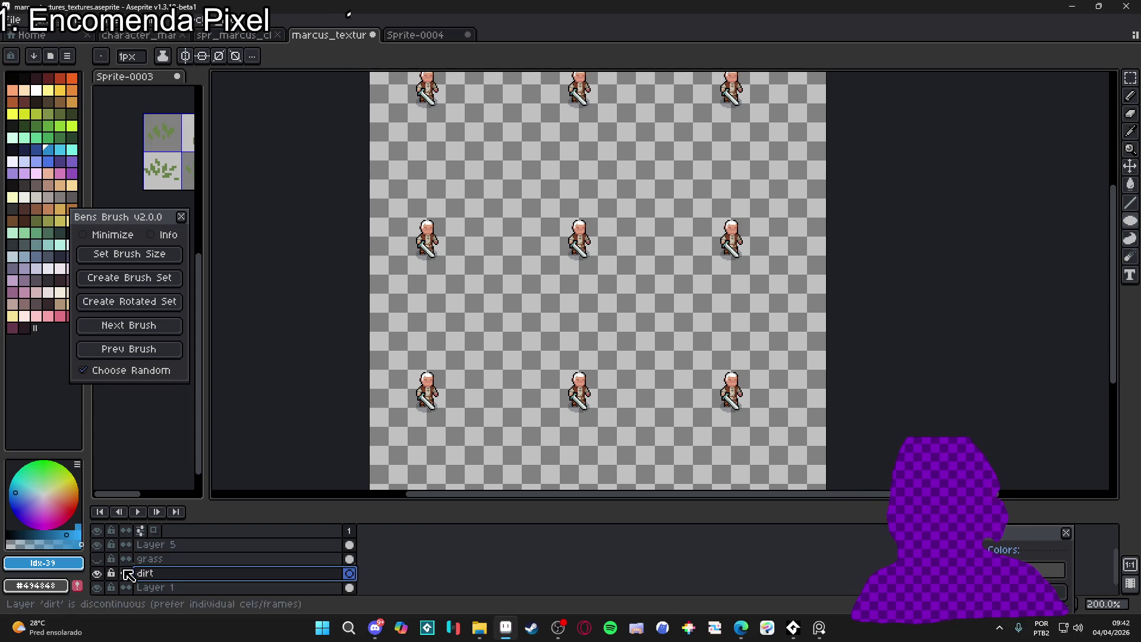
pyautogui.click(101, 574)
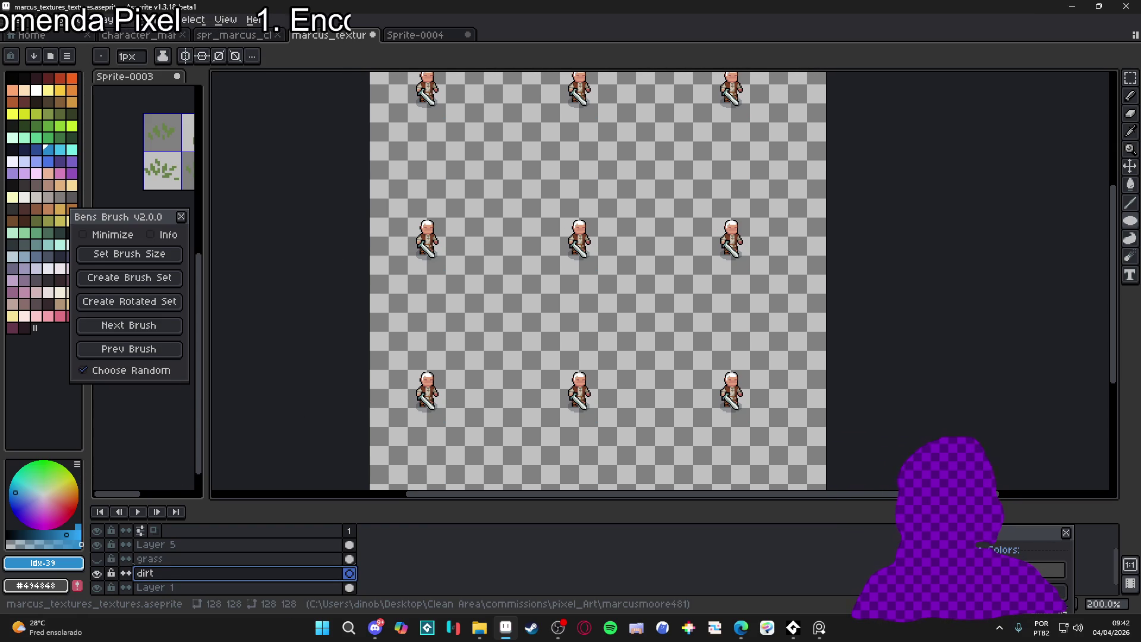
# Show both grass and dirt layers, then add another new layer above grass
pyautogui.hotkey('alt', 'Tab')
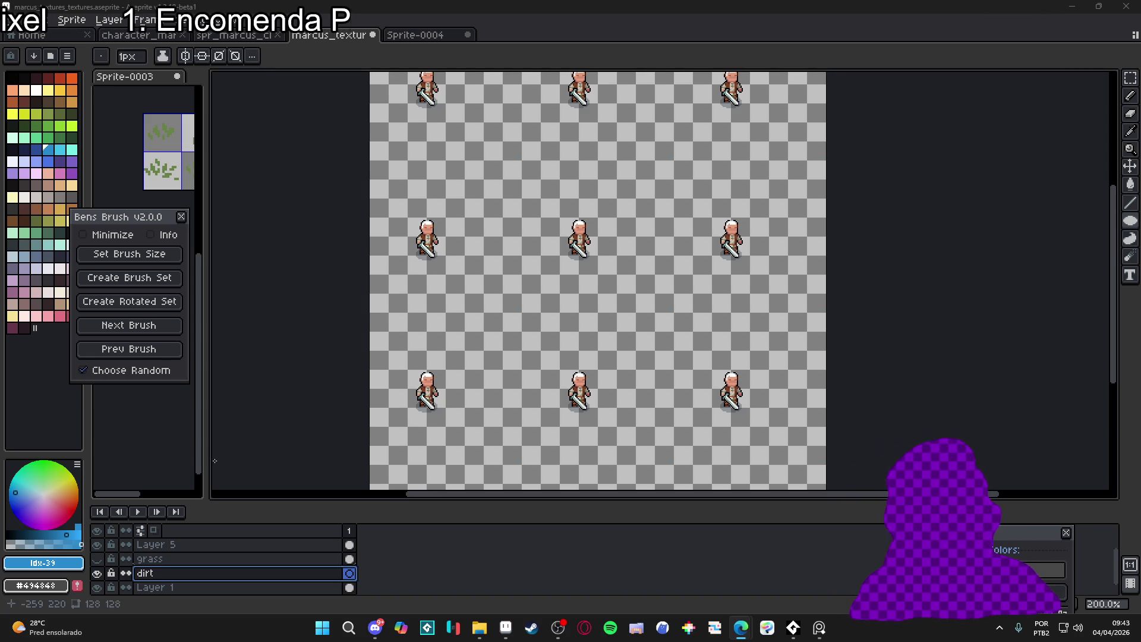
pyautogui.hotkey('alt', 'Tab')
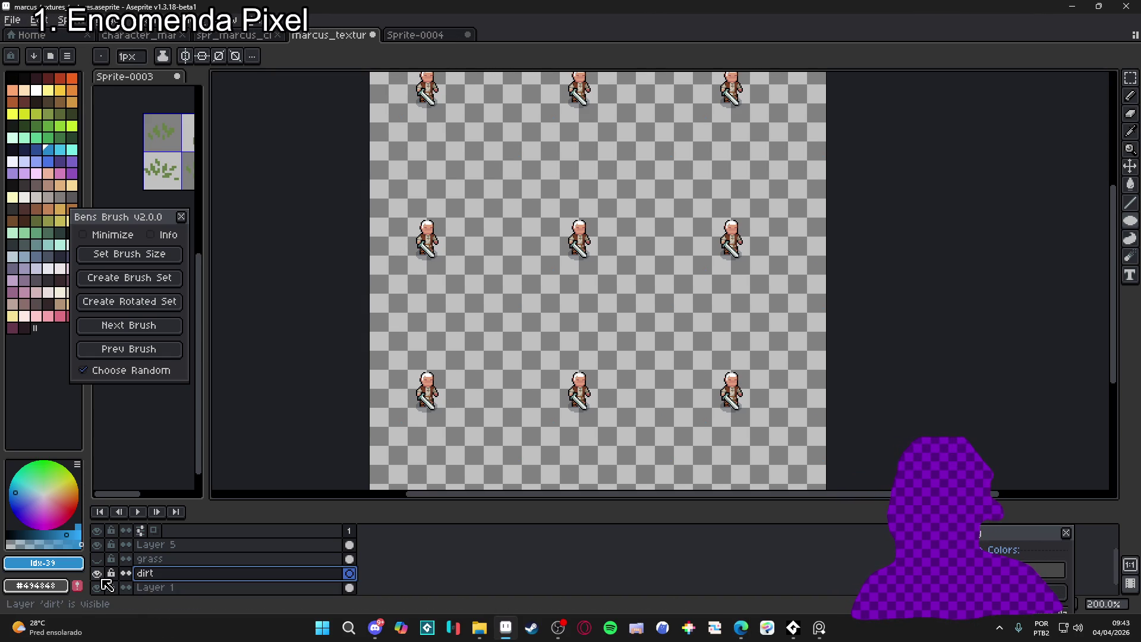
pyautogui.moveTo(97, 559); pyautogui.dragTo(96, 573)
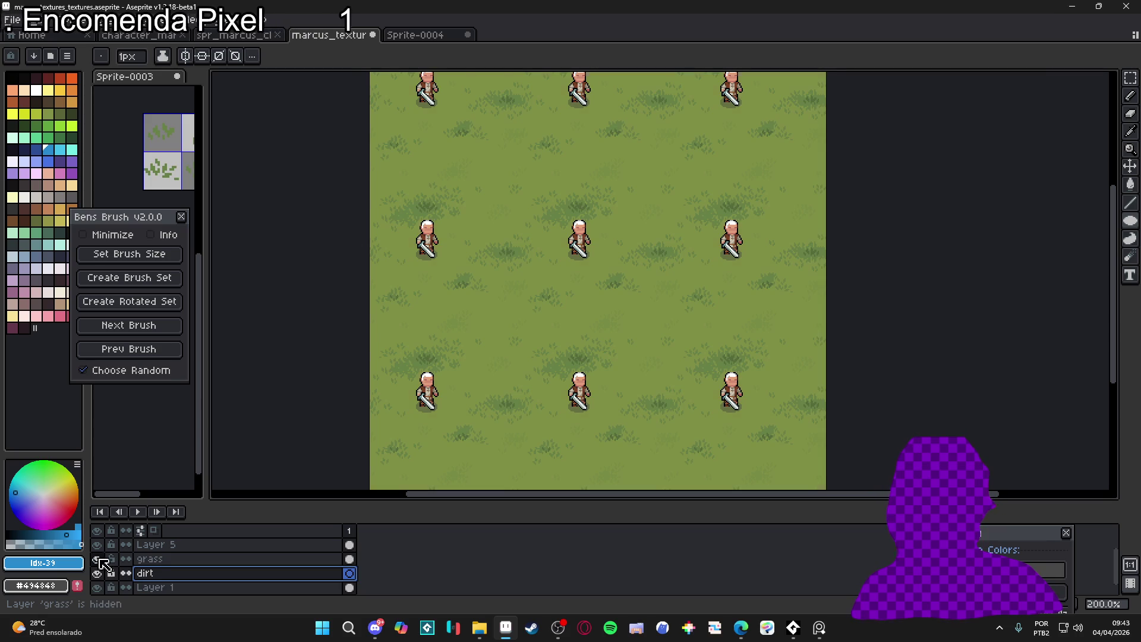
pyautogui.click(182, 559)
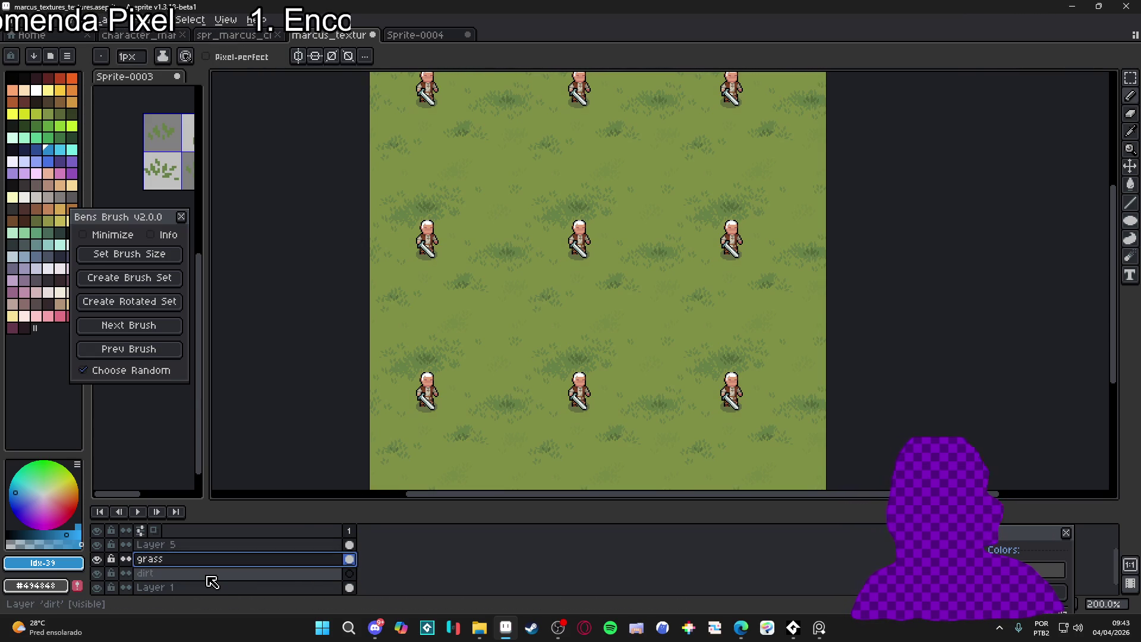
pyautogui.hotkey('shift', 'n')
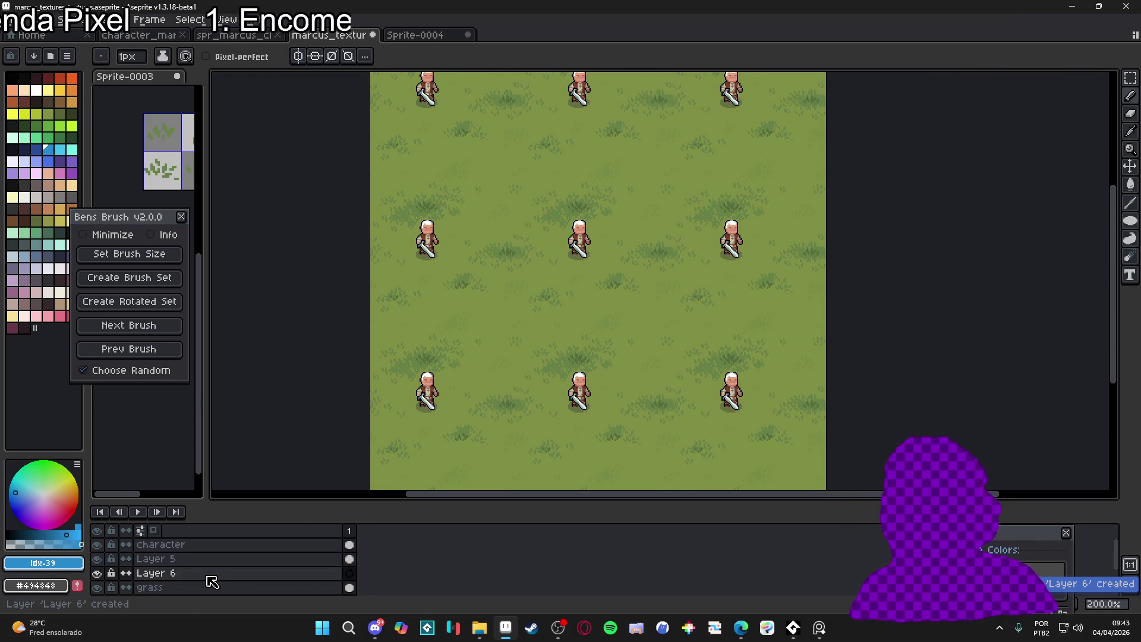
# Move the brush and Shifty windows and pick grey-brown #605a46 from Shifty's olive shades
pyautogui.moveTo(129, 217); pyautogui.dragTo(163, 200)
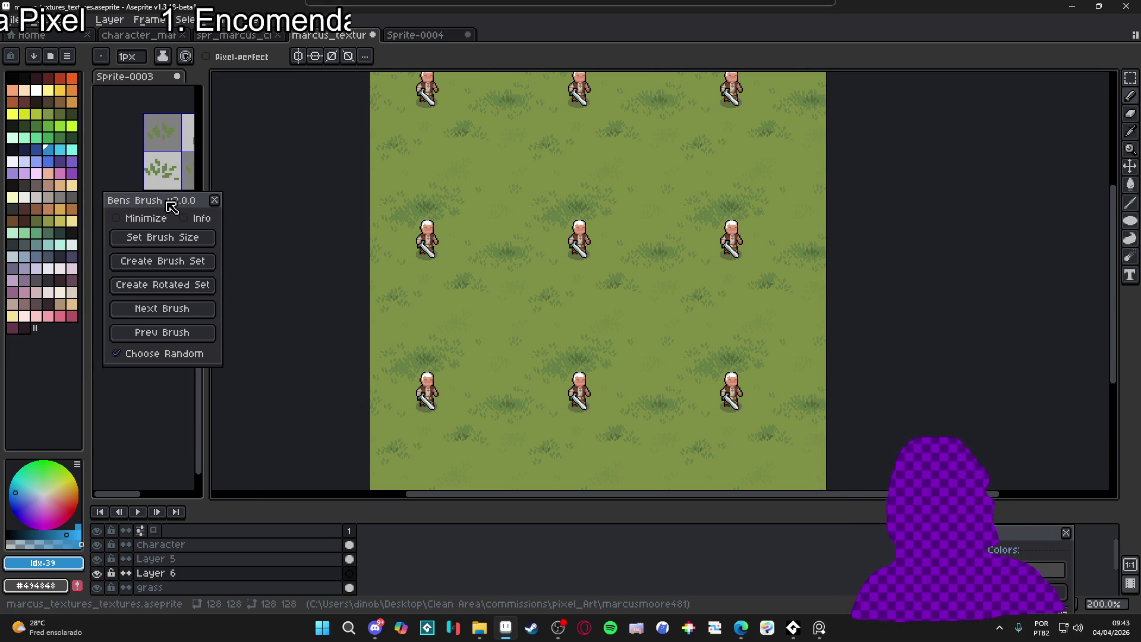
pyautogui.moveTo(1017, 551)
pyautogui.mouseDown()
pyautogui.moveTo(1047, 294)
pyautogui.moveTo(1032, 273)
pyautogui.mouseUp()
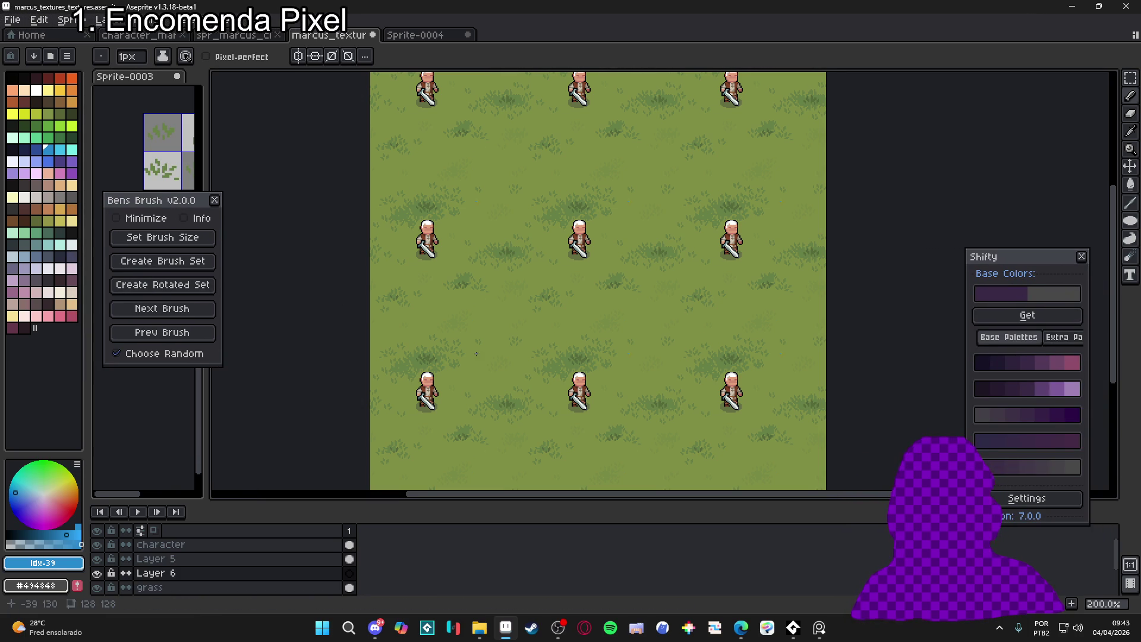
pyautogui.keyDown('alt'); pyautogui.click(501, 309); pyautogui.keyUp('alt')
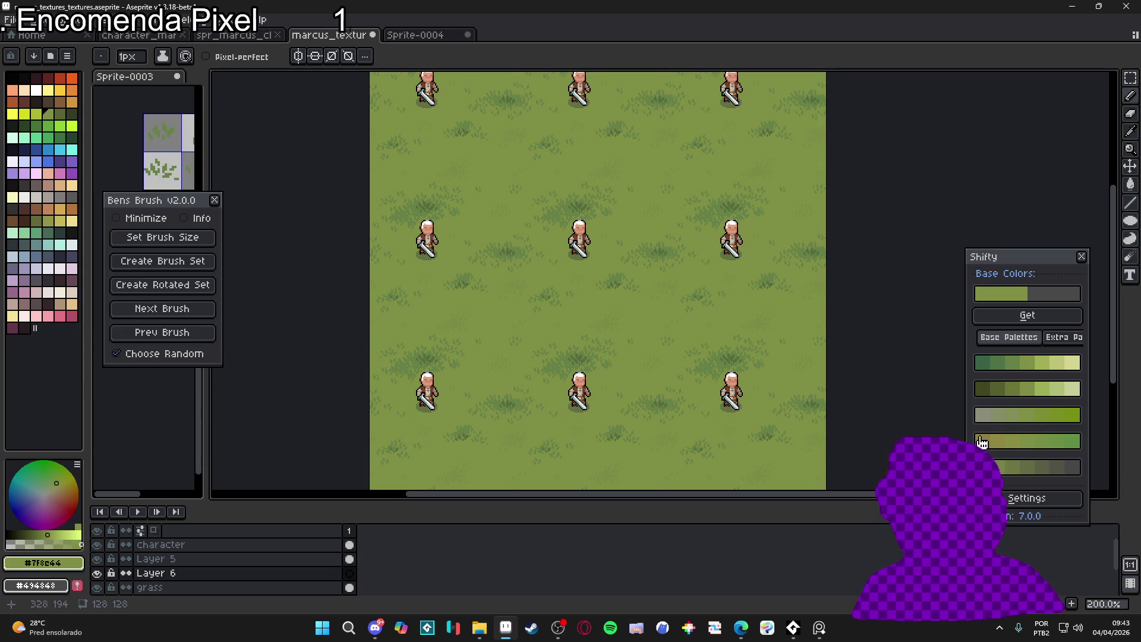
pyautogui.click(998, 447)
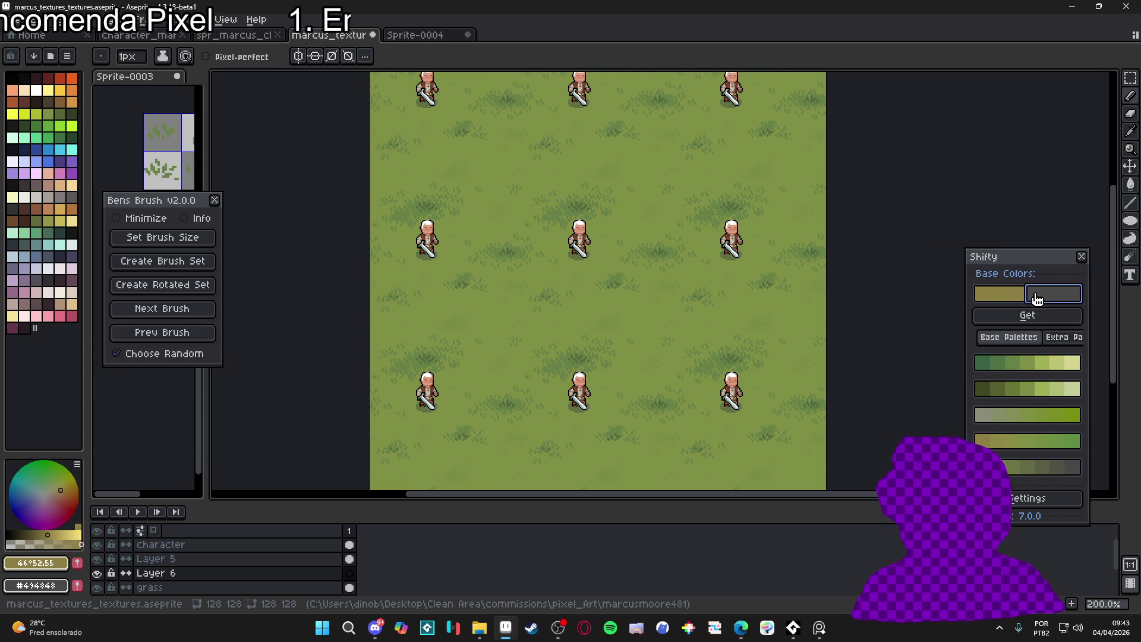
pyautogui.click(1027, 315)
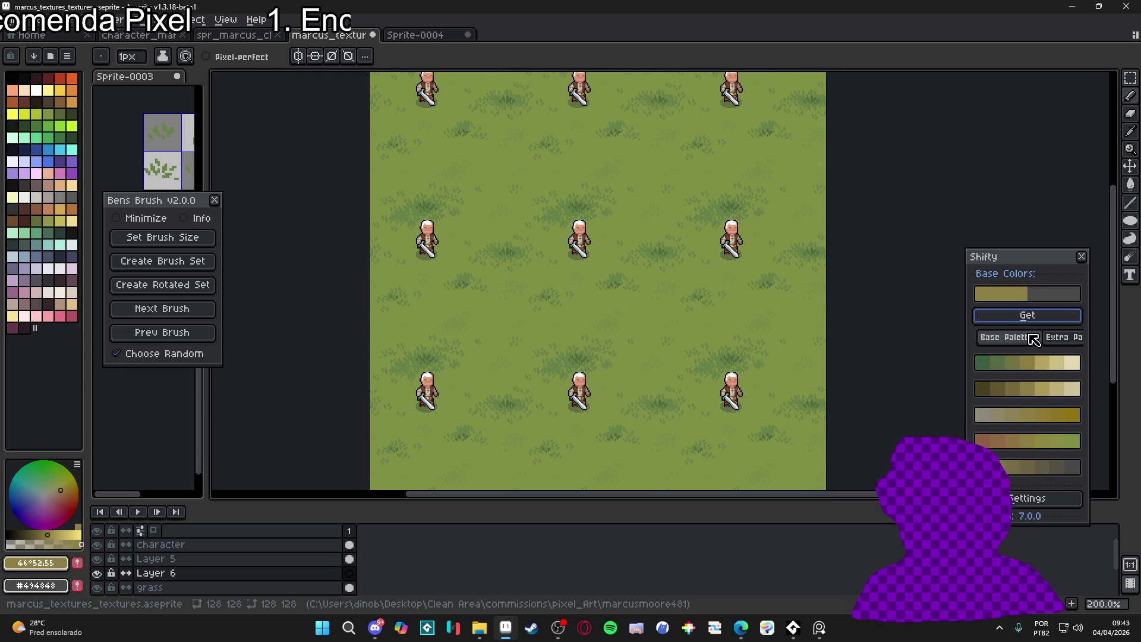
pyautogui.click(1037, 471)
# Paint tiled grey-brown dirt blobs across the grass on Layer 6
pyautogui.moveTo(708, 319)
pyautogui.mouseDown()
pyautogui.moveTo(559, 300)
pyautogui.moveTo(701, 348)
pyautogui.moveTo(731, 377)
pyautogui.moveTo(734, 334)
pyautogui.mouseUp()
pyautogui.scroll(2, 633, 312)
pyautogui.press('-')
pyautogui.press('-')
pyautogui.press('-')
pyautogui.press('-')
# Undo the dirt blobs painted on Layer 6
pyautogui.scroll(-2, 734, 334)
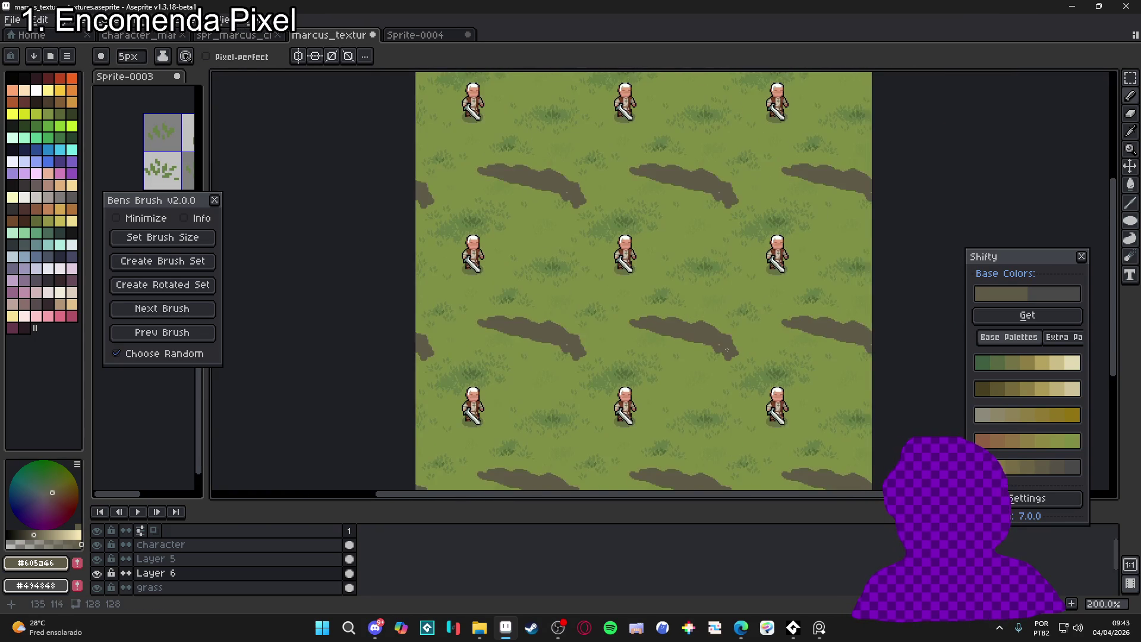
pyautogui.press('v')
pyautogui.hotkey('ctrl', 'z')
pyautogui.hotkey('ctrl', 'z')
pyautogui.press('b')
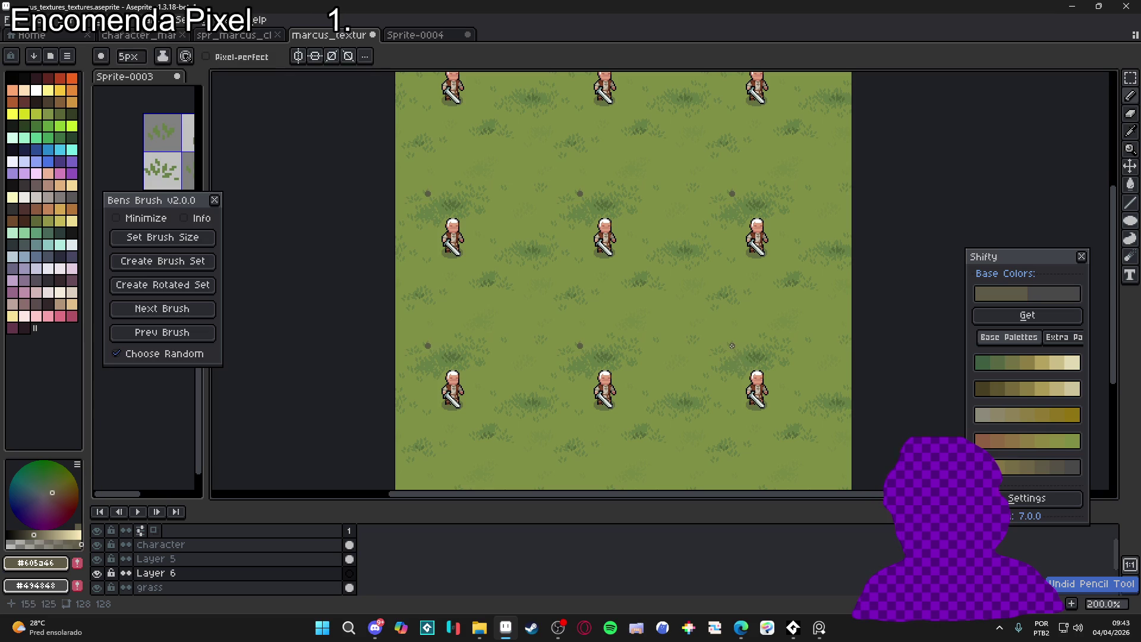
pyautogui.moveTo(634, 324); pyautogui.dragTo(636, 324)
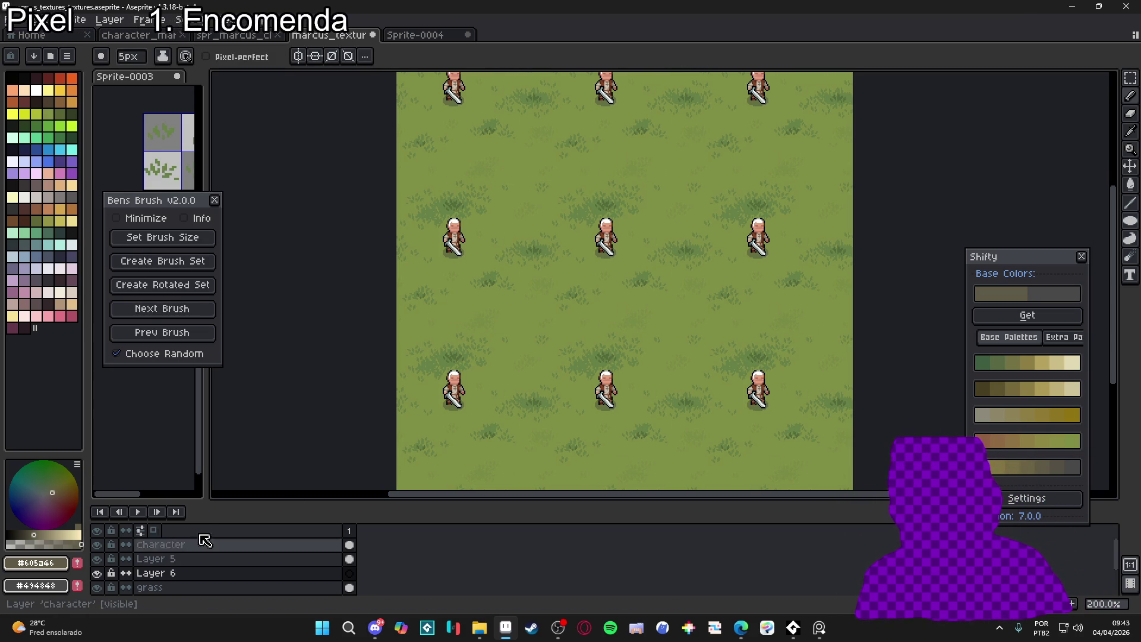
pyautogui.click(104, 572)
pyautogui.click(104, 572)
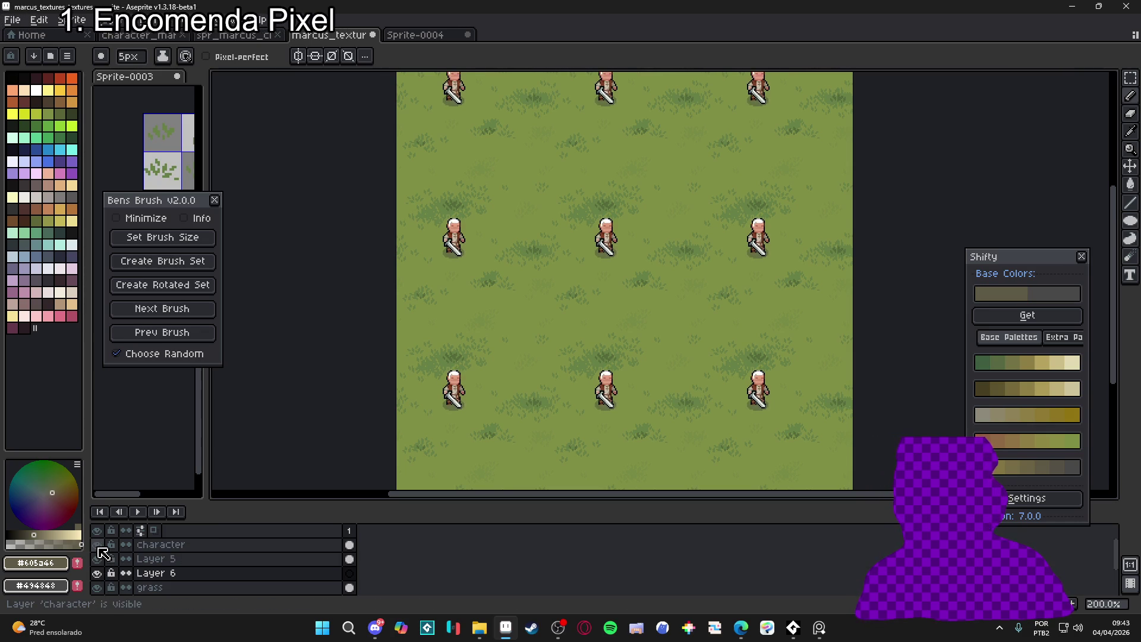
# Group the character layer and Layer 5 into 'character', hide grass, and select dirt
pyautogui.click(98, 546)
pyautogui.click(98, 545)
pyautogui.keyDown('shift'); pyautogui.click(160, 559); pyautogui.keyUp('shift')
pyautogui.rightClick(166, 558)
pyautogui.moveTo(244, 522)
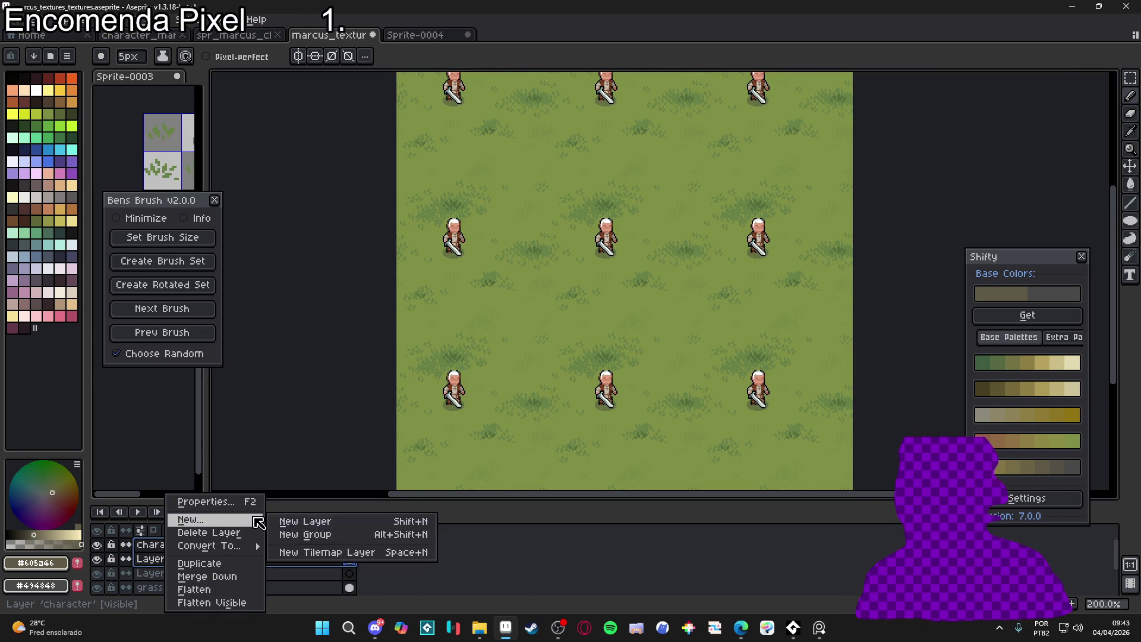
pyautogui.click(305, 534)
pyautogui.doubleClick(154, 548)
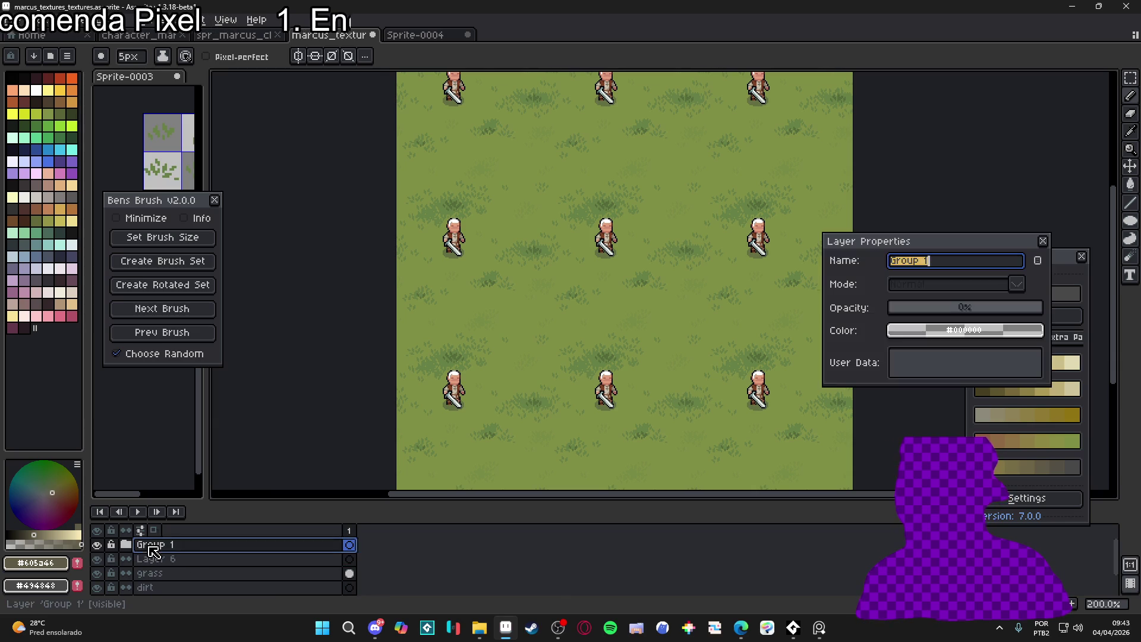
pyautogui.write('character')
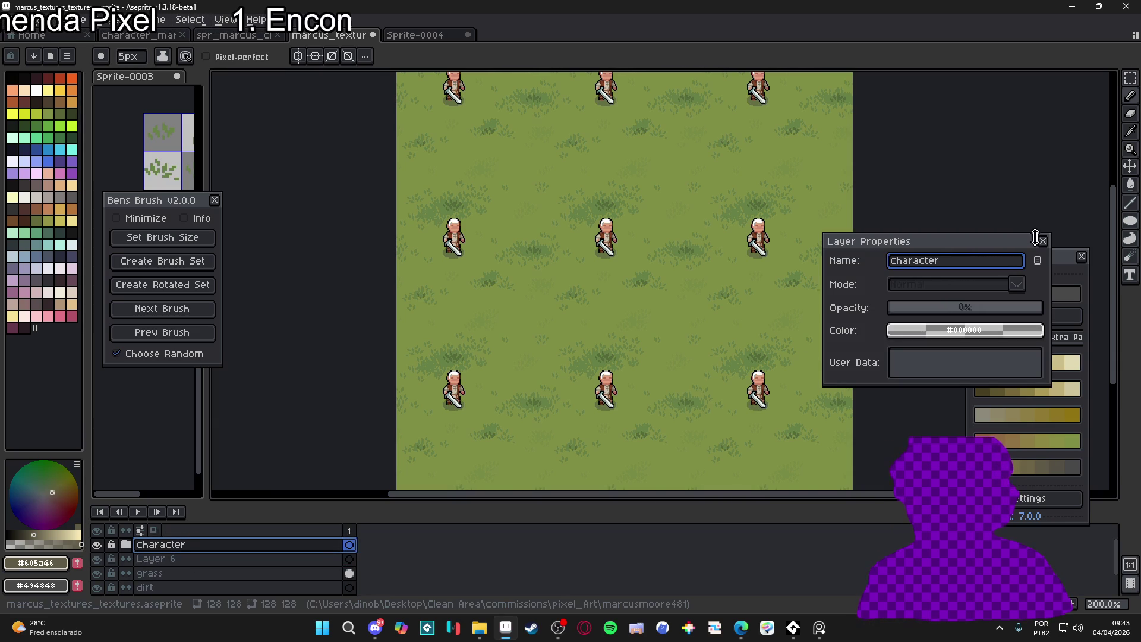
pyautogui.click(1042, 240)
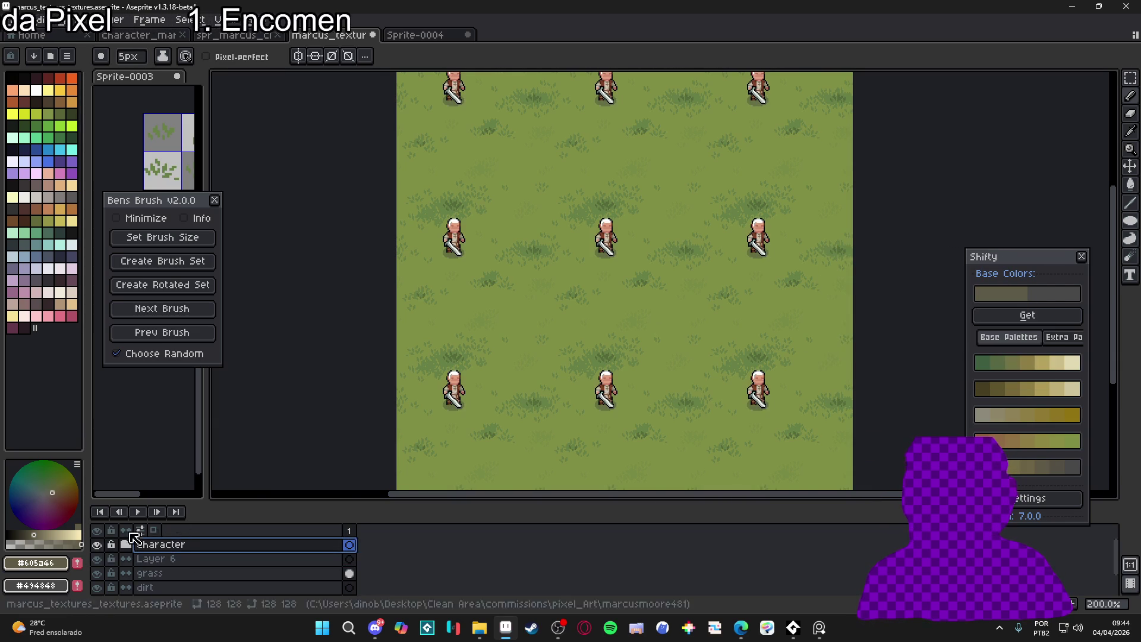
pyautogui.click(97, 573)
pyautogui.click(179, 588)
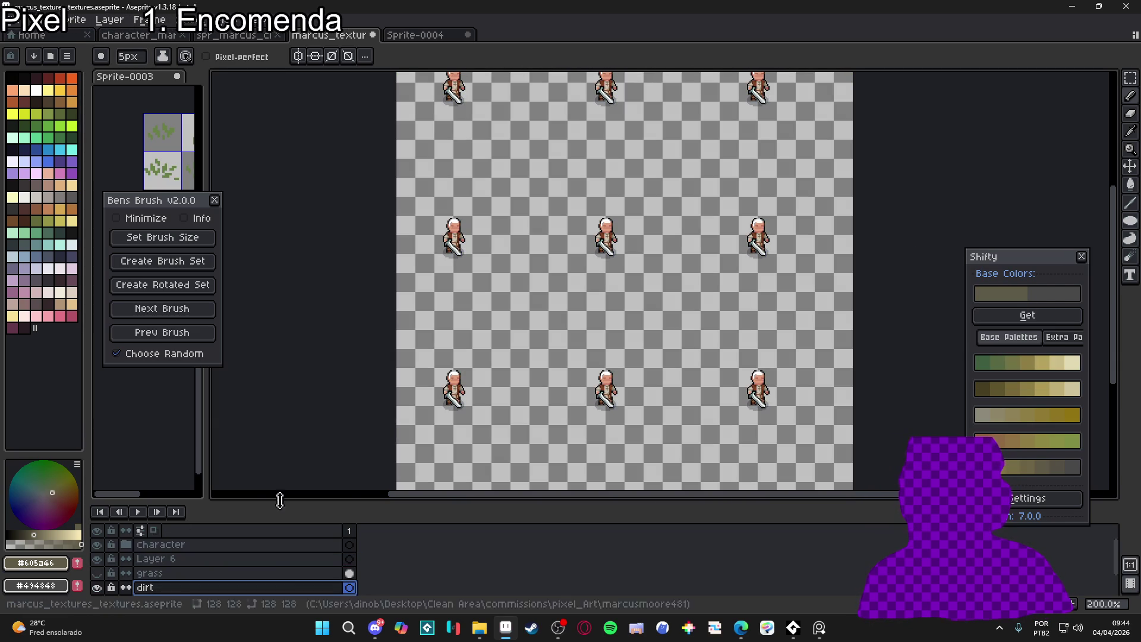
# Flood-fill the whole dirt layer with brown
pyautogui.press('g')
pyautogui.click(596, 444)
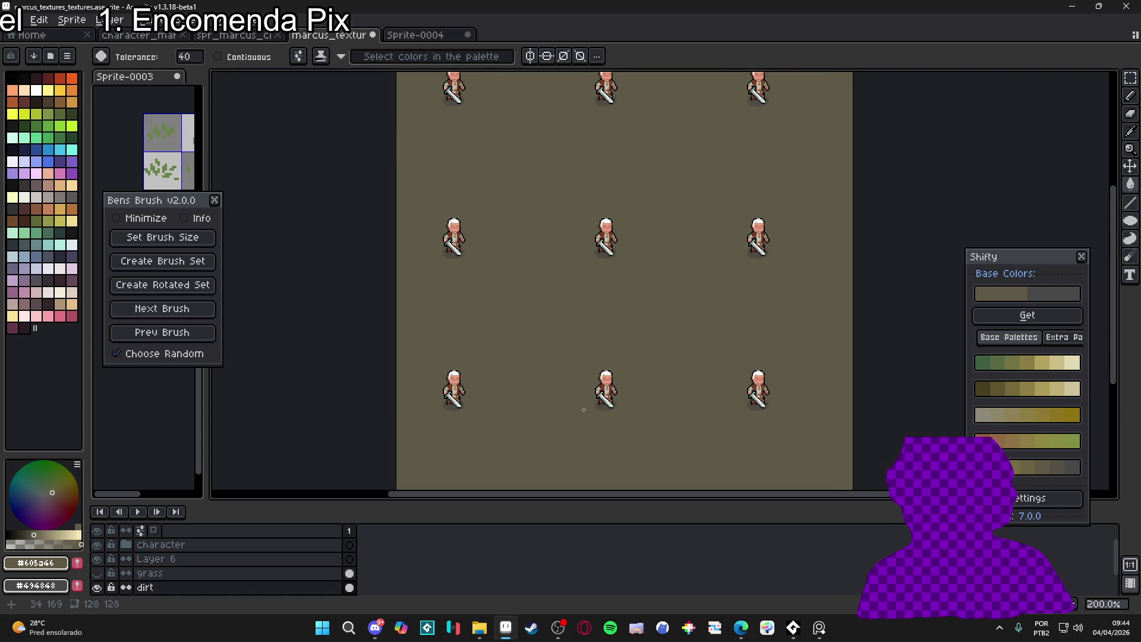
pyautogui.scroll(1, 606, 386)
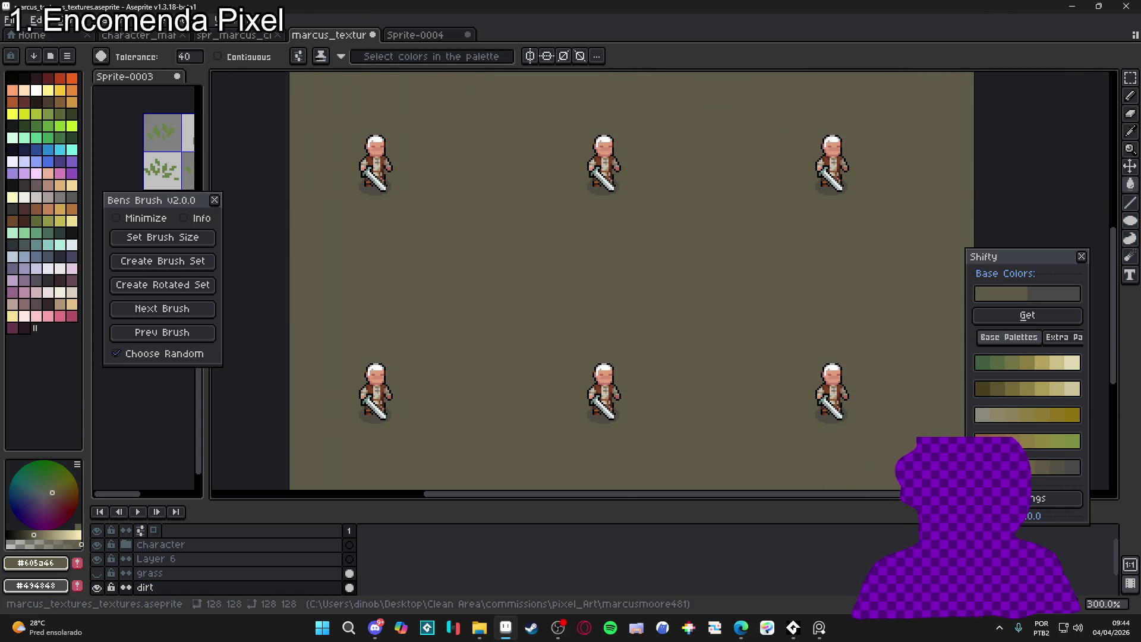
# Test diagonal shadow strokes in darker grey-browns like #545147, then undo them
pyautogui.press('b')
pyautogui.click(1029, 471)
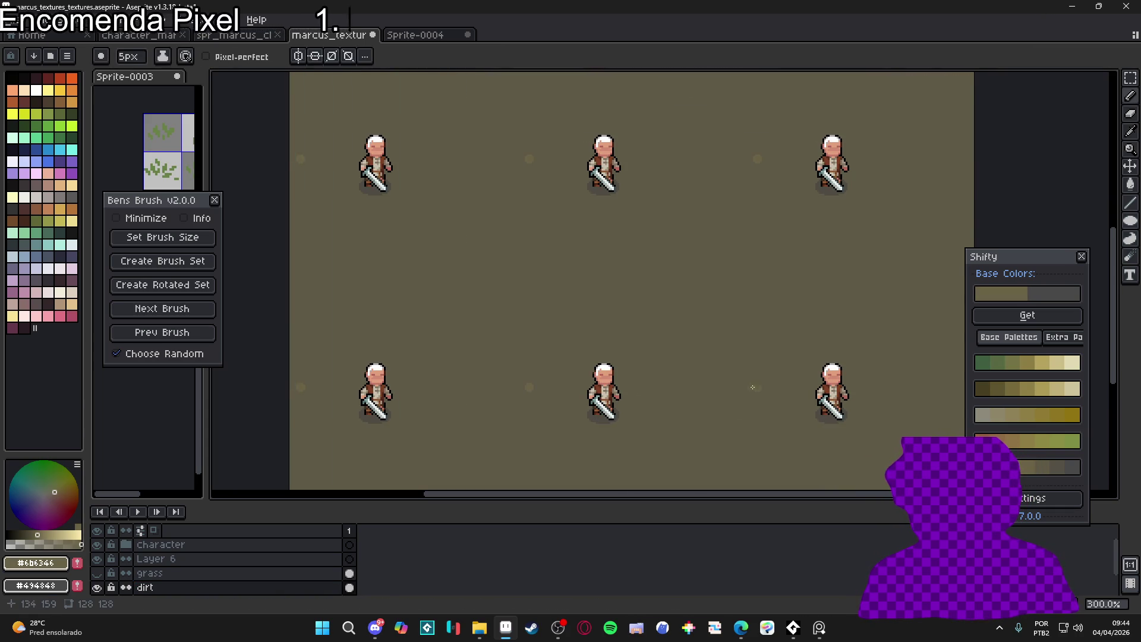
pyautogui.click(1041, 469)
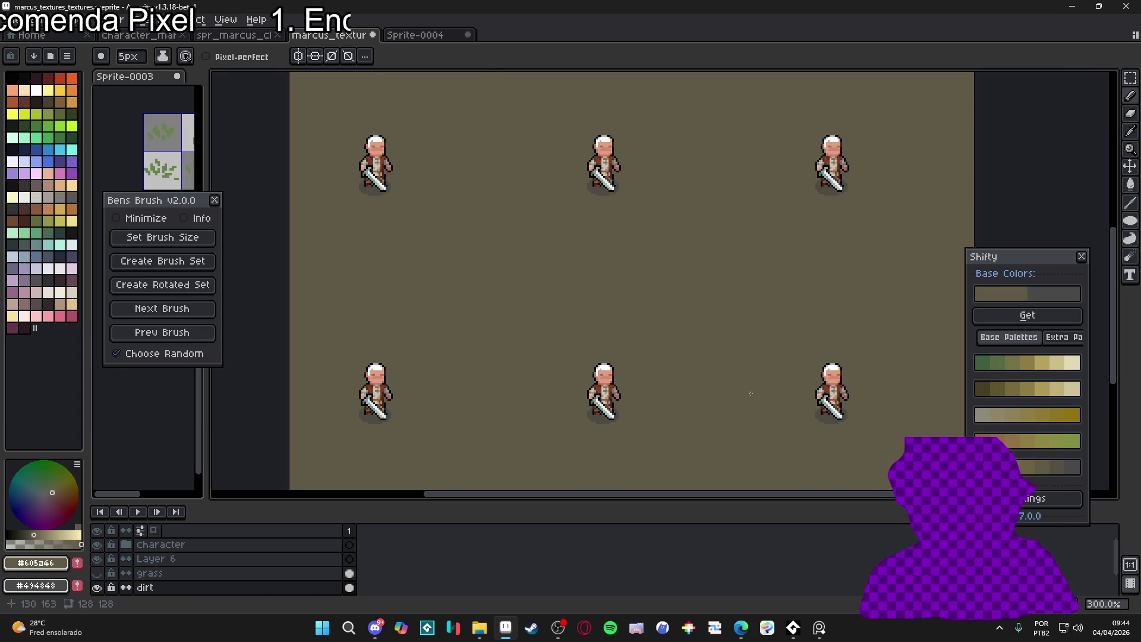
pyautogui.click(1055, 469)
pyautogui.moveTo(665, 318); pyautogui.dragTo(762, 384)
pyautogui.click(1070, 469)
pyautogui.hotkey('ctrl', 'z')
pyautogui.click(1055, 468)
pyautogui.moveTo(654, 334); pyautogui.dragTo(726, 358)
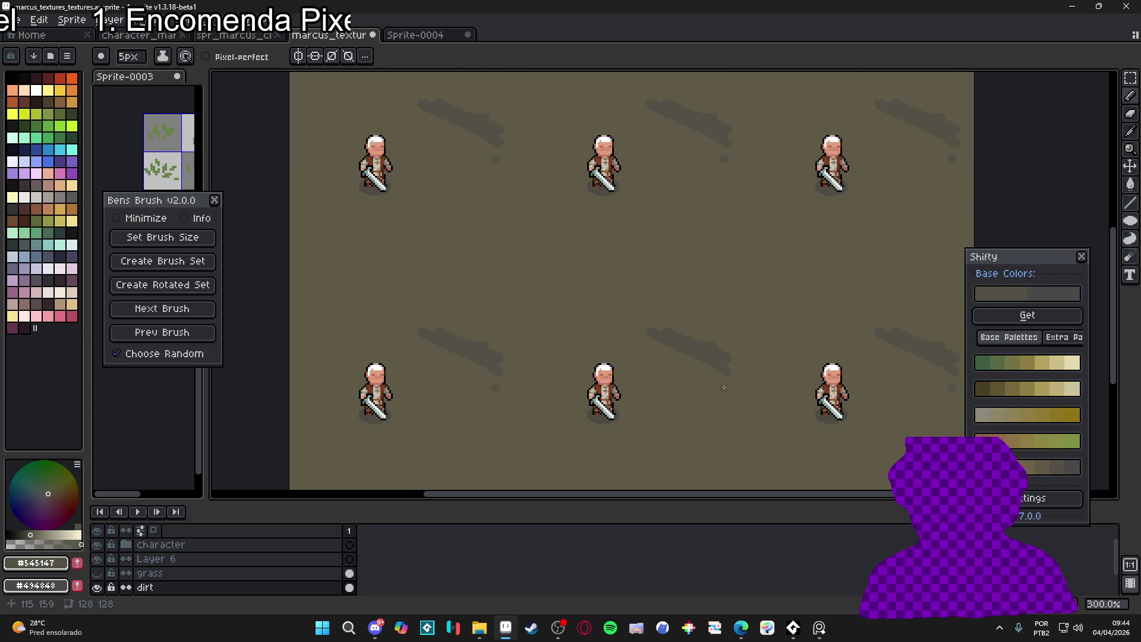
pyautogui.hotkey('ctrl', 'z')
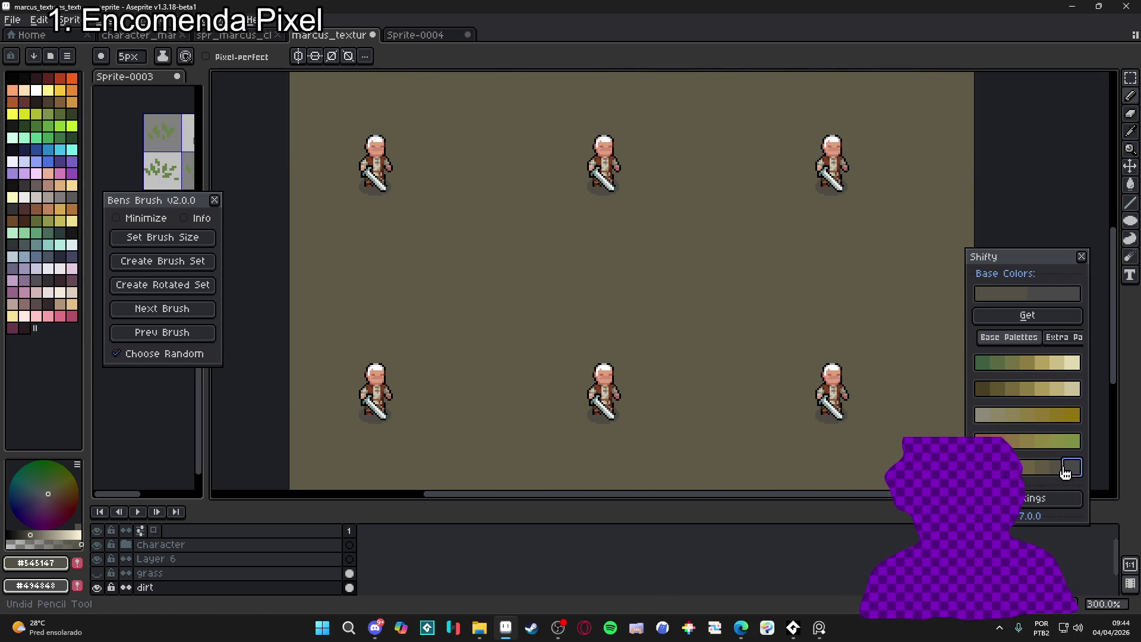
# Try olive Shifty shades and a sampled dirt brown for dark marks, undo them, and move Bens Brush top-right
pyautogui.click(1032, 394)
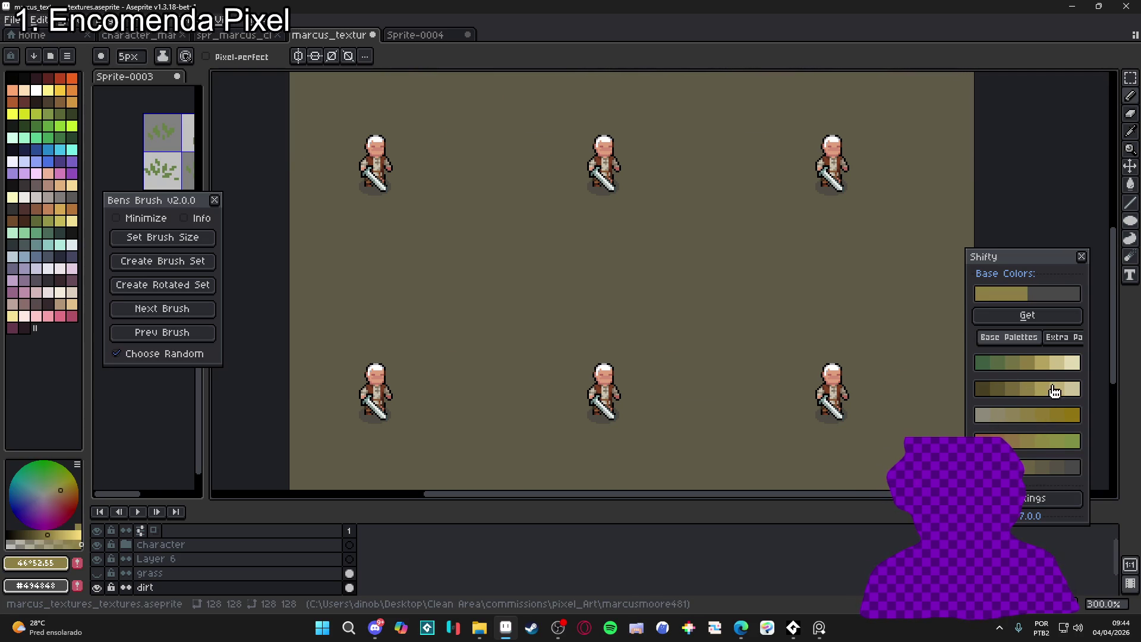
pyautogui.click(990, 390)
pyautogui.click(982, 397)
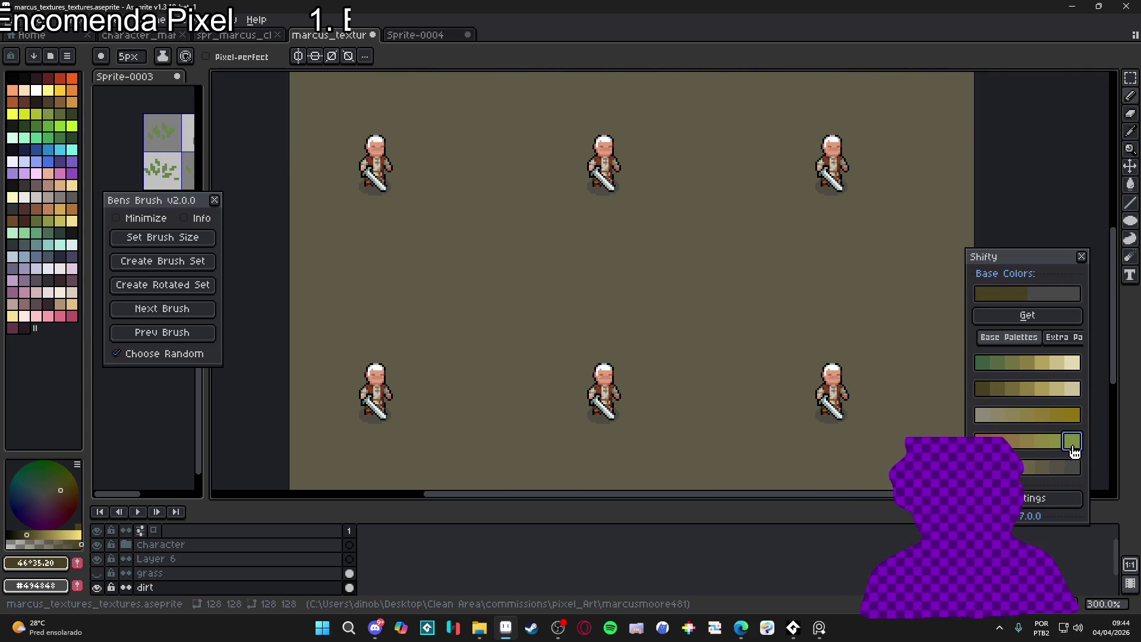
pyautogui.moveTo(1084, 399); pyautogui.dragTo(1113, 400)
pyautogui.click(1065, 339)
pyautogui.click(1023, 340)
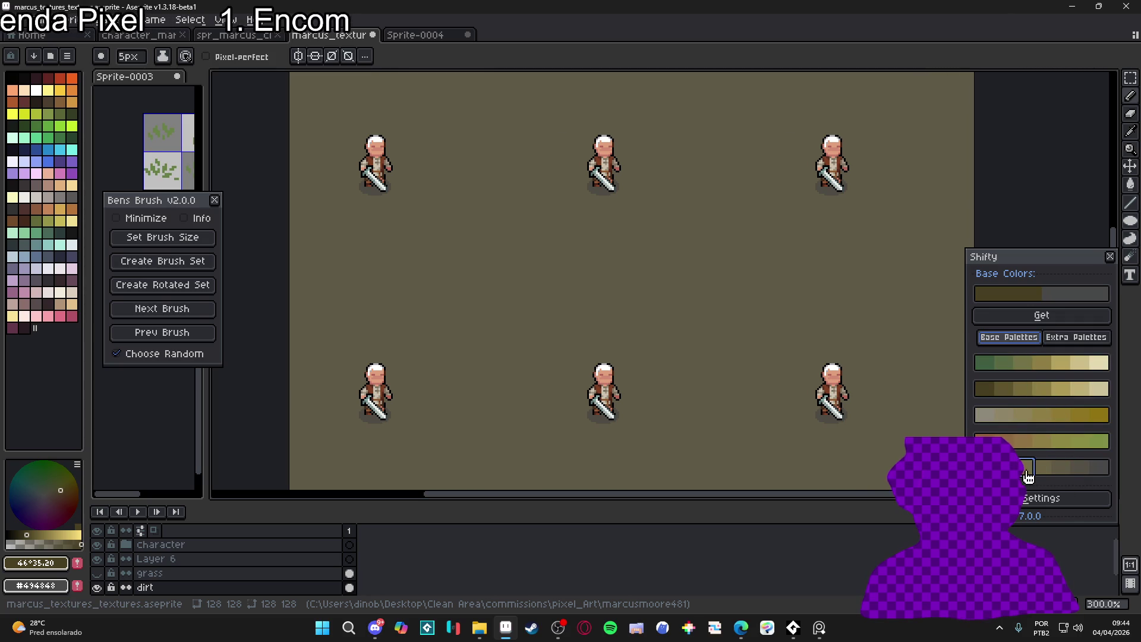
pyautogui.press('i')
pyautogui.click(759, 408)
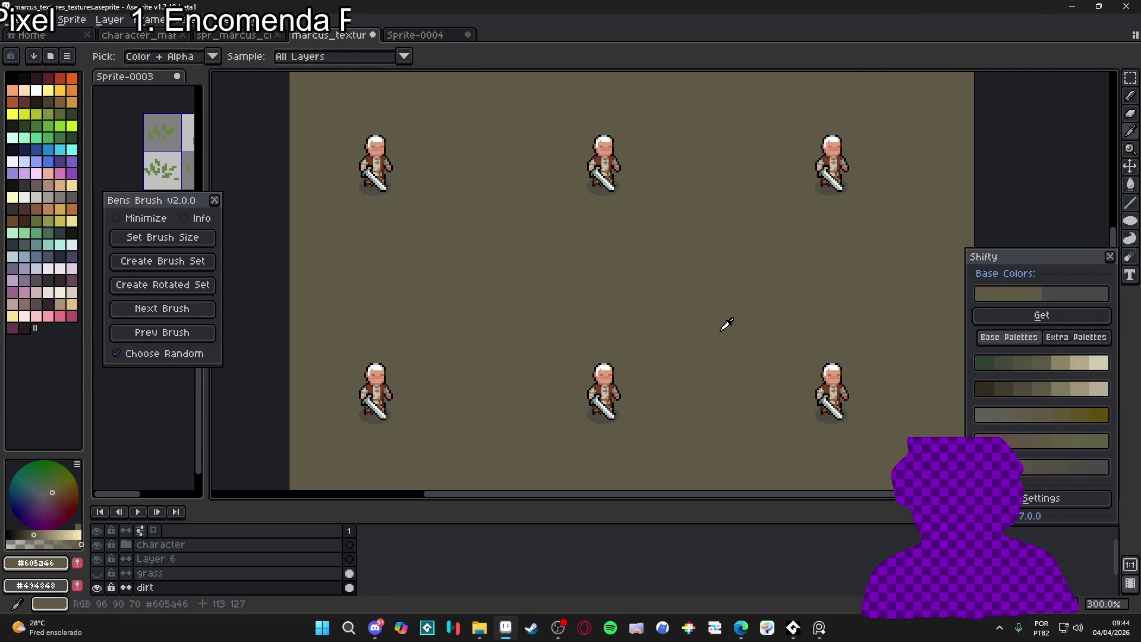
pyautogui.press('b')
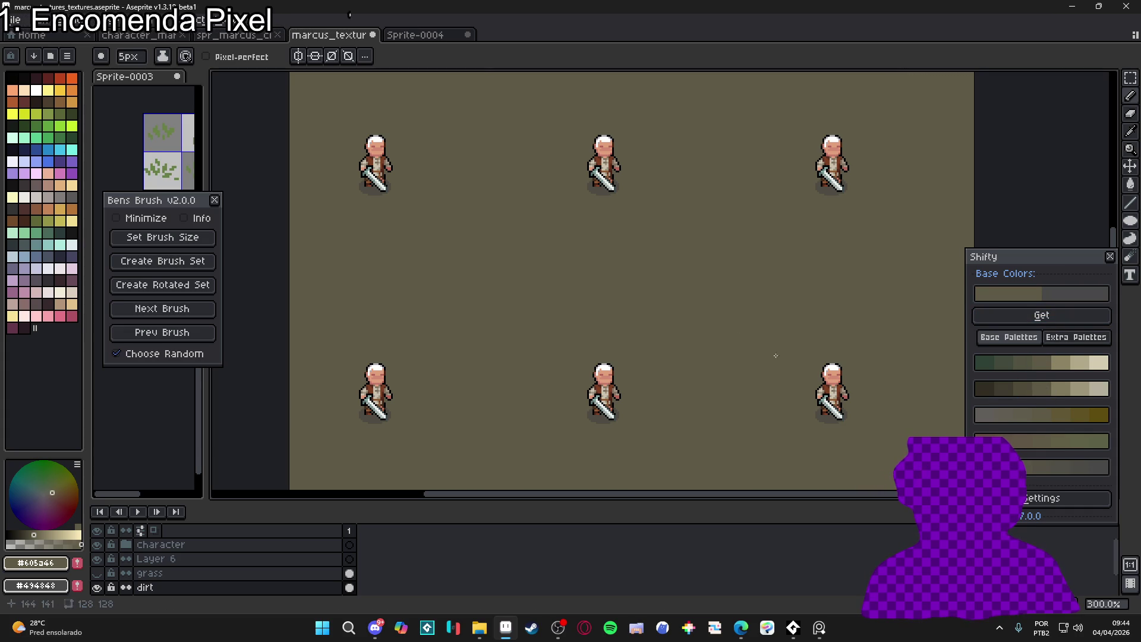
pyautogui.click(1022, 390)
pyautogui.click(685, 336)
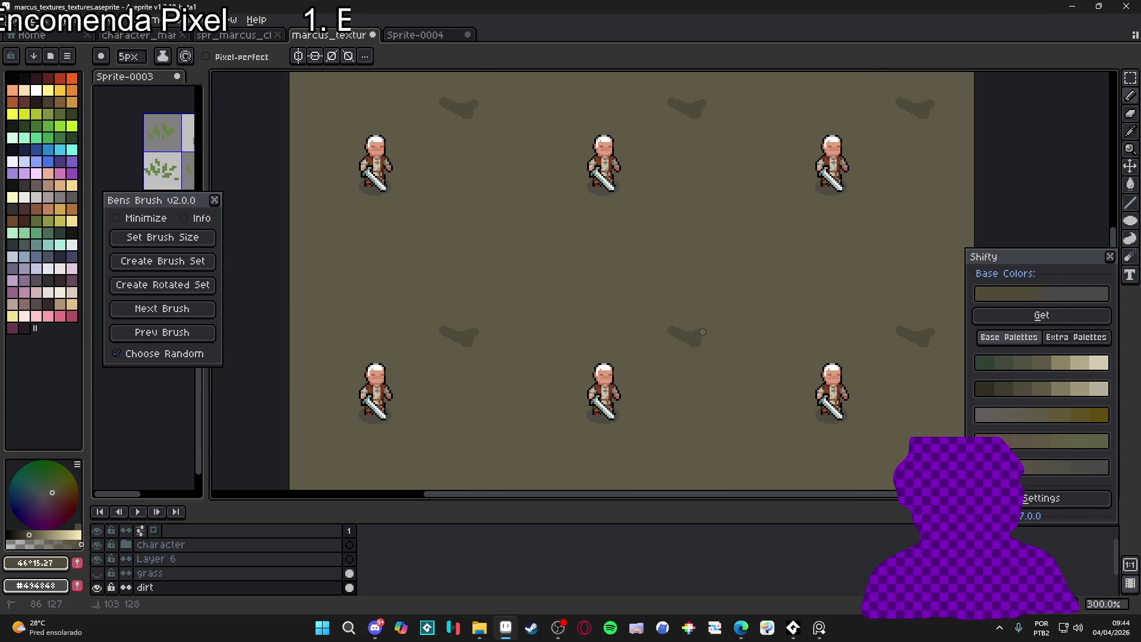
pyautogui.hotkey('ctrl', 'z')
pyautogui.scroll(-1, 713, 352)
pyautogui.scroll(1, 687, 351)
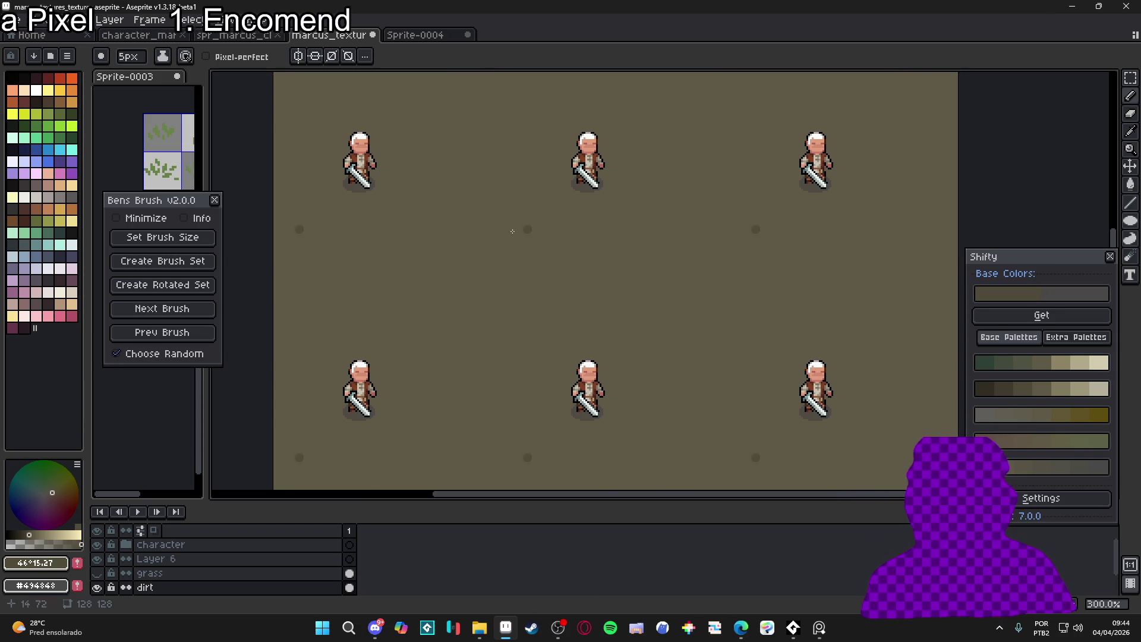
pyautogui.moveTo(198, 202); pyautogui.dragTo(1079, 80)
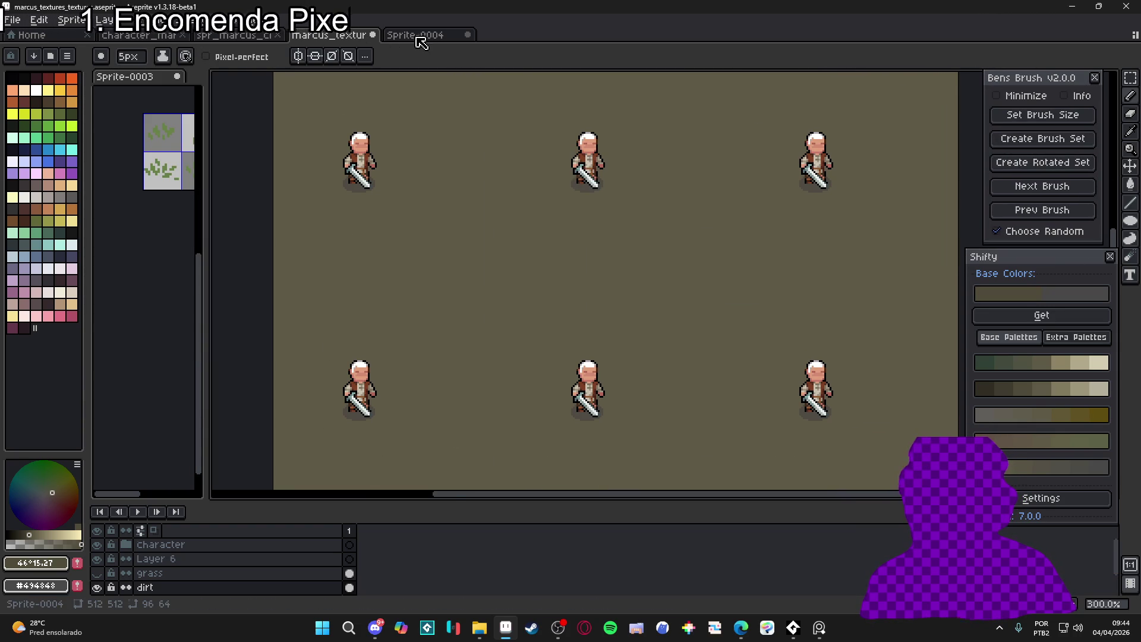
# Dock Sprite-0004 aside and refocus marcus_textures, zooming out to 200%
pyautogui.click(422, 36)
pyautogui.moveTo(432, 38)
pyautogui.mouseDown()
pyautogui.moveTo(149, 475)
pyautogui.moveTo(202, 378)
pyautogui.moveTo(398, 378)
pyautogui.mouseUp()
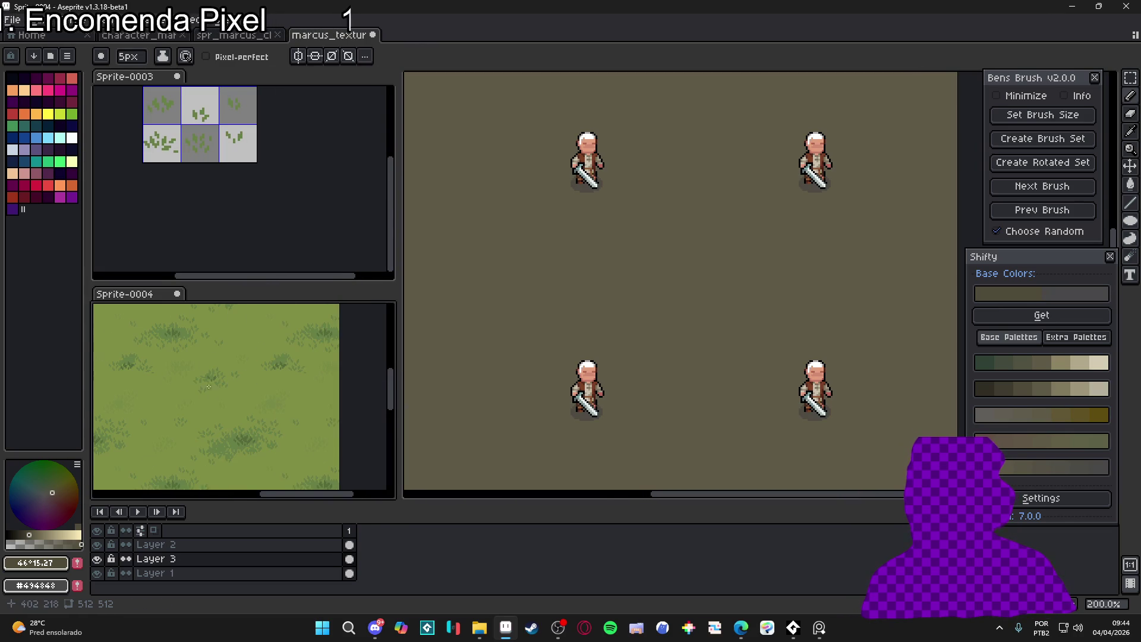
pyautogui.scroll(-3, 209, 387)
pyautogui.moveTo(608, 343); pyautogui.dragTo(656, 340)
pyautogui.scroll(-1, 654, 341)
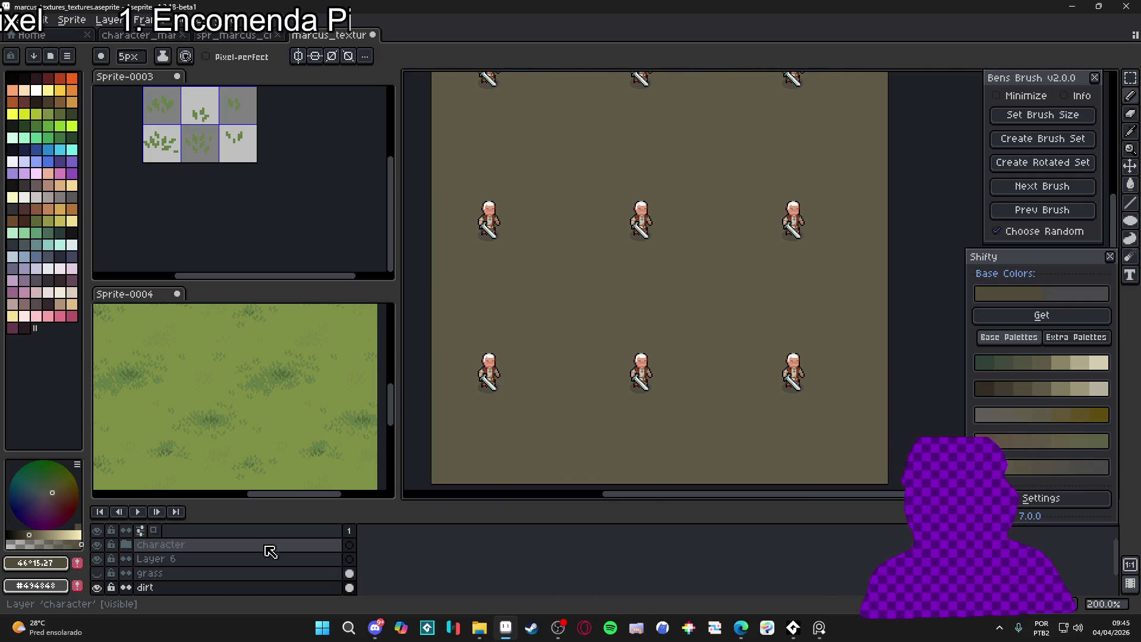
pyautogui.click(97, 573)
pyautogui.click(97, 573)
pyautogui.rightClick(153, 573)
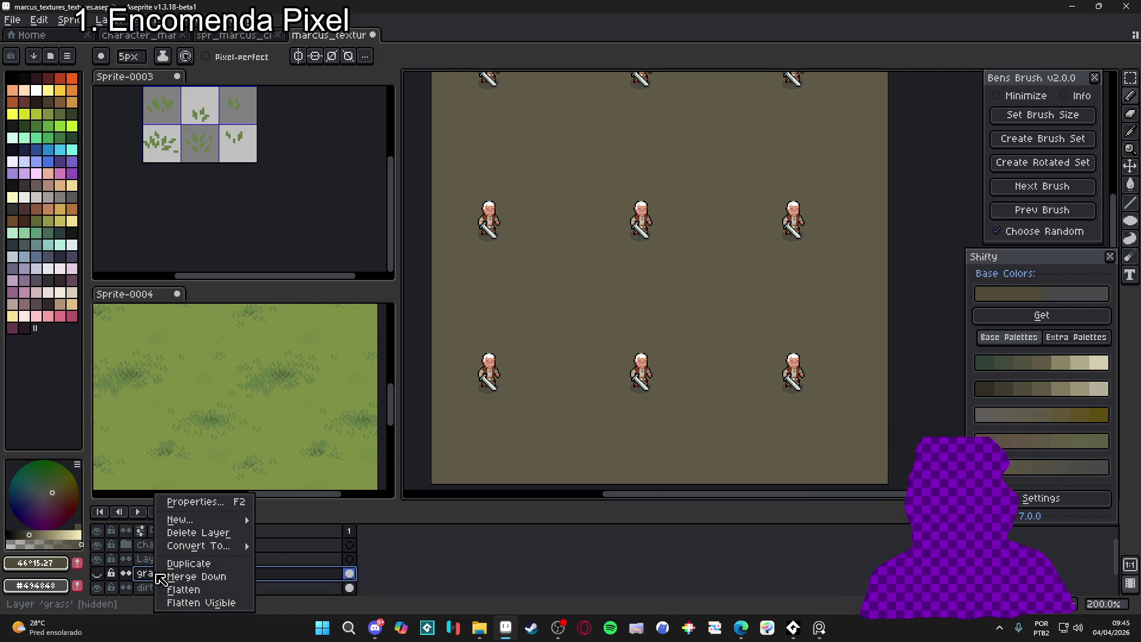
pyautogui.click(234, 568)
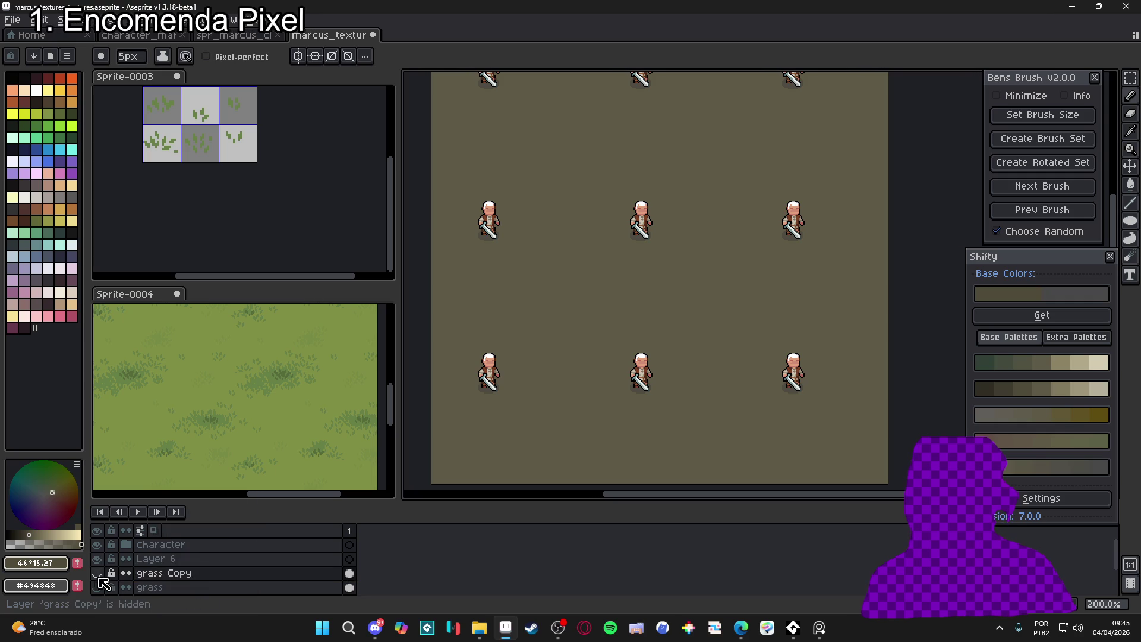
pyautogui.click(97, 573)
pyautogui.press('e')
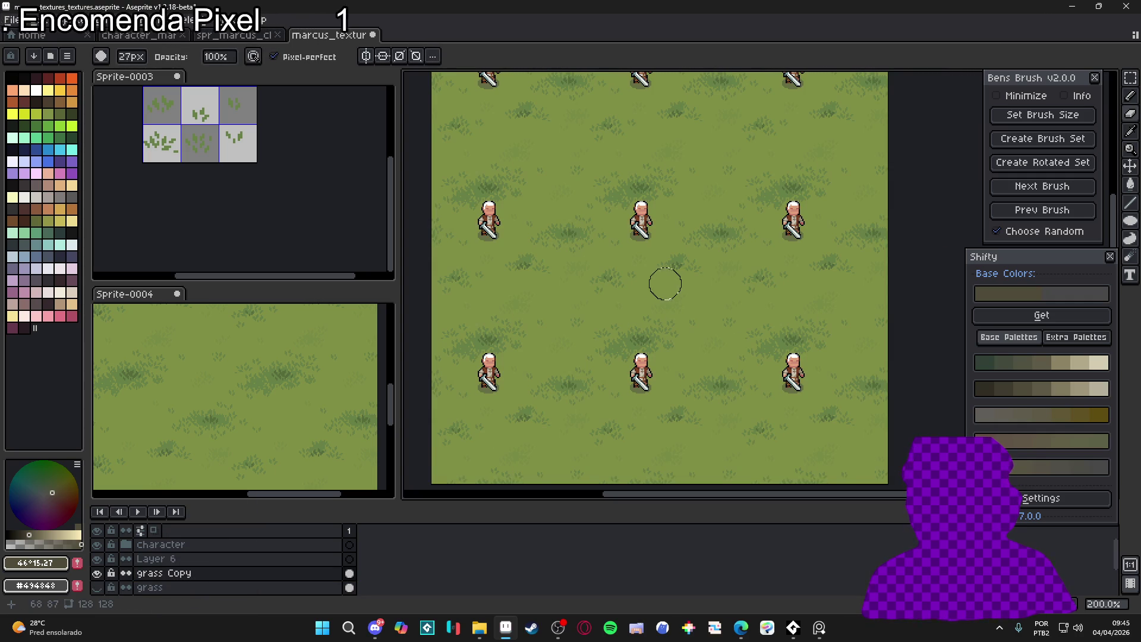
pyautogui.moveTo(829, 146)
pyautogui.mouseDown()
pyautogui.moveTo(698, 223)
pyautogui.moveTo(612, 238)
pyautogui.moveTo(614, 316)
pyautogui.moveTo(630, 315)
pyautogui.moveTo(695, 247)
pyautogui.moveTo(723, 262)
pyautogui.moveTo(772, 255)
pyautogui.moveTo(726, 234)
pyautogui.moveTo(733, 270)
pyautogui.mouseUp()
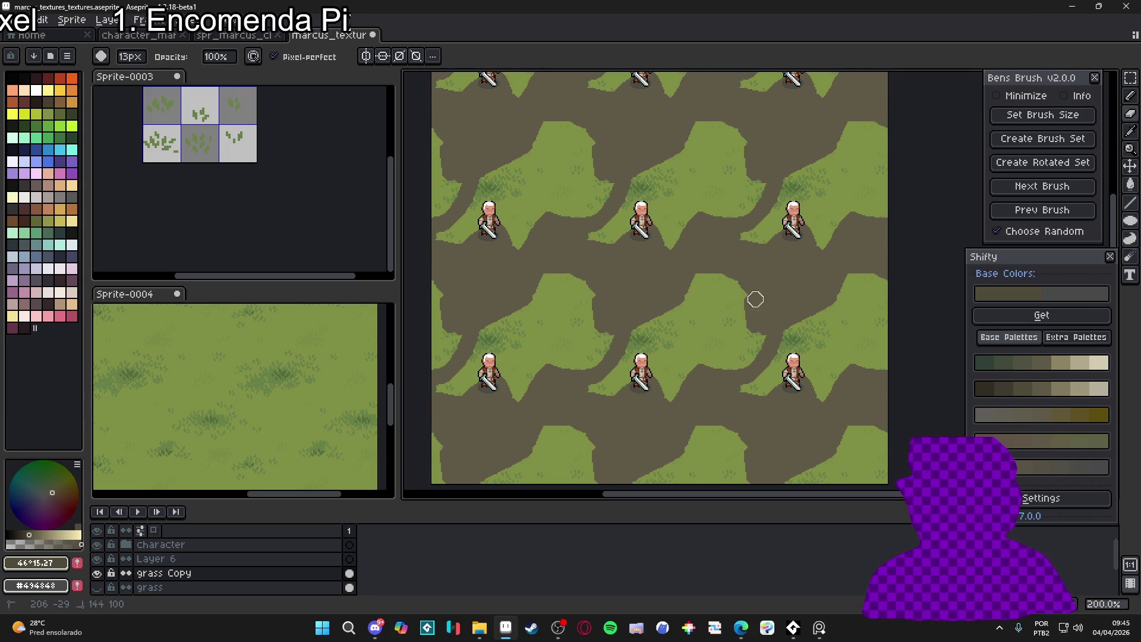
pyautogui.moveTo(692, 274); pyautogui.dragTo(679, 306)
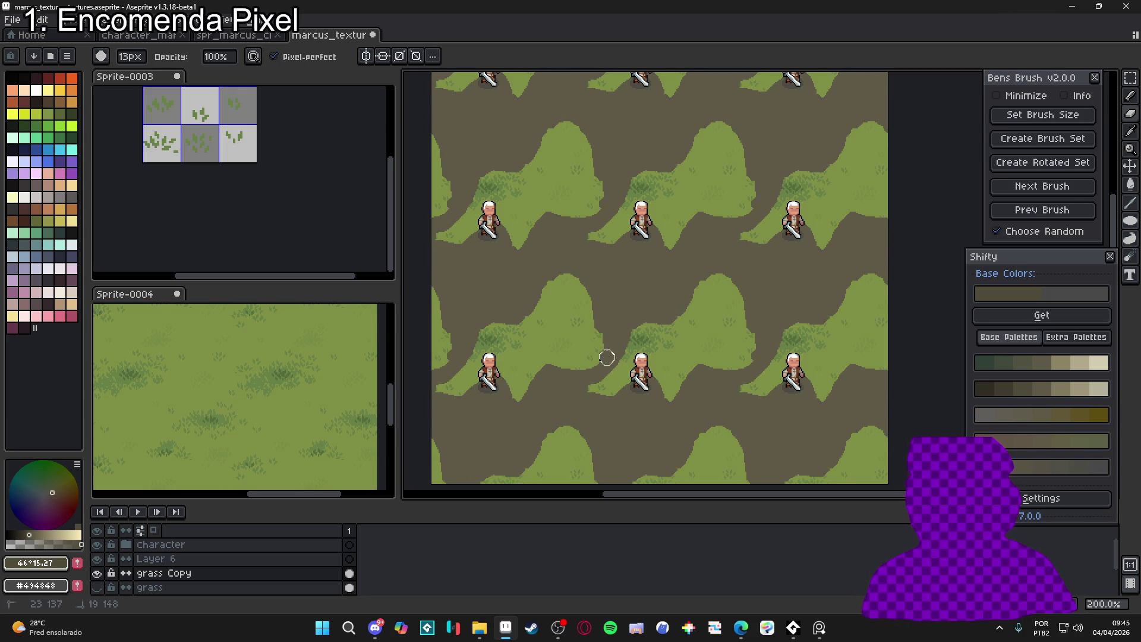
pyautogui.scroll(1, 543, 400)
pyautogui.scroll(1, 634, 323)
pyautogui.scroll(-1, 622, 357)
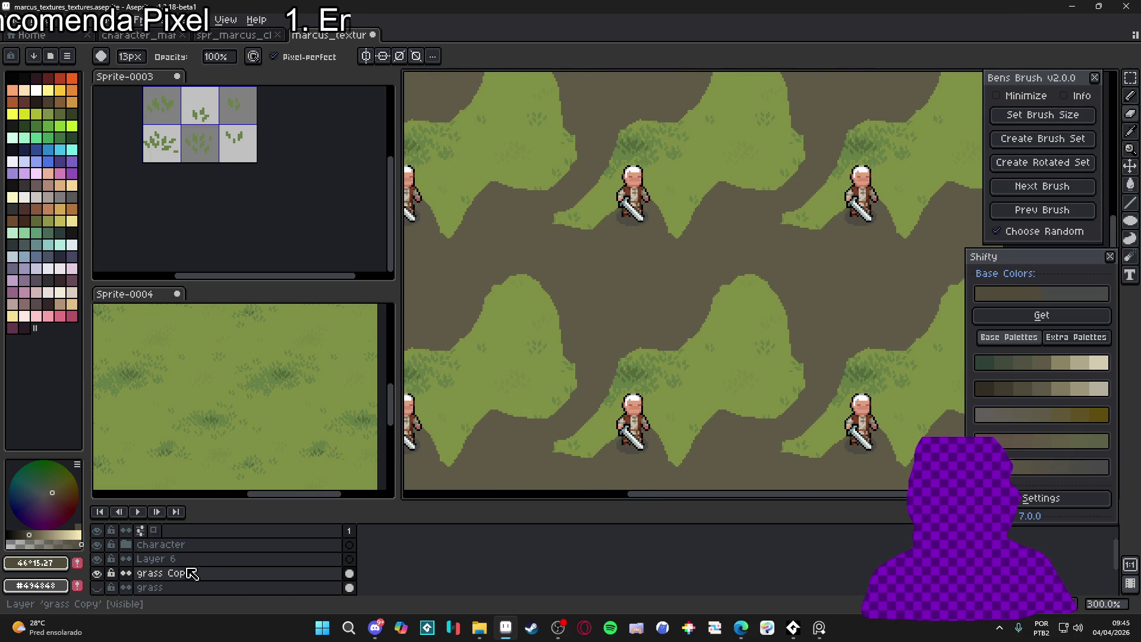
pyautogui.hotkey('ctrl', 'z')
pyautogui.hotkey('ctrl', 'z')
pyautogui.click(171, 588)
pyautogui.press('b')
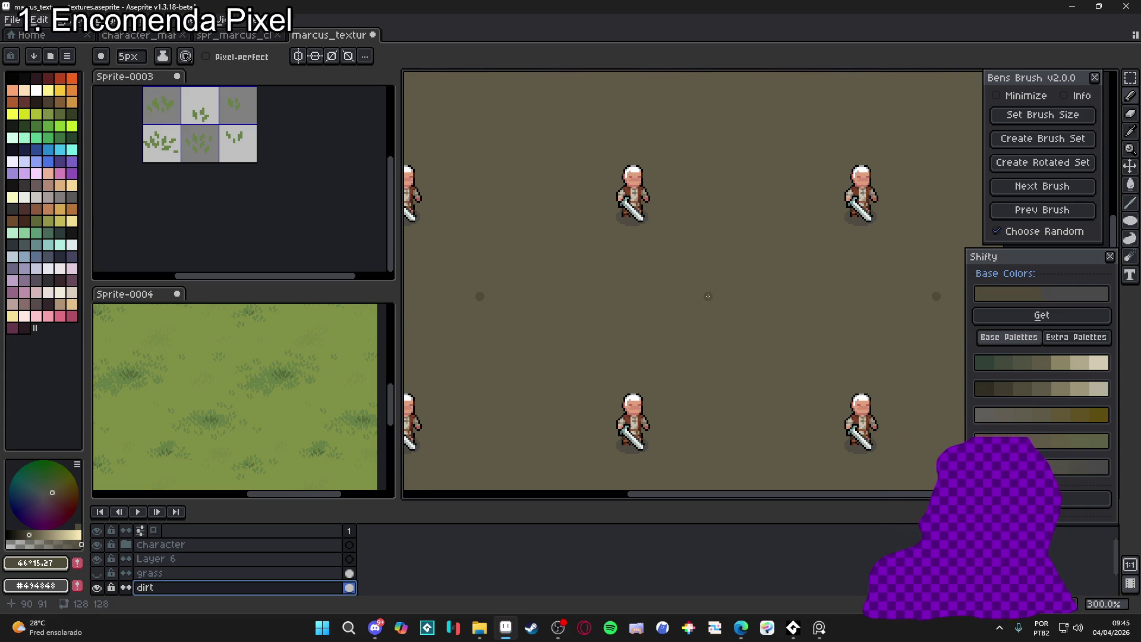
pyautogui.click(479, 628)
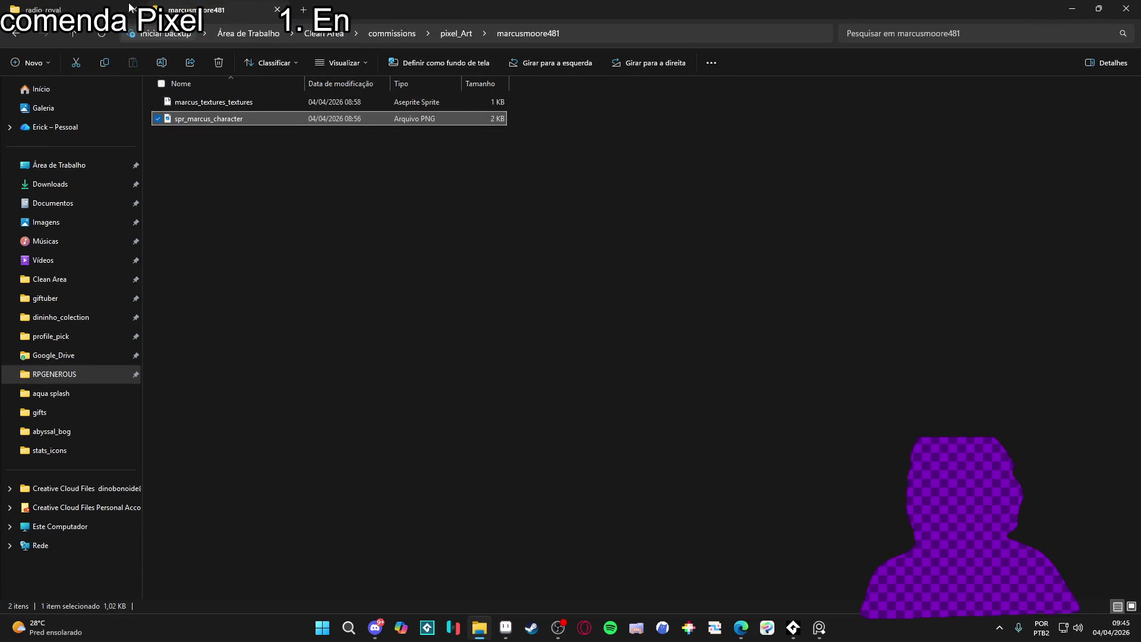
# In a new Explorer tab, browse Clean Area to pixel_Art and open the Wise folder
pyautogui.click(82, 8)
pyautogui.hotkey('ctrl', 't')
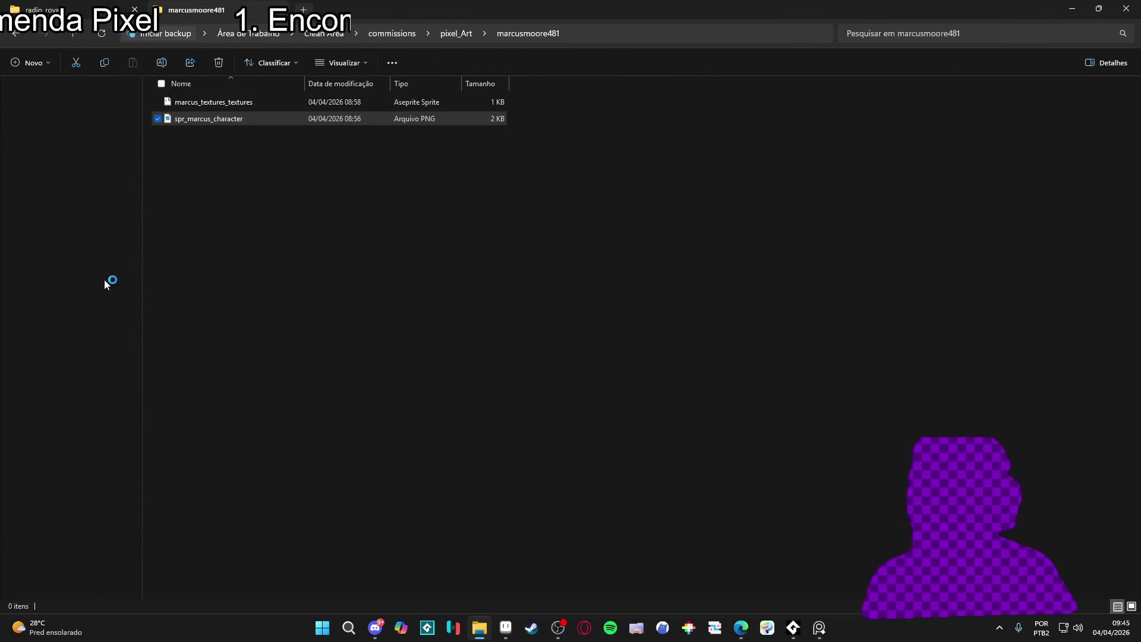
pyautogui.click(85, 282)
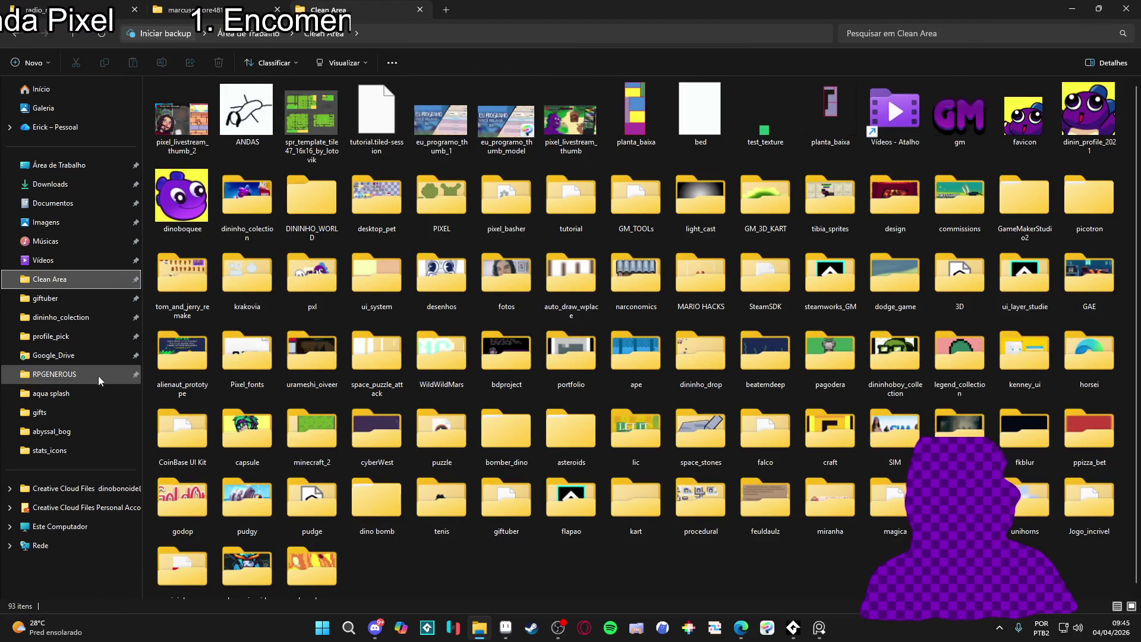
pyautogui.click(99, 377)
pyautogui.click(449, 34)
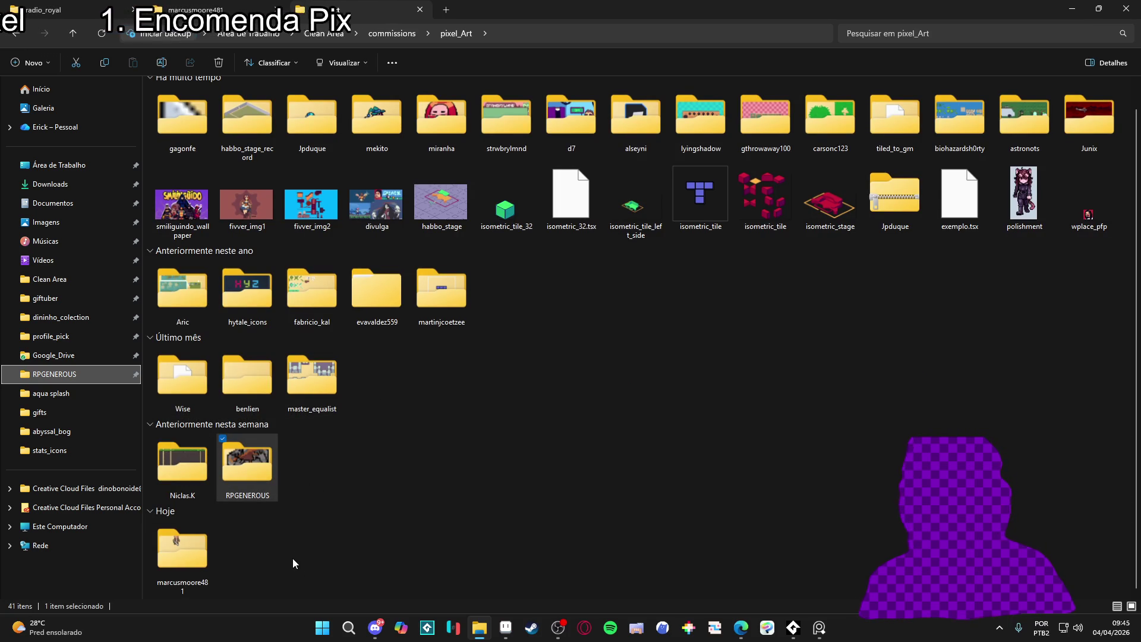
pyautogui.doubleClick(312, 387)
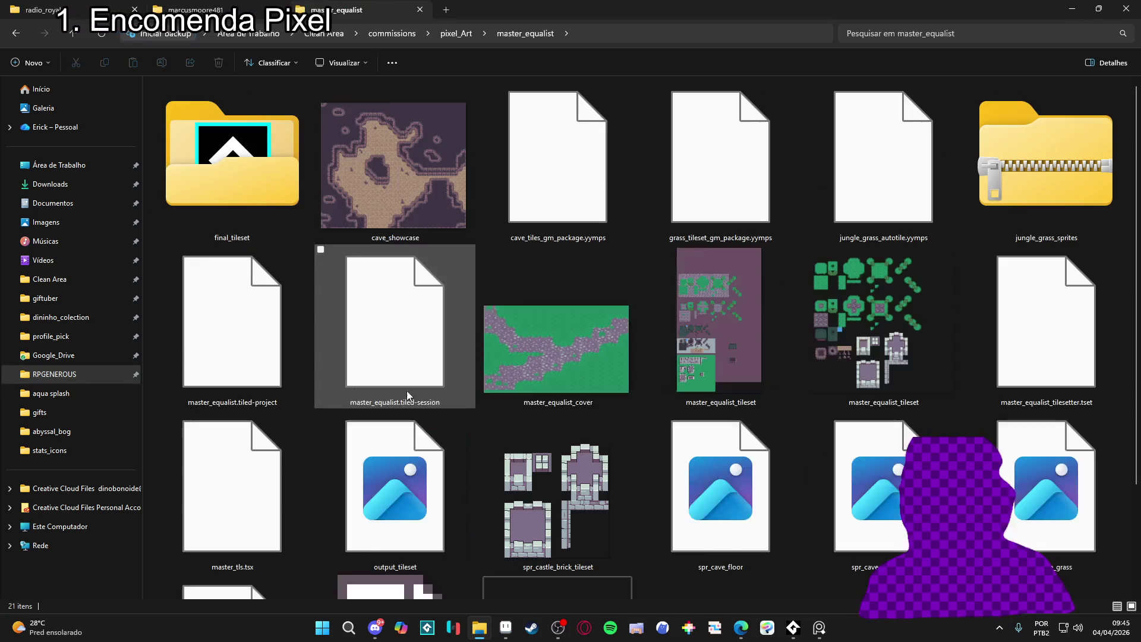
pyautogui.scroll(-2, 655, 373)
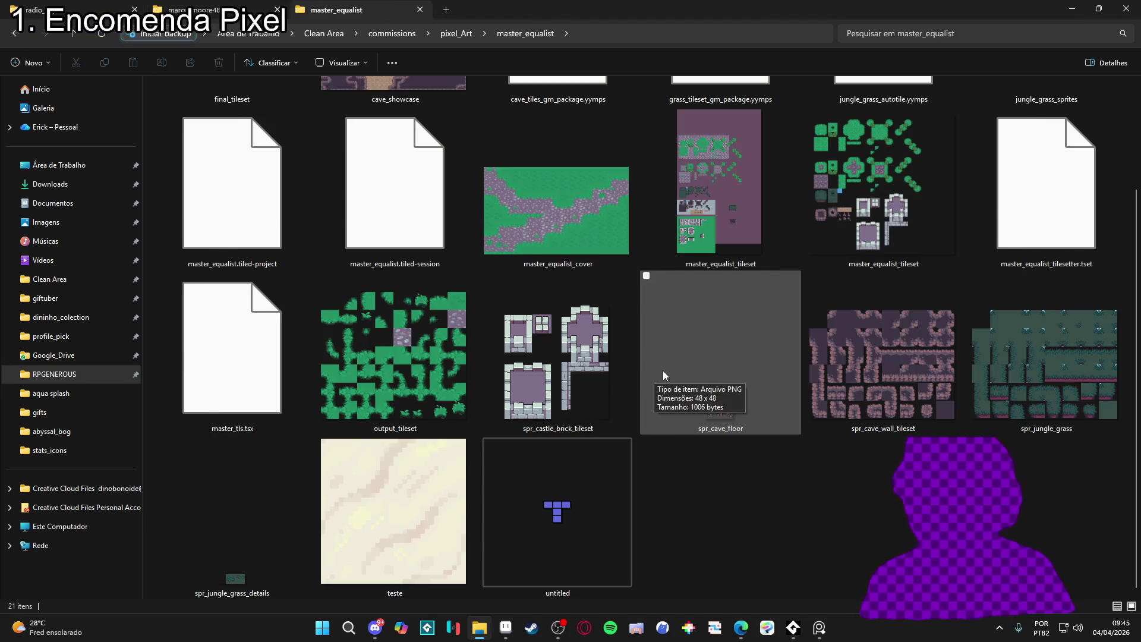
pyautogui.scroll(2, 663, 370)
pyautogui.hotkey('alt', 'Left')
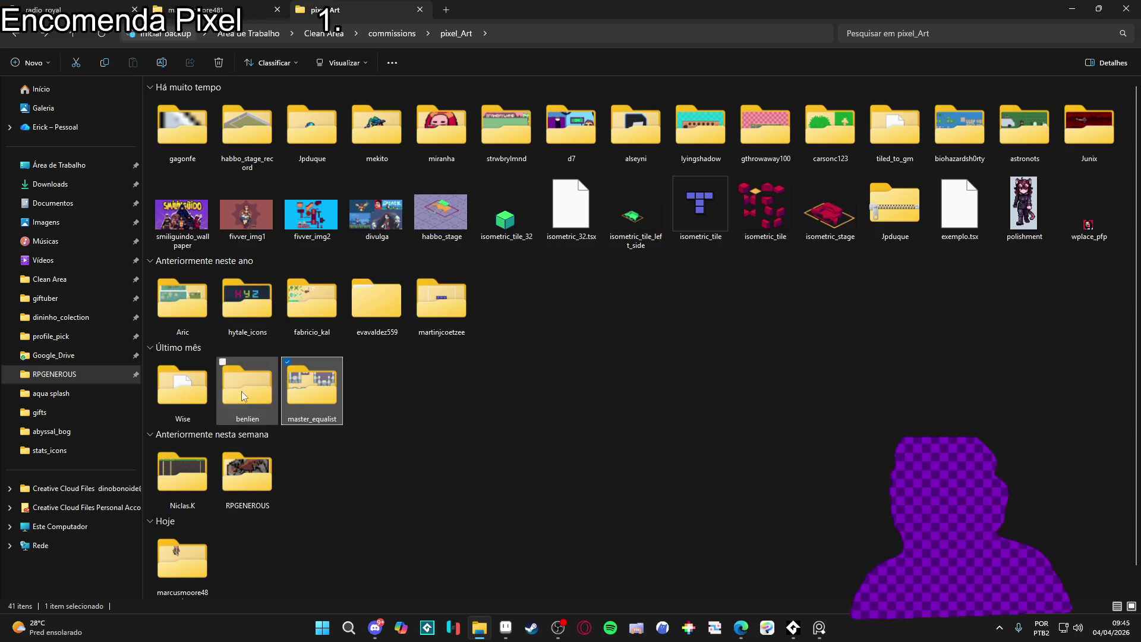
pyautogui.press('Return')
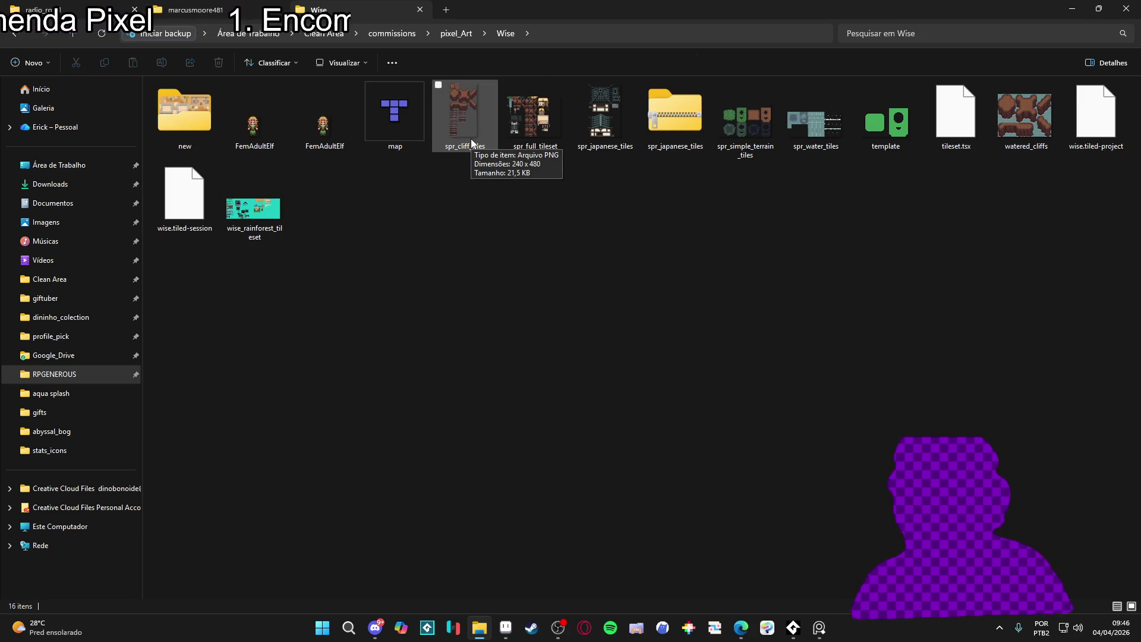
# Preview the spr_cliff_tiles and spr_full_tileset images in Photos
pyautogui.doubleClick(472, 142)
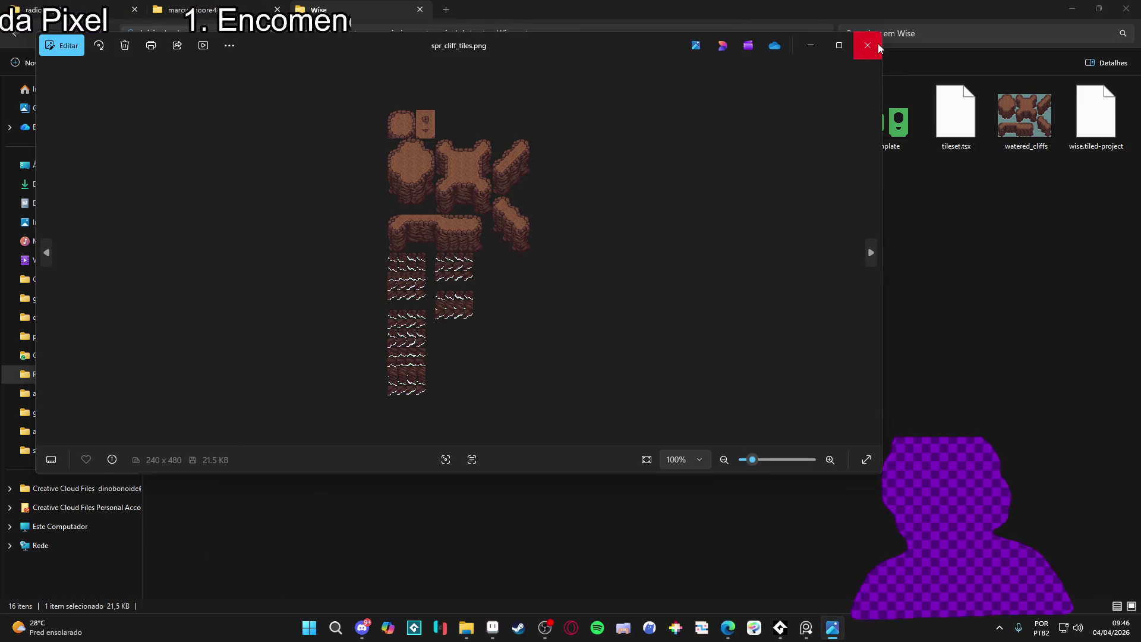
pyautogui.click(867, 45)
pyautogui.doubleClick(556, 116)
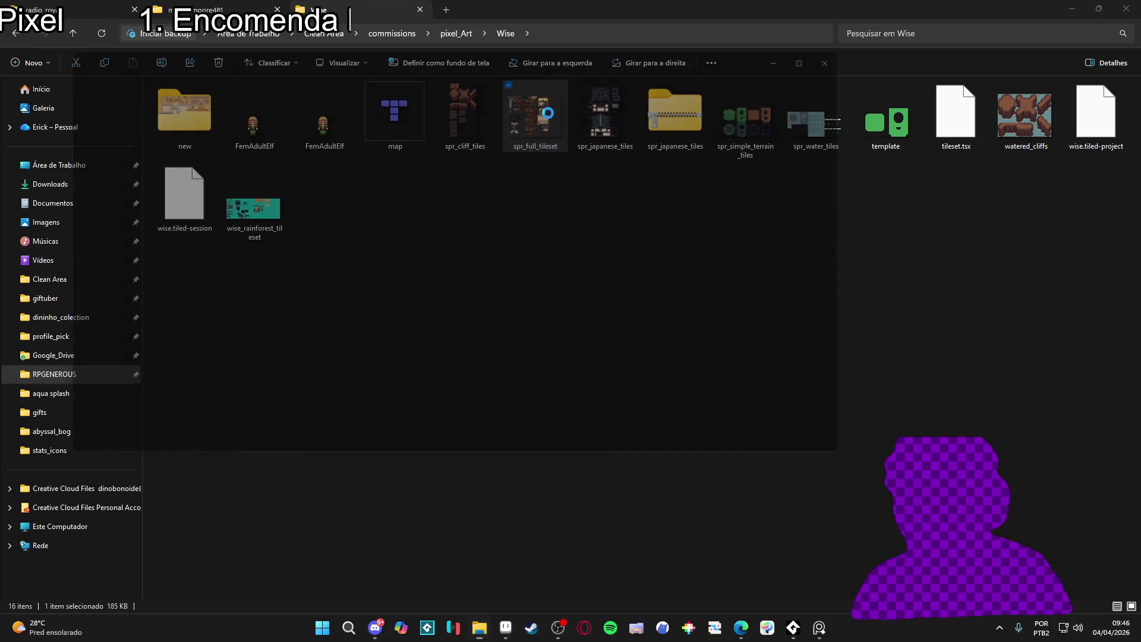
pyautogui.click(868, 46)
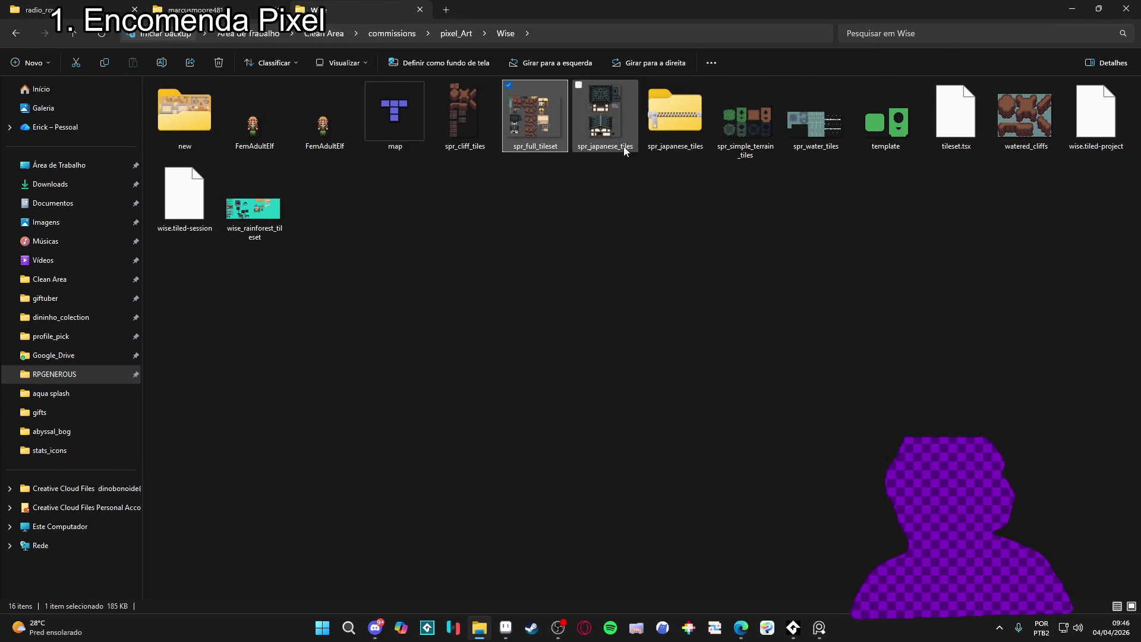
pyautogui.click(366, 214)
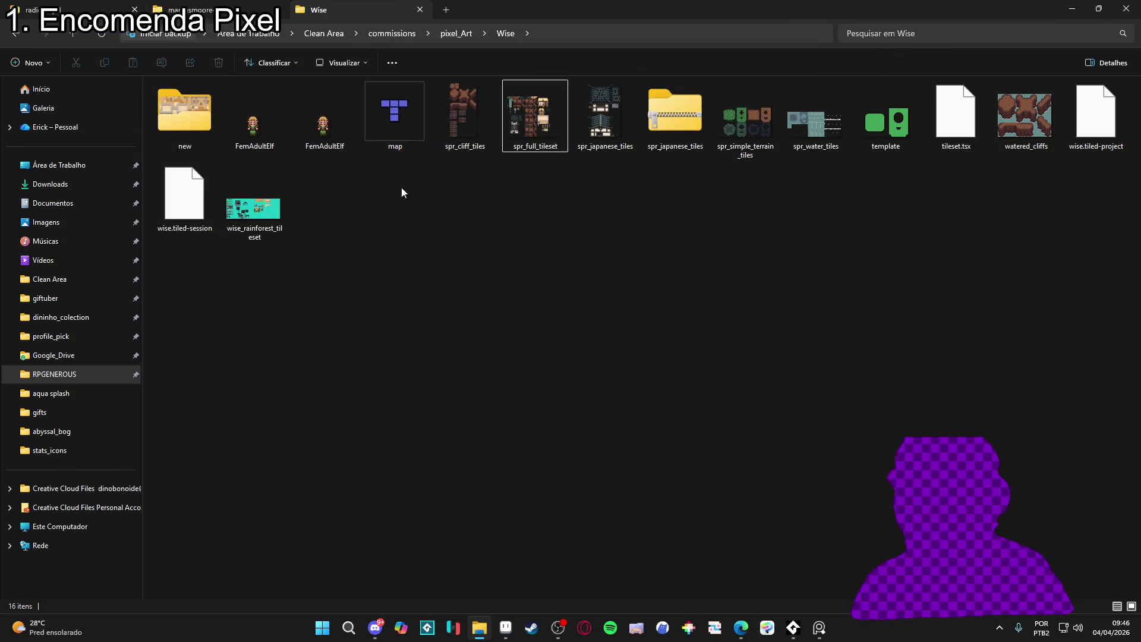
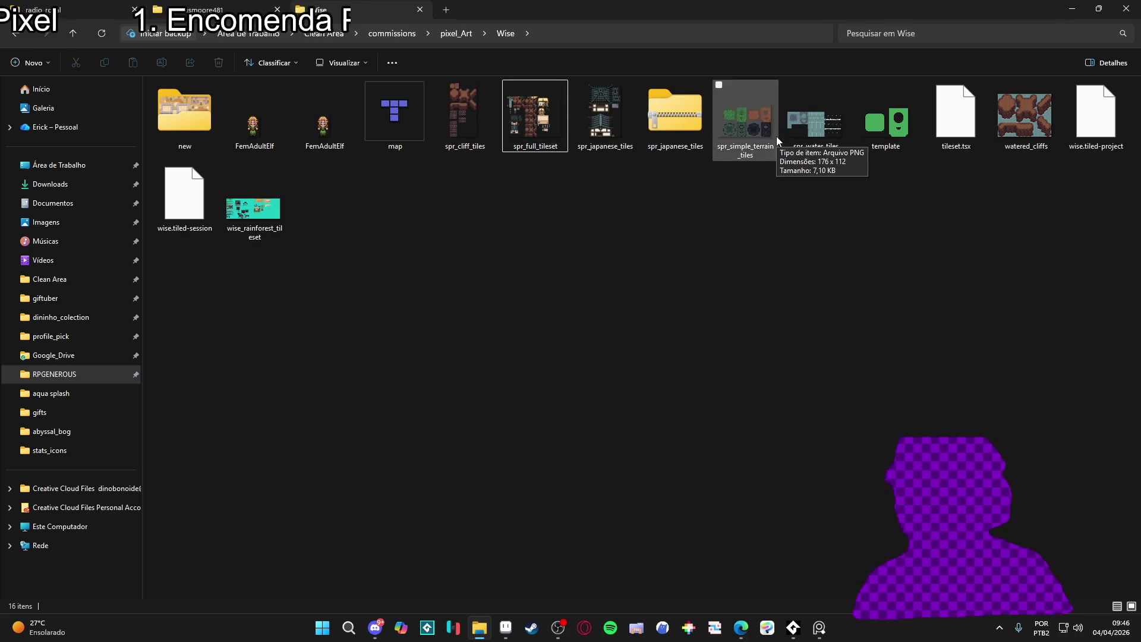
# Open wise_rainforest_tileset from the Wise folder in Aseprite after peeking into the 'new' subfolder
pyautogui.doubleClick(185, 113)
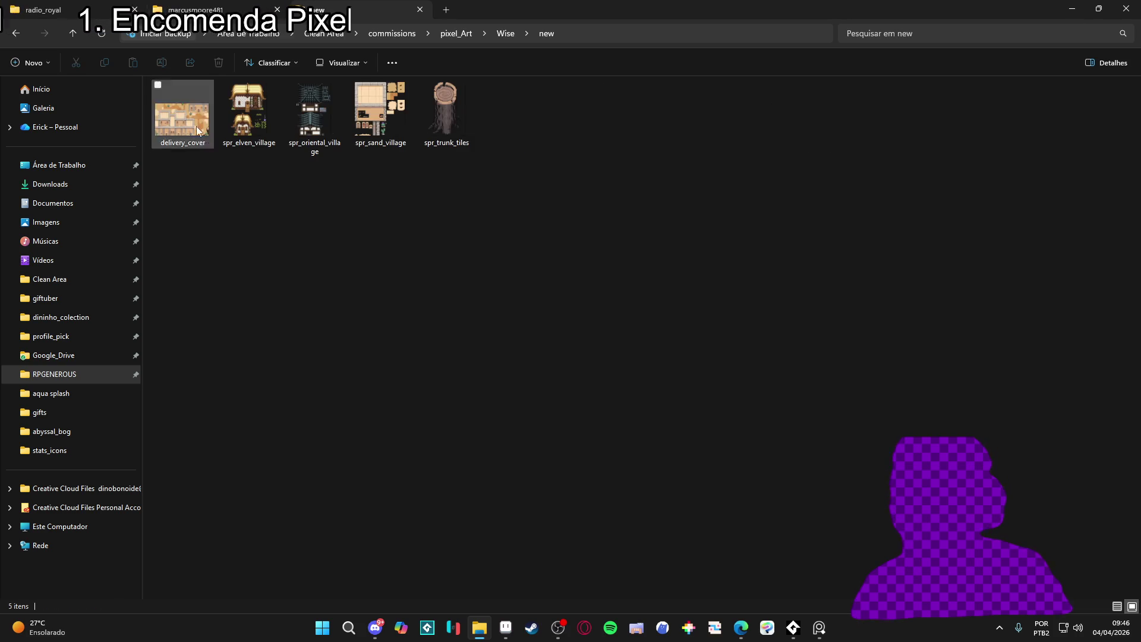
pyautogui.click(16, 33)
pyautogui.doubleClick(255, 205)
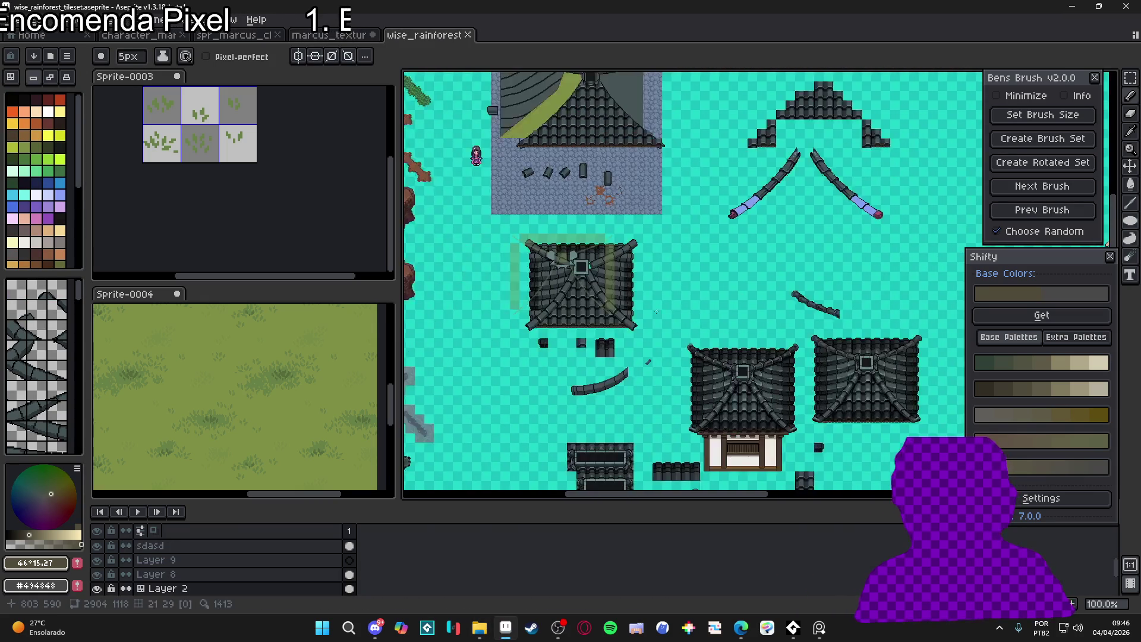
# Dock the wise_rainforest tileset tab into the left preview column below the grass preview
pyautogui.scroll(3, 588, 221)
pyautogui.scroll(1, 587, 221)
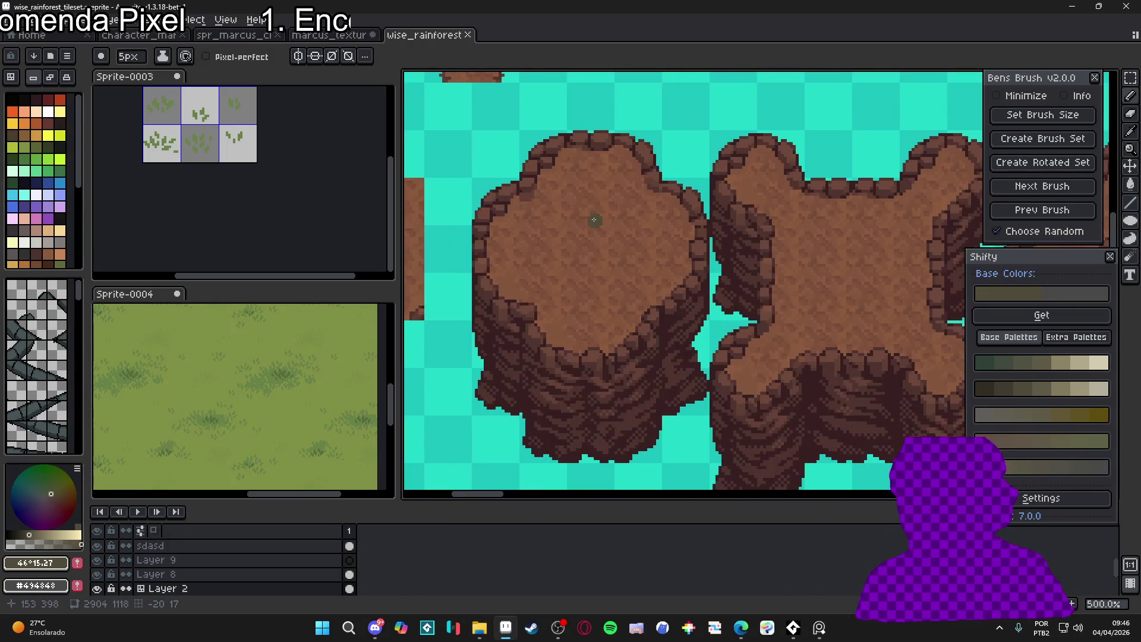
pyautogui.scroll(-1, 562, 157)
pyautogui.scroll(-1, 562, 156)
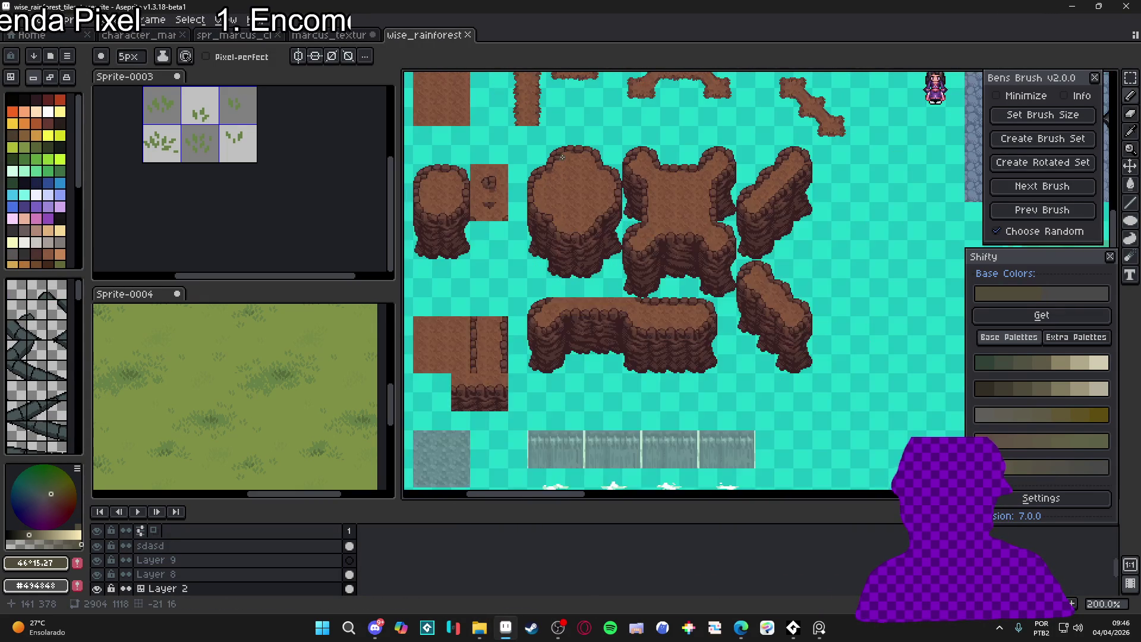
pyautogui.scroll(1, 572, 168)
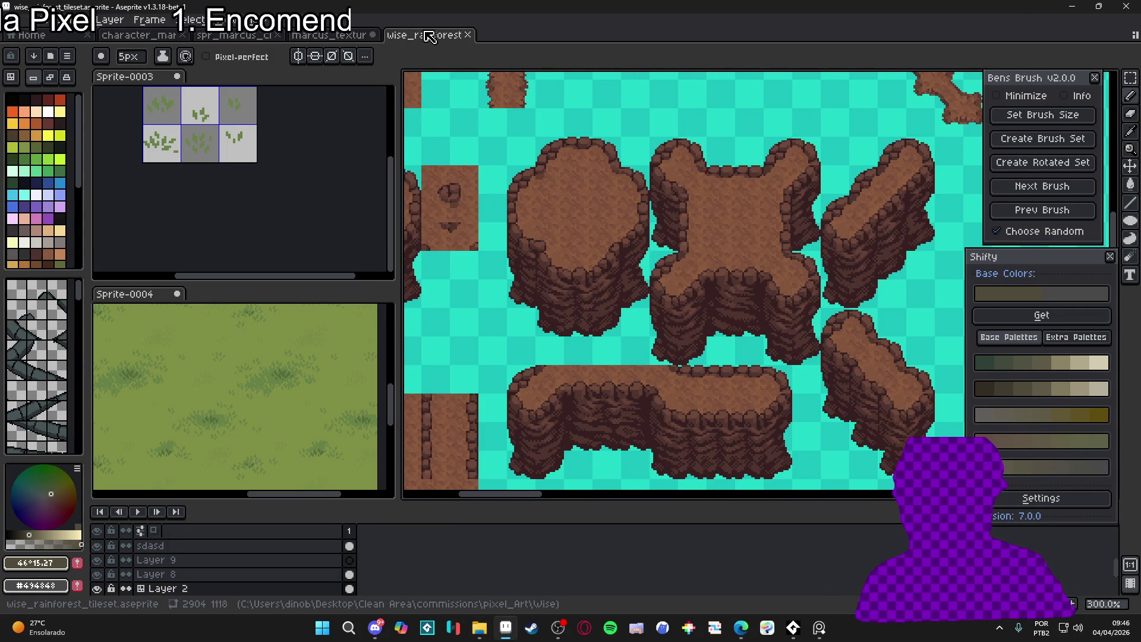
pyautogui.moveTo(431, 35)
pyautogui.mouseDown()
pyautogui.moveTo(288, 362)
pyautogui.moveTo(205, 492)
pyautogui.mouseUp()
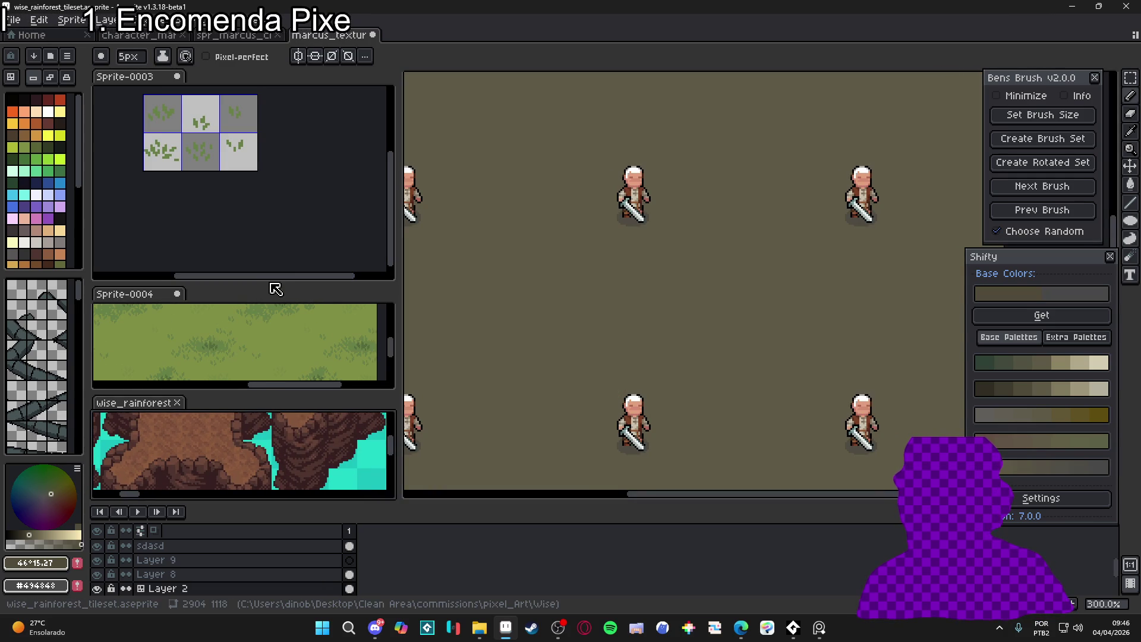
# Make the grass and tileset preview panes taller and return to the marcus_textures canvas
pyautogui.moveTo(300, 284)
pyautogui.mouseDown()
pyautogui.moveTo(291, 191)
pyautogui.moveTo(301, 184)
pyautogui.mouseUp()
pyautogui.moveTo(201, 406); pyautogui.dragTo(200, 400)
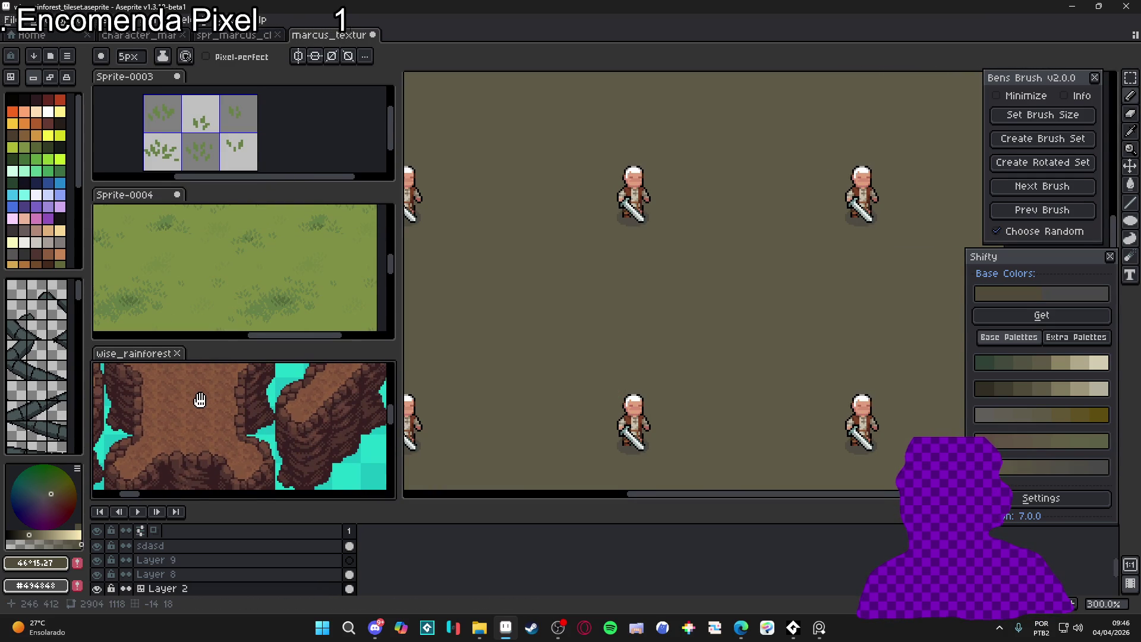
pyautogui.click(564, 319)
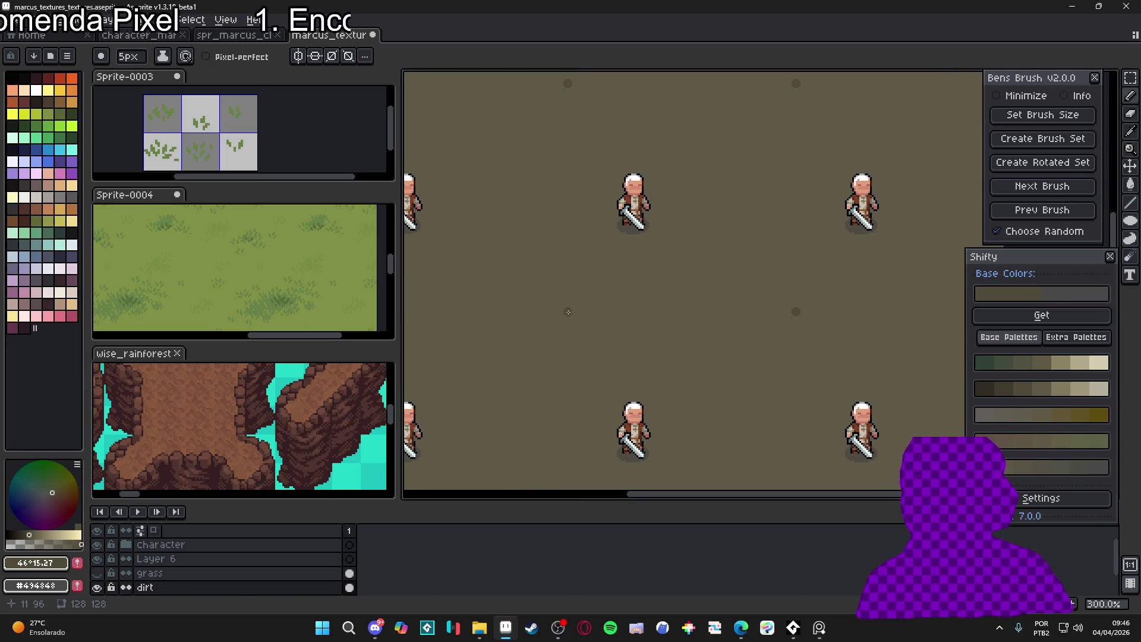
pyautogui.hscroll(2, 566, 315)
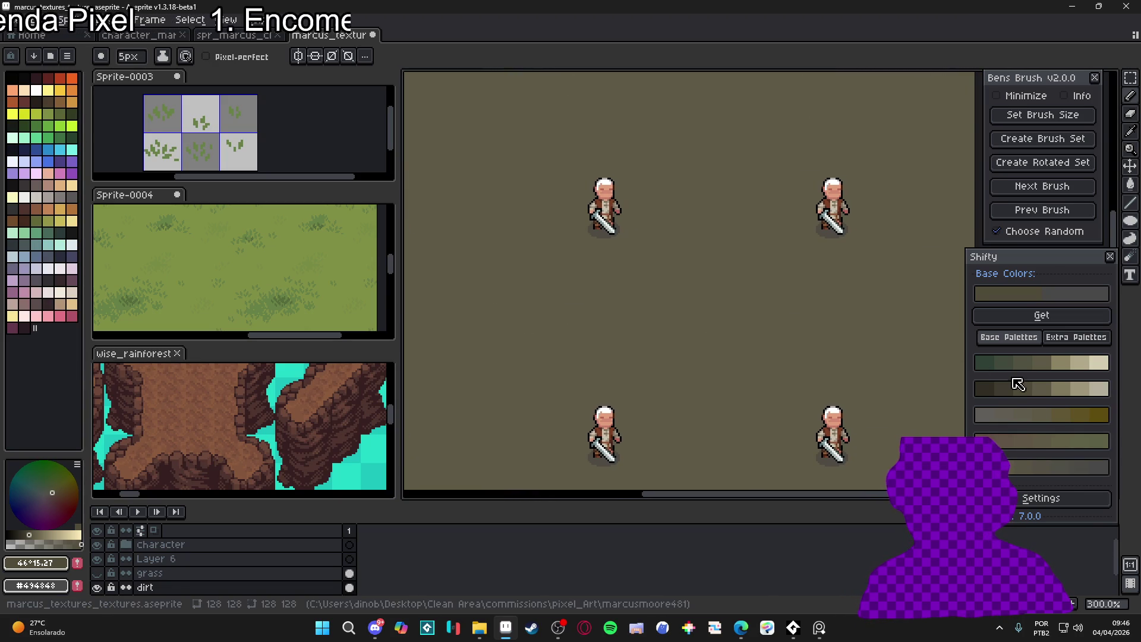
# Pick a dark olive from the Shifty palette and test a streak on the dirt, undoing it
pyautogui.keyDown('alt'); pyautogui.click(588, 342); pyautogui.keyUp('alt')
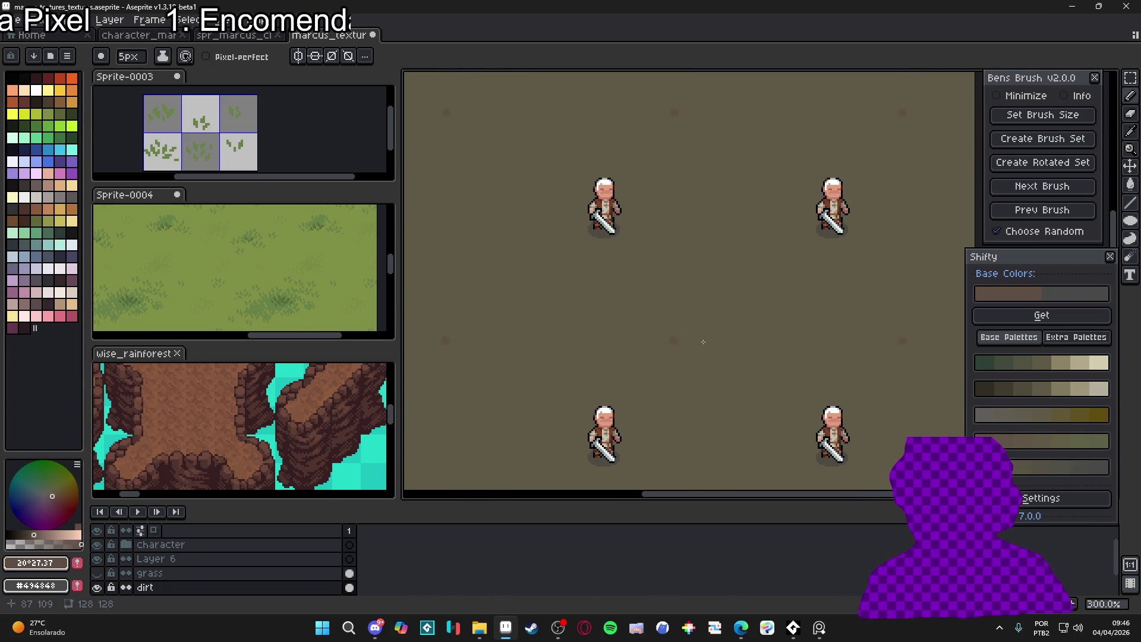
pyautogui.click(1000, 397)
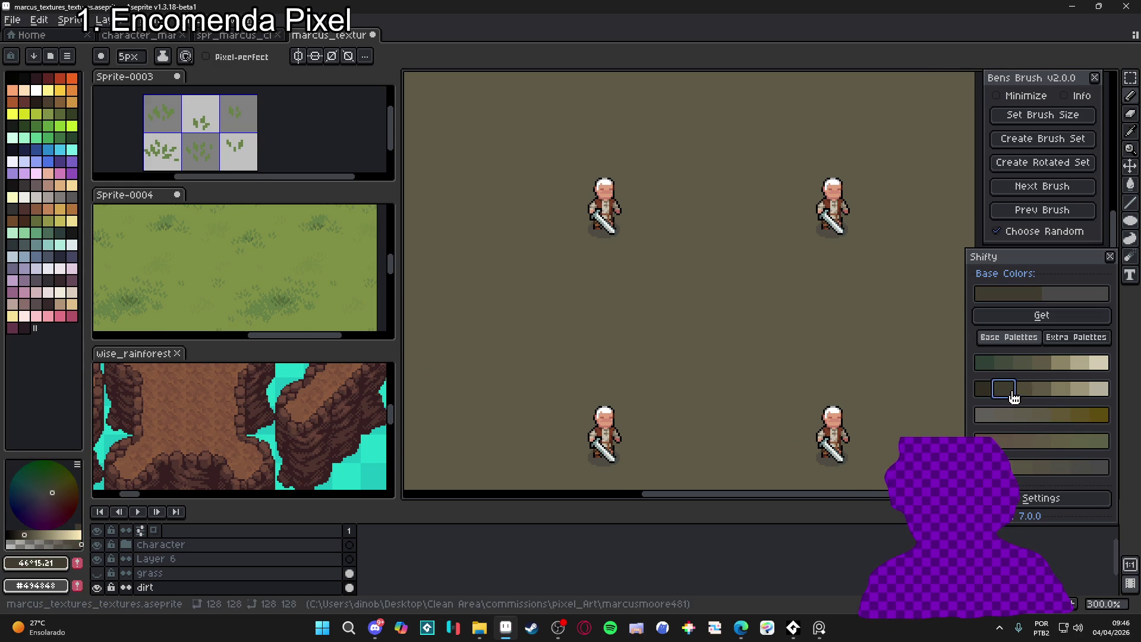
pyautogui.click(1011, 395)
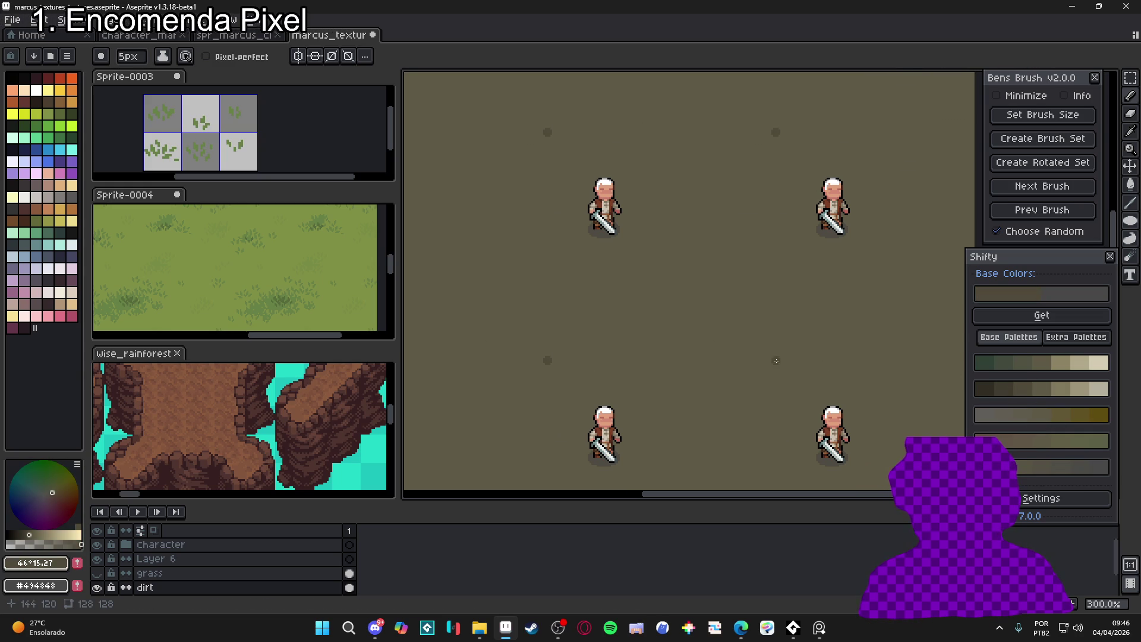
pyautogui.click(984, 364)
pyautogui.click(958, 341)
pyautogui.hotkey('ctrl', 'z')
# Choose a darker olive streak colour with the pencil and undo the olive test smudges
pyautogui.click(983, 363)
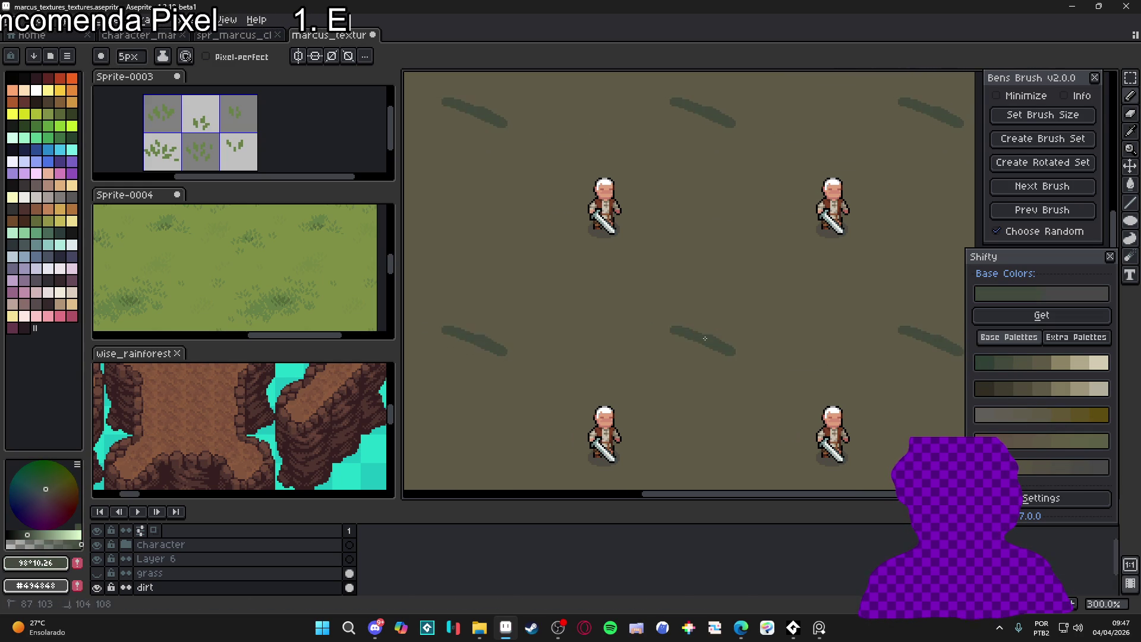
pyautogui.press('v')
pyautogui.click(1025, 364)
pyautogui.press('b')
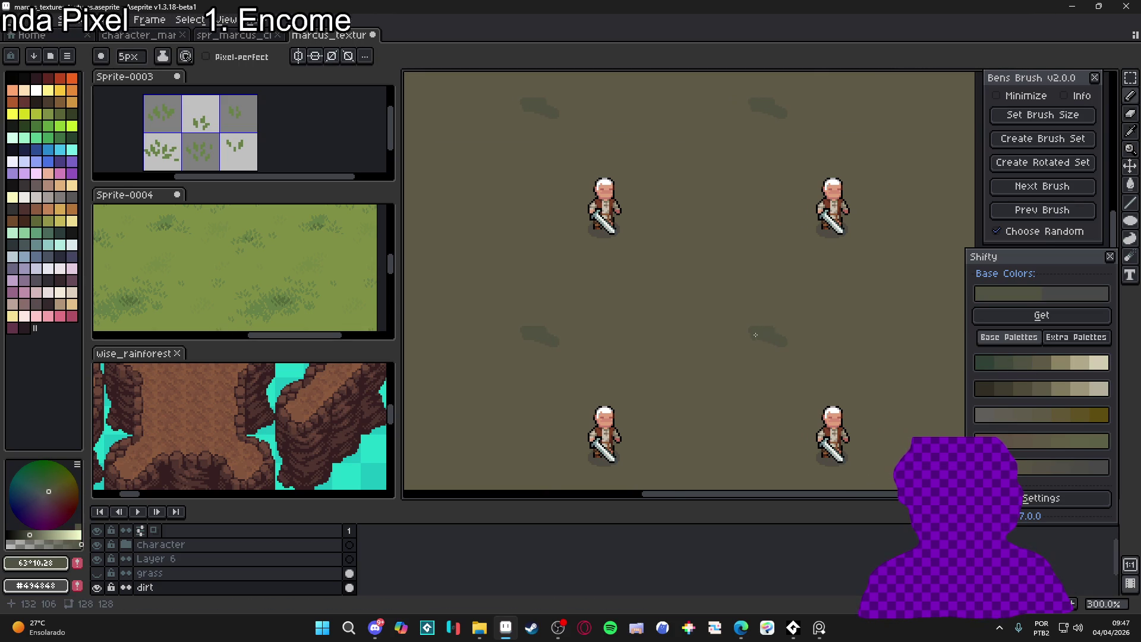
pyautogui.scroll(1, 713, 343)
pyautogui.hotkey('ctrl', 'z')
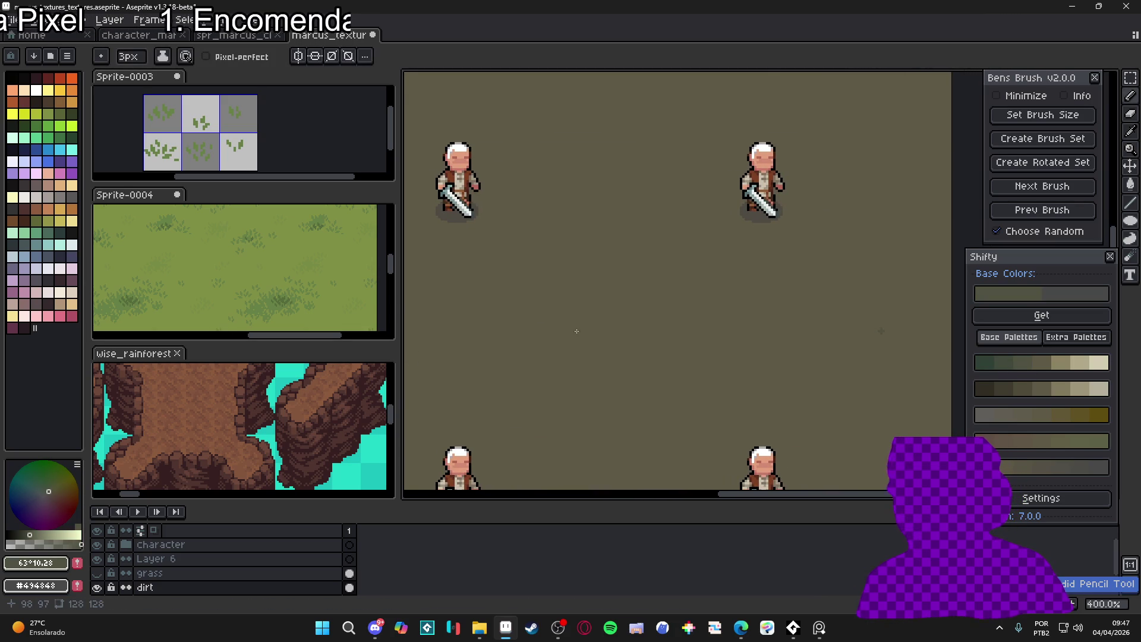
# With a 3px pencil, paint dark smudges and a diagonal streak across the tiled dirt
pyautogui.press('-')
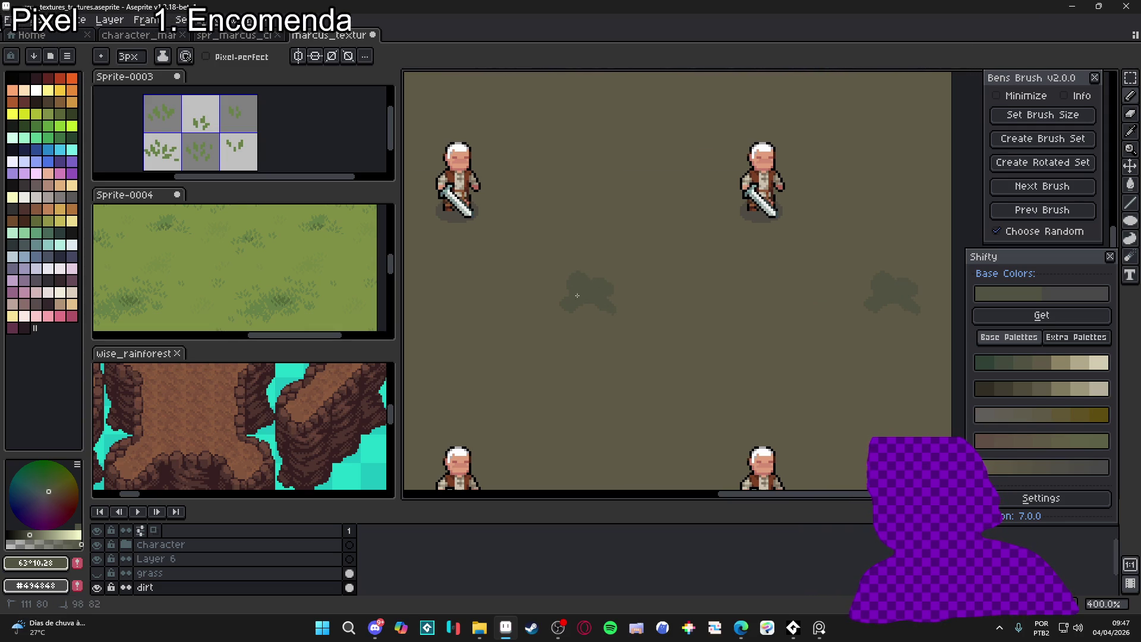
pyautogui.moveTo(565, 311); pyautogui.dragTo(572, 319)
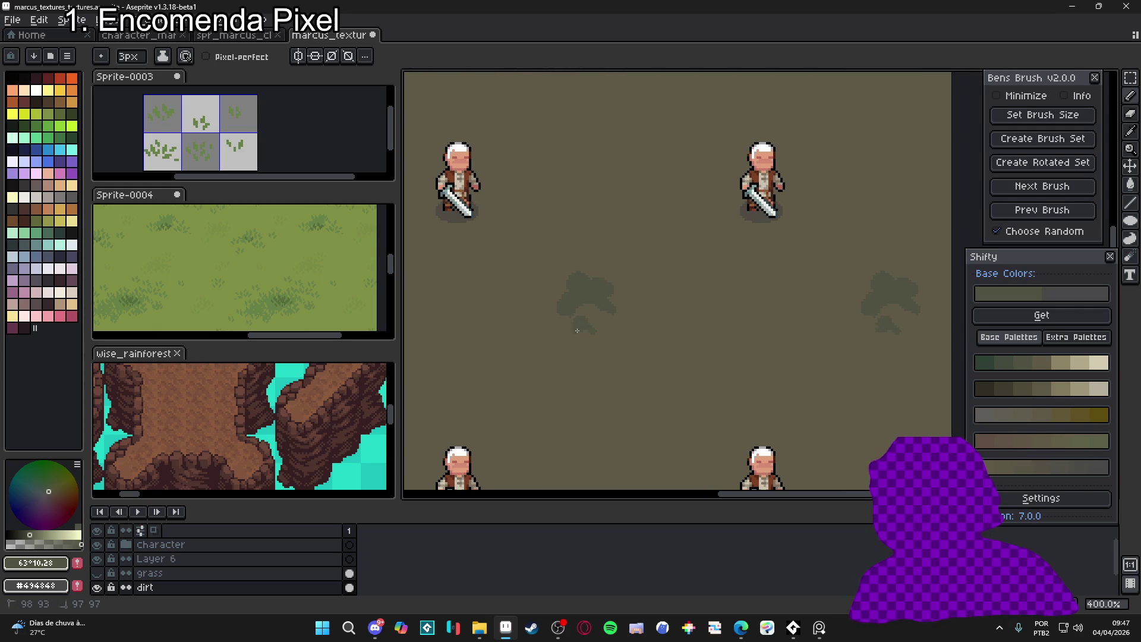
pyautogui.click(641, 312)
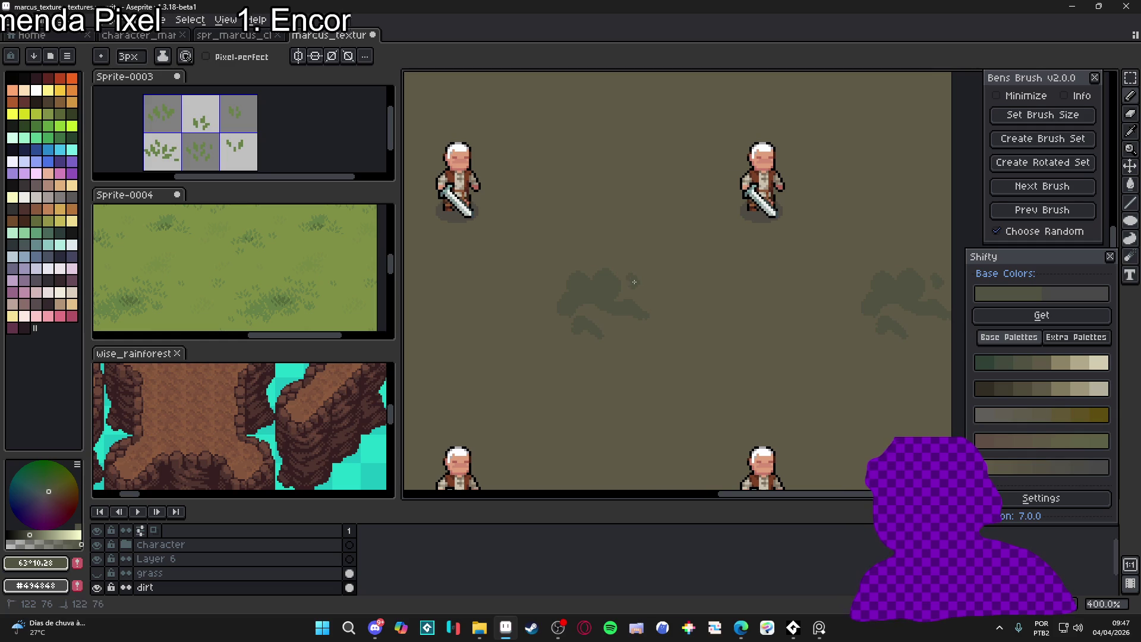
pyautogui.click(610, 255)
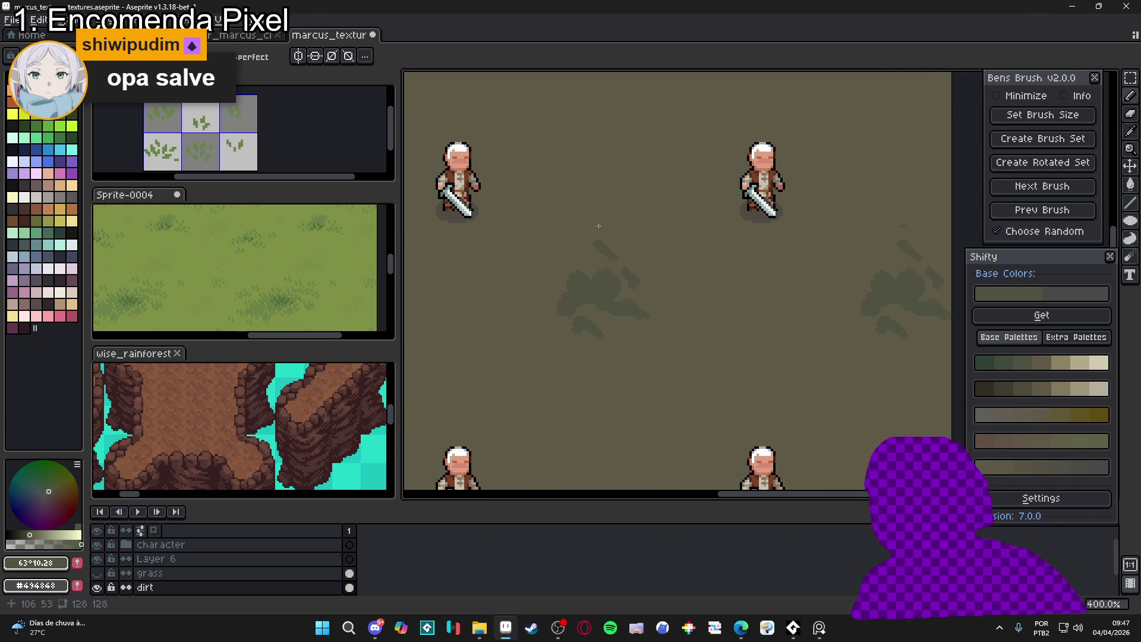
pyautogui.click(599, 245)
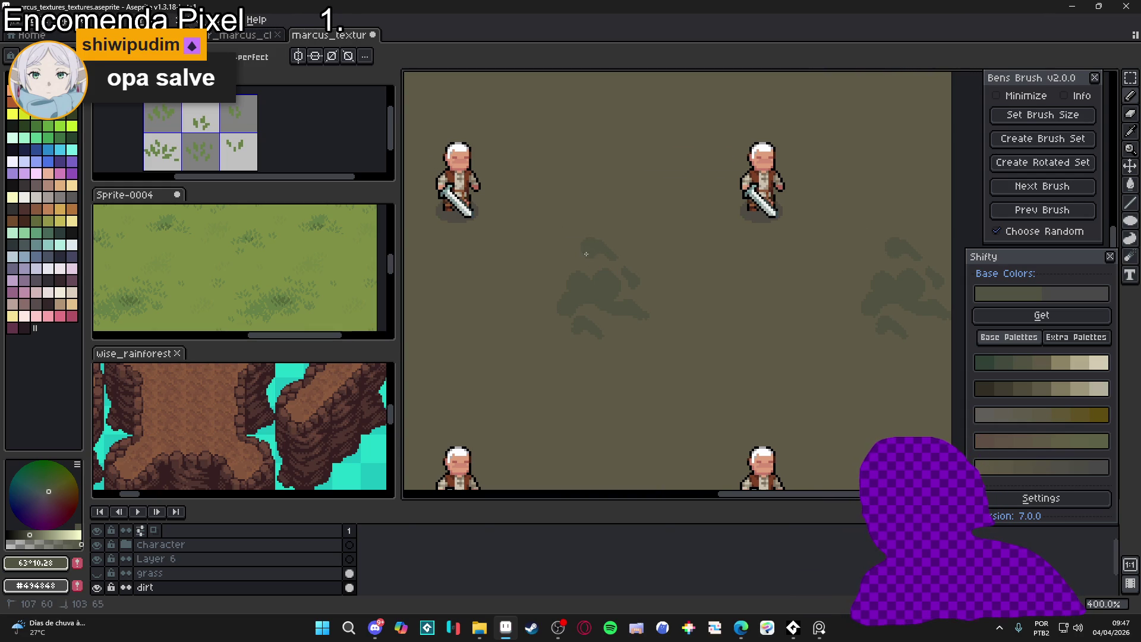
pyautogui.moveTo(586, 253)
pyautogui.mouseDown()
pyautogui.moveTo(575, 249)
pyautogui.moveTo(614, 249)
pyautogui.mouseUp()
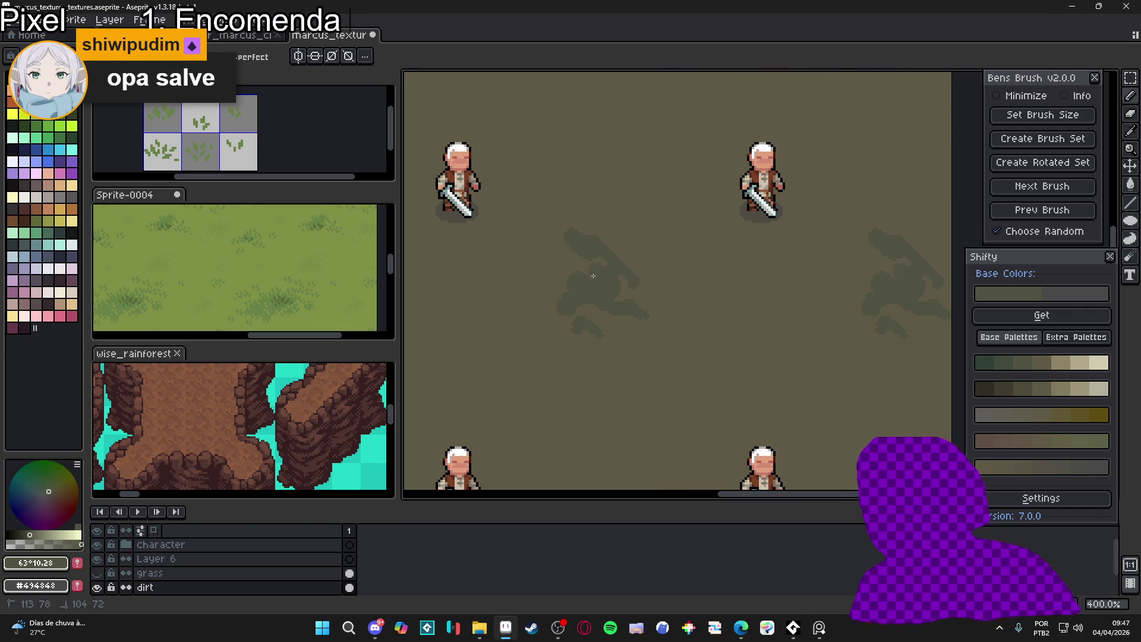
pyautogui.moveTo(586, 280); pyautogui.dragTo(565, 309)
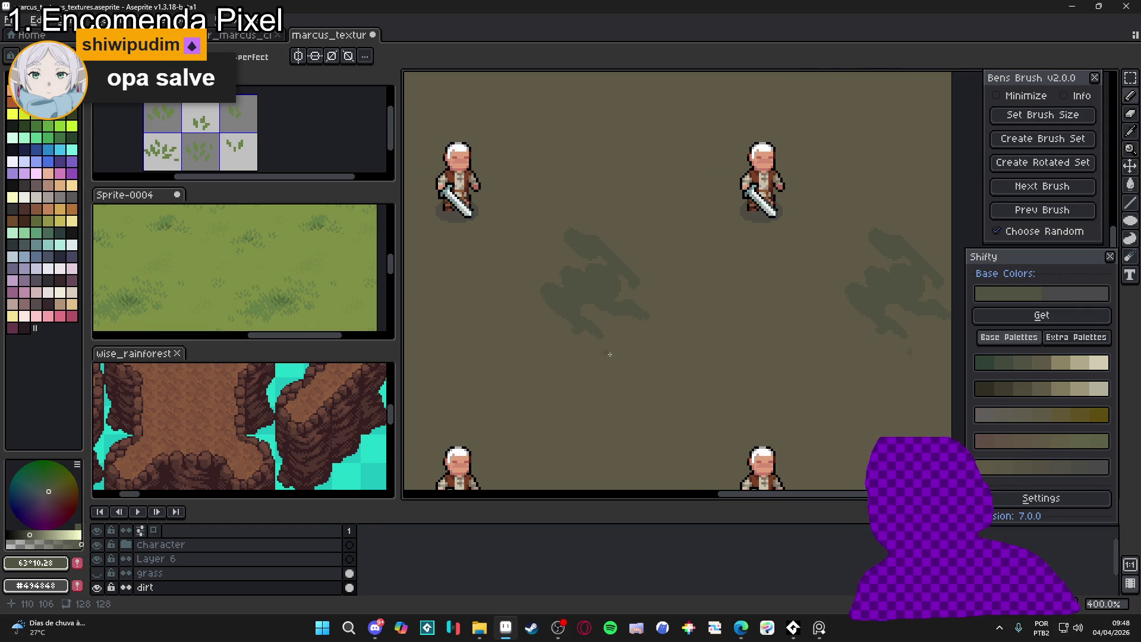
pyautogui.moveTo(651, 271); pyautogui.dragTo(655, 275)
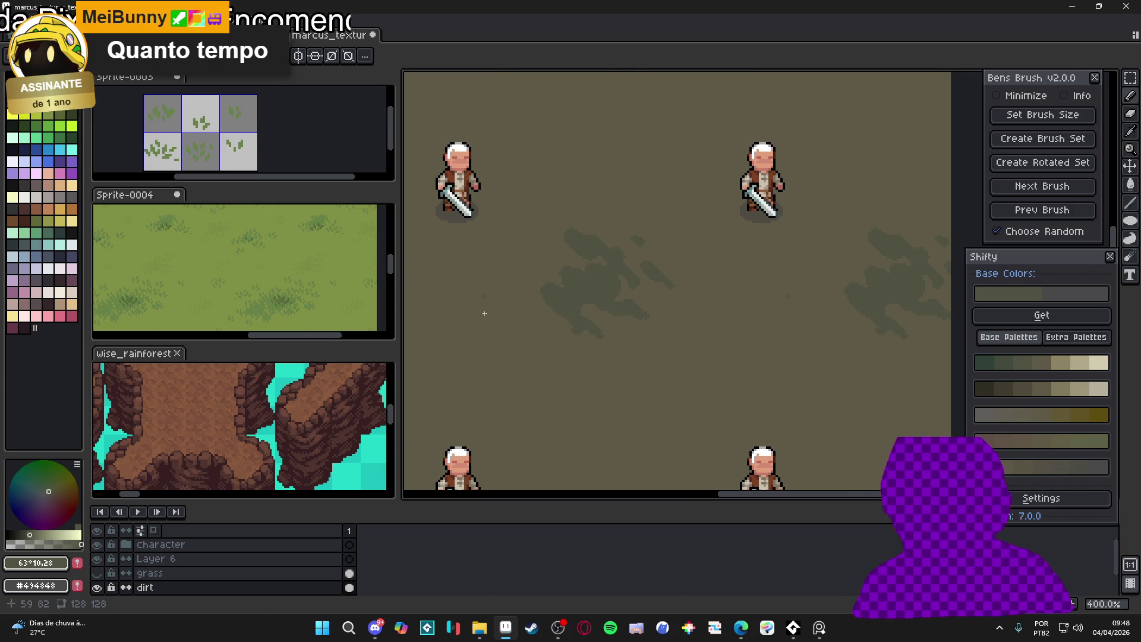
# Paint one more soft streak, then show and hide the grass layer to check it
pyautogui.scroll(-2, 808, 217)
pyautogui.scroll(1, 556, 344)
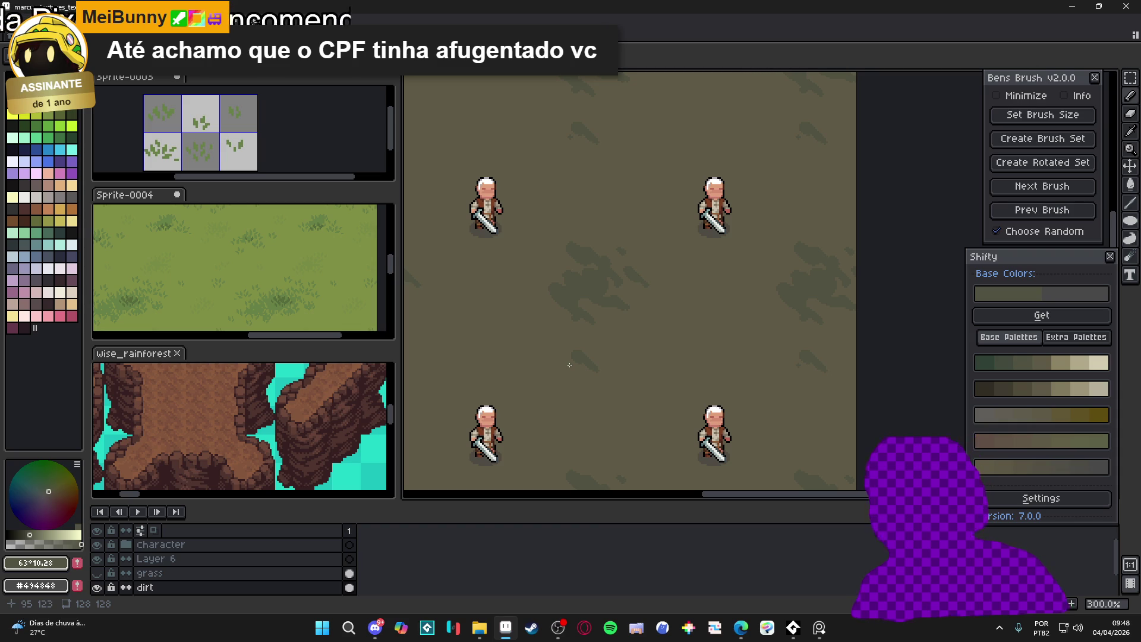
pyautogui.moveTo(541, 348); pyautogui.dragTo(532, 355)
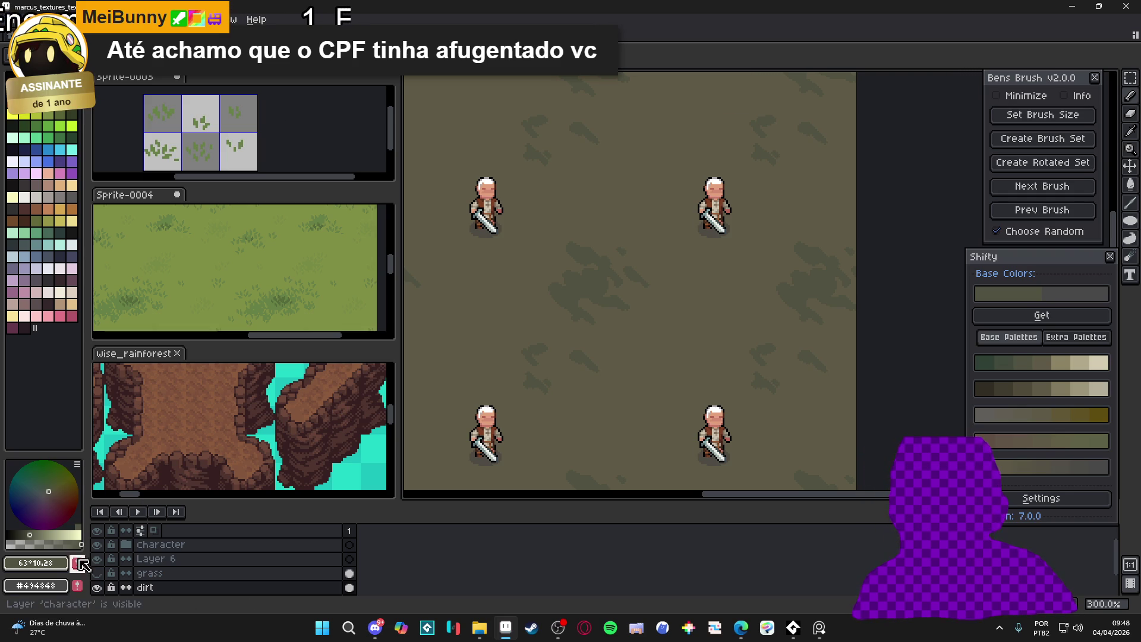
pyautogui.click(98, 574)
pyautogui.click(98, 573)
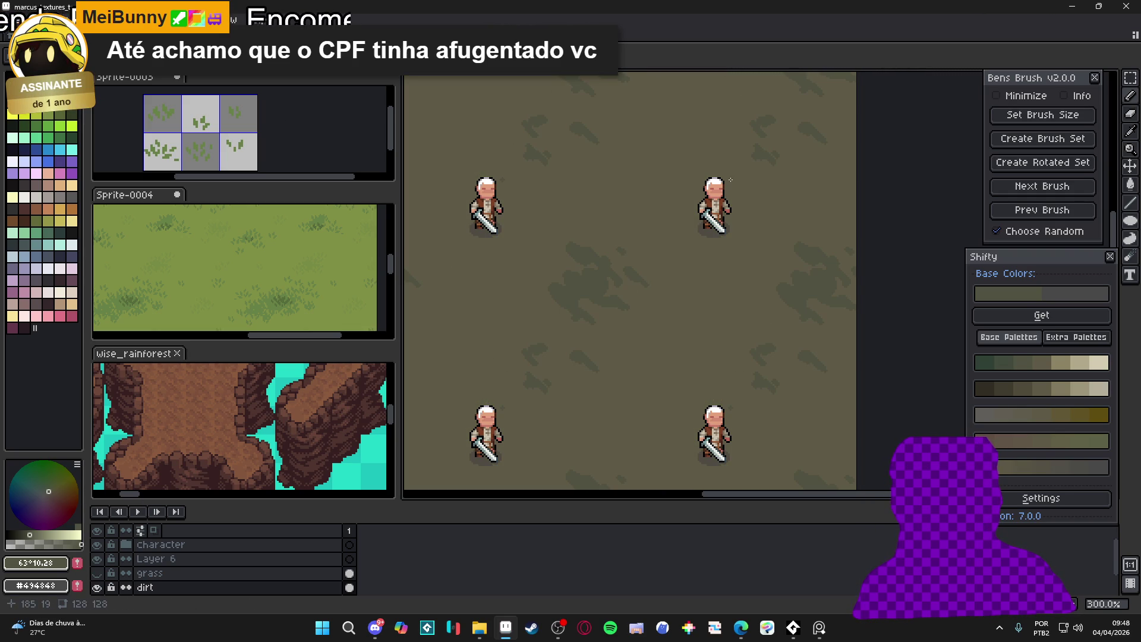
pyautogui.scroll(-1, 808, 139)
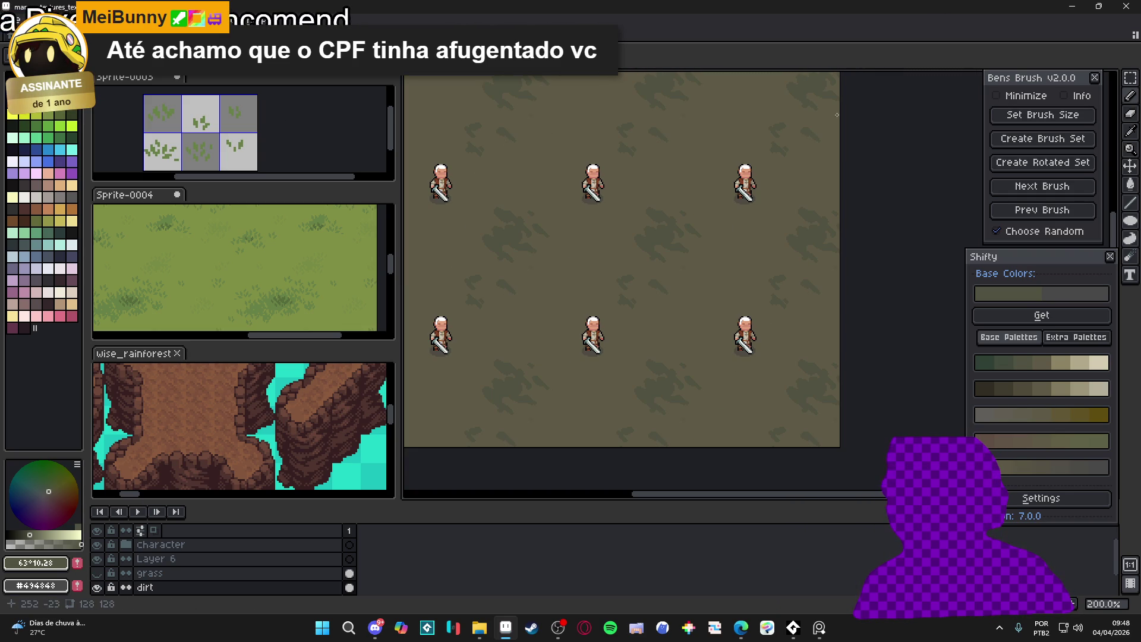
pyautogui.scroll(1, 647, 237)
pyautogui.scroll(1, 646, 236)
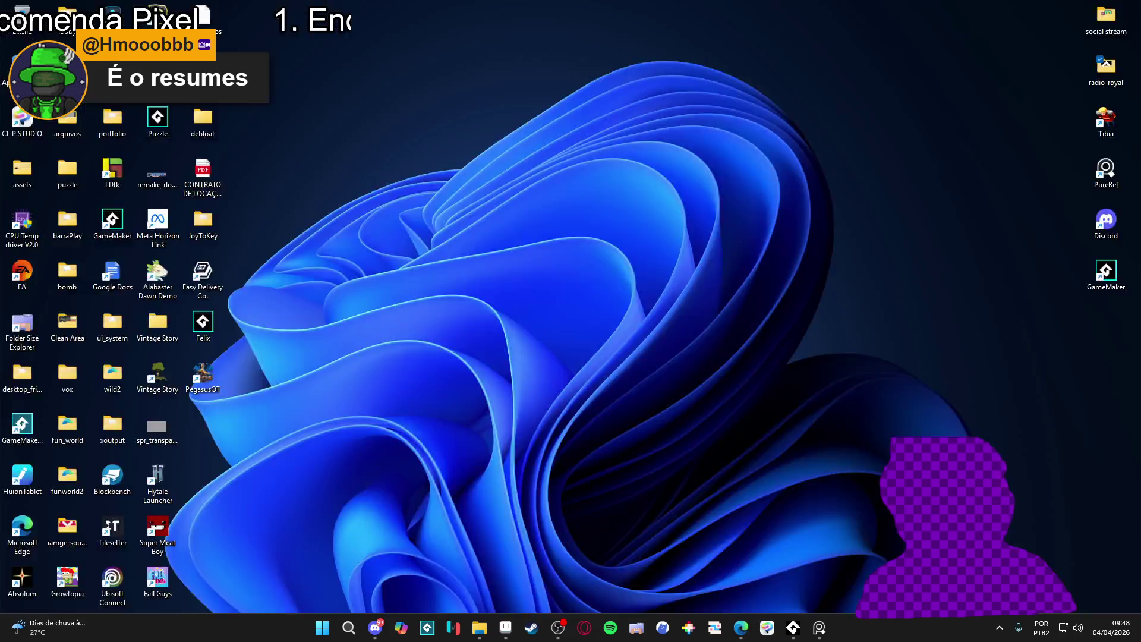
pyautogui.click(743, 571)
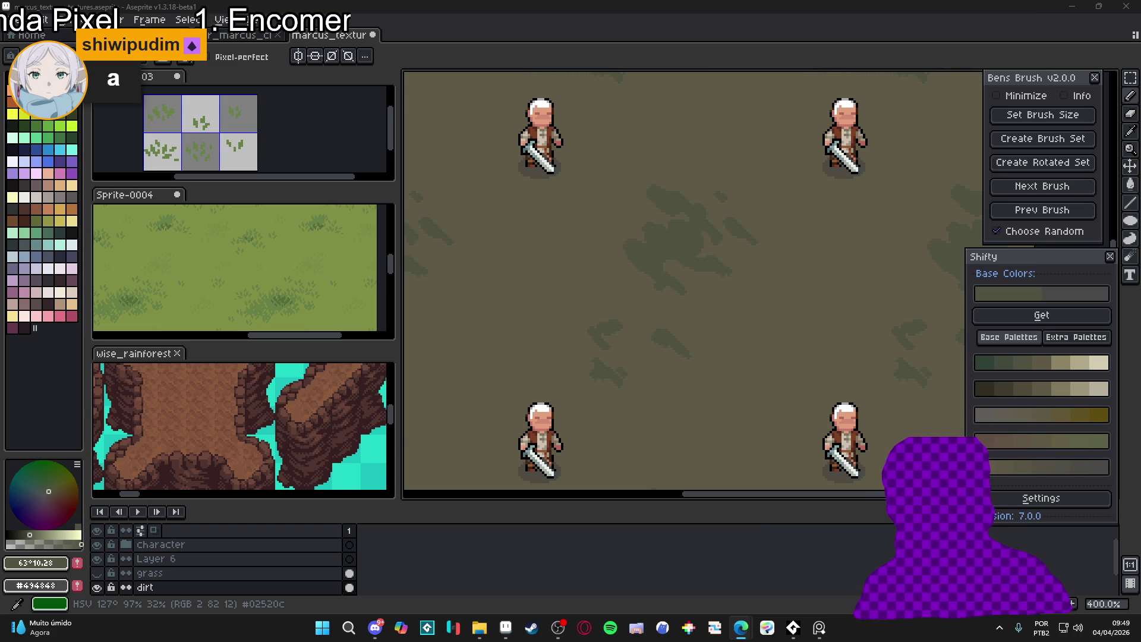
pyautogui.click(1112, 628)
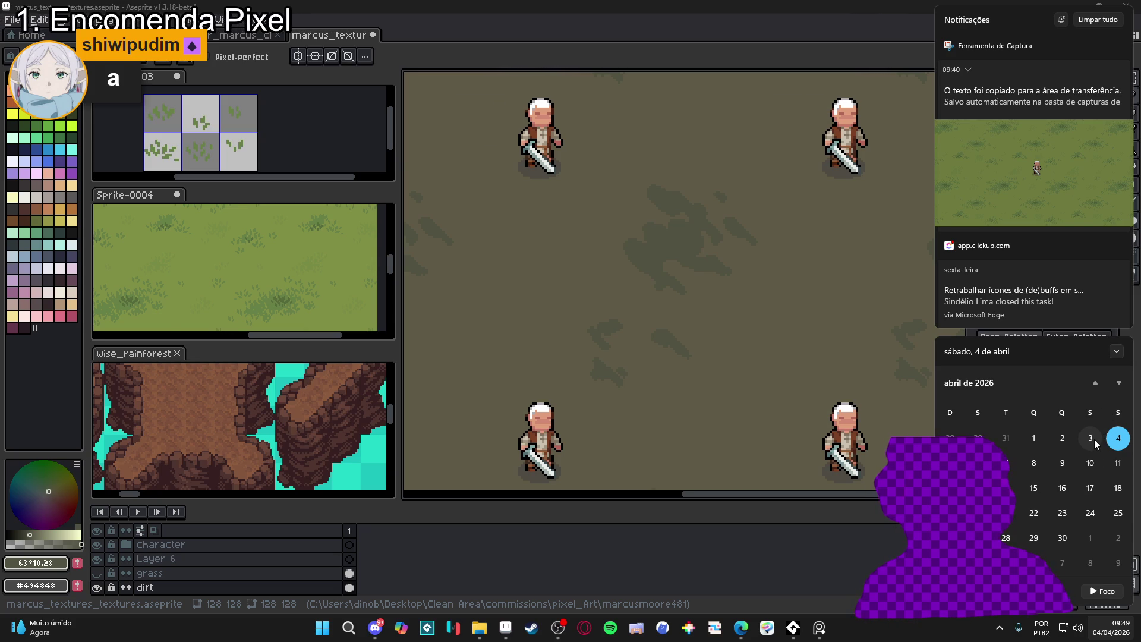
pyautogui.click(1122, 381)
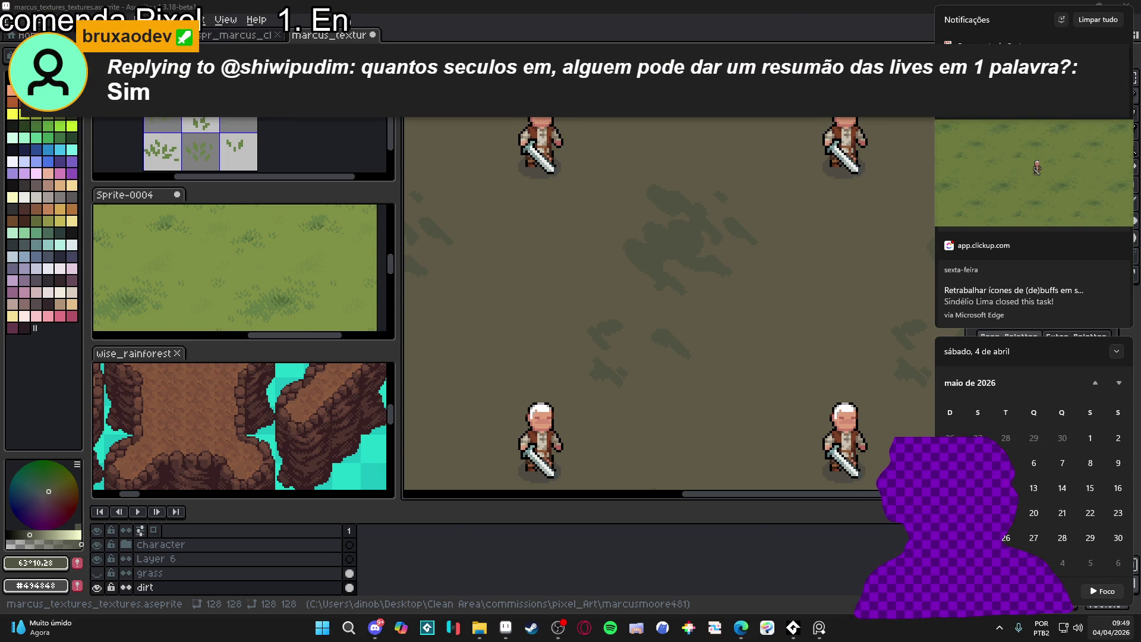
pyautogui.click(841, 529)
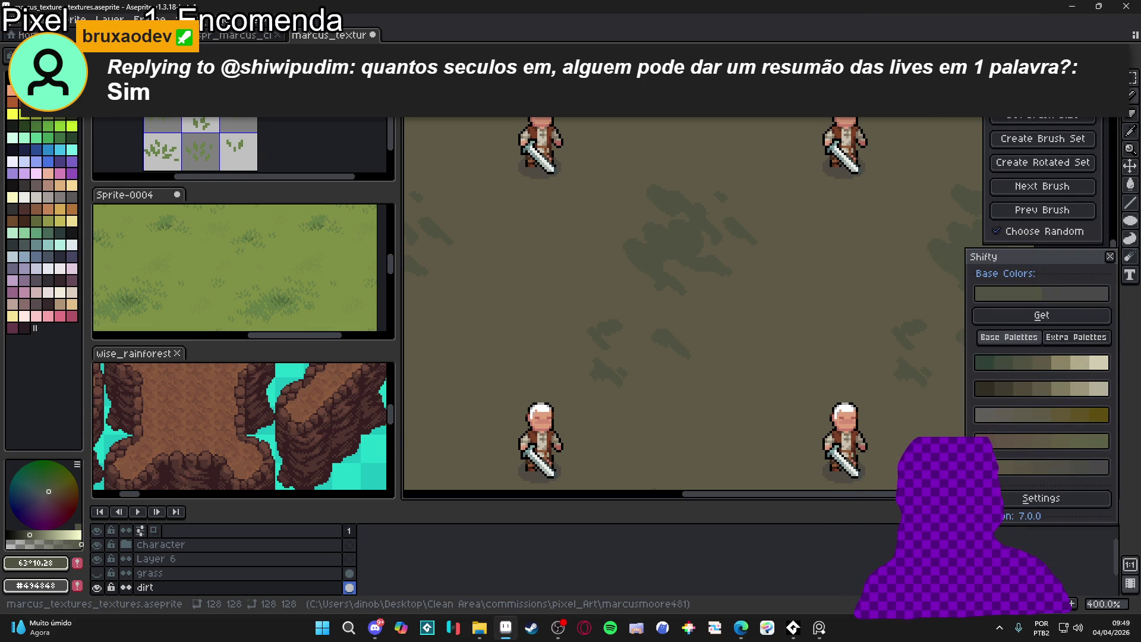
pyautogui.hotkey('alt', 'Tab')
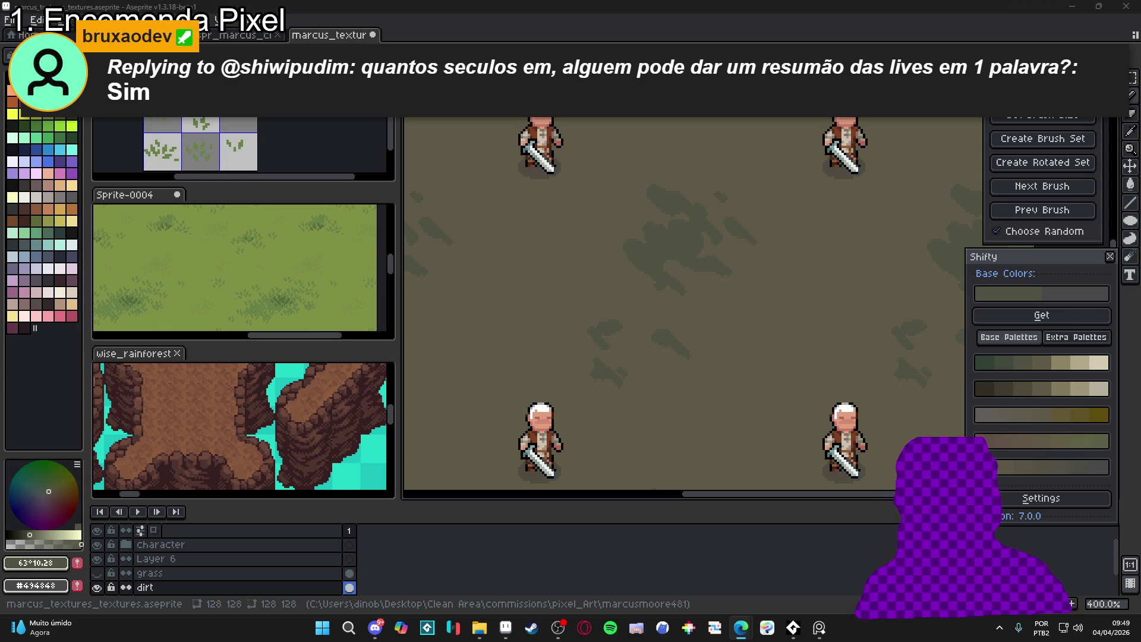
# Back in Aseprite, draw a short dark diagonal streak on the dirt and extend it down-right
pyautogui.hotkey('alt', 'Tab')
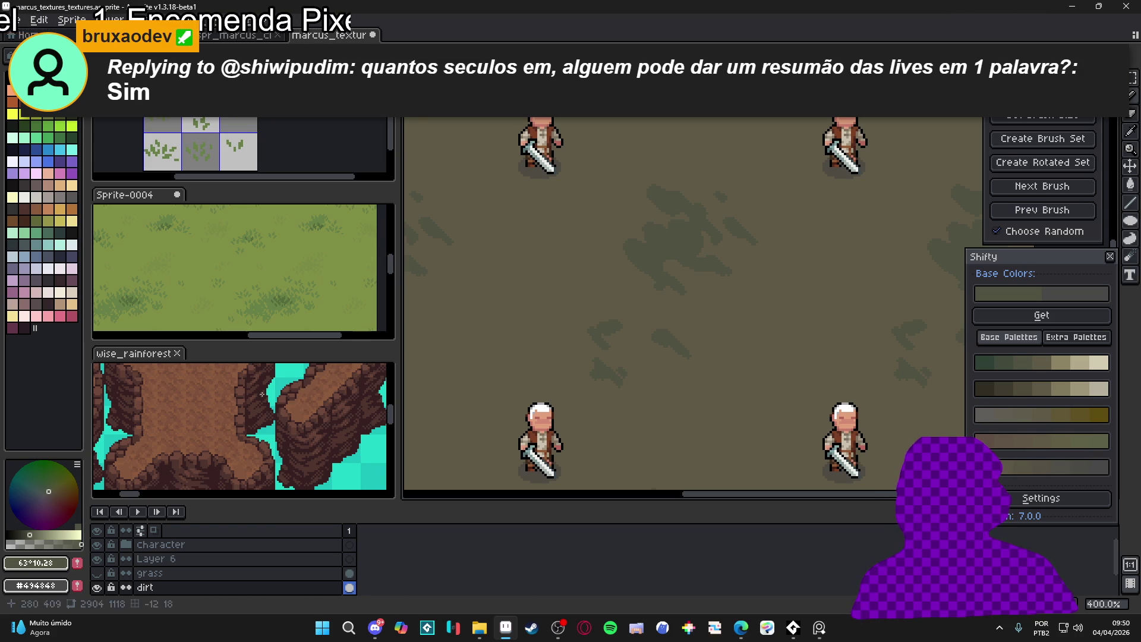
pyautogui.moveTo(677, 261)
pyautogui.mouseDown()
pyautogui.moveTo(665, 257)
pyautogui.moveTo(677, 265)
pyautogui.mouseUp()
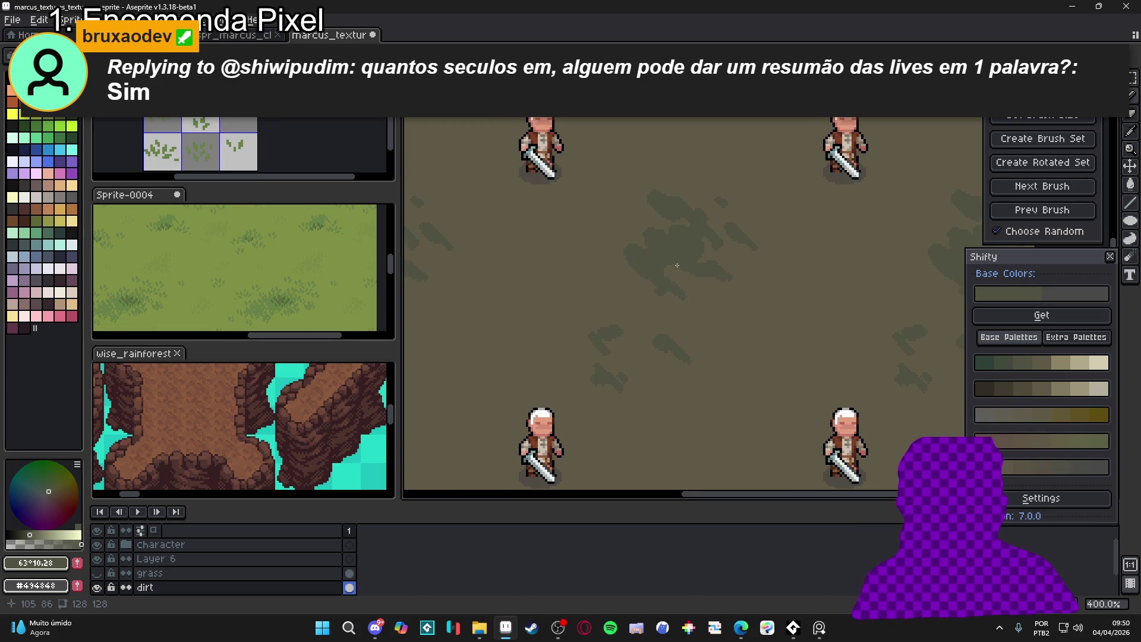
pyautogui.scroll(3, 612, 274)
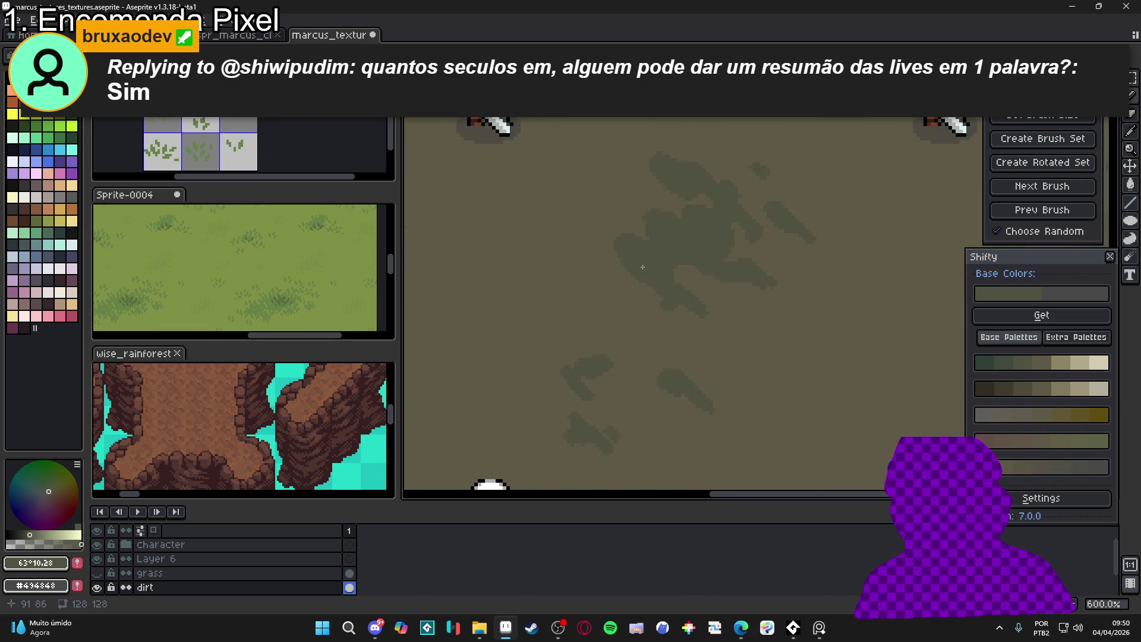
pyautogui.moveTo(626, 268); pyautogui.dragTo(569, 212)
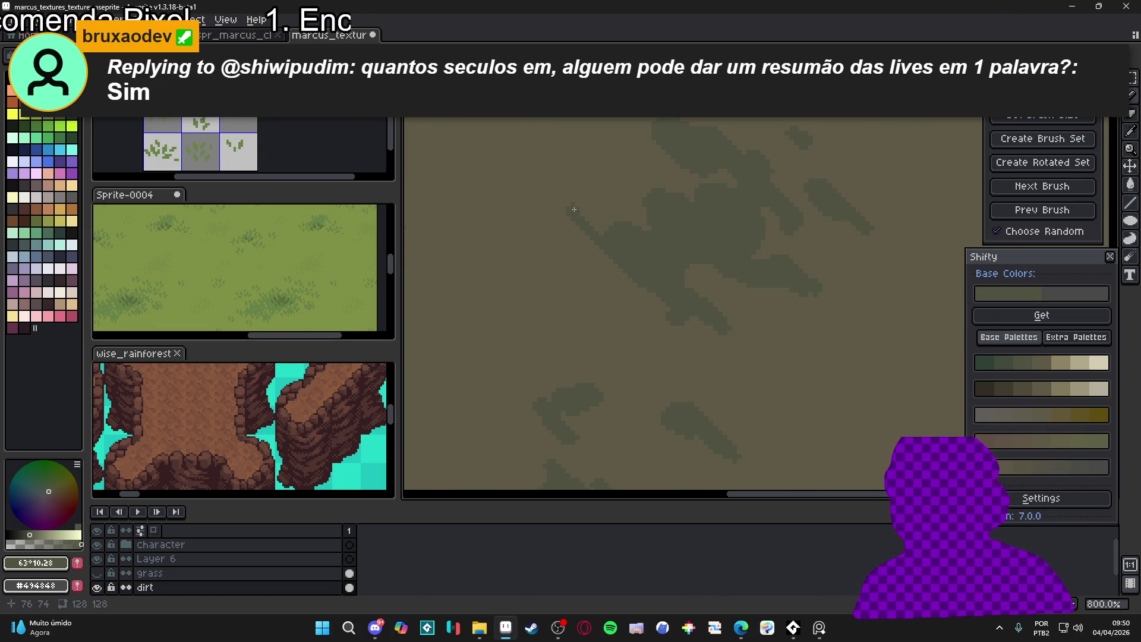
pyautogui.scroll(2, 607, 303)
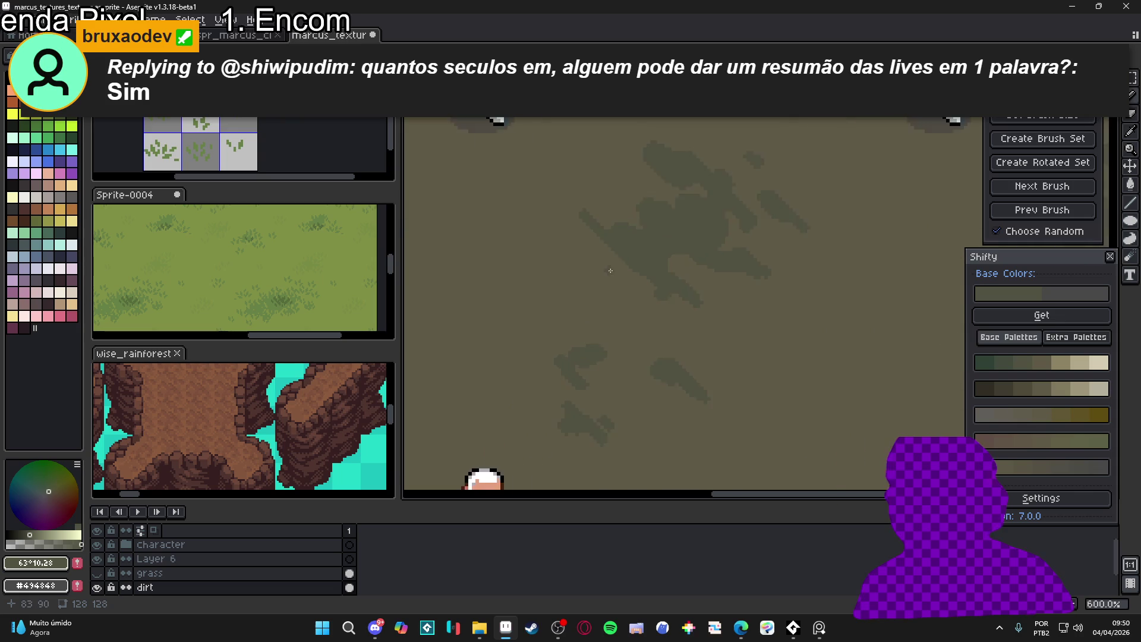
pyautogui.moveTo(613, 273); pyautogui.dragTo(633, 303)
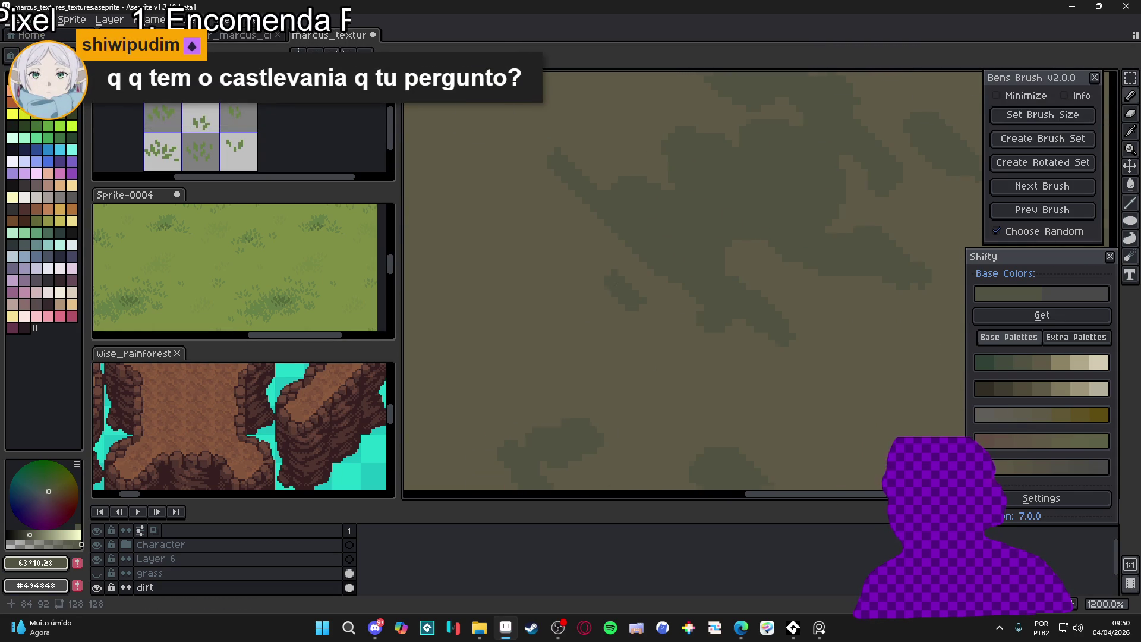
# Draw a longer dark diagonal line and extend both of its ends
pyautogui.scroll(-6, 630, 301)
pyautogui.scroll(3, 592, 278)
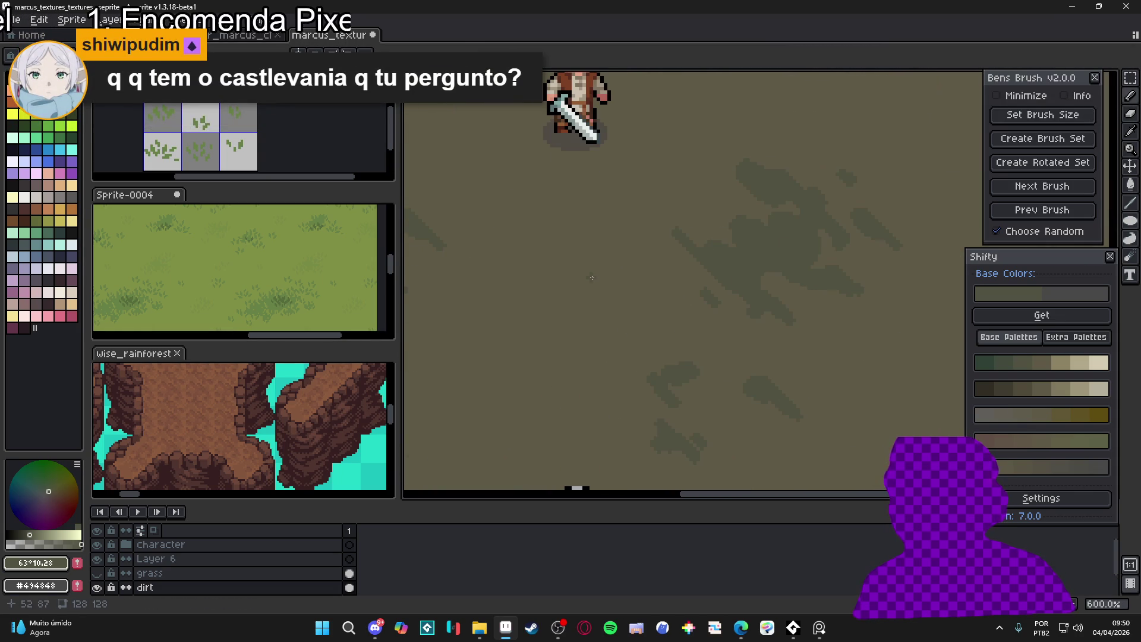
pyautogui.moveTo(589, 277)
pyautogui.mouseDown()
pyautogui.moveTo(574, 260)
pyautogui.moveTo(602, 260)
pyautogui.moveTo(654, 332)
pyautogui.mouseUp()
pyautogui.scroll(6, 573, 260)
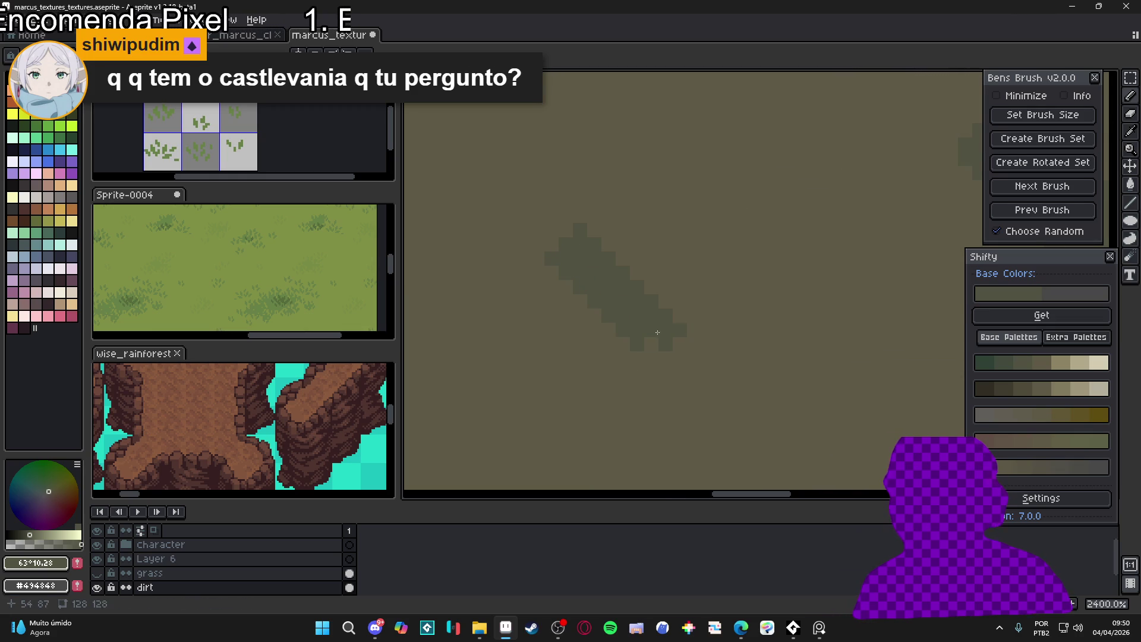
pyautogui.click(660, 342)
pyautogui.click(567, 230)
pyautogui.moveTo(552, 230); pyautogui.dragTo(551, 244)
# Add a parallel diagonal line beside the dark streak
pyautogui.scroll(1, 670, 241)
pyautogui.click(645, 244)
pyautogui.keyDown('shift'); pyautogui.click(701, 301); pyautogui.keyUp('shift')
pyautogui.click(669, 249)
pyautogui.scroll(-9, 669, 249)
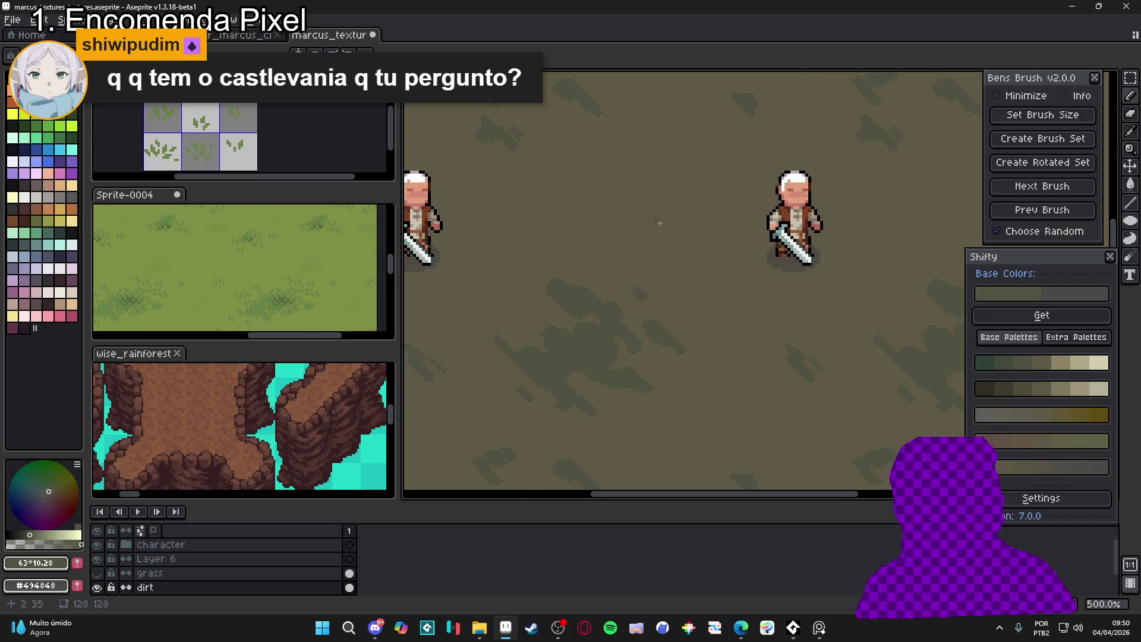
pyautogui.scroll(1, 566, 269)
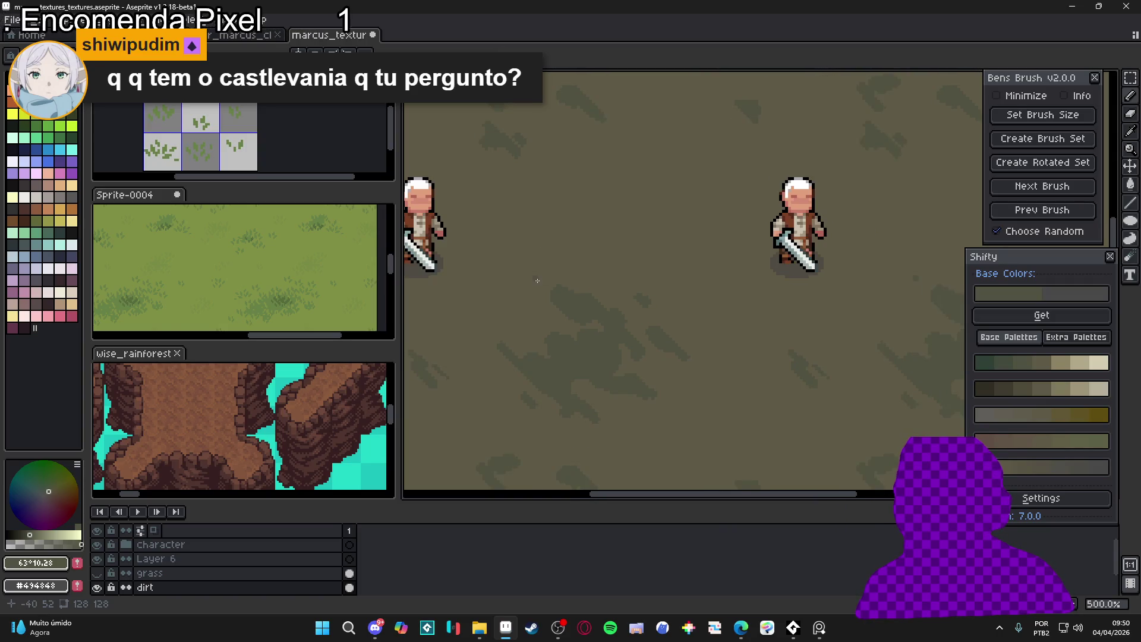
pyautogui.scroll(3, 569, 397)
pyautogui.scroll(1, 569, 397)
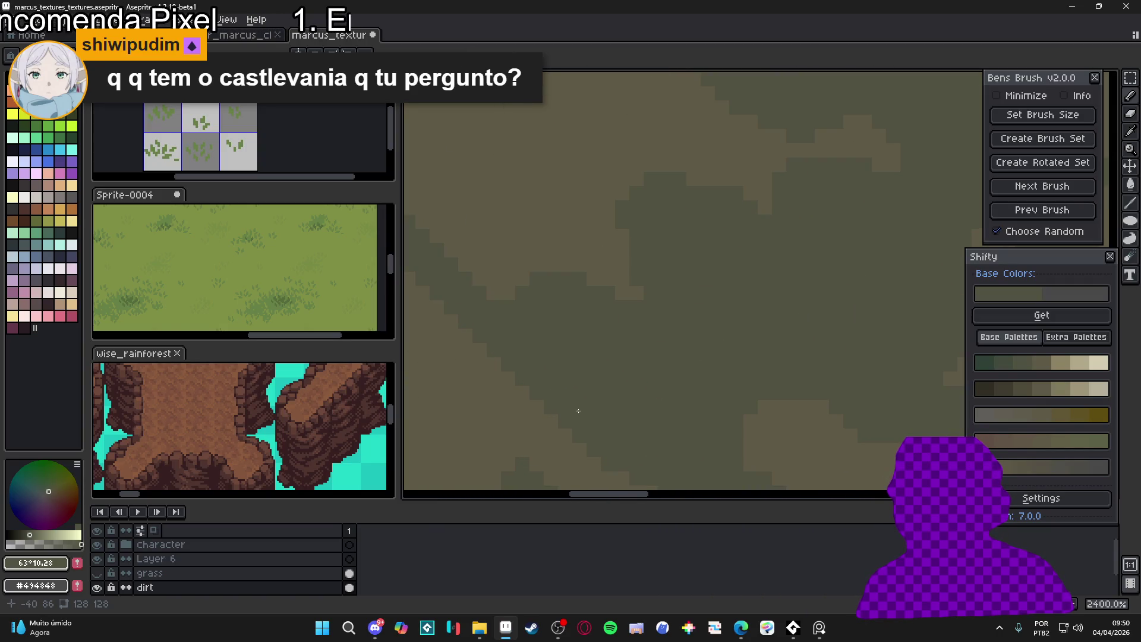
pyautogui.scroll(-2, 553, 392)
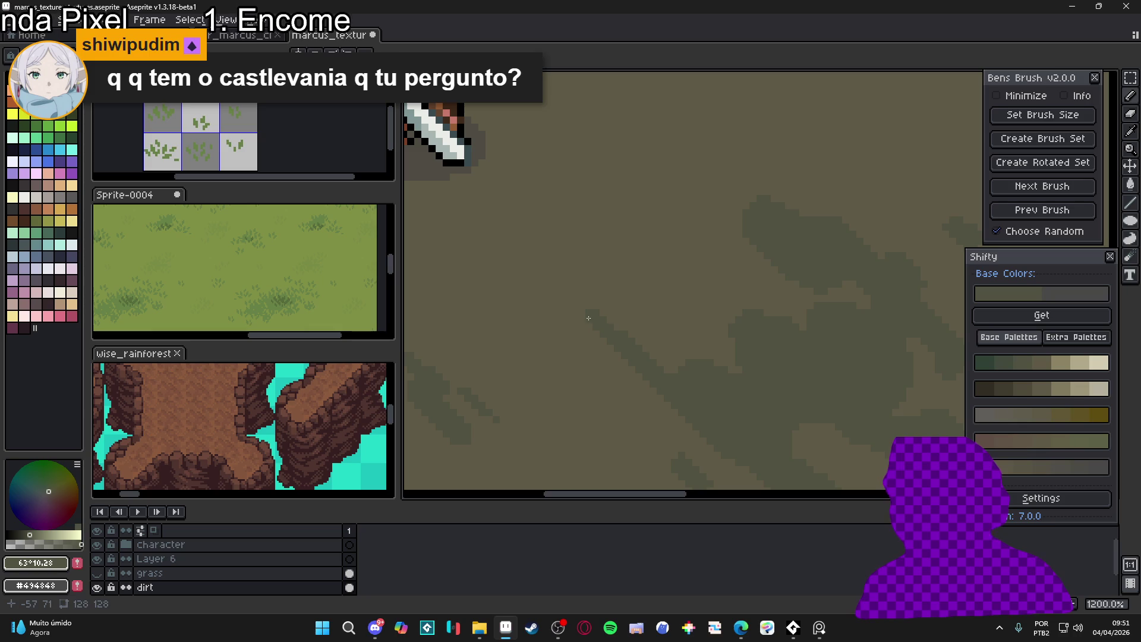
pyautogui.scroll(1, 593, 357)
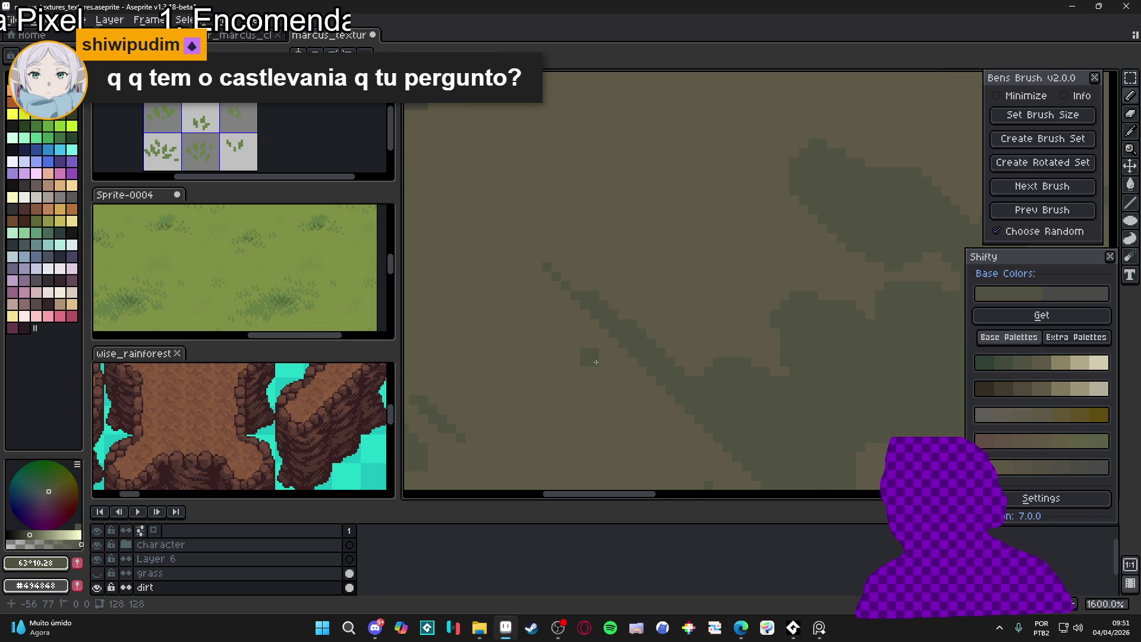
# Grow a second dark patch with short diagonal strokes, finishing its lower edge at 1px
pyautogui.moveTo(605, 372); pyautogui.dragTo(622, 392)
pyautogui.moveTo(592, 382)
pyautogui.mouseDown()
pyautogui.moveTo(564, 369)
pyautogui.moveTo(598, 380)
pyautogui.moveTo(594, 398)
pyautogui.moveTo(577, 399)
pyautogui.mouseUp()
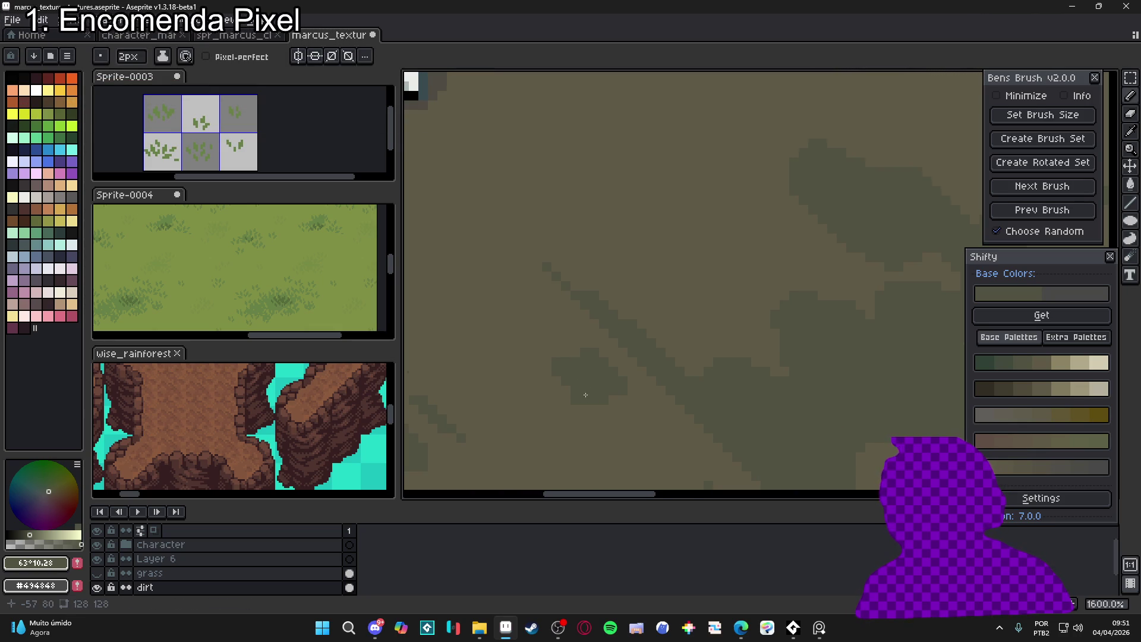
pyautogui.moveTo(589, 359)
pyautogui.mouseDown()
pyautogui.moveTo(558, 348)
pyautogui.moveTo(584, 334)
pyautogui.moveTo(591, 354)
pyautogui.moveTo(607, 347)
pyautogui.moveTo(633, 378)
pyautogui.moveTo(618, 401)
pyautogui.mouseUp()
pyautogui.press('-')
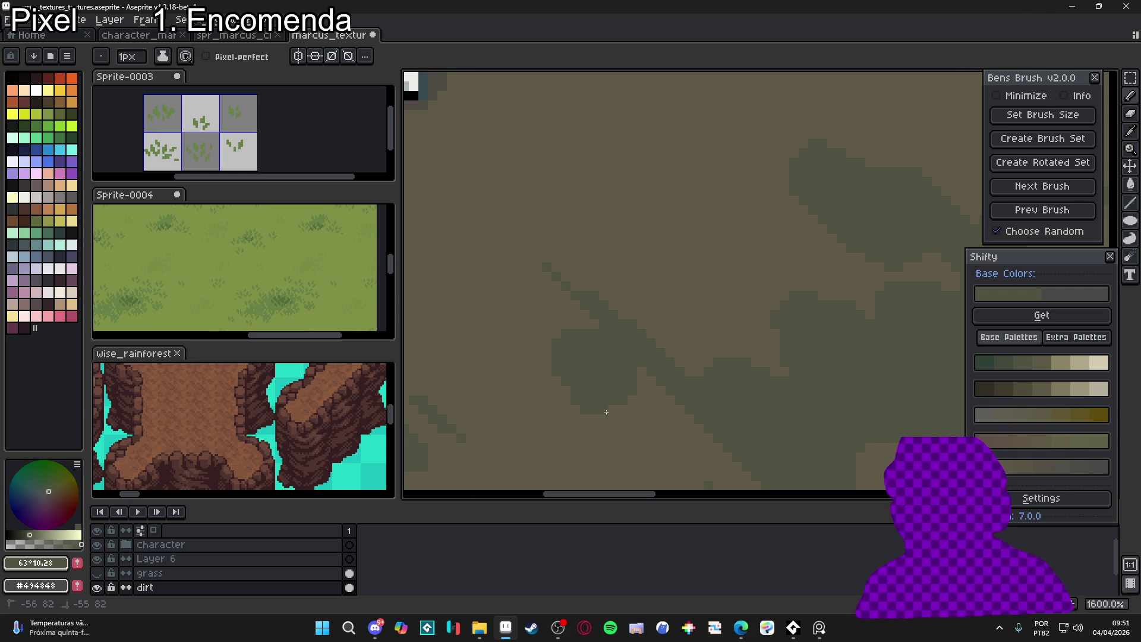
pyautogui.scroll(-3, 616, 441)
pyautogui.scroll(3, 616, 441)
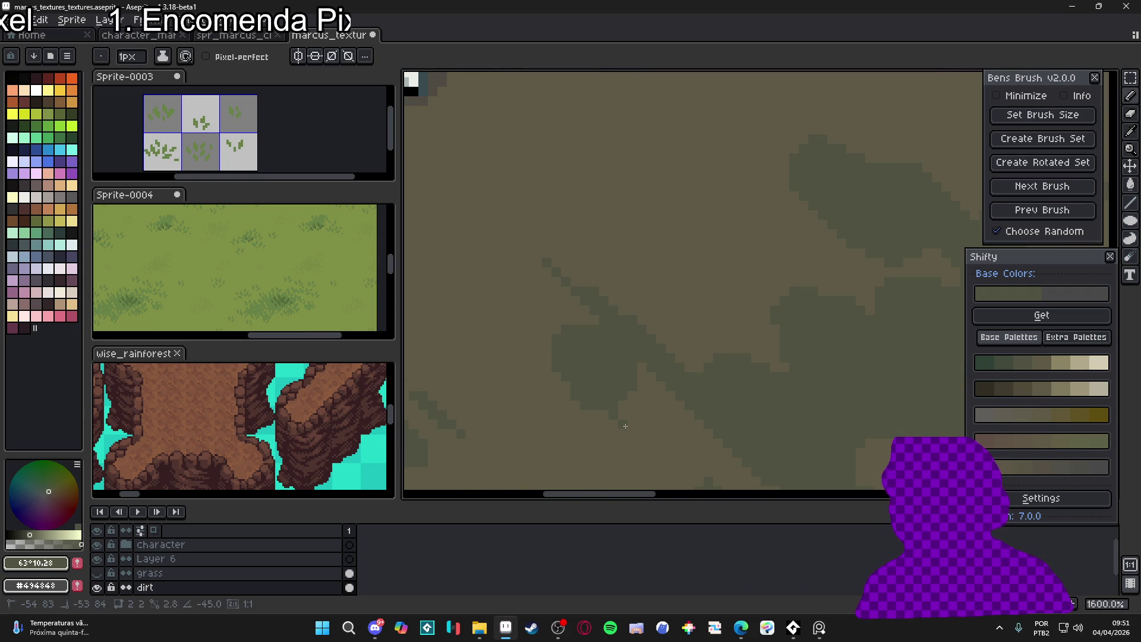
pyautogui.moveTo(625, 421)
pyautogui.mouseDown()
pyautogui.moveTo(649, 443)
pyautogui.moveTo(620, 406)
pyautogui.mouseUp()
# Extend the dark diagonal with a thin line and a streak trailing down-right
pyautogui.scroll(-2, 612, 366)
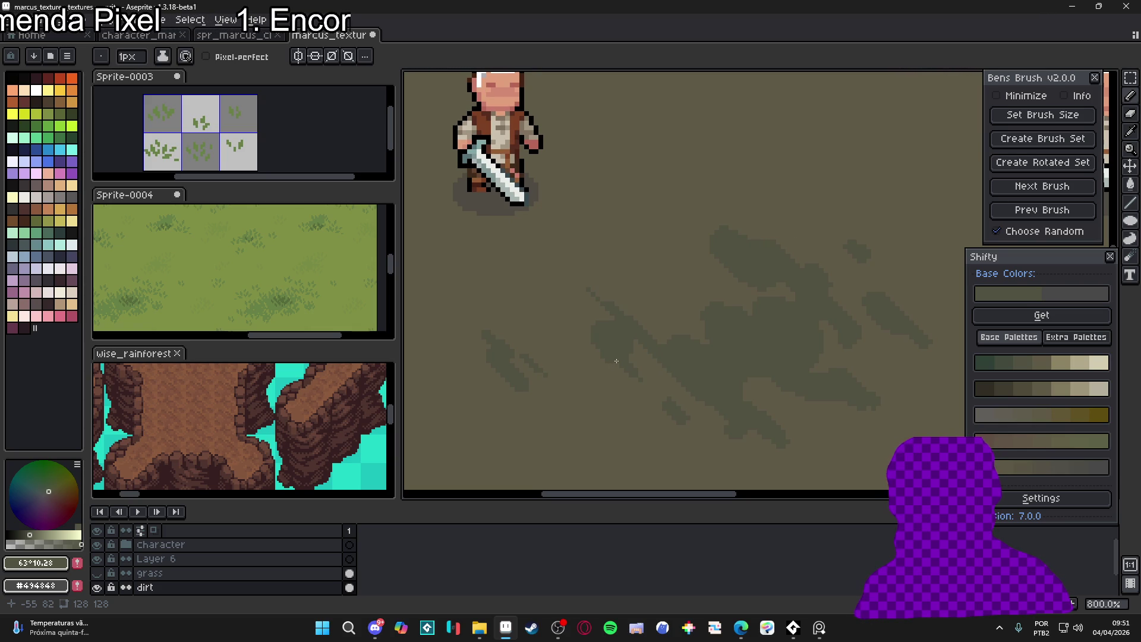
pyautogui.scroll(-4, 613, 361)
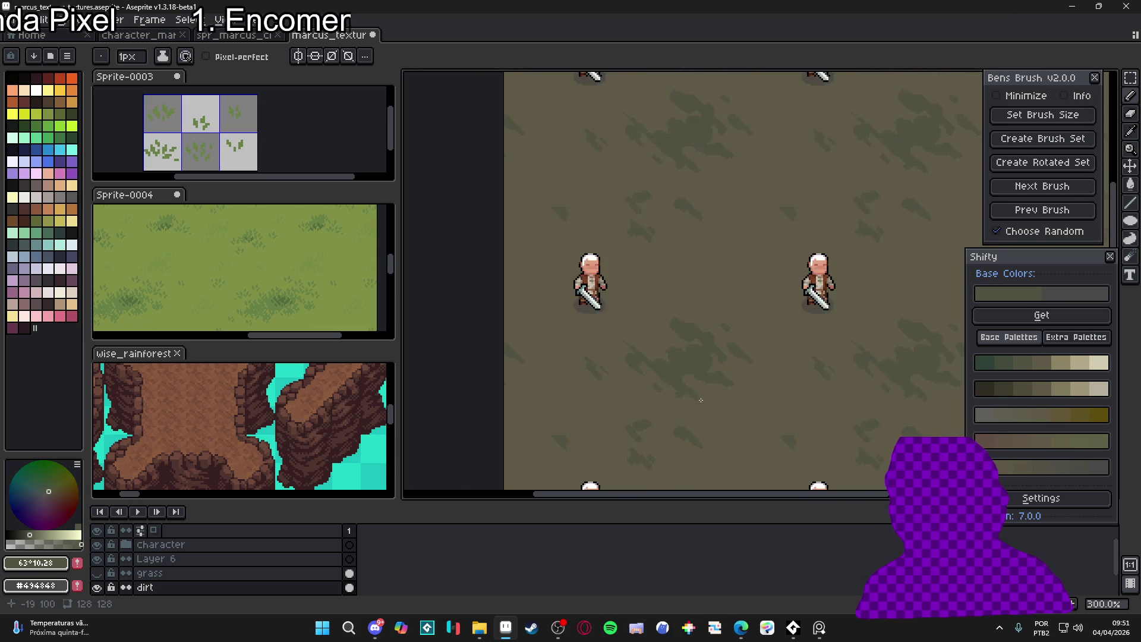
pyautogui.scroll(7, 524, 204)
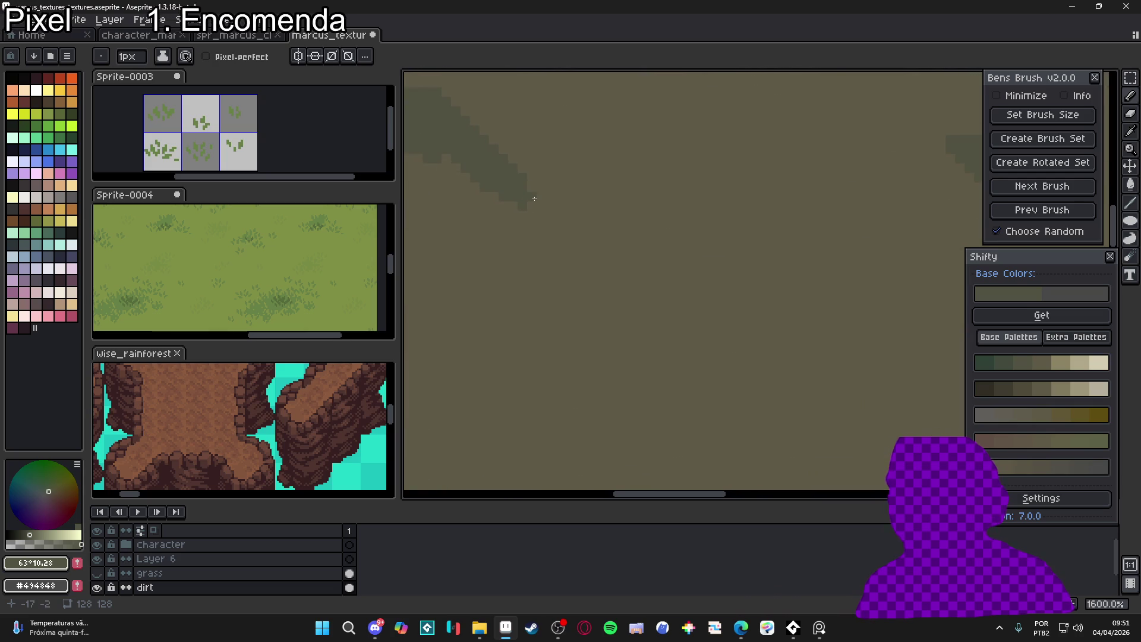
pyautogui.moveTo(534, 191); pyautogui.dragTo(591, 254)
pyautogui.scroll(-5, 591, 250)
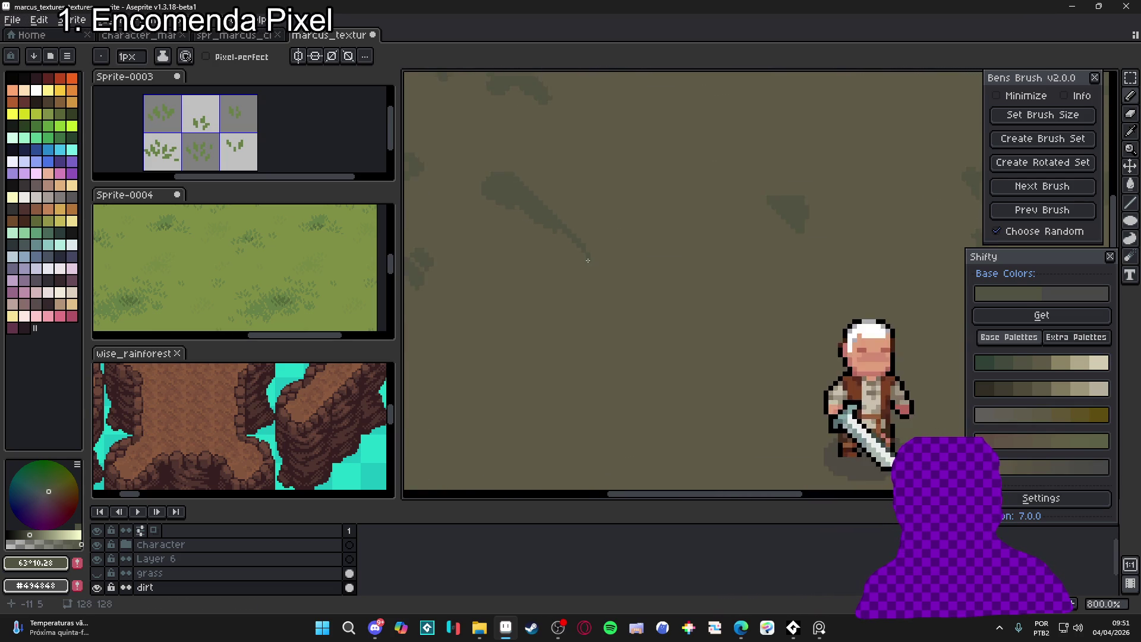
pyautogui.scroll(-1, 593, 245)
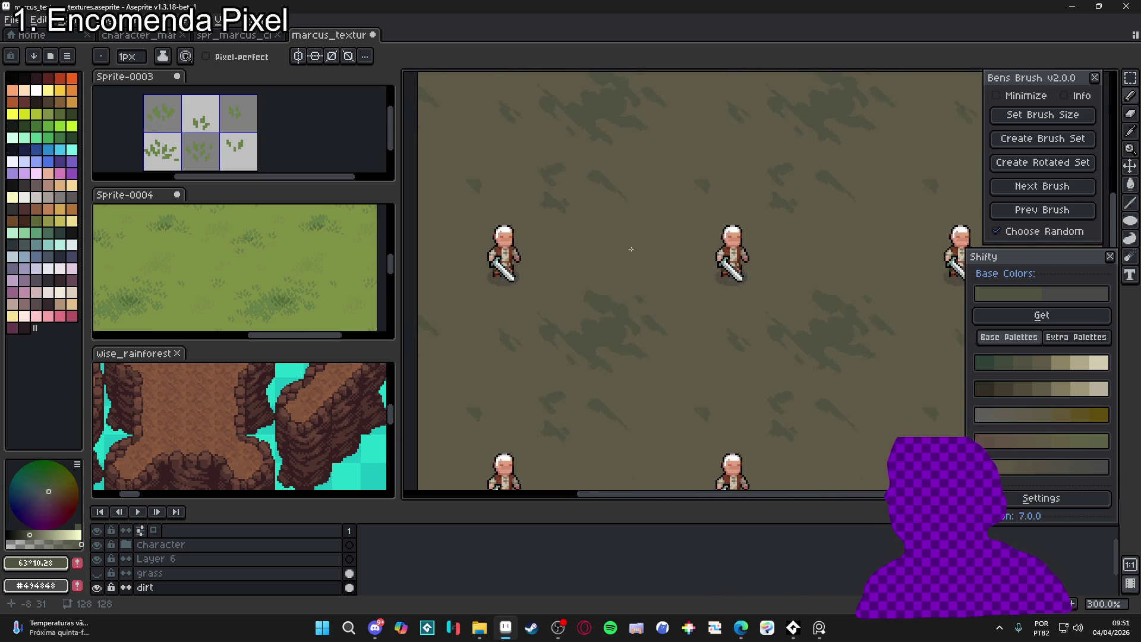
pyautogui.scroll(6, 597, 225)
pyautogui.moveTo(596, 224)
pyautogui.mouseDown()
pyautogui.moveTo(580, 238)
pyautogui.moveTo(686, 333)
pyautogui.moveTo(665, 318)
pyautogui.mouseUp()
pyautogui.press('-')
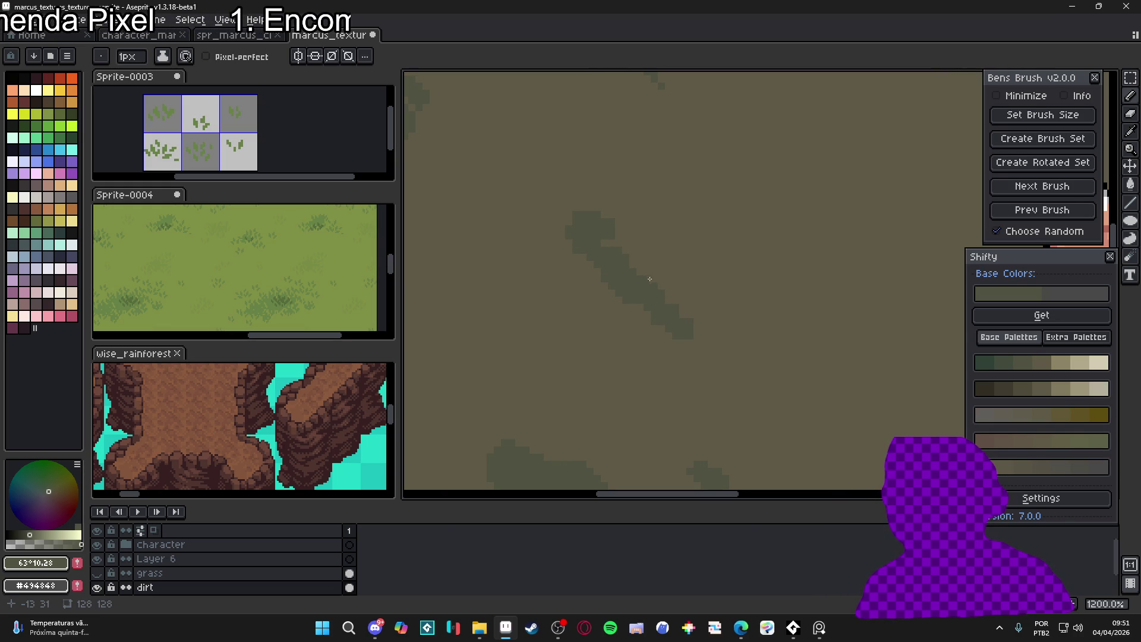
# Trace the streak thinly, then thicken and extend it down-right with a 3px brush
pyautogui.moveTo(630, 264); pyautogui.dragTo(681, 314)
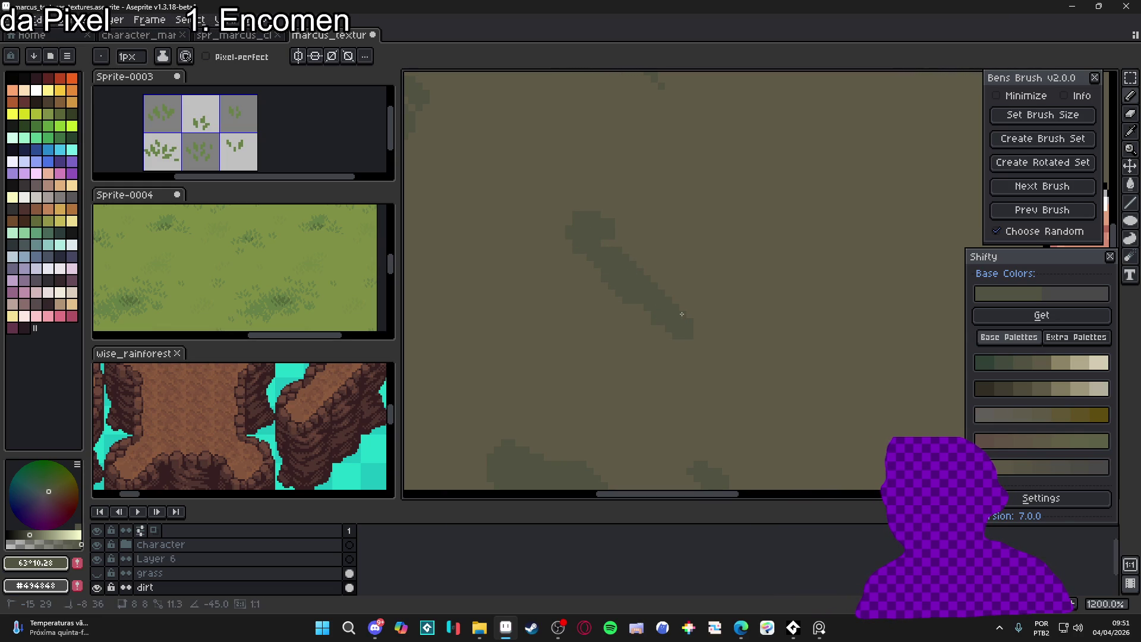
pyautogui.press('+')
pyautogui.press('+')
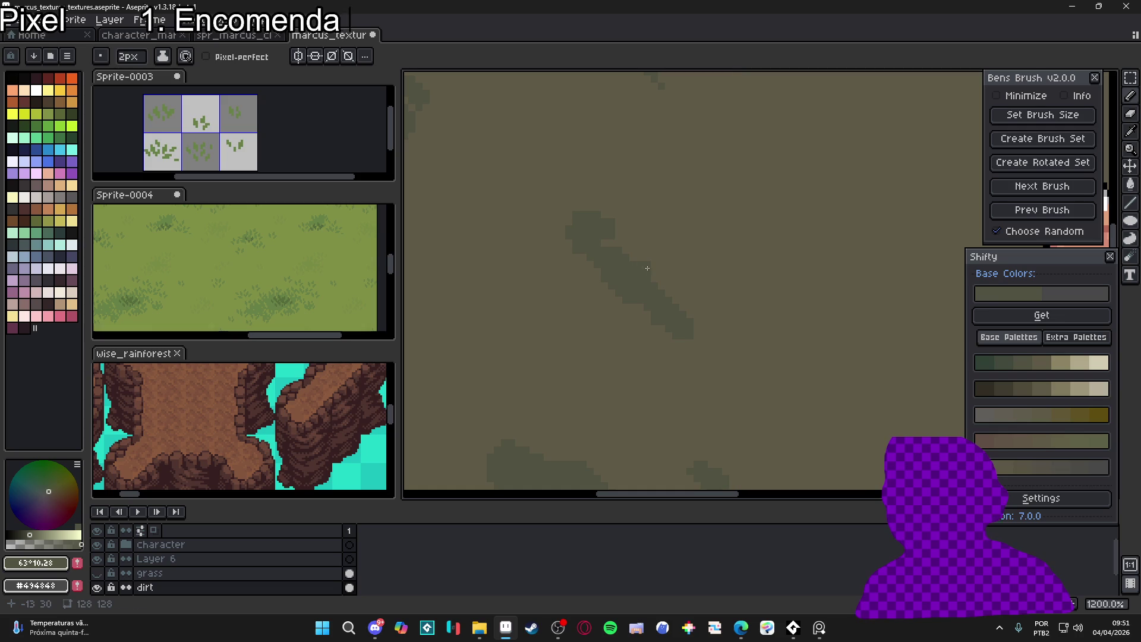
pyautogui.click(650, 271)
pyautogui.click(661, 281)
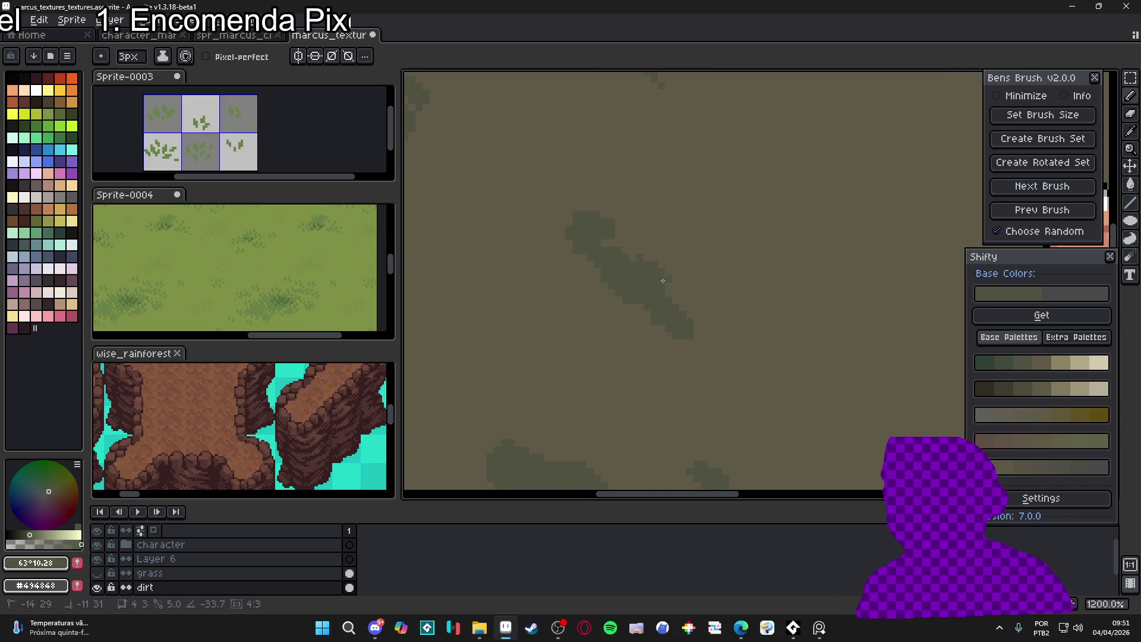
pyautogui.moveTo(655, 265)
pyautogui.mouseDown()
pyautogui.moveTo(704, 292)
pyautogui.moveTo(674, 274)
pyautogui.mouseUp()
pyautogui.click(672, 264)
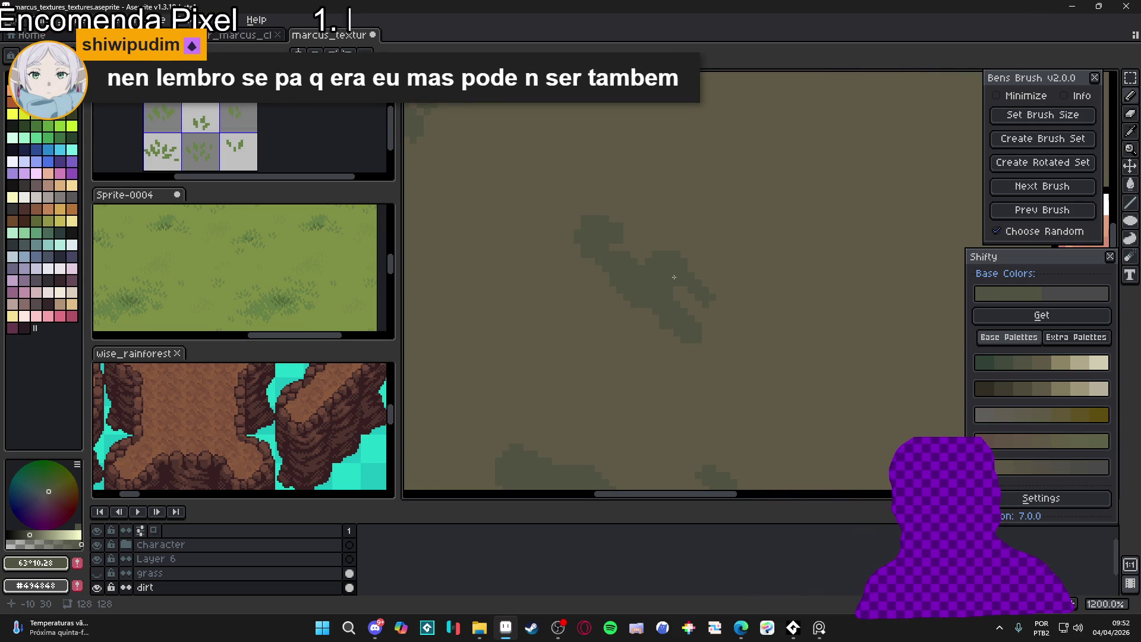
pyautogui.scroll(1, 668, 262)
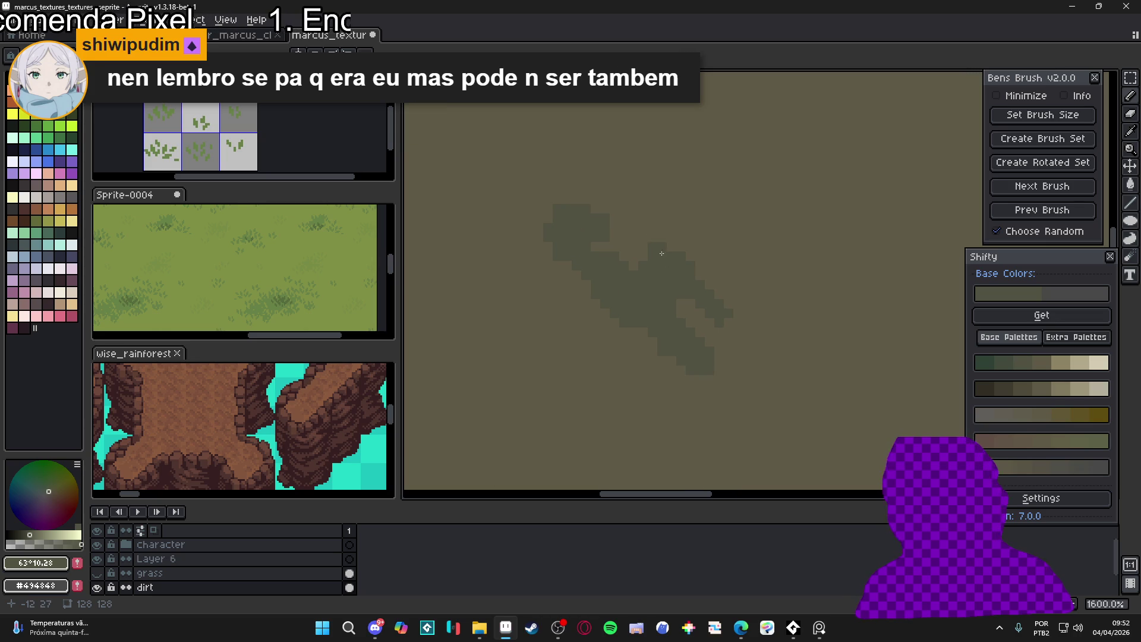
pyautogui.moveTo(694, 279); pyautogui.dragTo(735, 318)
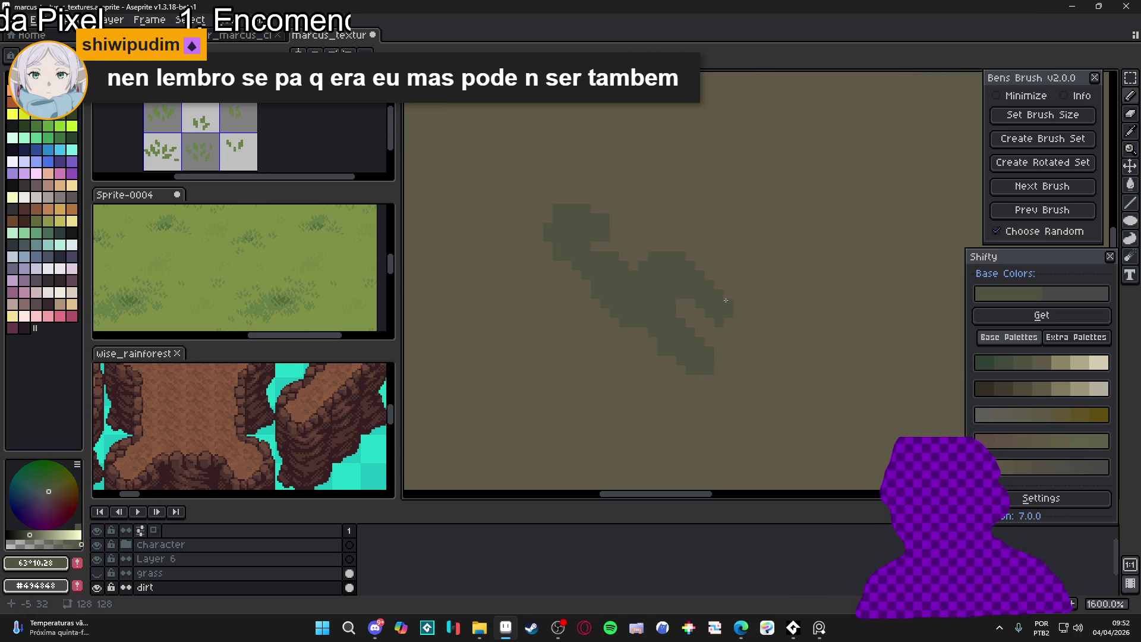
# Draw a thin tail up-left from the blob and toggle the dirt layer to compare
pyautogui.moveTo(663, 239); pyautogui.dragTo(639, 222)
pyautogui.scroll(-5, 642, 237)
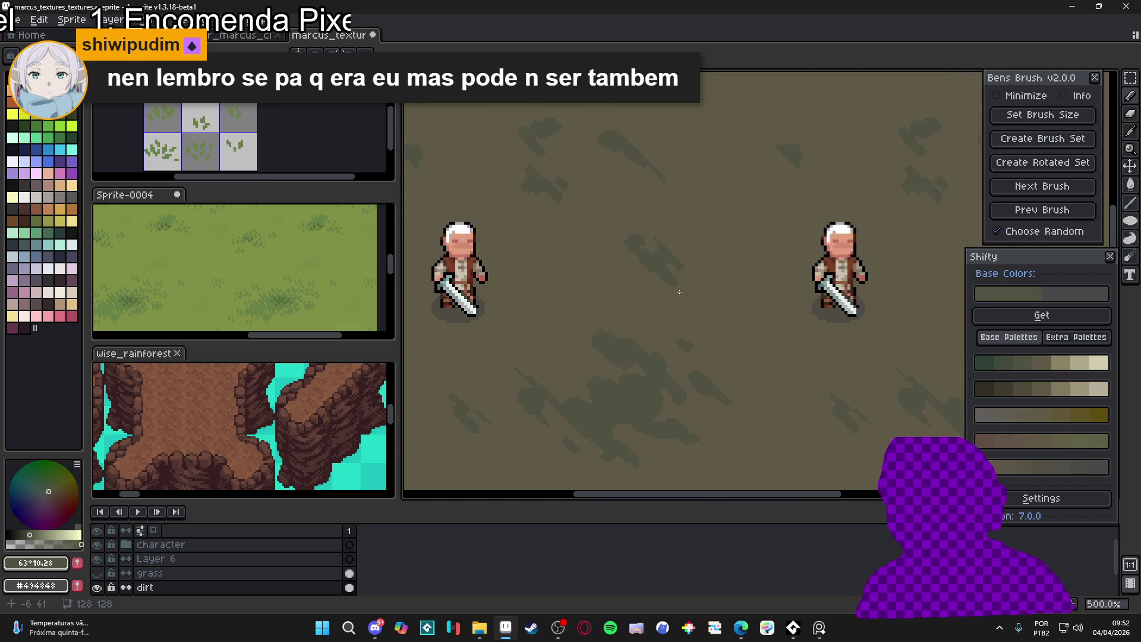
pyautogui.scroll(-3, 647, 277)
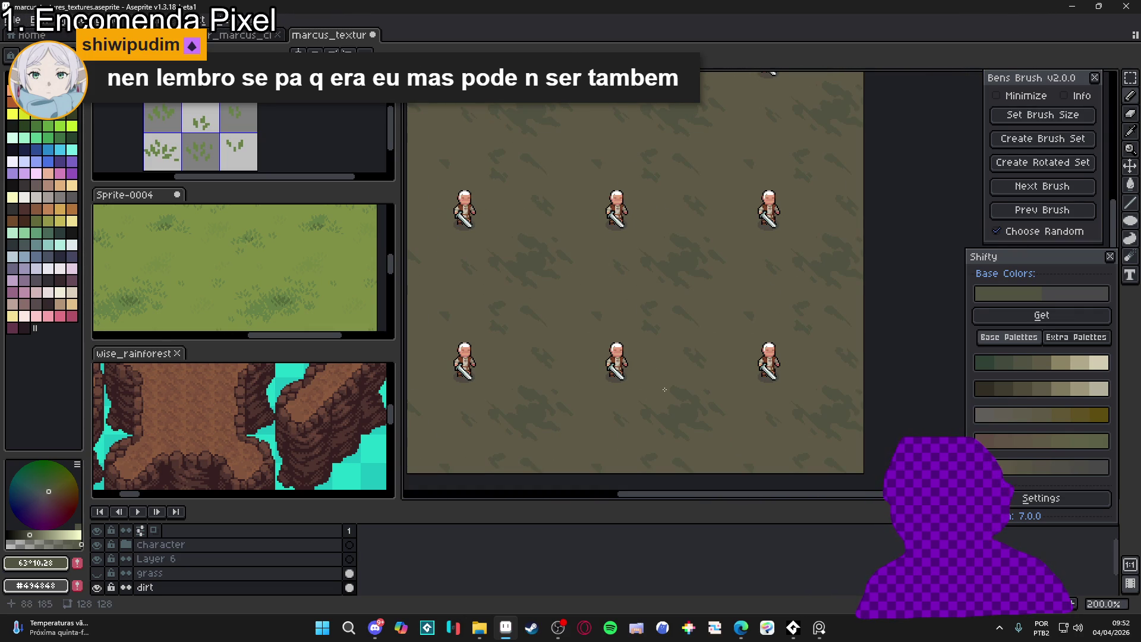
pyautogui.click(96, 587)
pyautogui.click(97, 587)
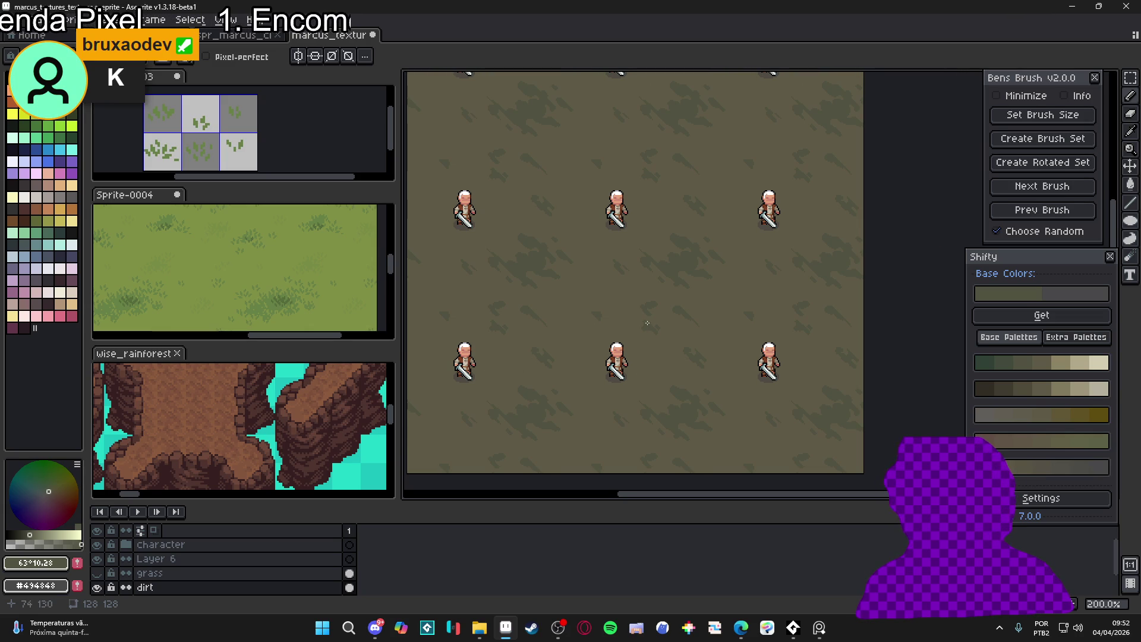
pyautogui.moveTo(566, 326); pyautogui.dragTo(599, 313)
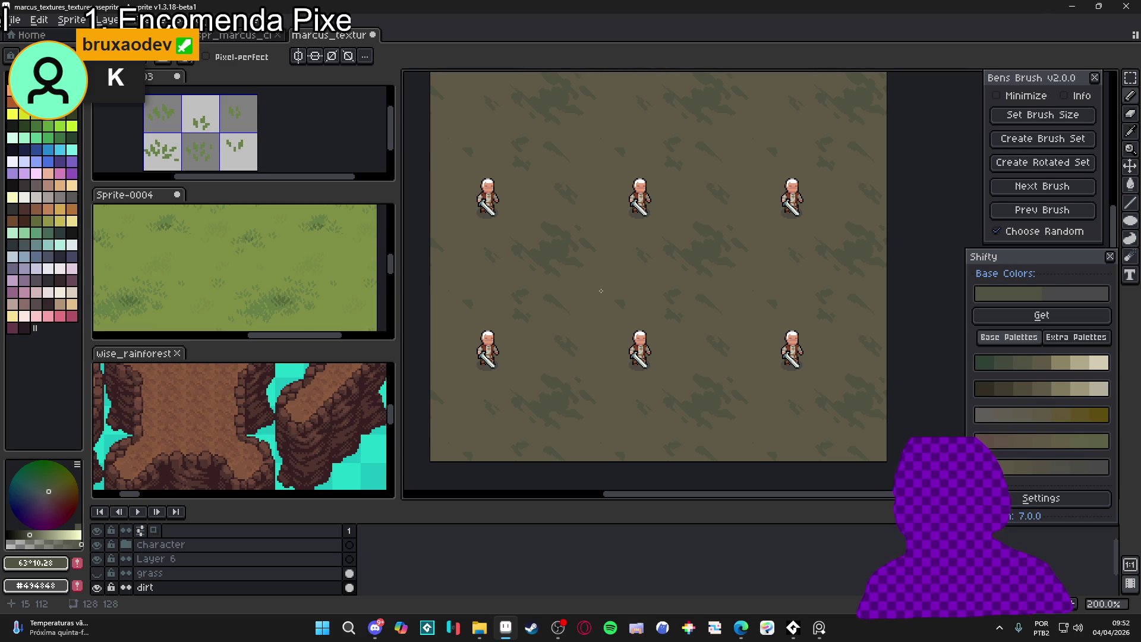
pyautogui.scroll(1, 601, 291)
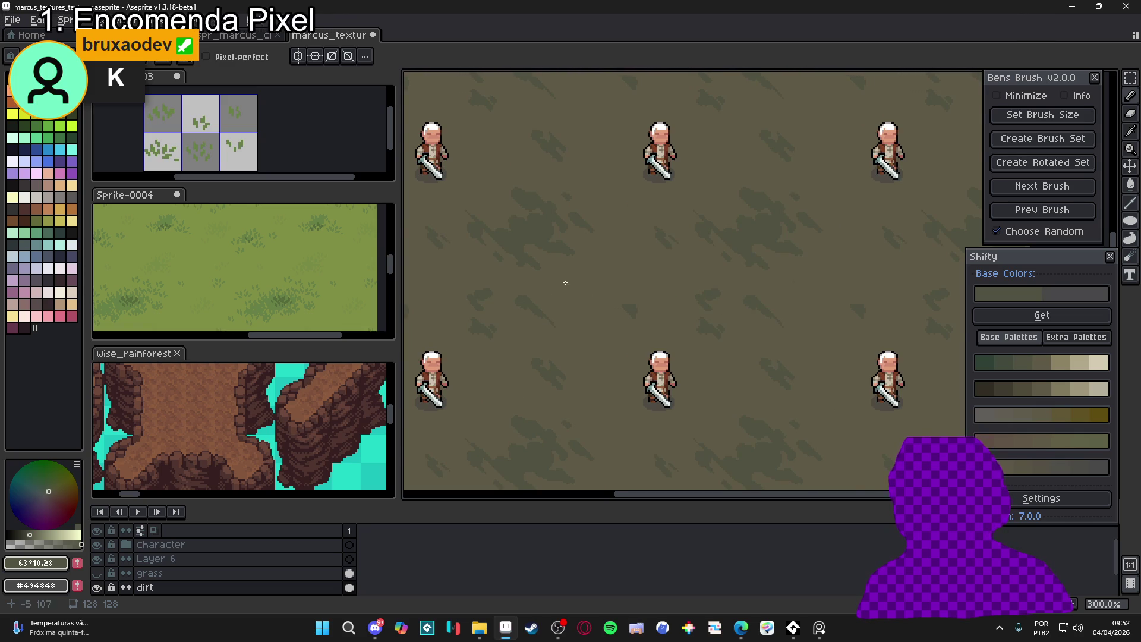
pyautogui.scroll(1, 565, 282)
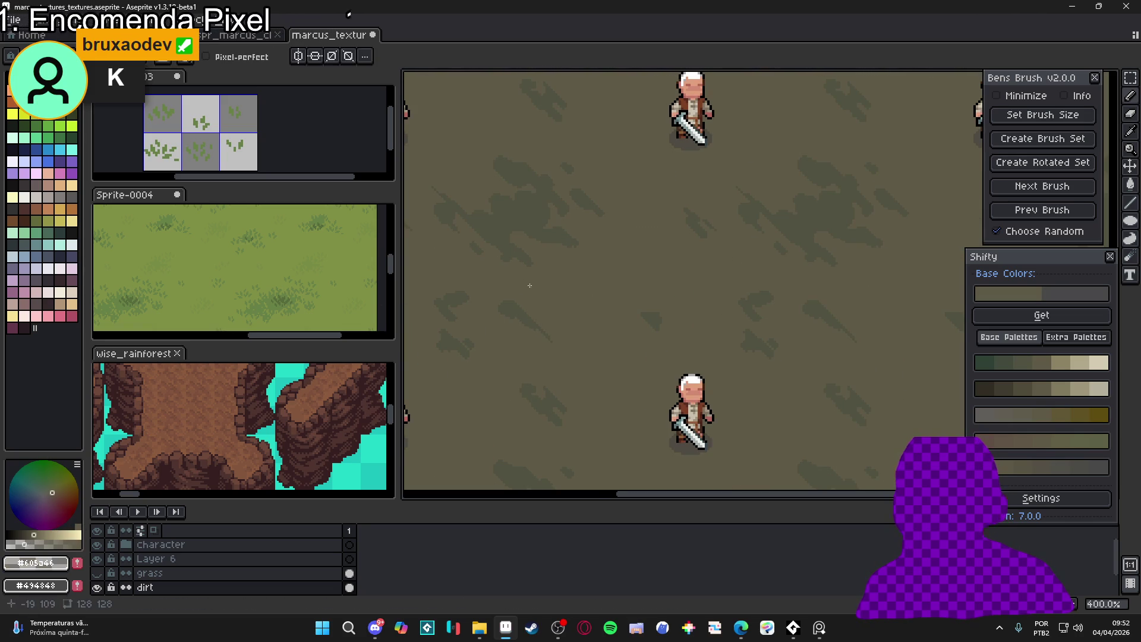
# Draw two short diagonal streaks in subtle darker brown #595643 on the dirt
pyautogui.press('g')
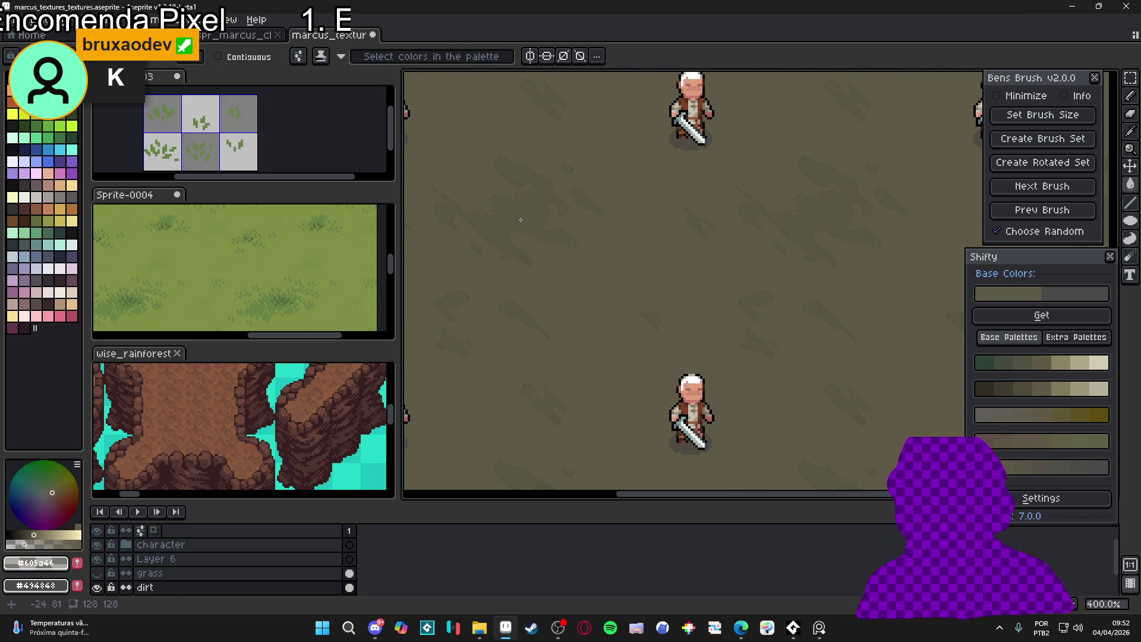
pyautogui.scroll(-2, 558, 246)
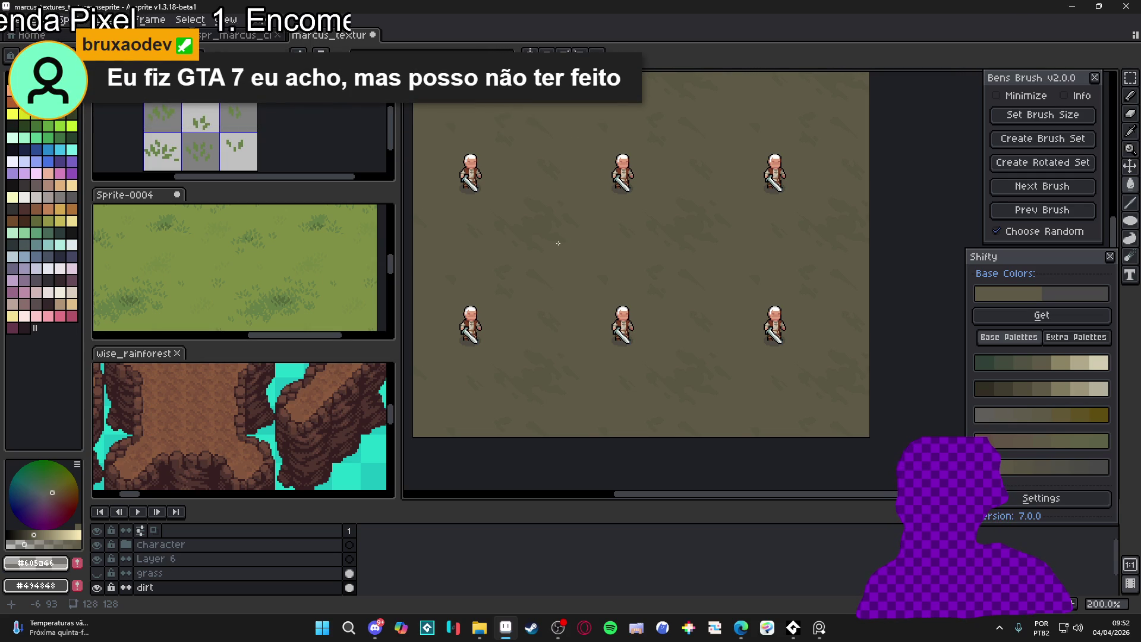
pyautogui.scroll(2, 558, 243)
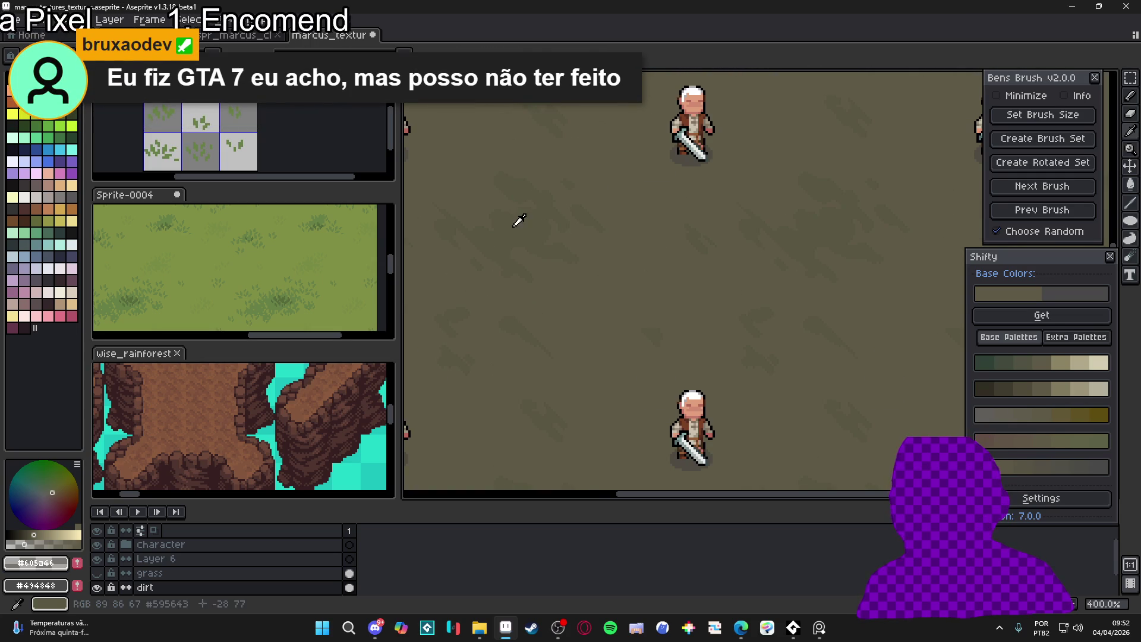
pyautogui.scroll(-2, 558, 265)
pyautogui.scroll(4, 593, 284)
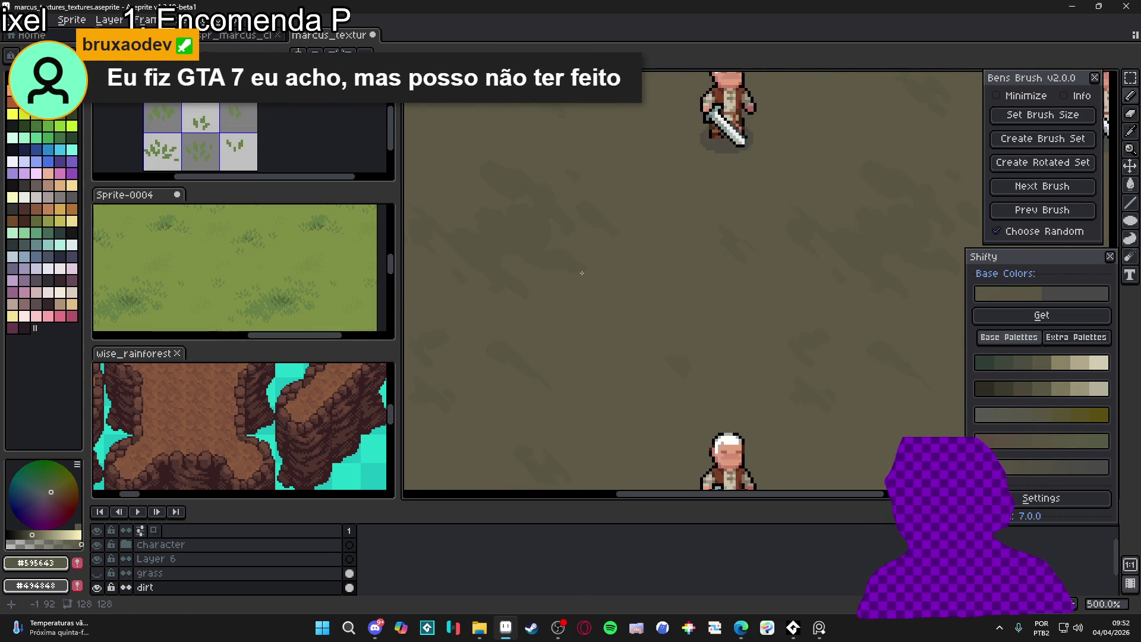
pyautogui.scroll(1, 588, 272)
pyautogui.moveTo(586, 274)
pyautogui.mouseDown()
pyautogui.moveTo(628, 317)
pyautogui.moveTo(573, 291)
pyautogui.mouseUp()
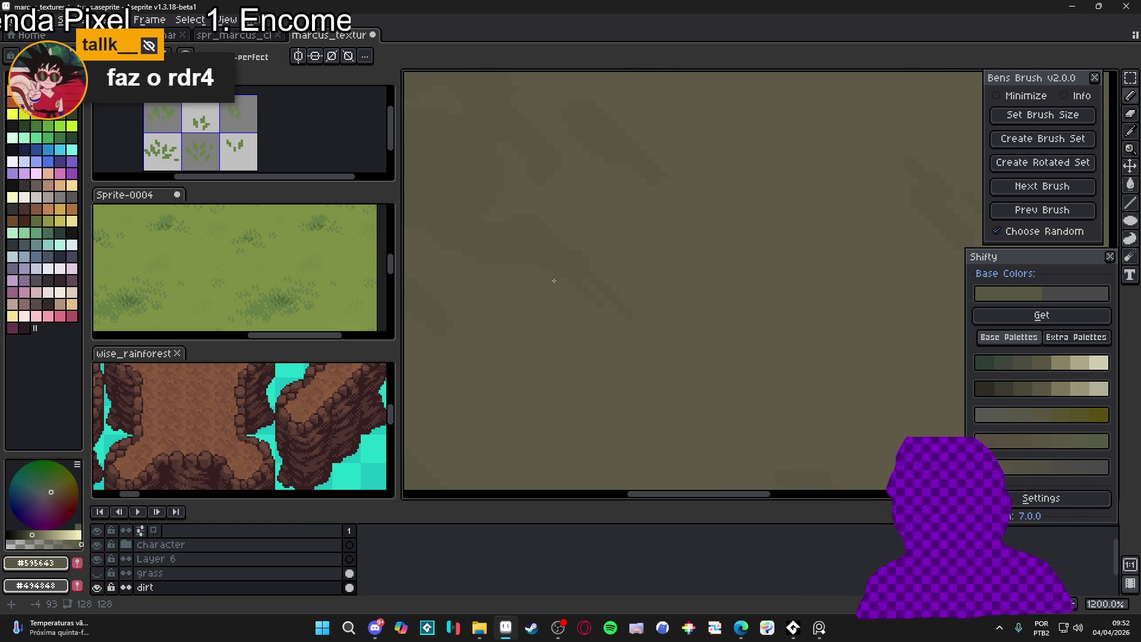
pyautogui.moveTo(561, 283); pyautogui.dragTo(603, 311)
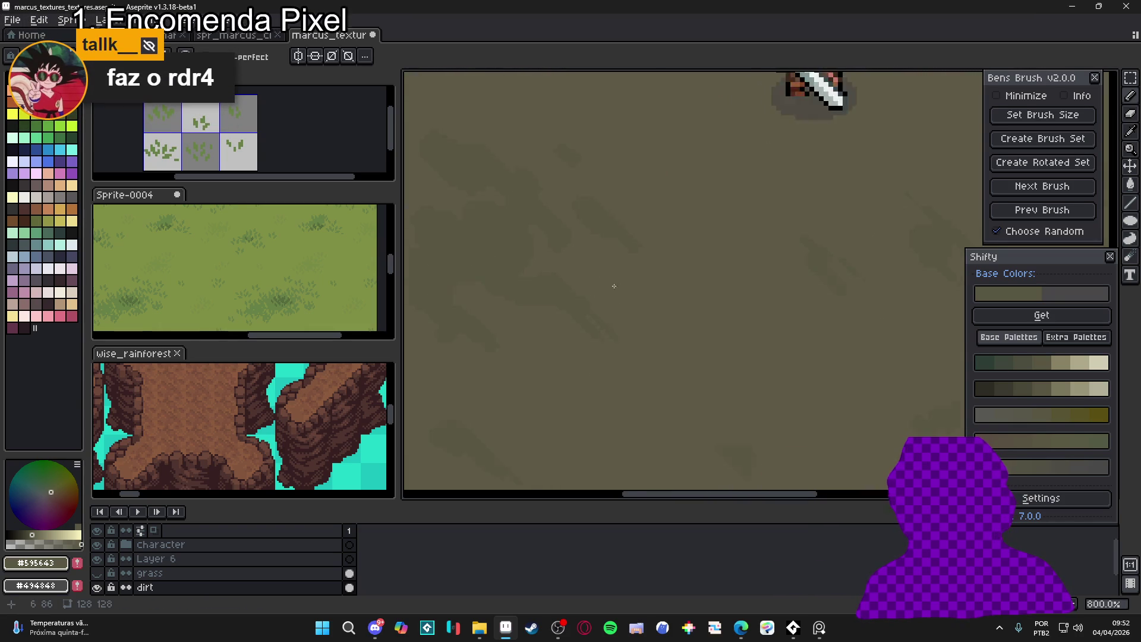
# Extend a streak diagonally up-left, then zoom around to review the tiled texture
pyautogui.scroll(3, 580, 325)
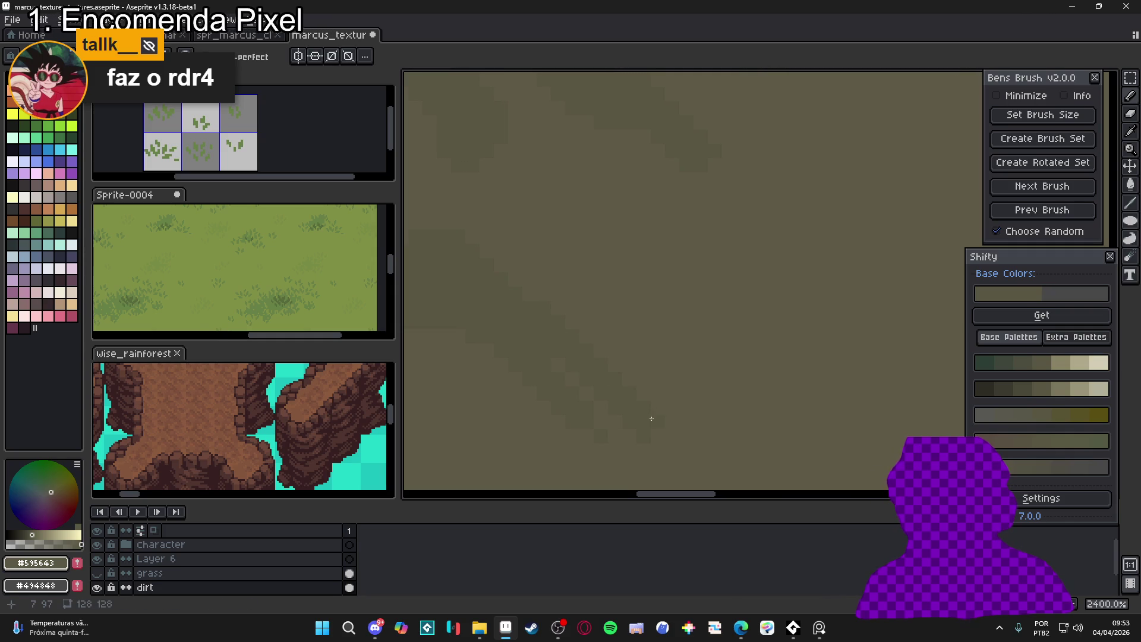
pyautogui.scroll(-3, 646, 432)
pyautogui.scroll(3, 589, 297)
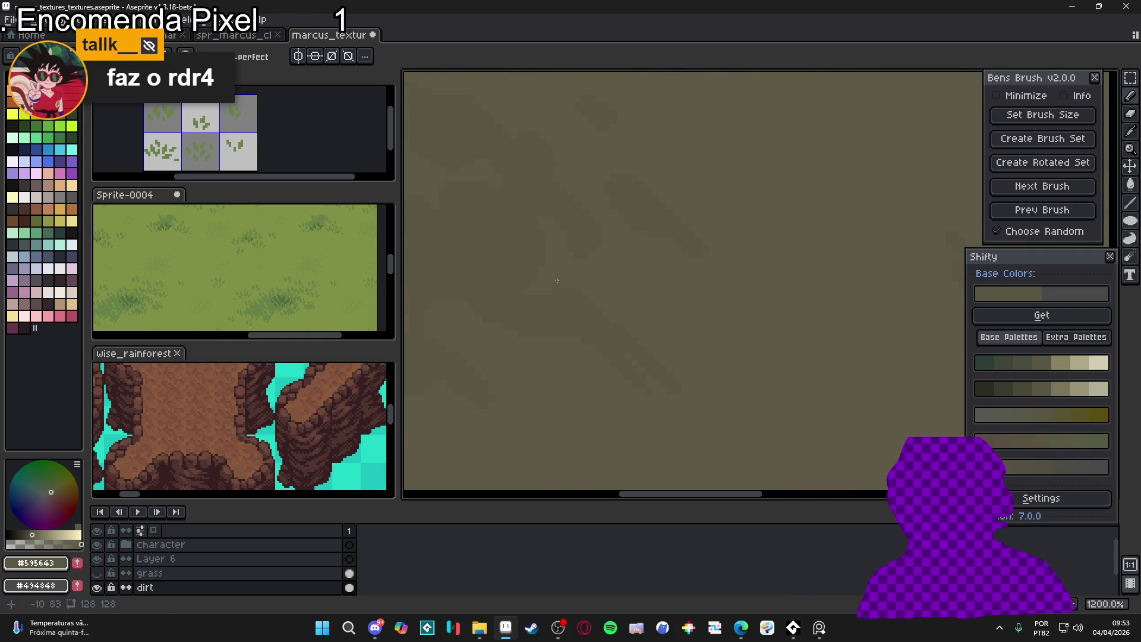
pyautogui.moveTo(598, 302); pyautogui.dragTo(523, 246)
pyautogui.scroll(-3, 544, 271)
pyautogui.scroll(1, 559, 288)
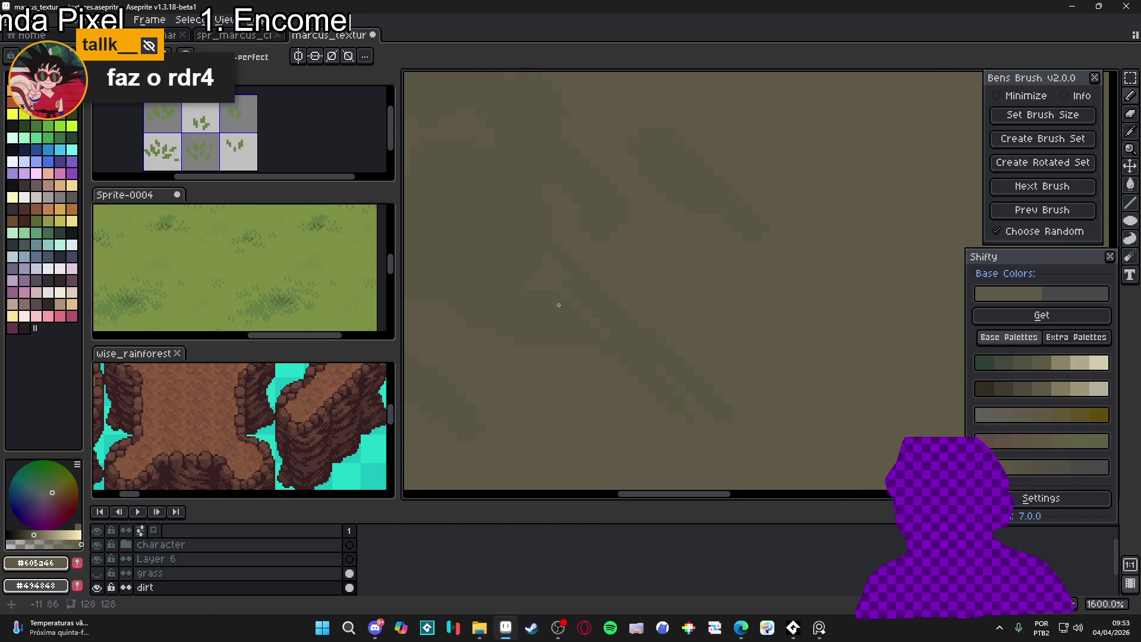
pyautogui.scroll(-4, 576, 313)
pyautogui.scroll(3, 582, 317)
pyautogui.scroll(3, 588, 369)
pyautogui.scroll(-1, 635, 426)
pyautogui.scroll(-1, 642, 408)
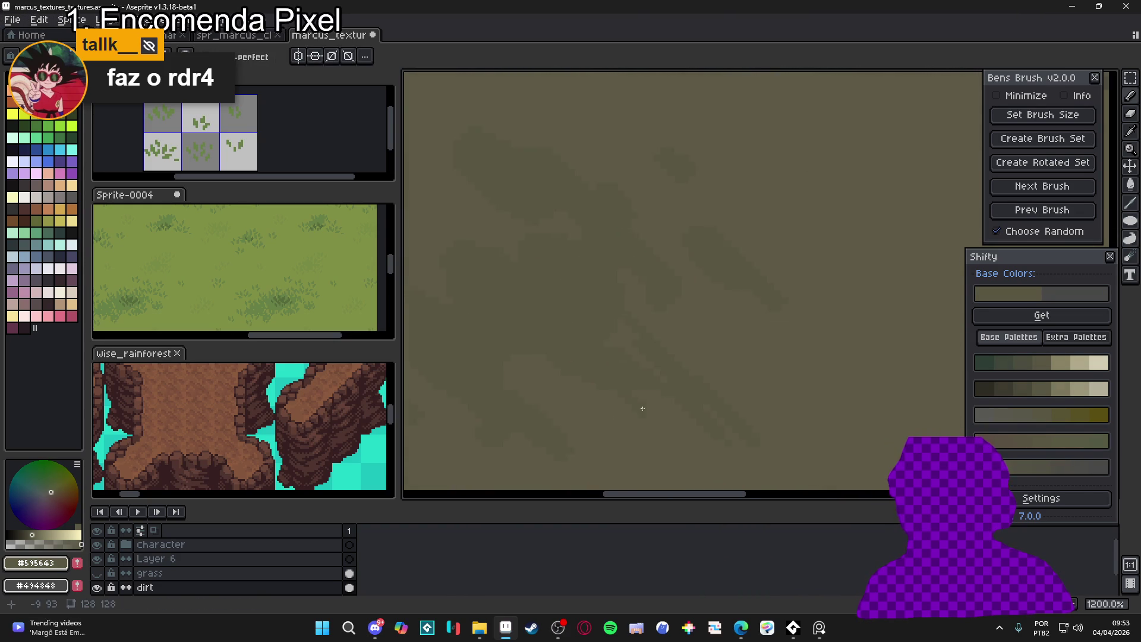
pyautogui.scroll(-6, 643, 408)
pyautogui.scroll(-1, 605, 344)
pyautogui.scroll(1, 659, 339)
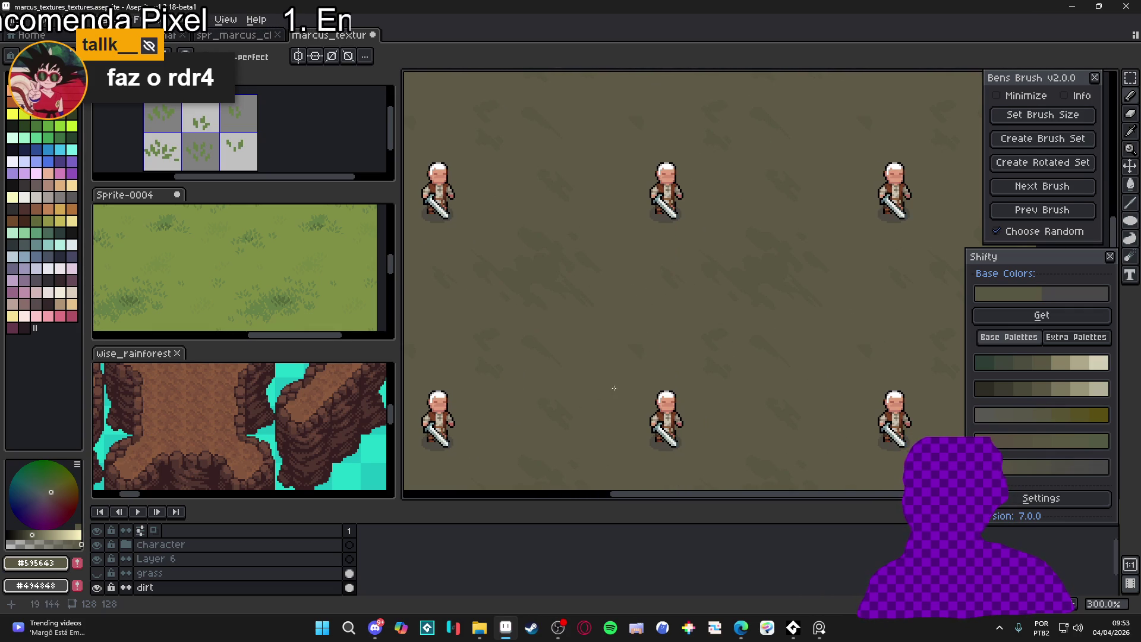
pyautogui.hscroll(-3, 618, 270)
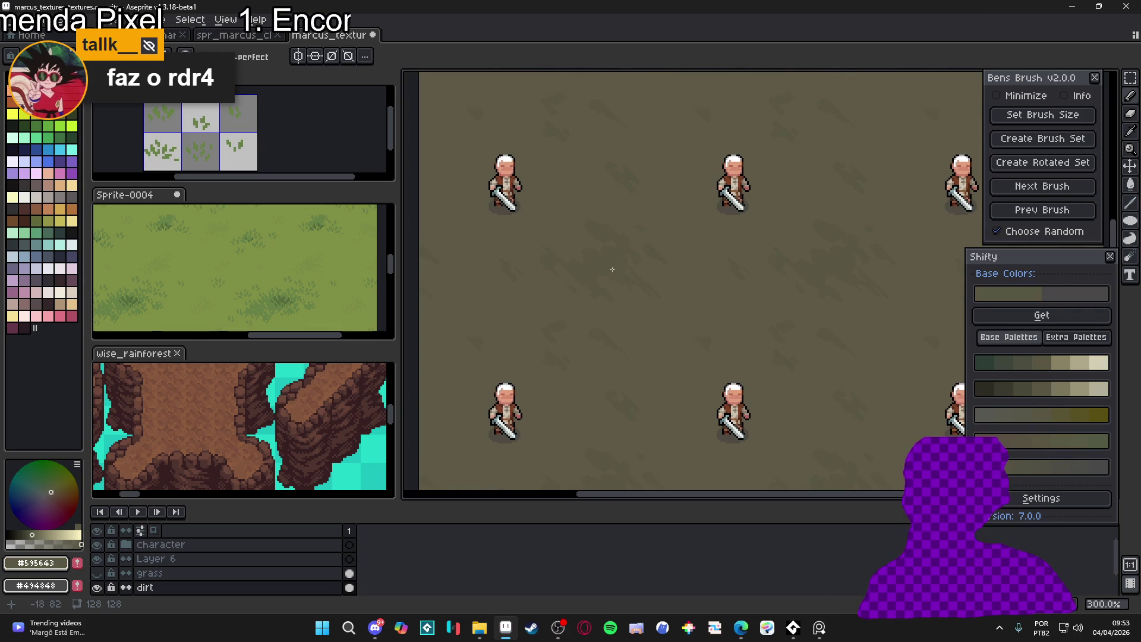
pyautogui.scroll(10, 618, 270)
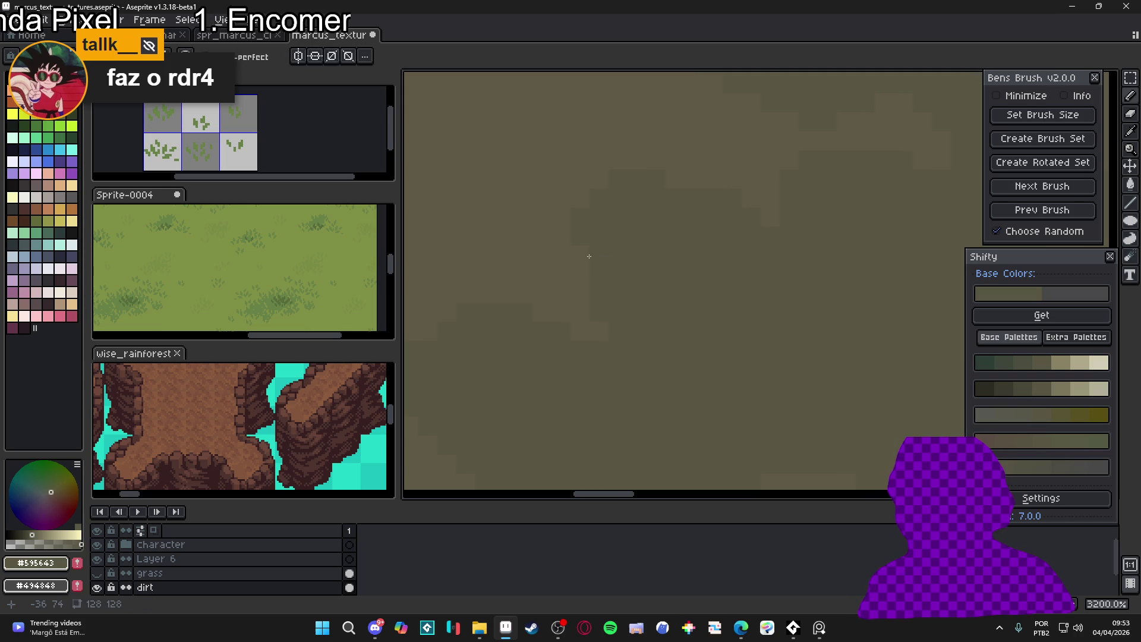
pyautogui.scroll(-8, 581, 256)
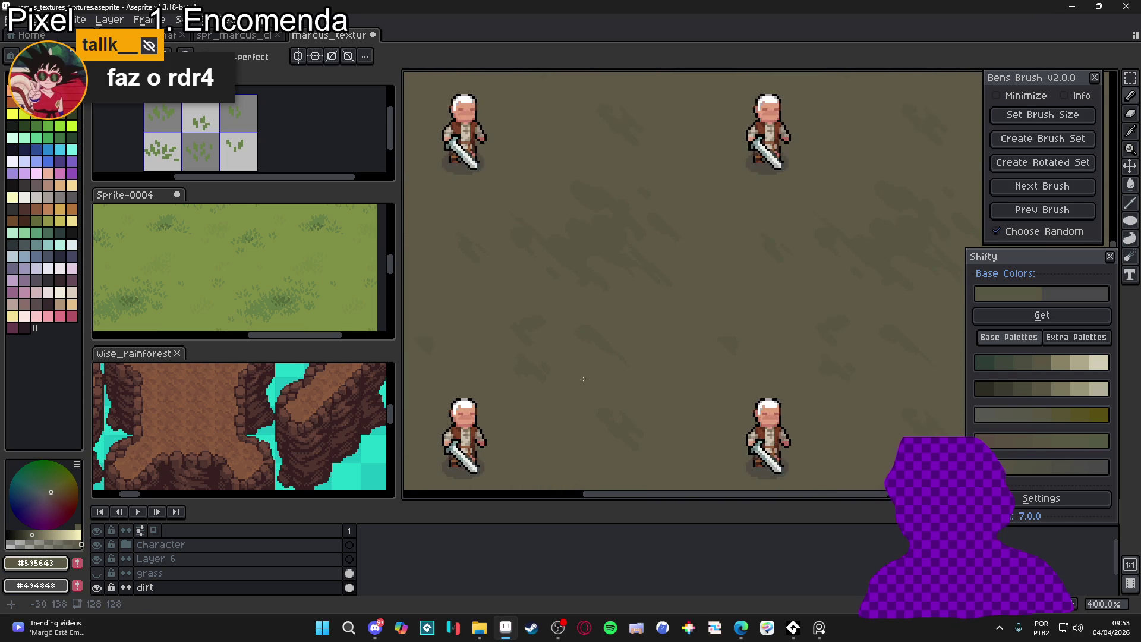
pyautogui.scroll(5, 610, 349)
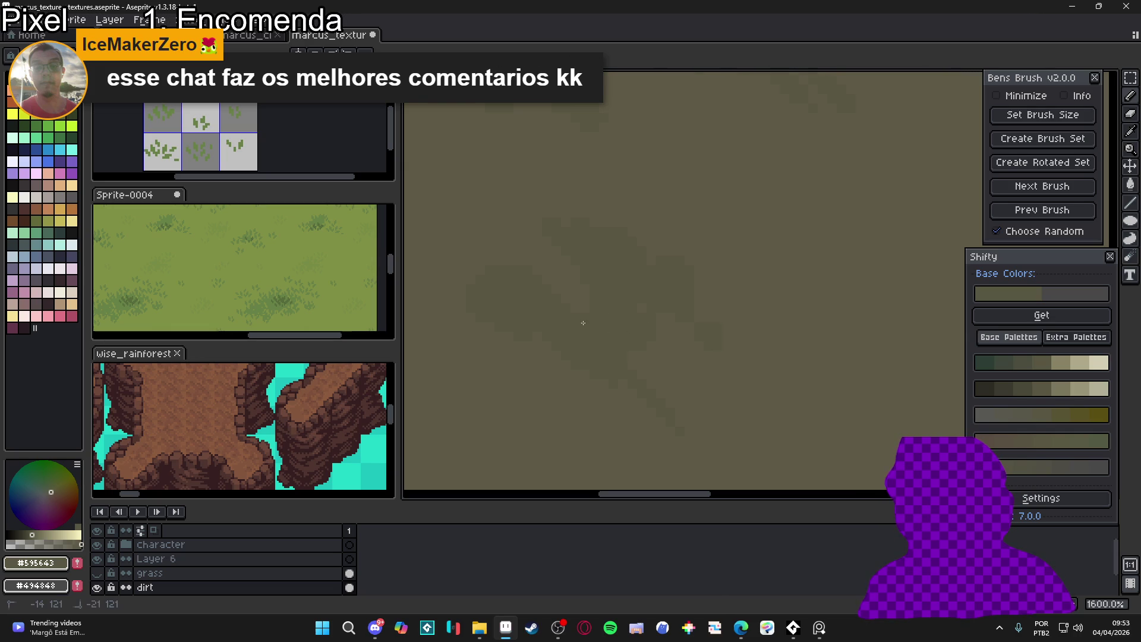
pyautogui.scroll(-5, 577, 308)
pyautogui.scroll(4, 657, 309)
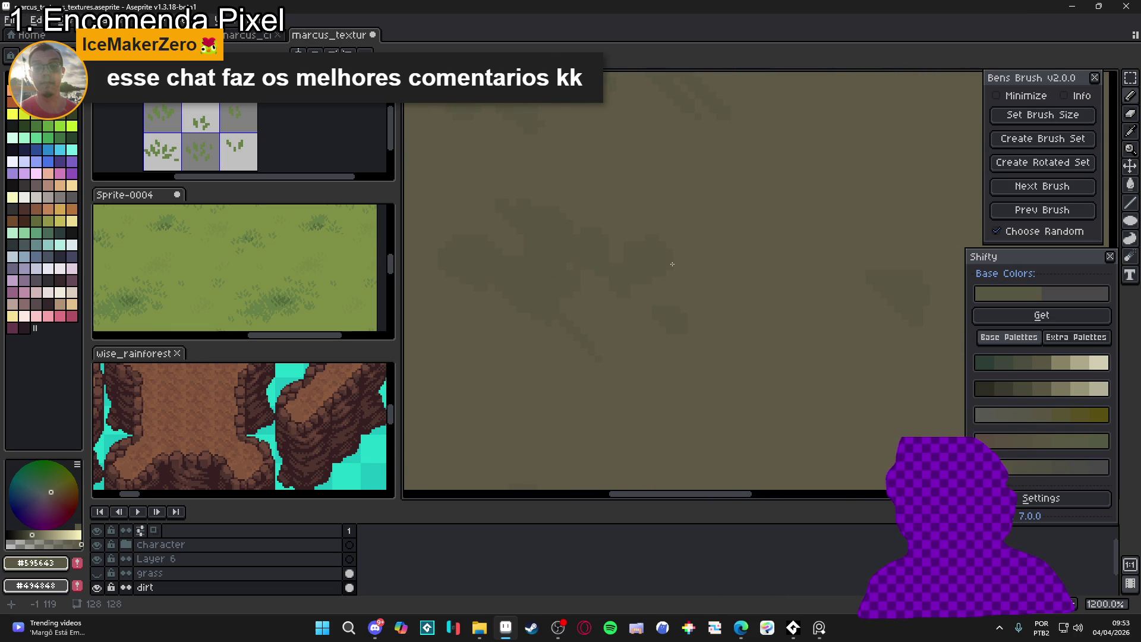
pyautogui.scroll(-4, 672, 264)
pyautogui.scroll(3, 710, 317)
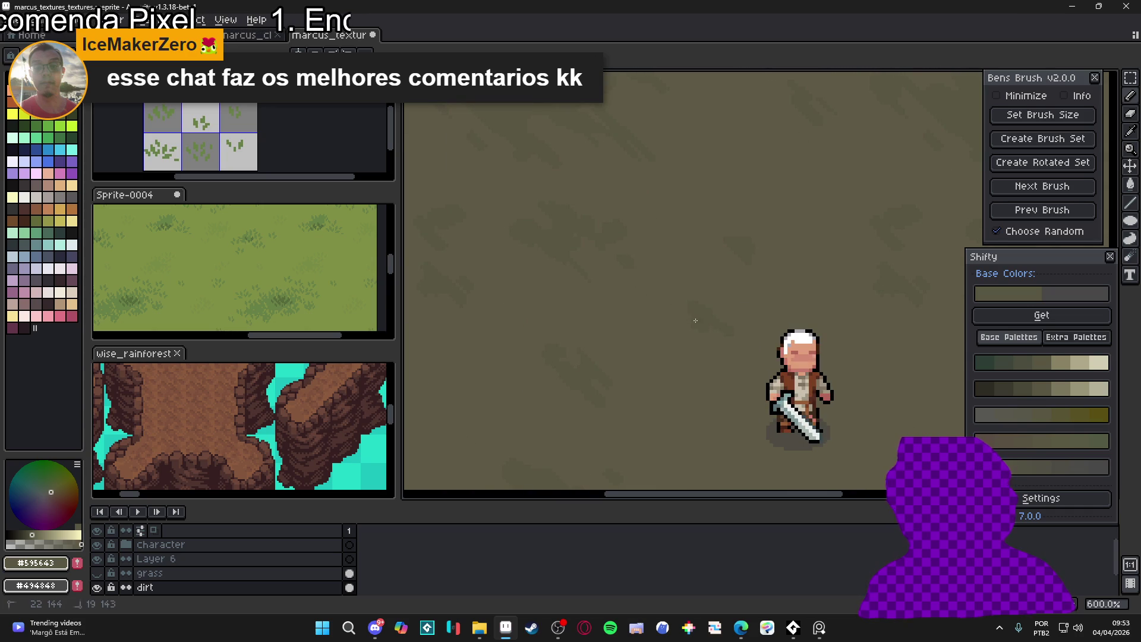
pyautogui.scroll(-4, 713, 363)
pyautogui.scroll(1, 712, 362)
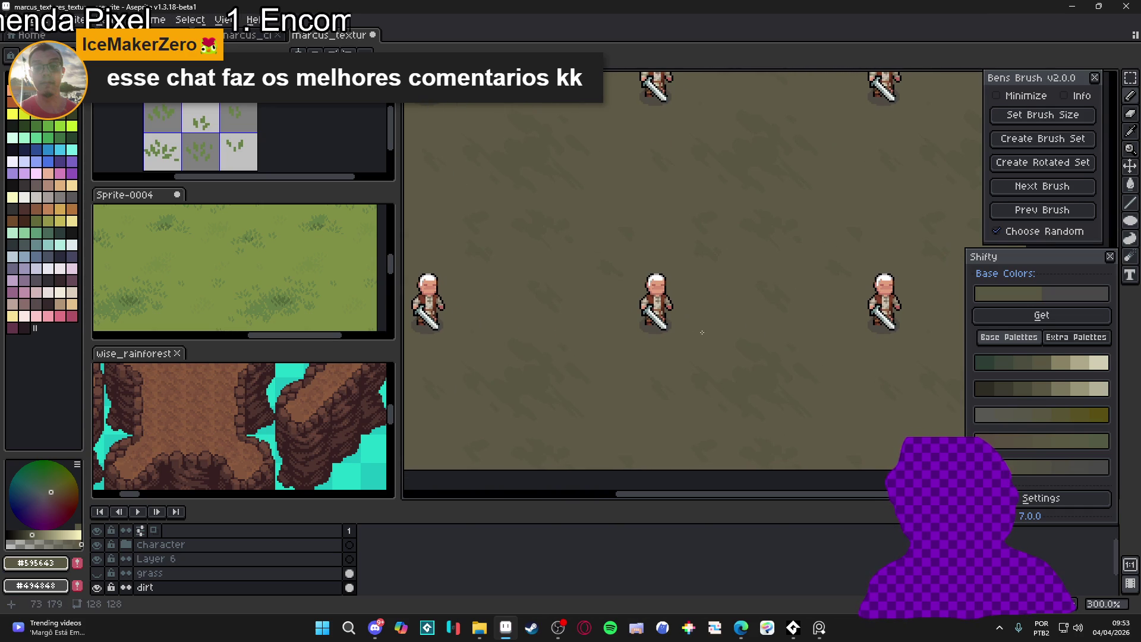
pyautogui.scroll(2, 639, 329)
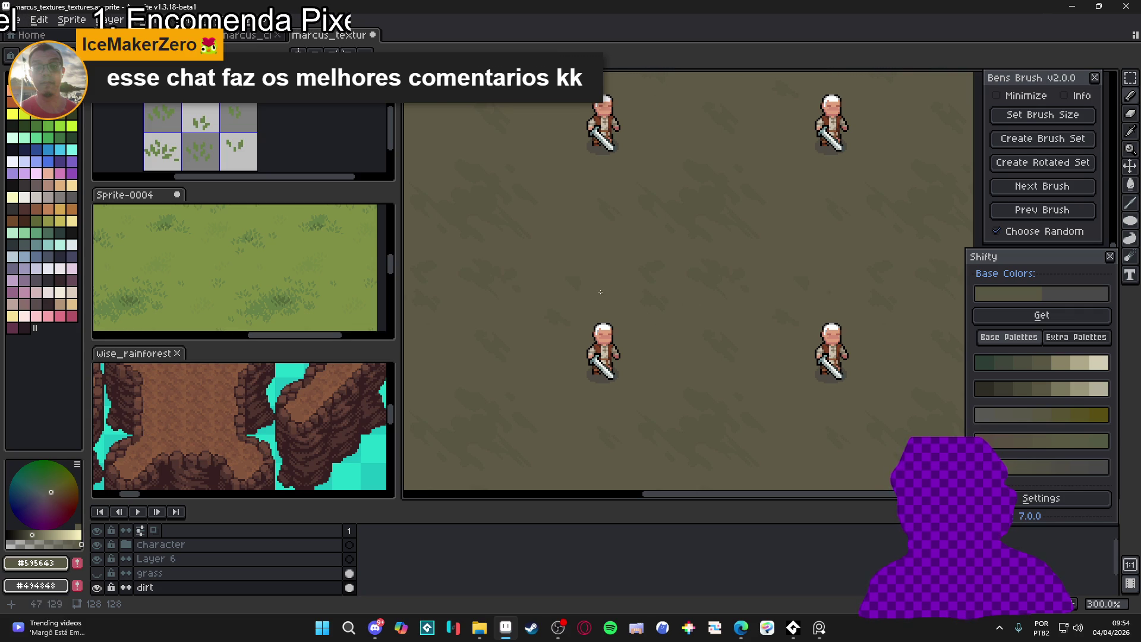
pyautogui.moveTo(501, 278); pyautogui.dragTo(528, 278)
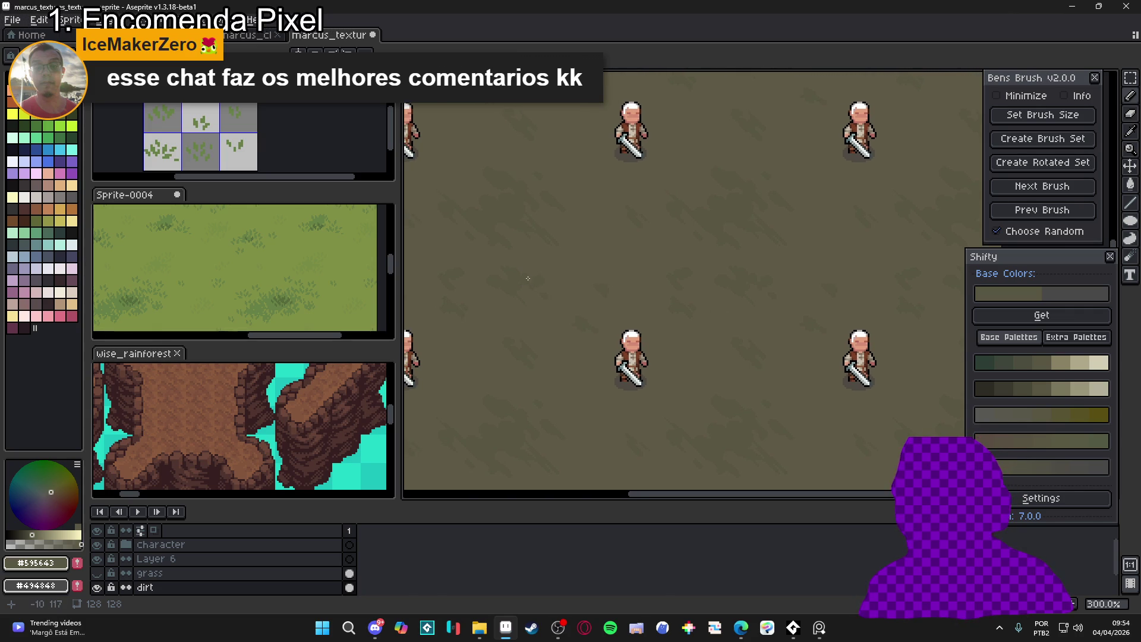
pyautogui.scroll(1, 617, 278)
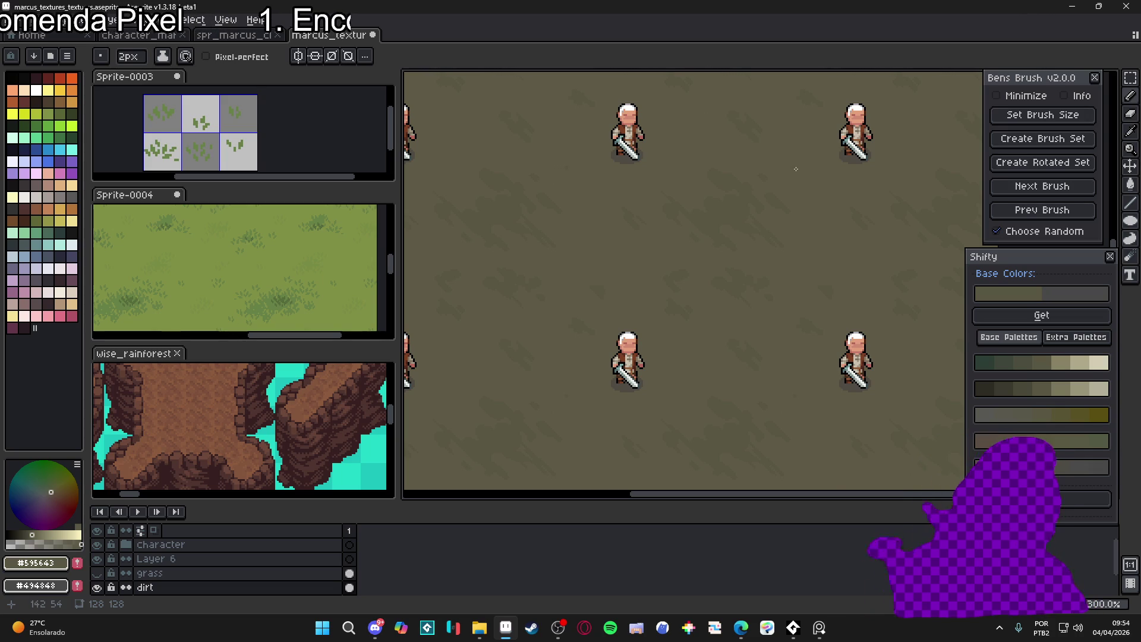
pyautogui.moveTo(742, 627)
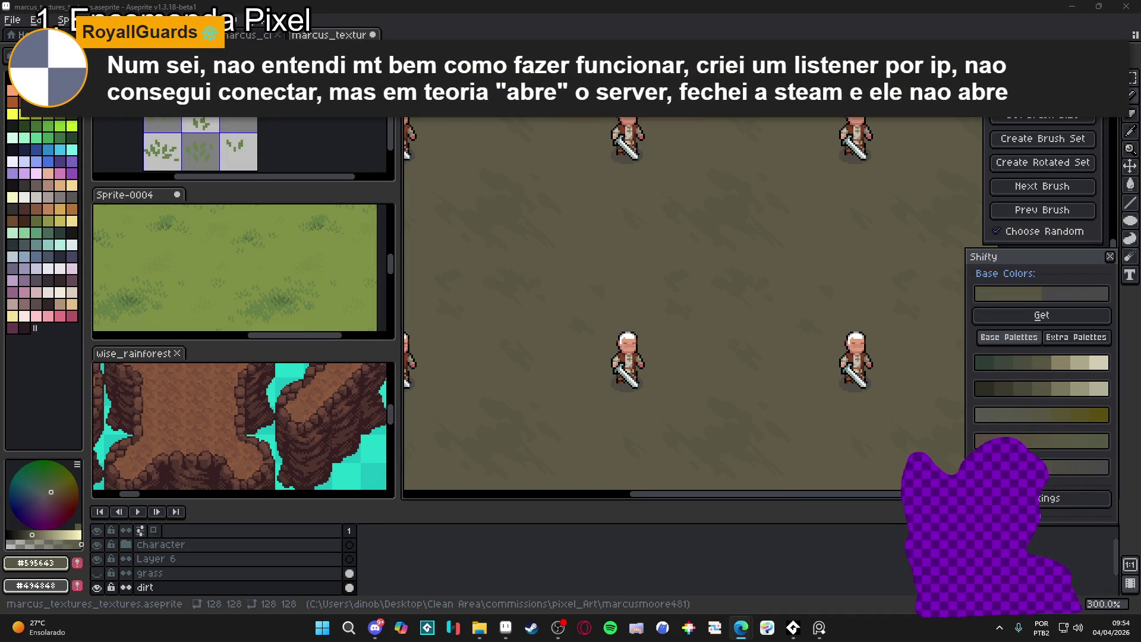
pyautogui.hotkey('alt', 'Tab')
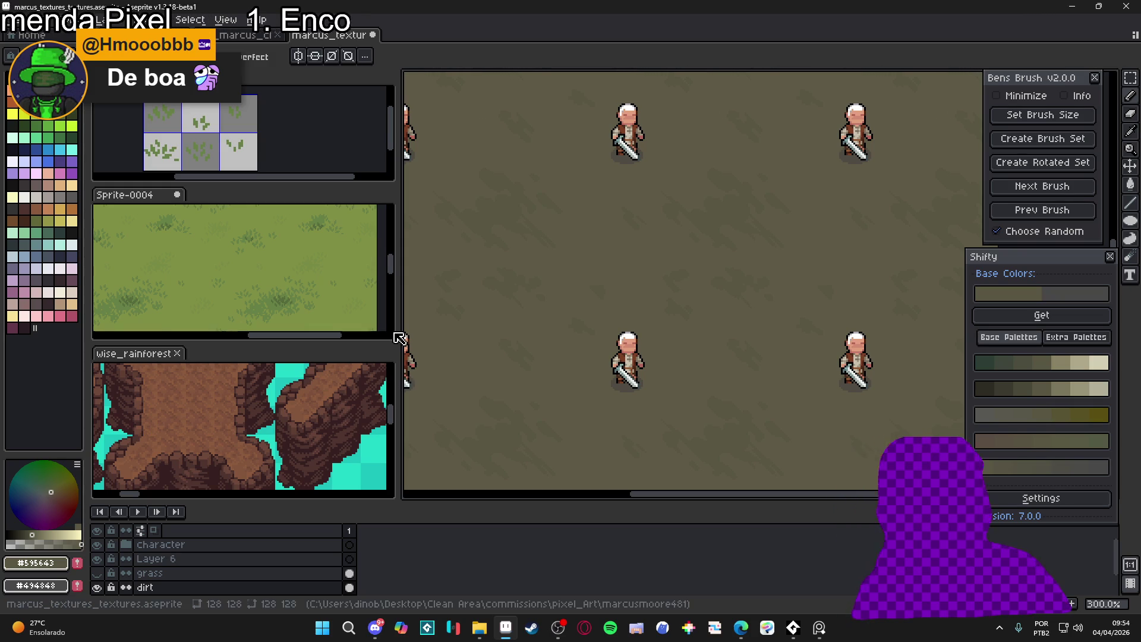
pyautogui.scroll(4, 537, 248)
pyautogui.scroll(5, 537, 248)
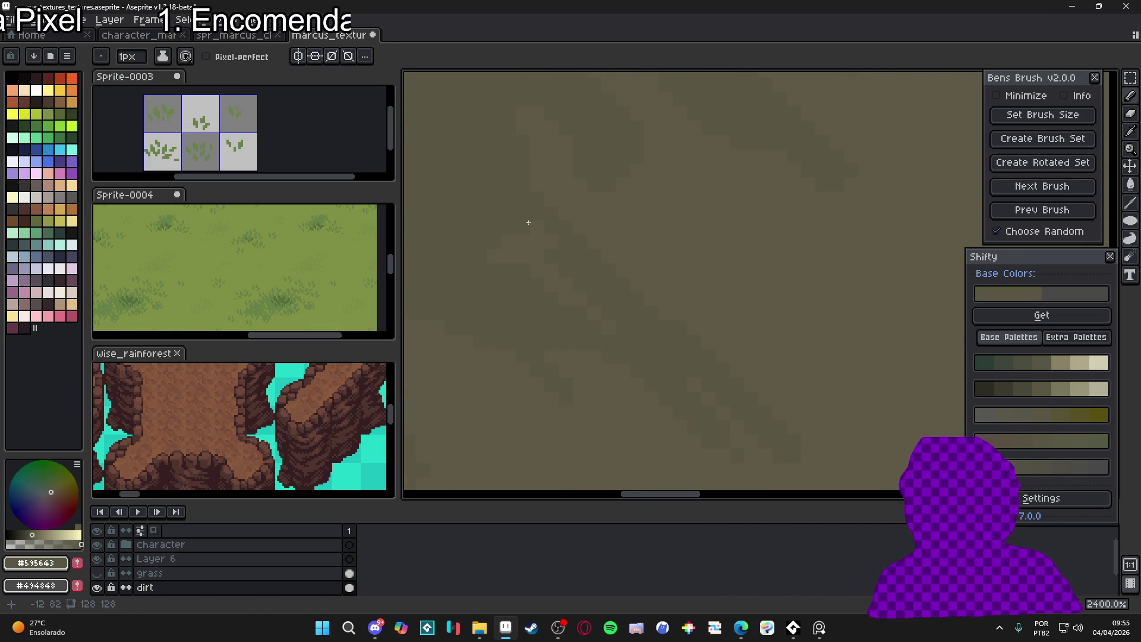
pyautogui.scroll(-5, 579, 282)
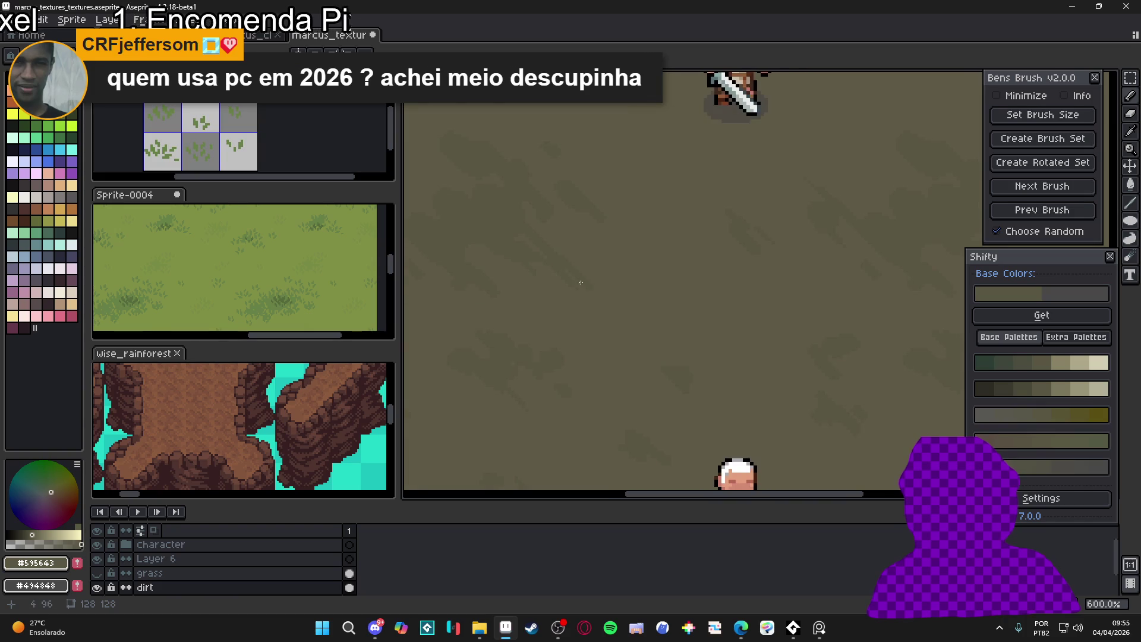
pyautogui.scroll(4, 567, 249)
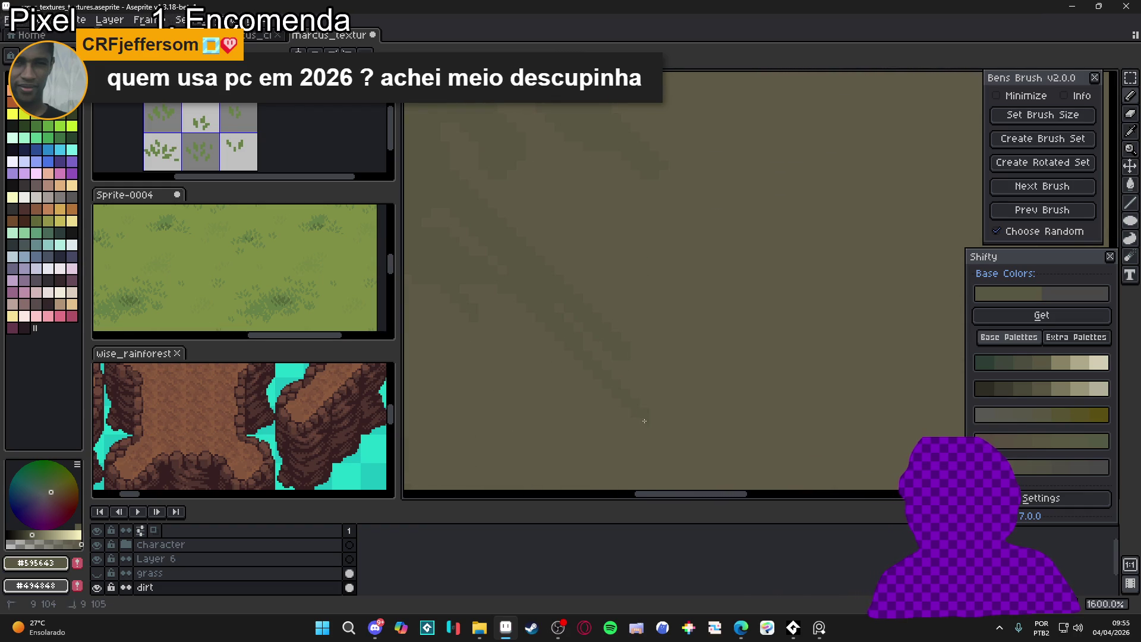
pyautogui.scroll(-4, 595, 443)
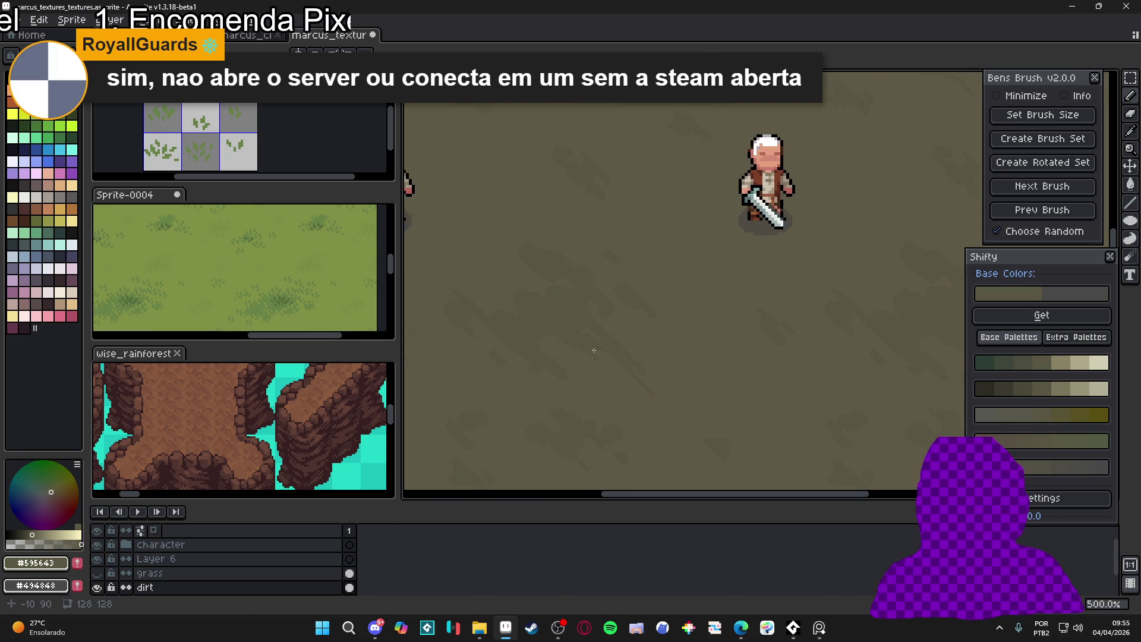
# Draw a few short darker diagonal streaks across the zoomed-in dirt
pyautogui.scroll(5, 594, 368)
pyautogui.moveTo(608, 354); pyautogui.dragTo(614, 327)
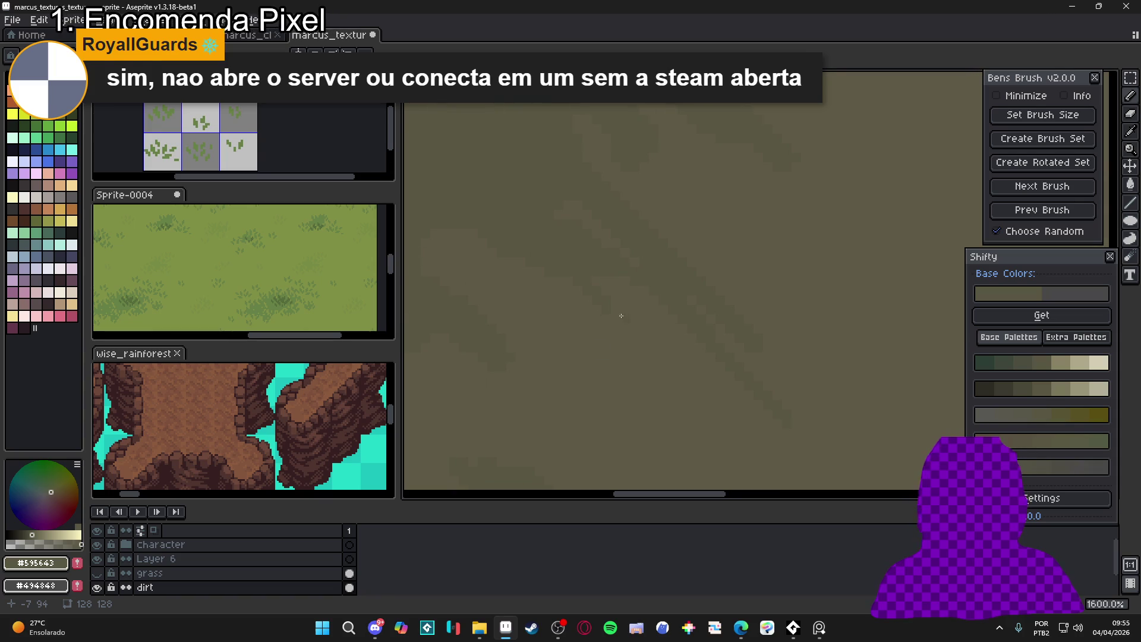
pyautogui.scroll(-1, 616, 326)
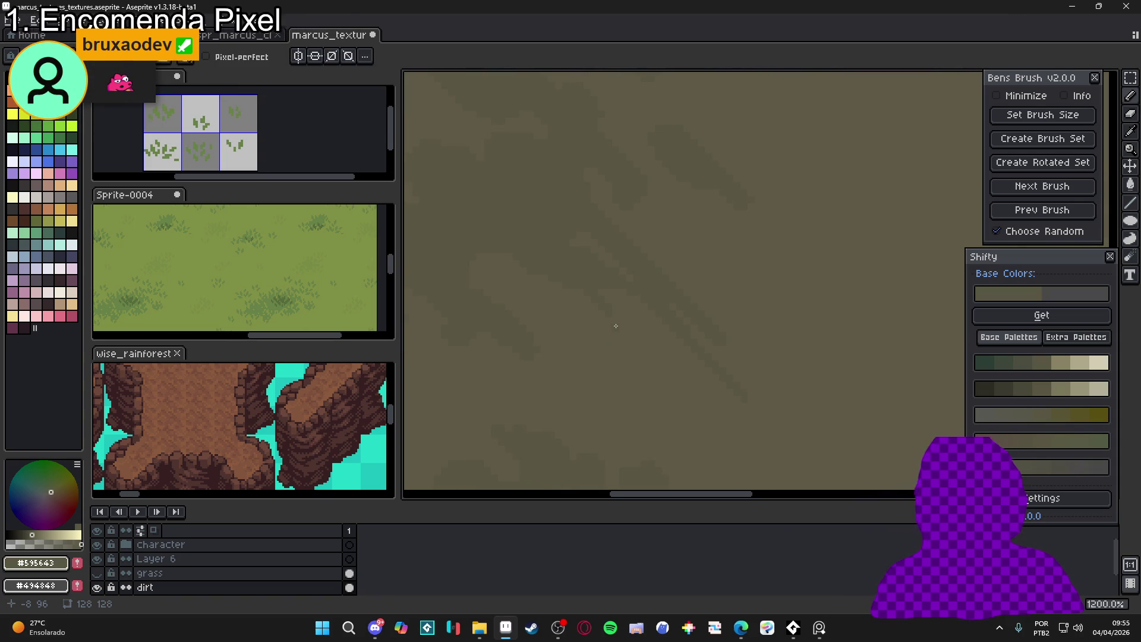
pyautogui.scroll(1, 614, 326)
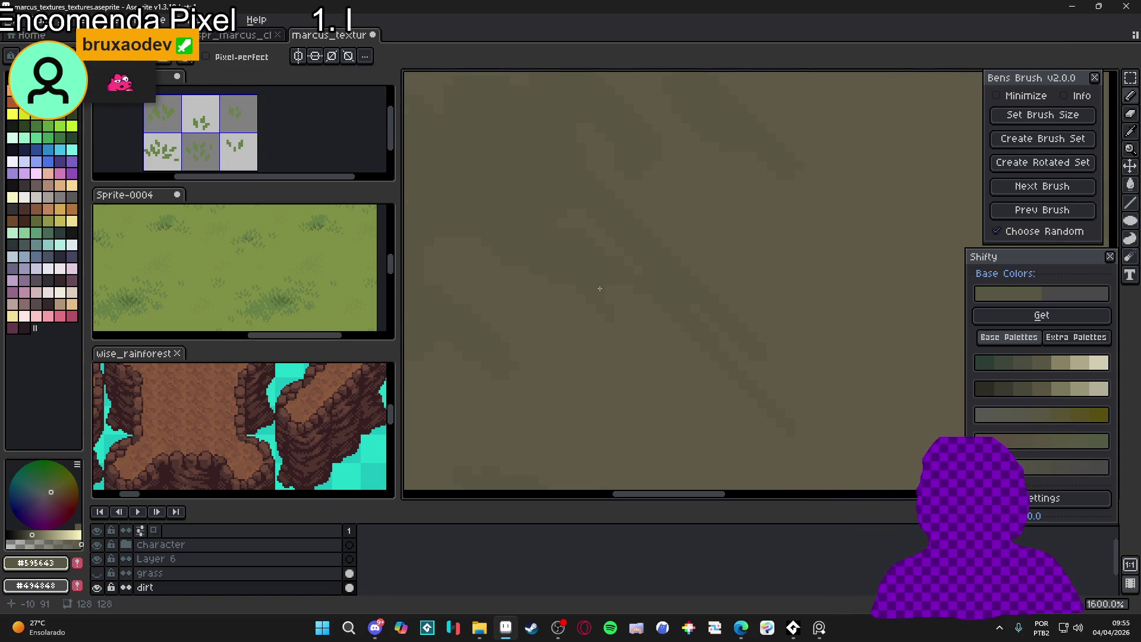
pyautogui.moveTo(595, 278); pyautogui.dragTo(665, 375)
pyautogui.moveTo(557, 282); pyautogui.dragTo(614, 348)
pyautogui.moveTo(666, 384)
pyautogui.mouseDown()
pyautogui.moveTo(712, 442)
pyautogui.moveTo(720, 431)
pyautogui.moveTo(733, 438)
pyautogui.mouseUp()
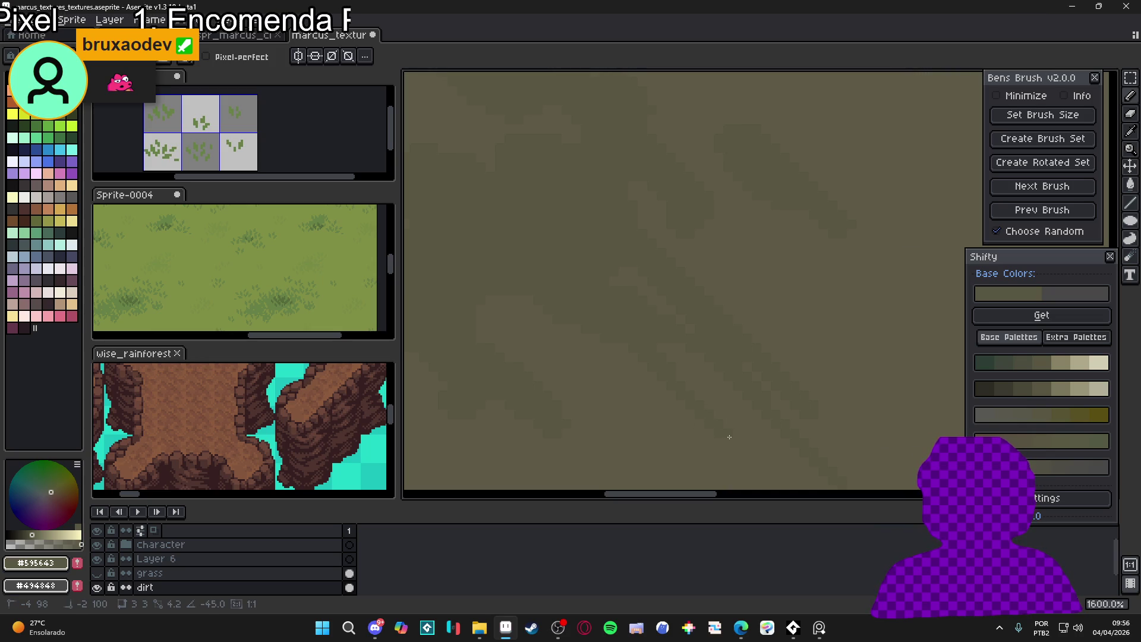
pyautogui.scroll(-1, 686, 367)
pyautogui.scroll(1, 652, 353)
pyautogui.moveTo(661, 350)
pyautogui.mouseDown()
pyautogui.moveTo(680, 378)
pyautogui.moveTo(651, 350)
pyautogui.mouseUp()
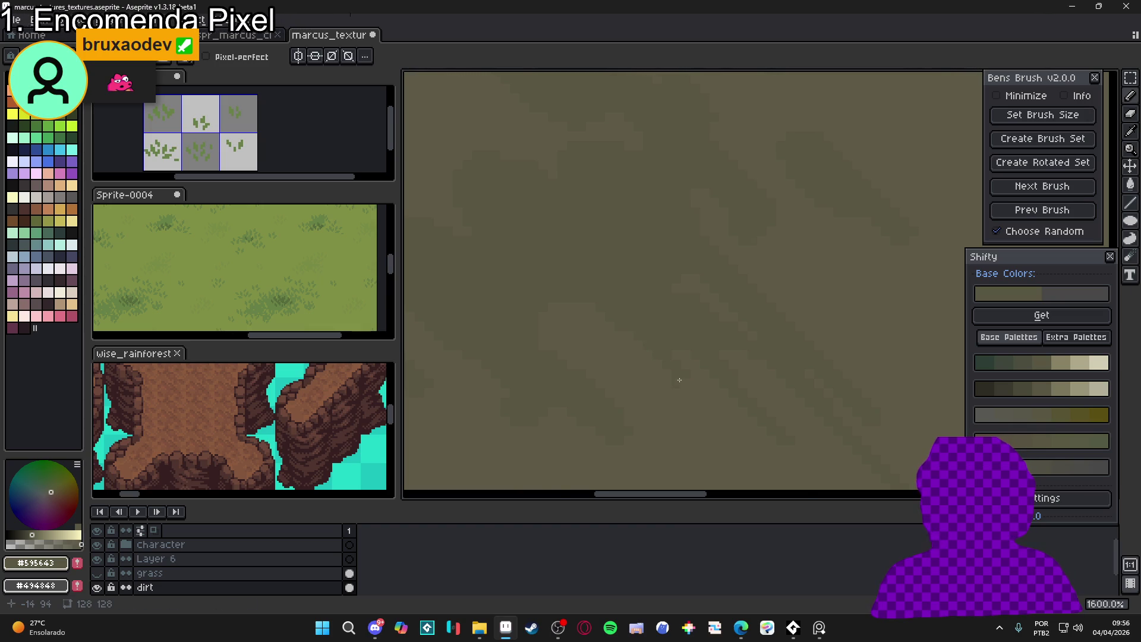
# Draw another streak, then pick a slightly darker brown and extend it down-right with a tapered tail
pyautogui.scroll(-5, 688, 389)
pyautogui.scroll(-3, 678, 385)
pyautogui.scroll(8, 713, 392)
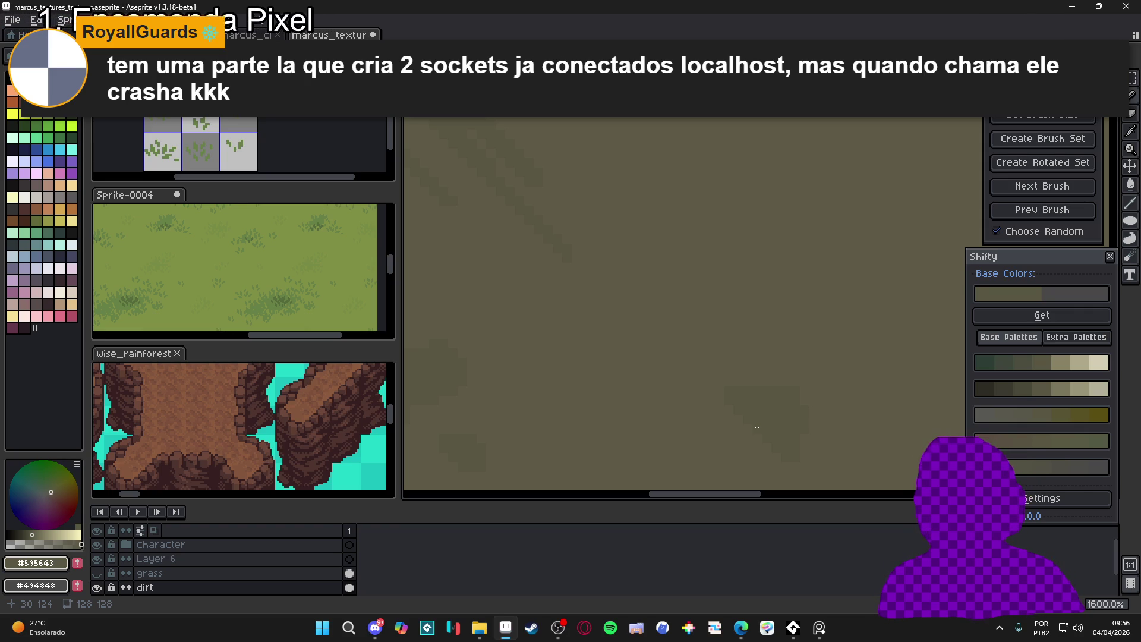
pyautogui.hscroll(-2, 767, 405)
pyautogui.moveTo(768, 386); pyautogui.dragTo(710, 344)
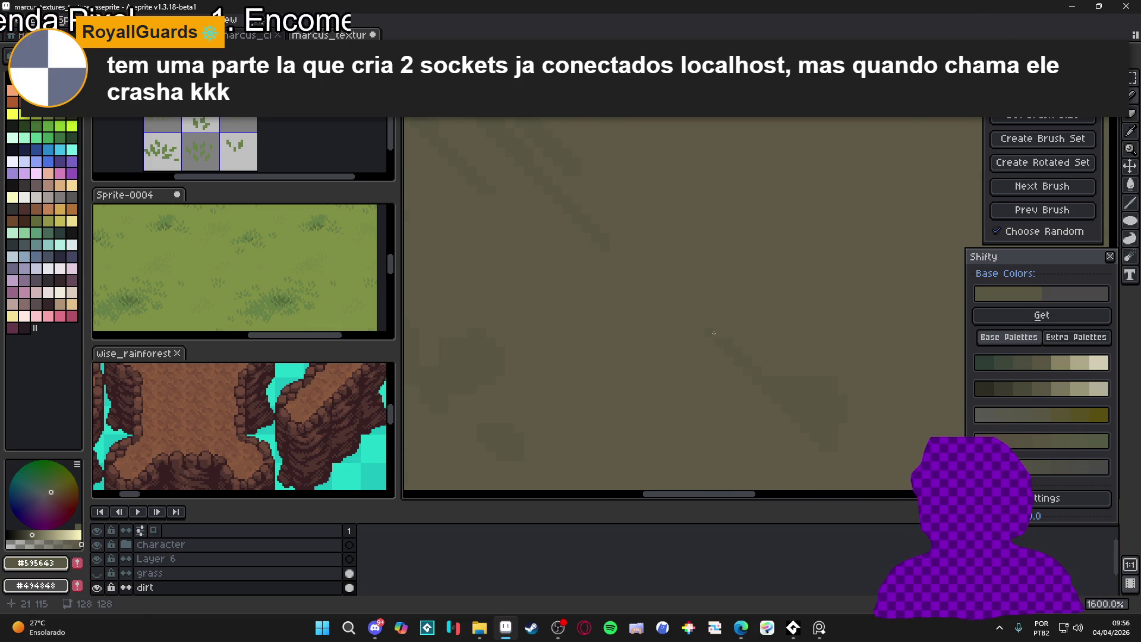
pyautogui.scroll(2, 692, 317)
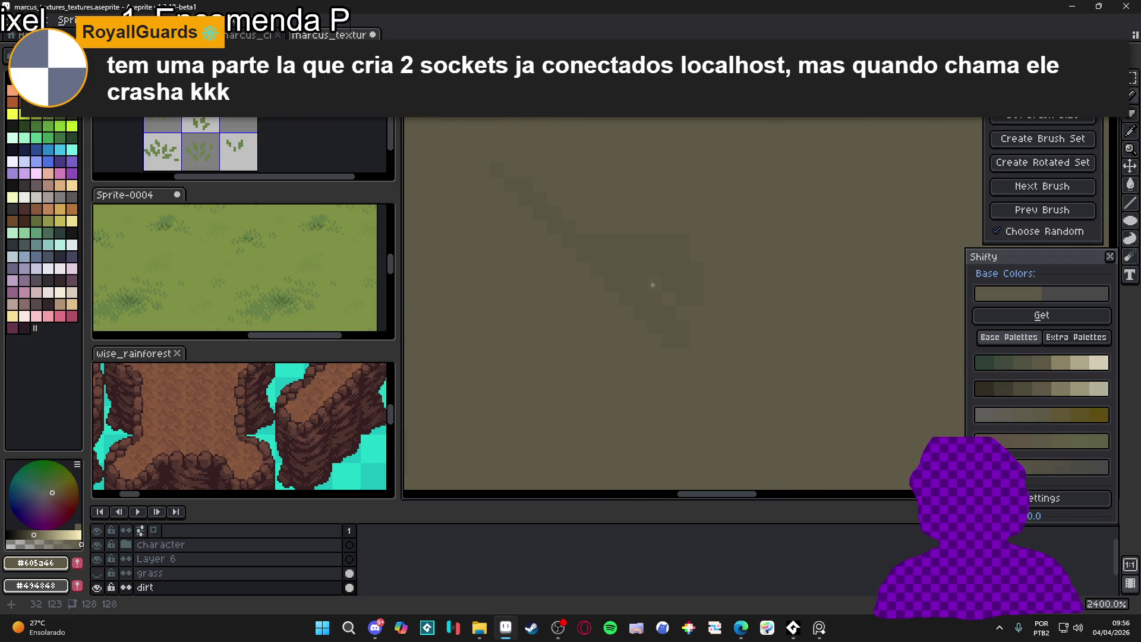
pyautogui.keyDown('alt'); pyautogui.click(669, 354); pyautogui.keyUp('alt')
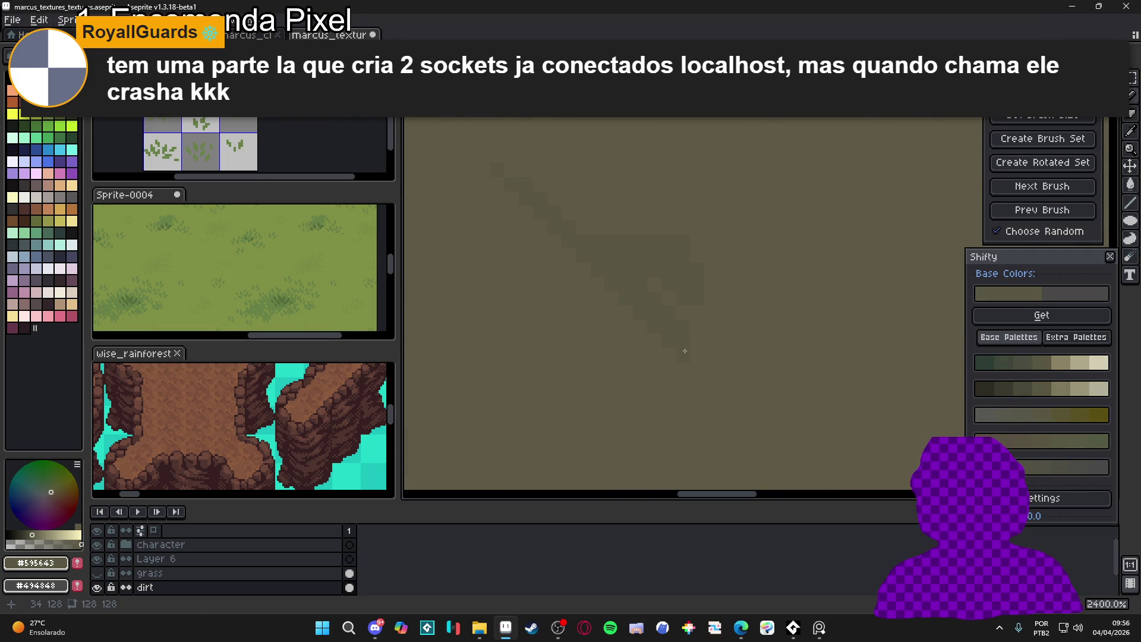
pyautogui.moveTo(684, 352); pyautogui.dragTo(708, 381)
pyautogui.scroll(-7, 719, 378)
pyautogui.scroll(7, 720, 391)
pyautogui.moveTo(652, 321); pyautogui.dragTo(619, 300)
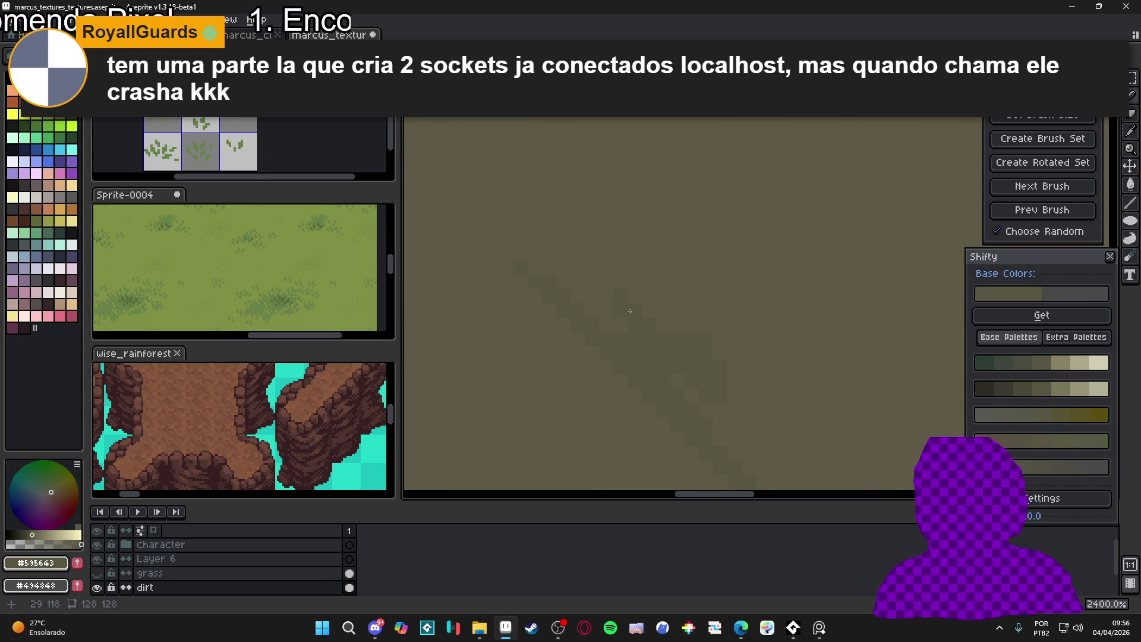
pyautogui.scroll(-5, 668, 339)
pyautogui.scroll(-4, 668, 338)
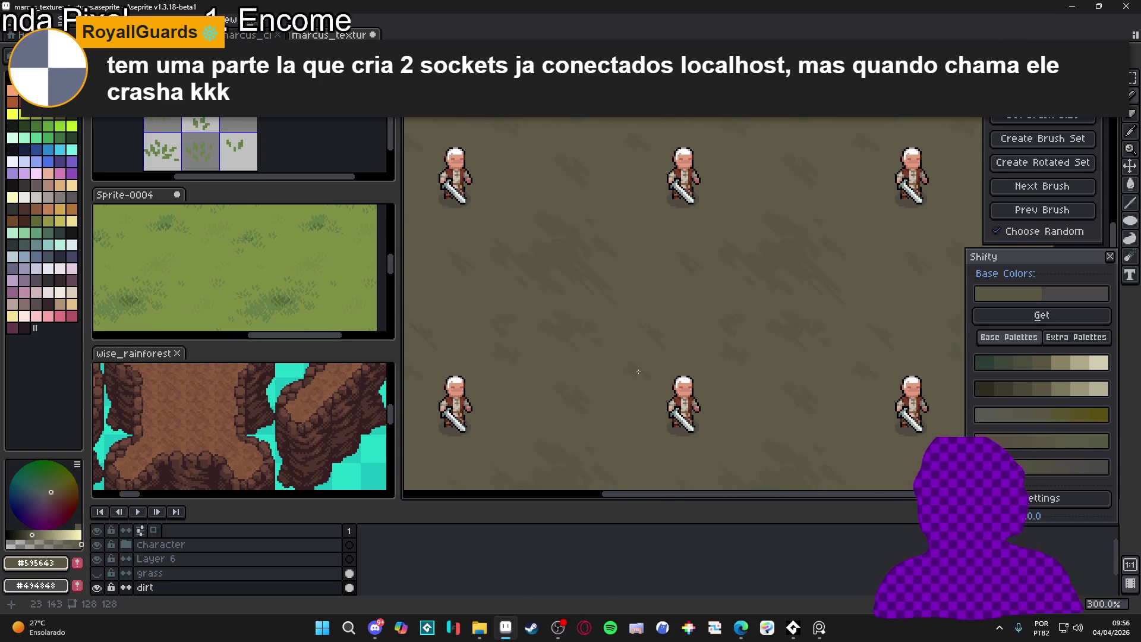
# Zoom in and draw a short down-right diagonal line into the dirt with the line tool
pyautogui.scroll(6, 552, 307)
pyautogui.scroll(1, 553, 308)
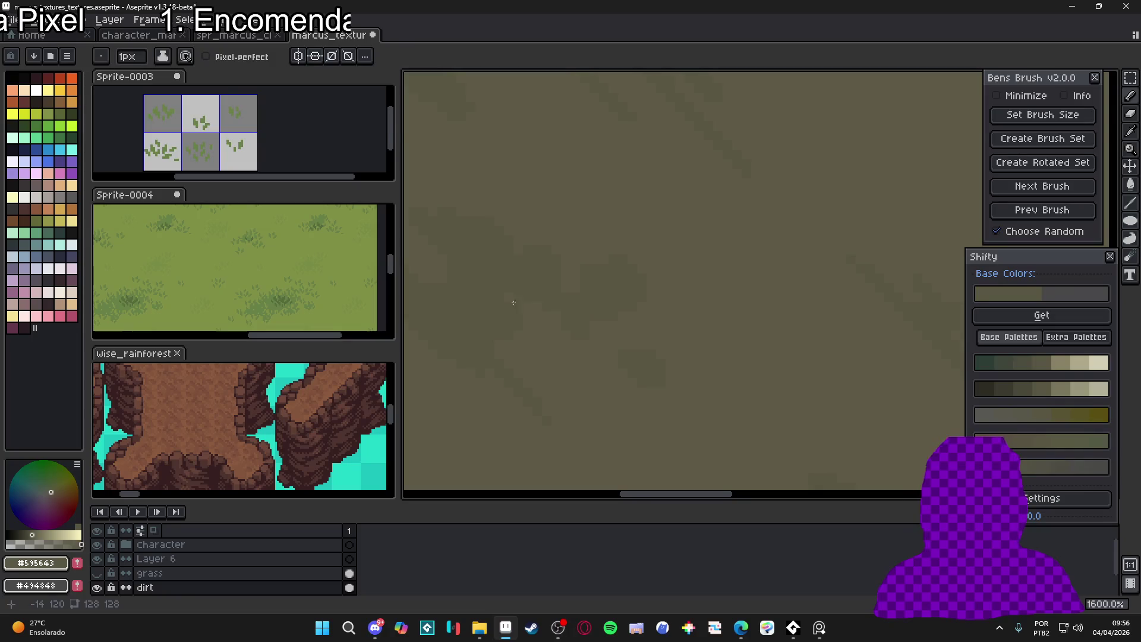
pyautogui.scroll(2, 519, 395)
pyautogui.moveTo(650, 314)
pyautogui.mouseDown()
pyautogui.moveTo(718, 381)
pyautogui.moveTo(725, 403)
pyautogui.mouseUp()
pyautogui.scroll(-8, 656, 353)
pyautogui.scroll(-1, 655, 353)
pyautogui.scroll(3, 558, 360)
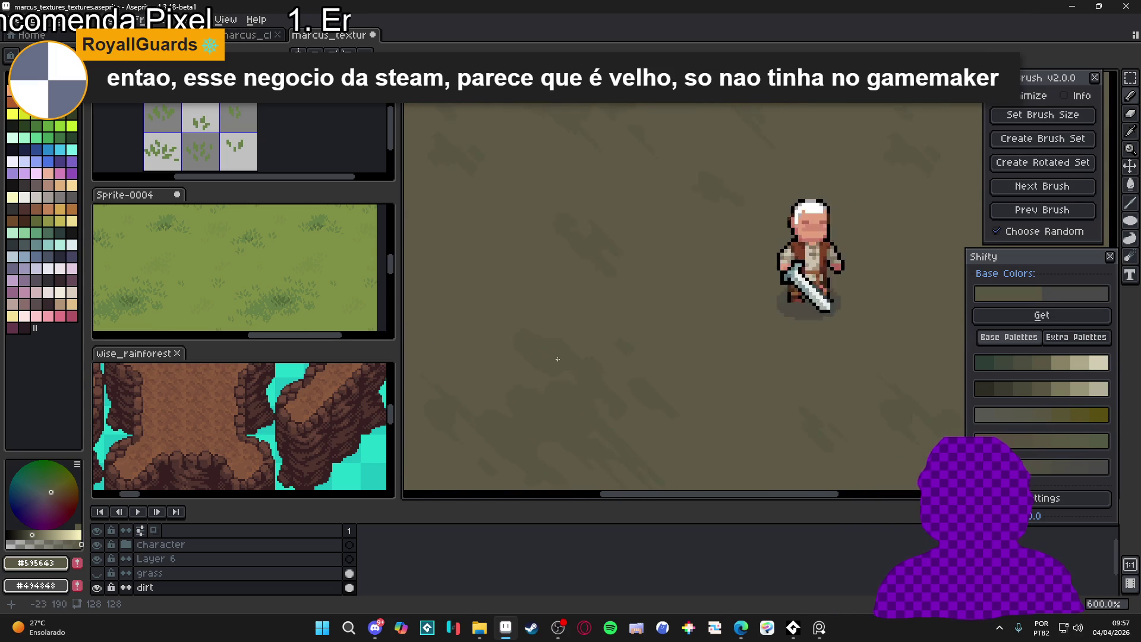
pyautogui.scroll(4, 558, 360)
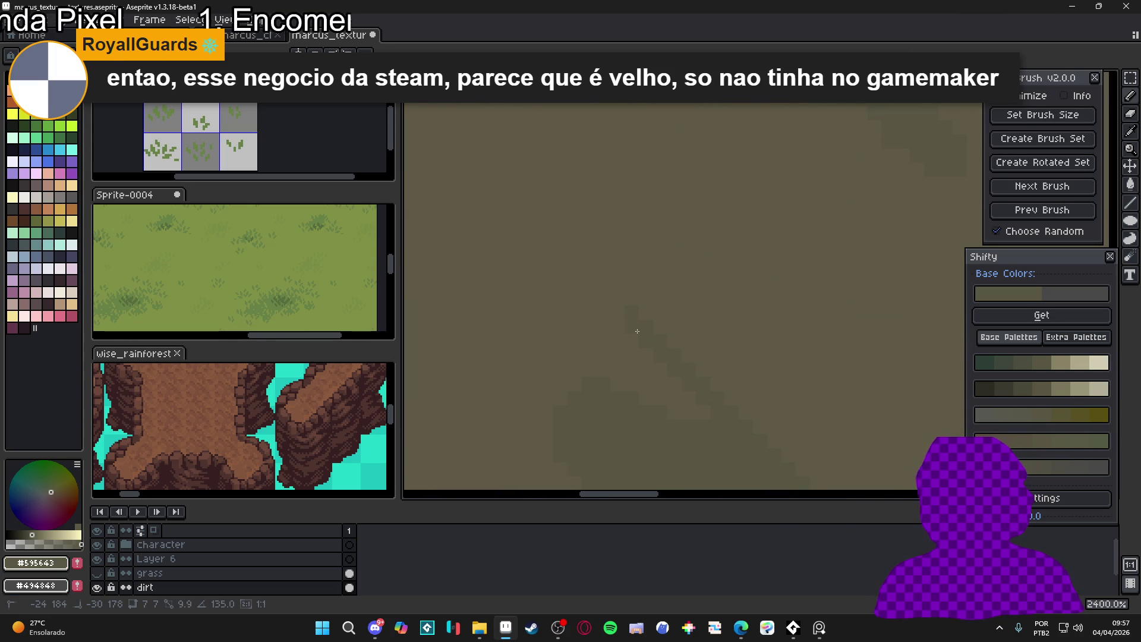
pyautogui.scroll(-5, 642, 327)
pyautogui.scroll(-1, 643, 326)
pyautogui.scroll(4, 645, 318)
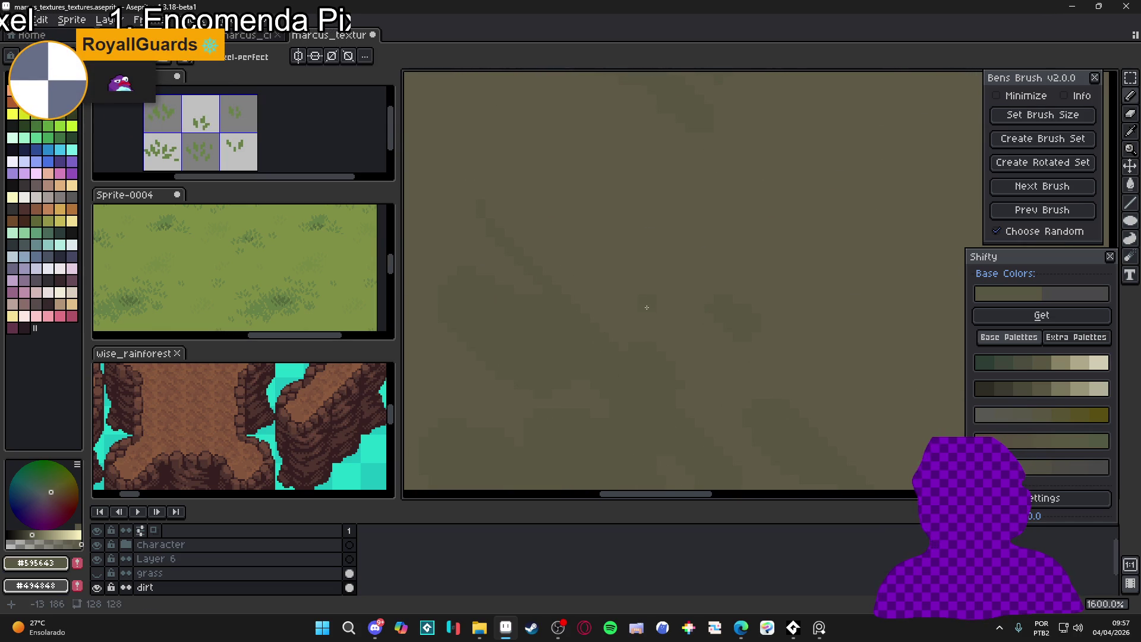
pyautogui.scroll(1, 611, 265)
# Add a small diagonal step to a streak and extend another streak further down-right
pyautogui.moveTo(559, 202)
pyautogui.mouseDown()
pyautogui.moveTo(573, 211)
pyautogui.moveTo(571, 235)
pyautogui.mouseUp()
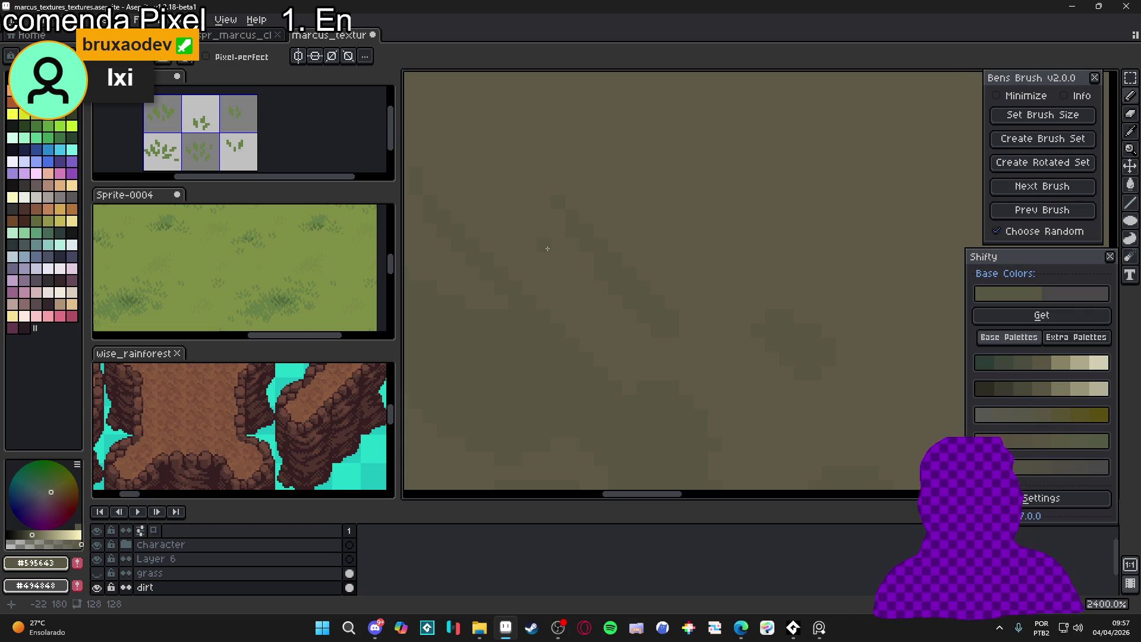
pyautogui.scroll(1, 601, 296)
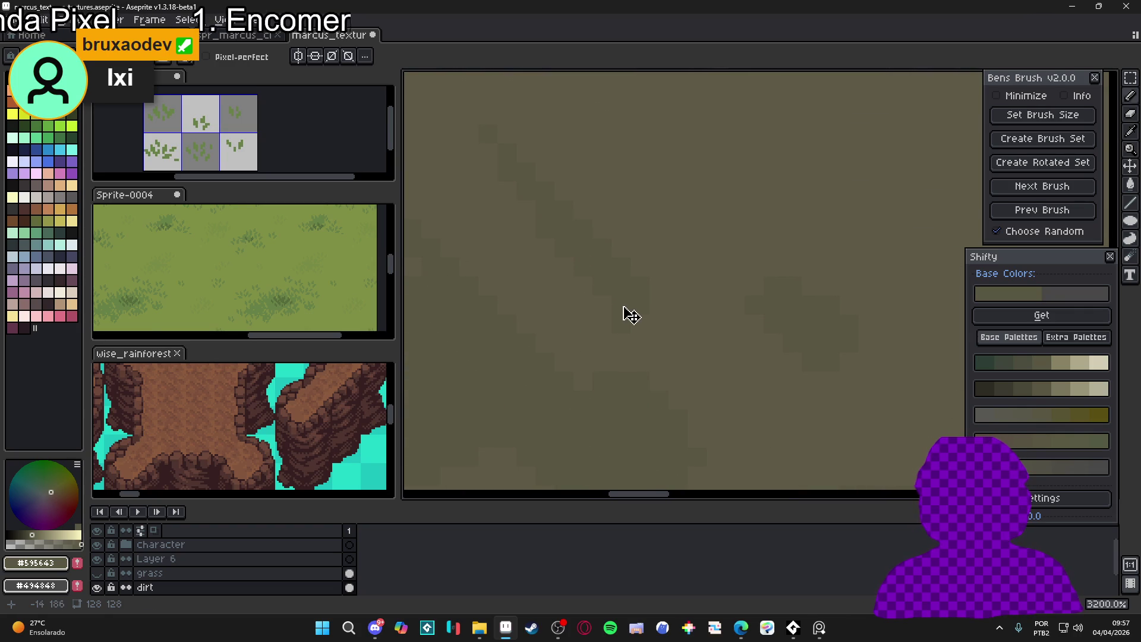
pyautogui.moveTo(627, 321); pyautogui.dragTo(684, 378)
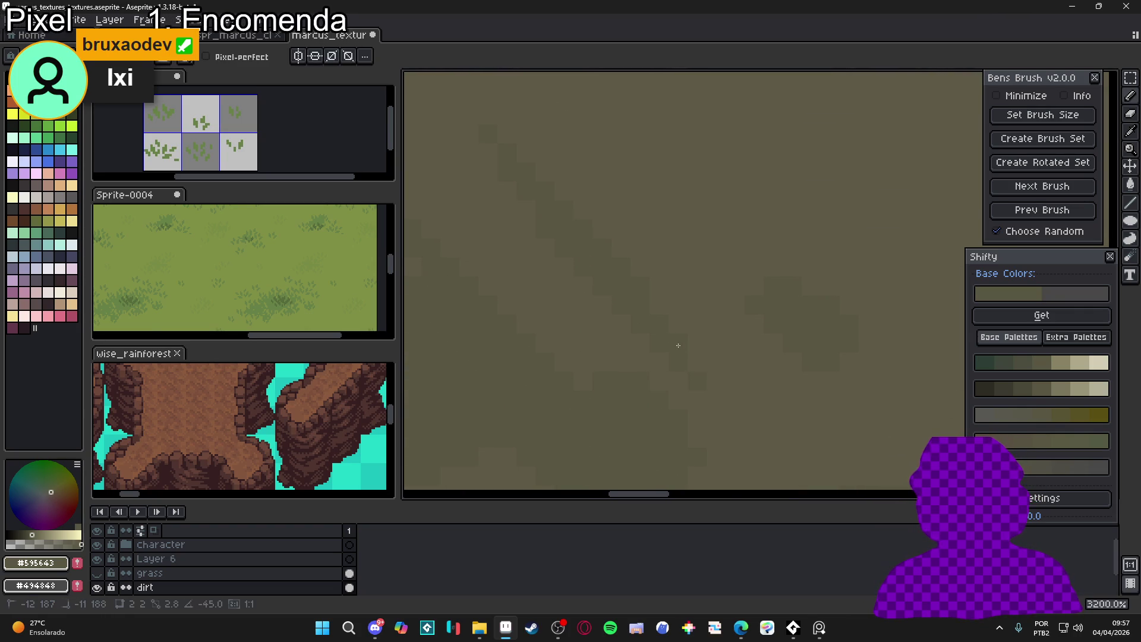
pyautogui.scroll(-3, 696, 374)
pyautogui.scroll(4, 696, 373)
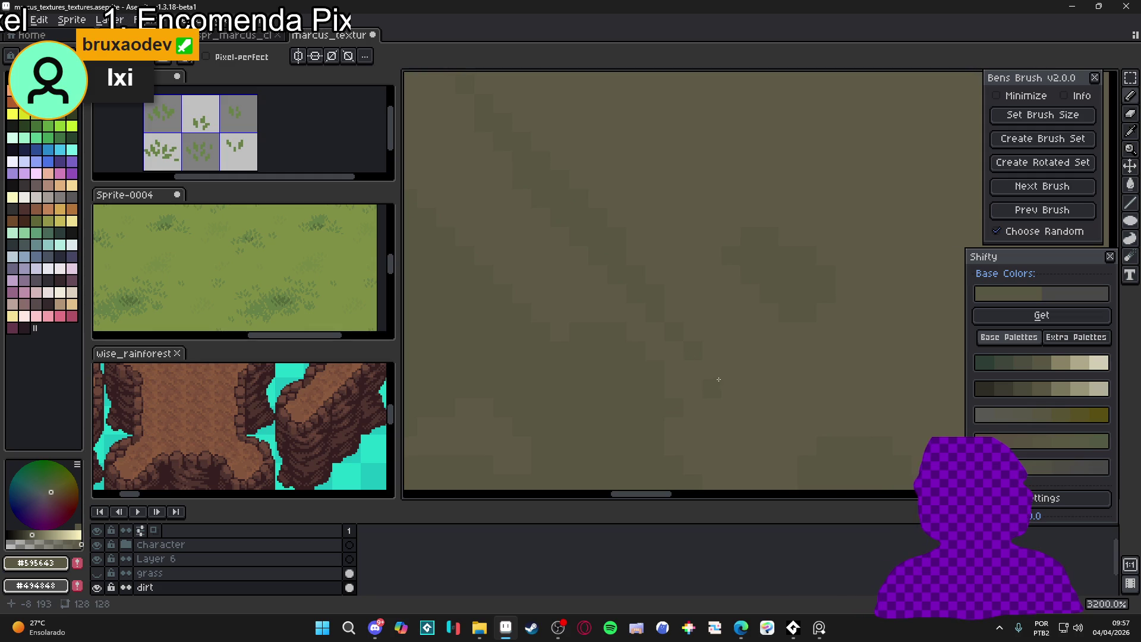
pyautogui.scroll(-3, 716, 369)
pyautogui.scroll(3, 686, 320)
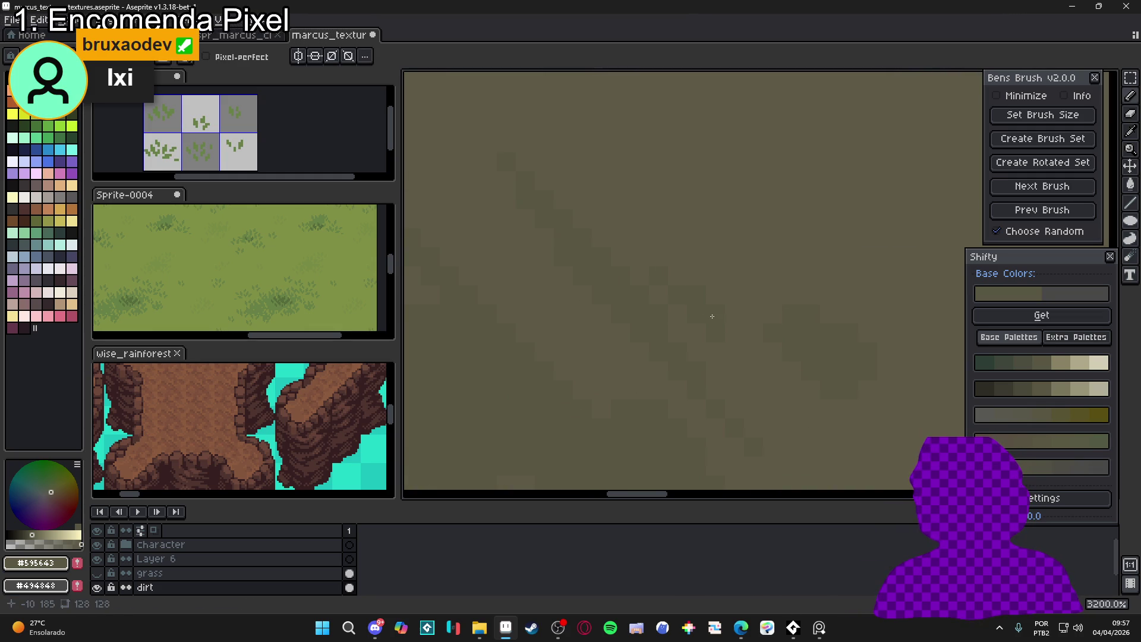
pyautogui.scroll(-4, 710, 314)
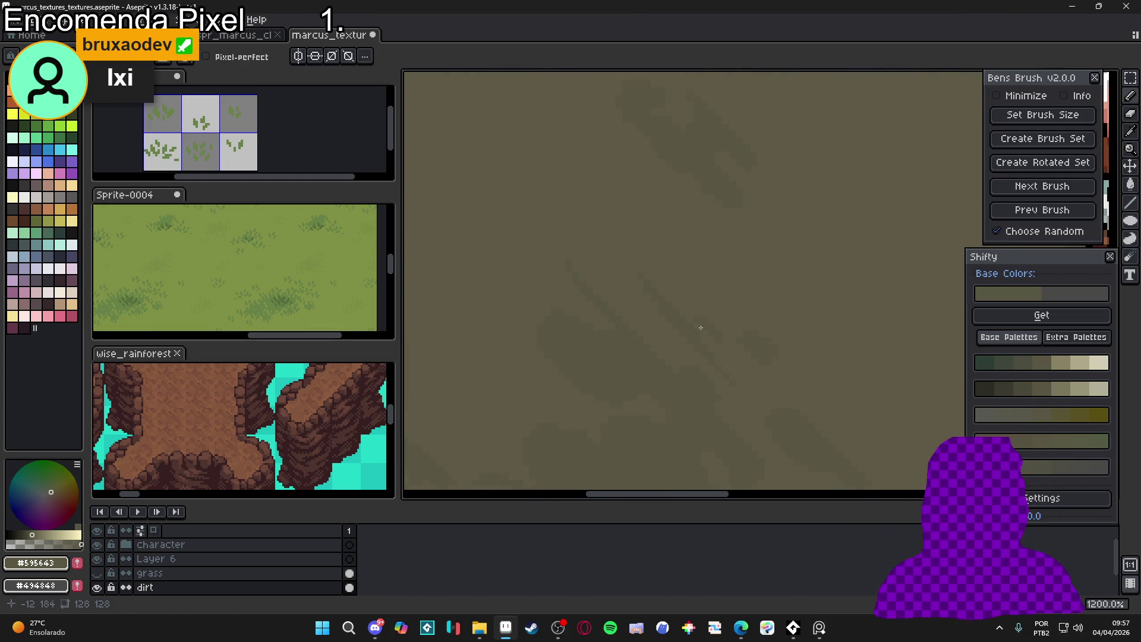
pyautogui.scroll(-4, 661, 276)
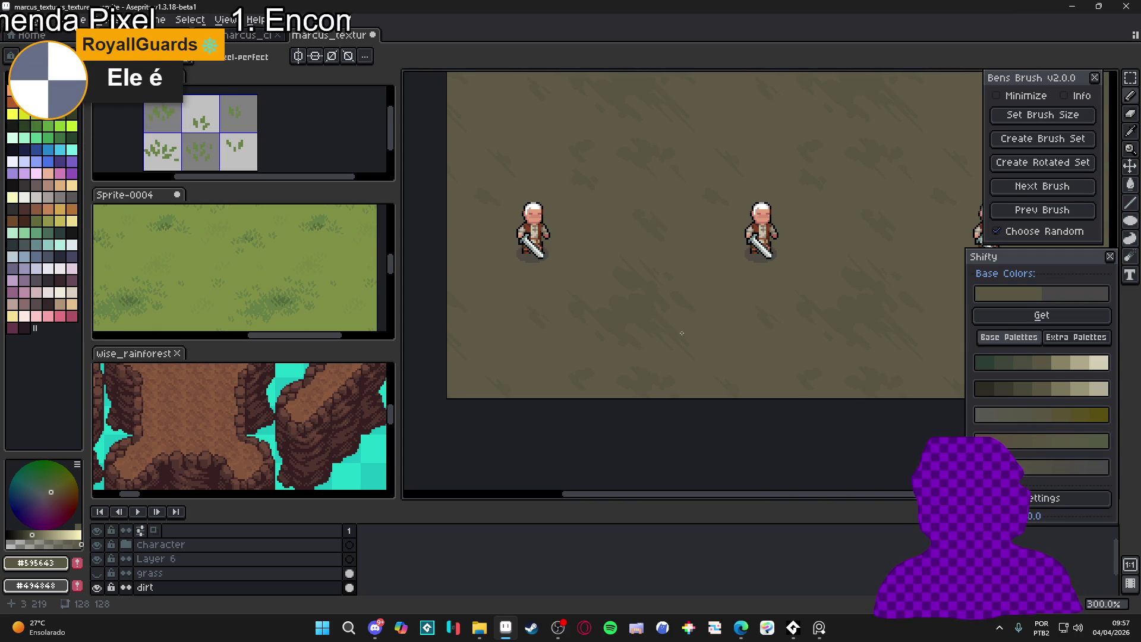
# Zoom in on the dirt layer and begin a short diagonal stroke on the tile
pyautogui.scroll(1, 666, 250)
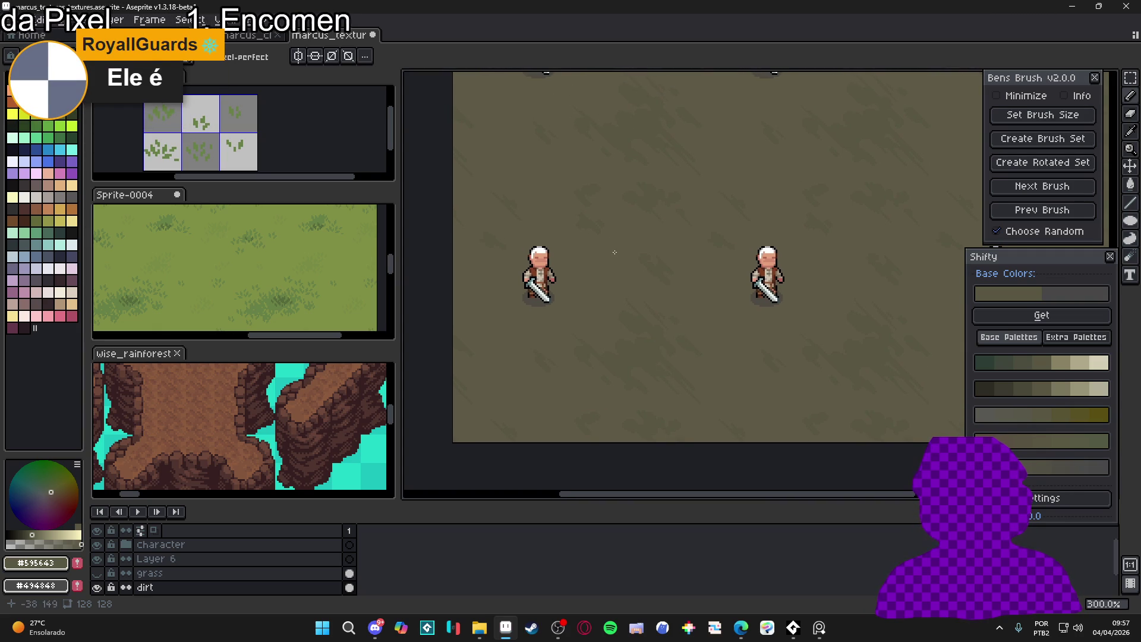
pyautogui.scroll(4, 612, 241)
pyautogui.scroll(2, 612, 267)
pyautogui.scroll(-1, 624, 265)
pyautogui.scroll(1, 642, 263)
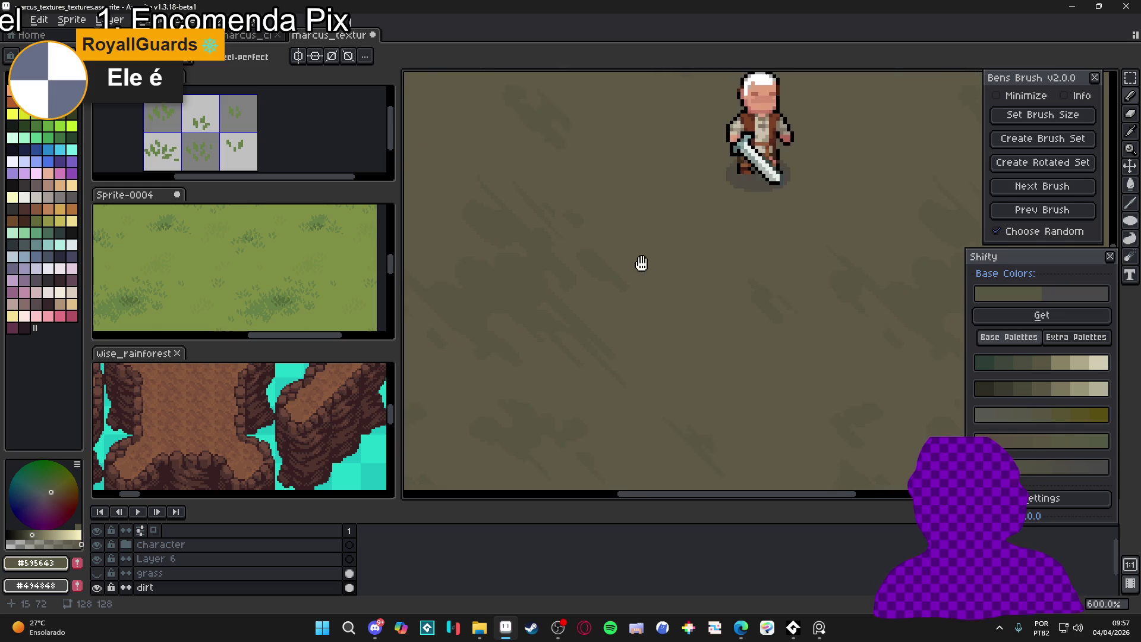
pyautogui.scroll(3, 596, 266)
pyautogui.scroll(2, 596, 266)
pyautogui.scroll(-1, 588, 280)
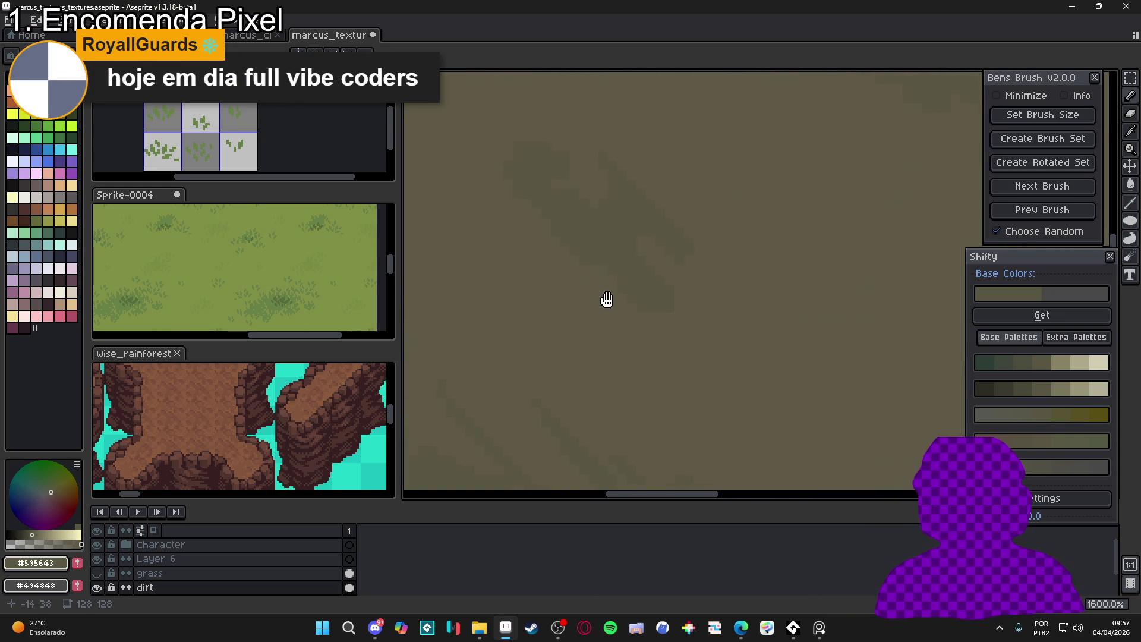
pyautogui.scroll(1, 615, 303)
pyautogui.scroll(2, 648, 295)
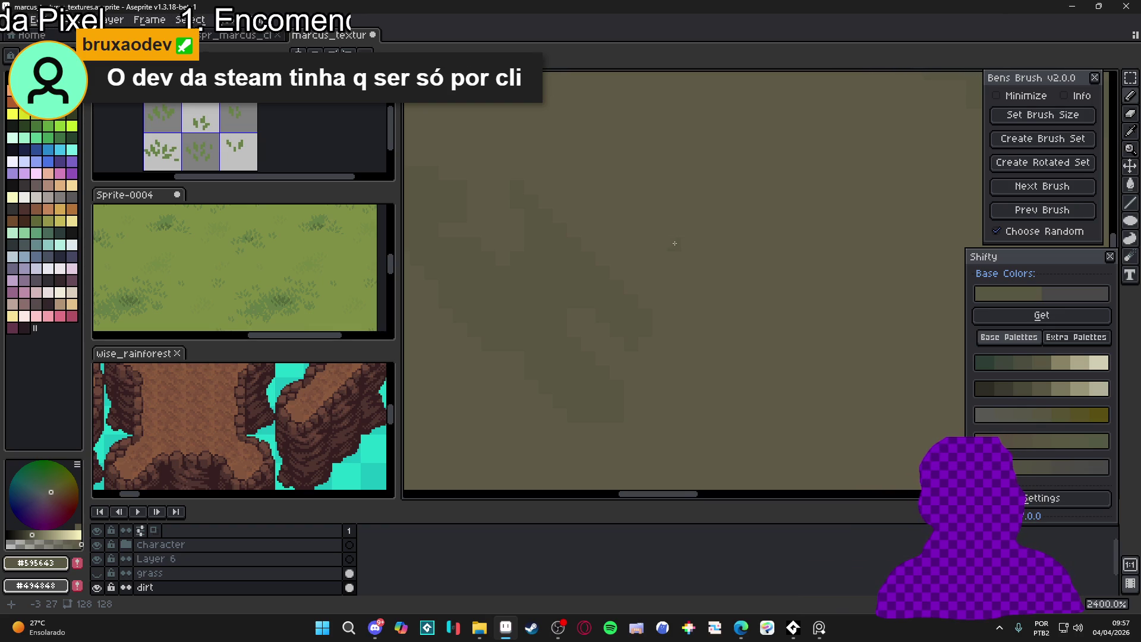
pyautogui.scroll(-2, 742, 239)
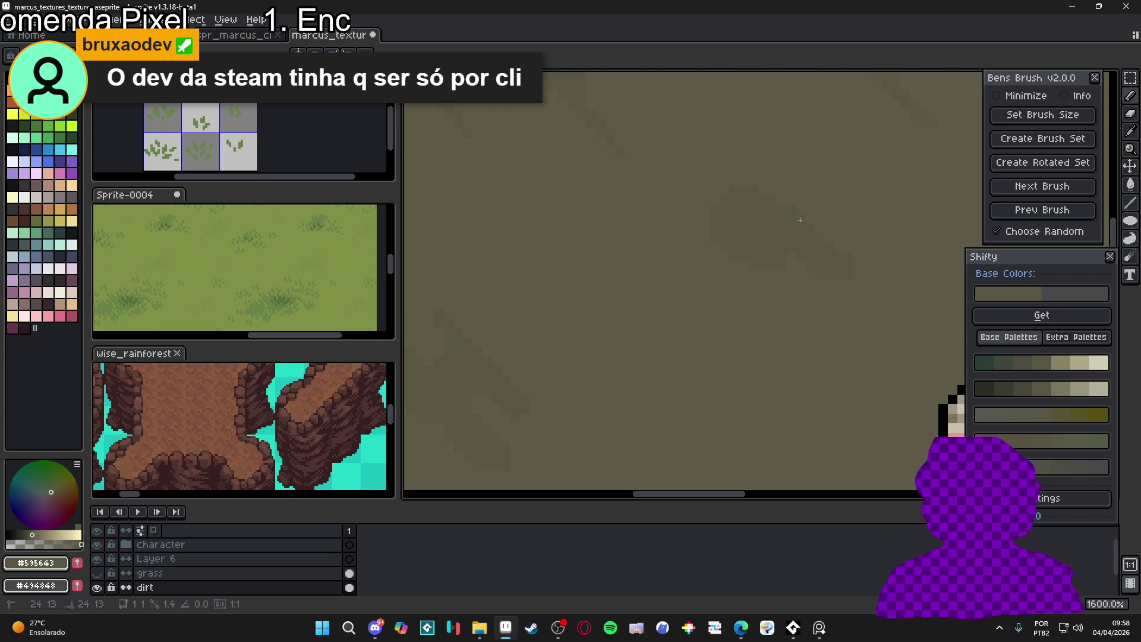
pyautogui.click(767, 189)
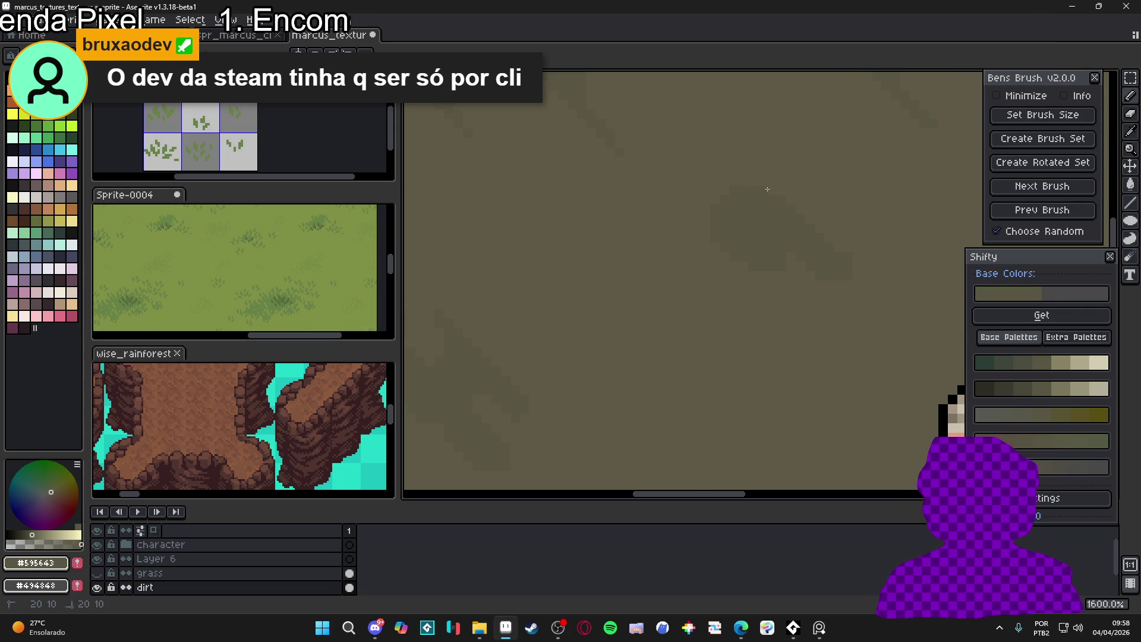
pyautogui.moveTo(770, 189)
pyautogui.mouseDown()
pyautogui.moveTo(715, 137)
pyautogui.moveTo(716, 158)
pyautogui.mouseUp()
# Draw a short diagonal line and a long darker diagonal streak across the dirt
pyautogui.scroll(-3, 735, 226)
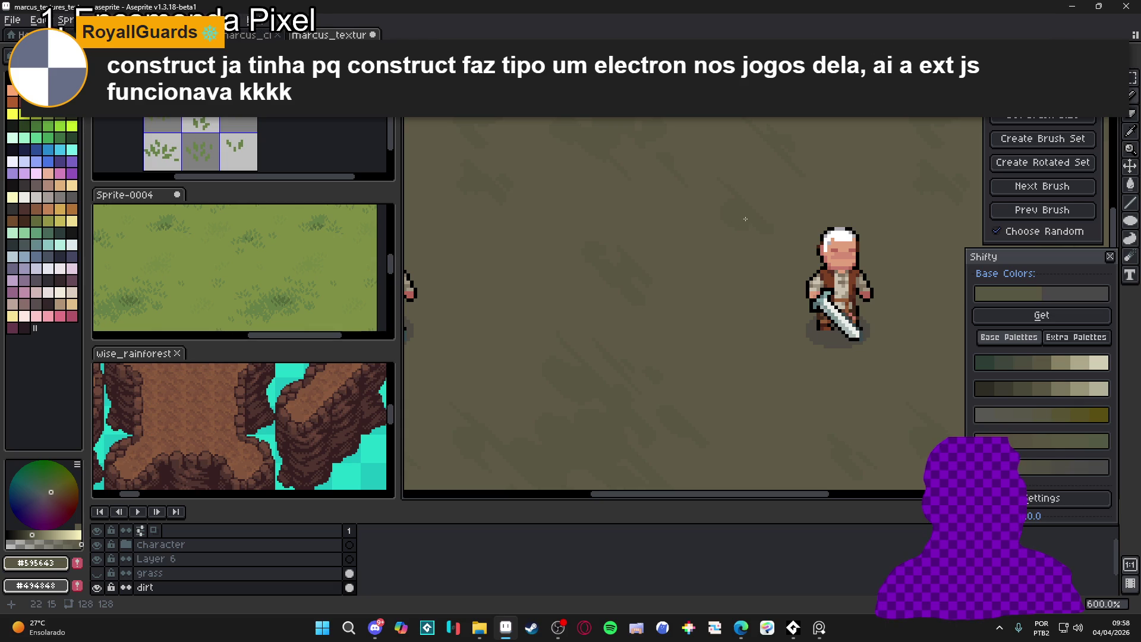
pyautogui.scroll(4, 749, 219)
pyautogui.moveTo(702, 215); pyautogui.dragTo(764, 294)
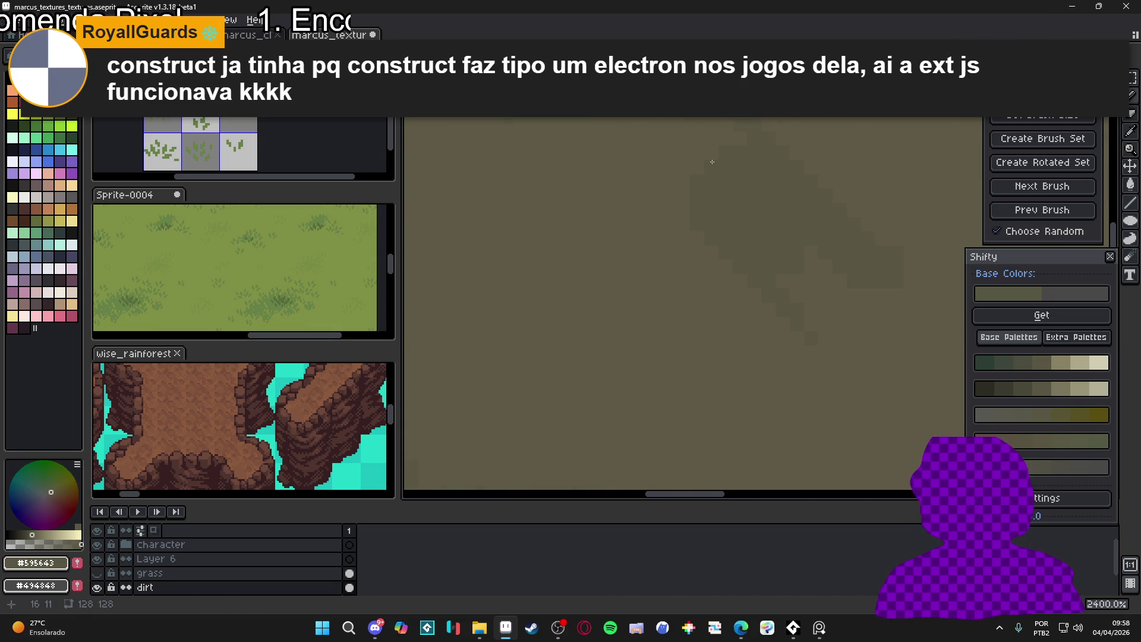
pyautogui.moveTo(674, 107); pyautogui.dragTo(738, 247)
pyautogui.moveTo(657, 169)
pyautogui.mouseDown()
pyautogui.moveTo(724, 233)
pyautogui.moveTo(693, 183)
pyautogui.moveTo(757, 243)
pyautogui.mouseUp()
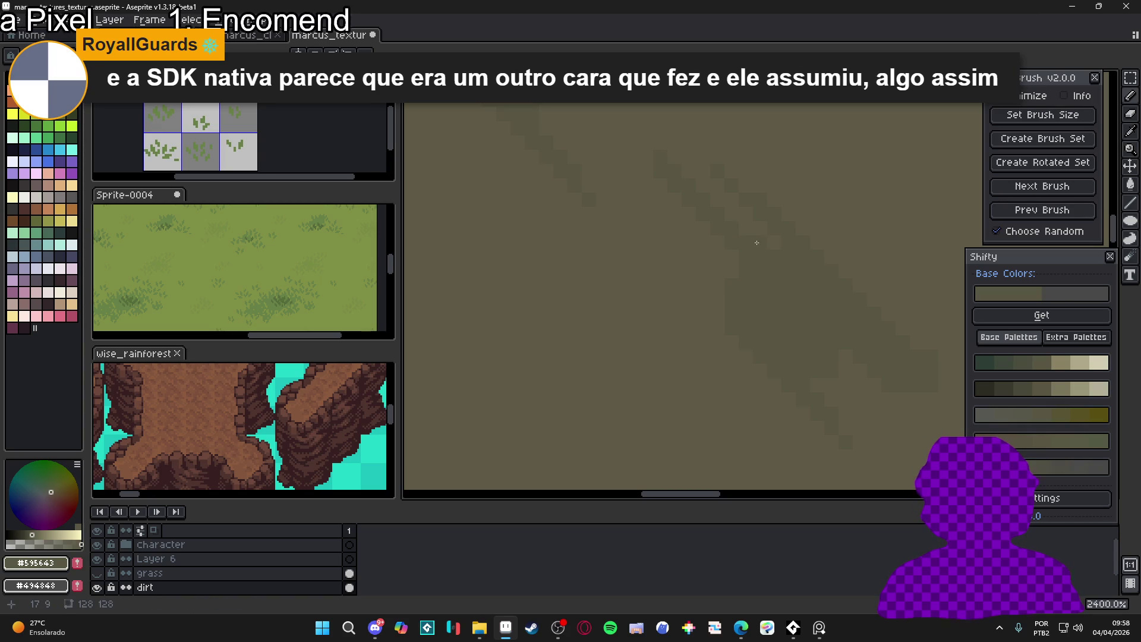
pyautogui.scroll(-2, 739, 250)
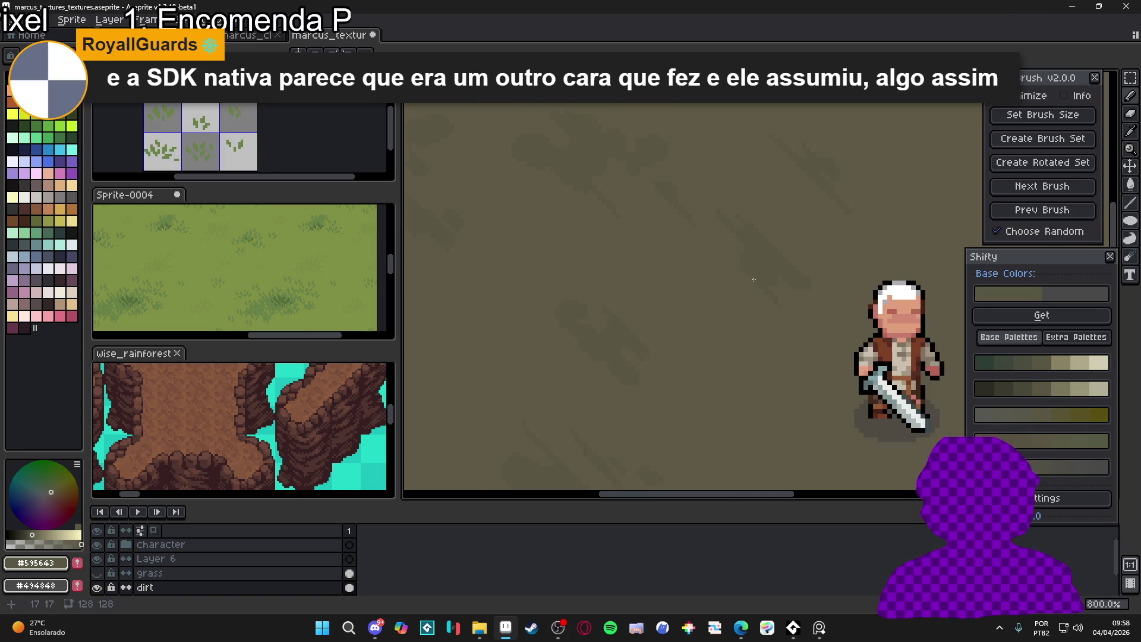
pyautogui.hscroll(-2, 738, 267)
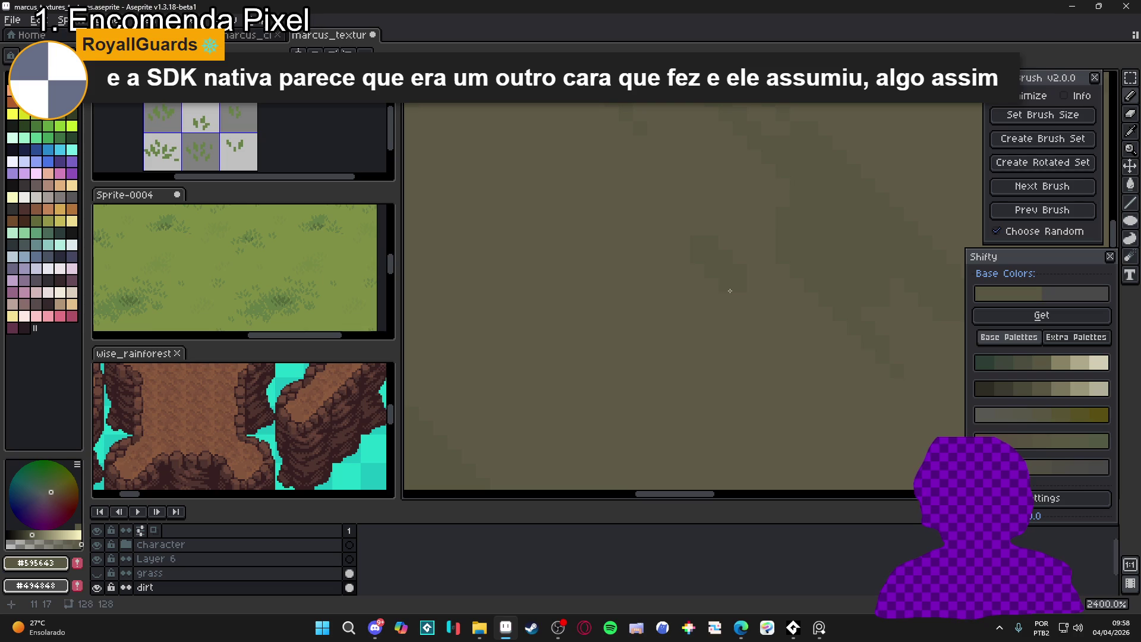
pyautogui.scroll(1, 749, 280)
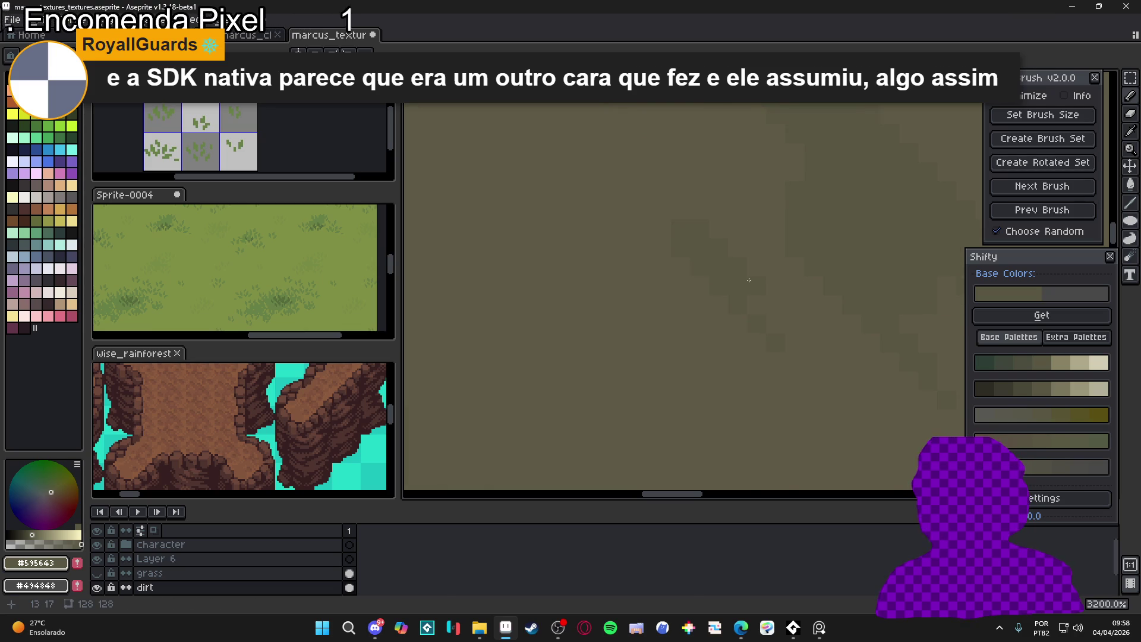
pyautogui.scroll(-6, 749, 281)
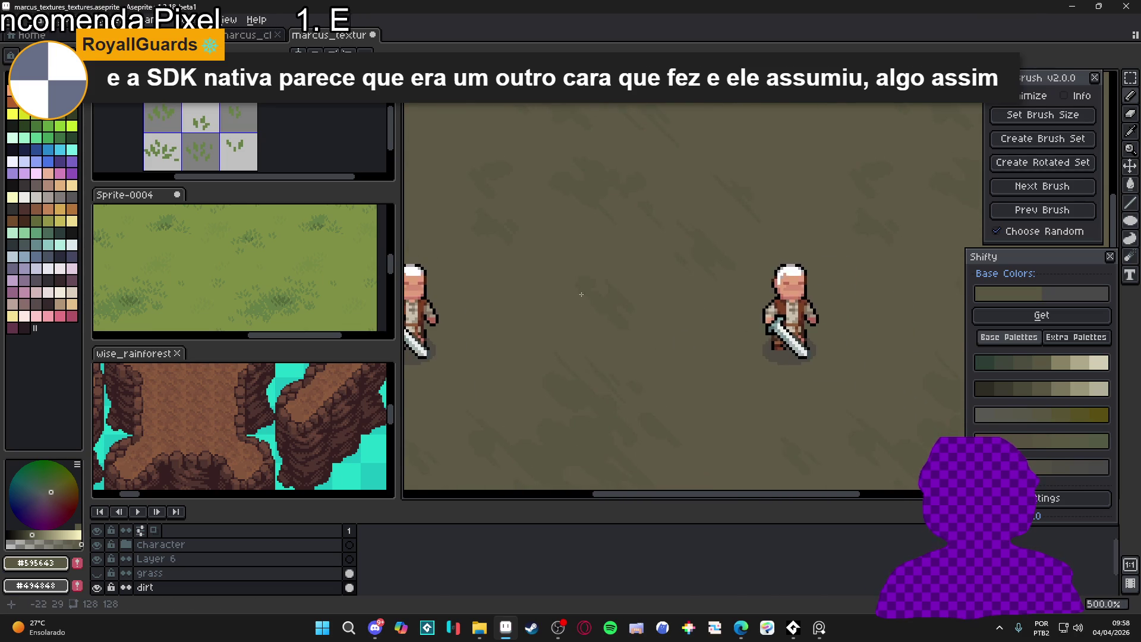
pyautogui.scroll(5, 585, 301)
pyautogui.scroll(1, 605, 281)
pyautogui.scroll(-8, 590, 200)
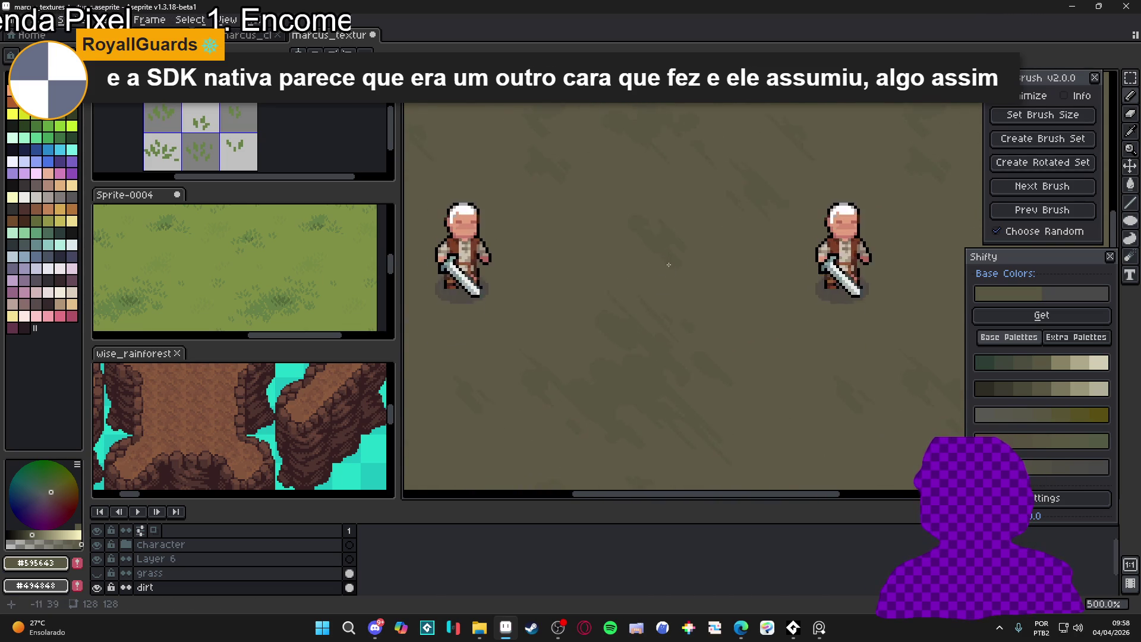
pyautogui.scroll(-1, 684, 297)
pyautogui.scroll(1, 681, 321)
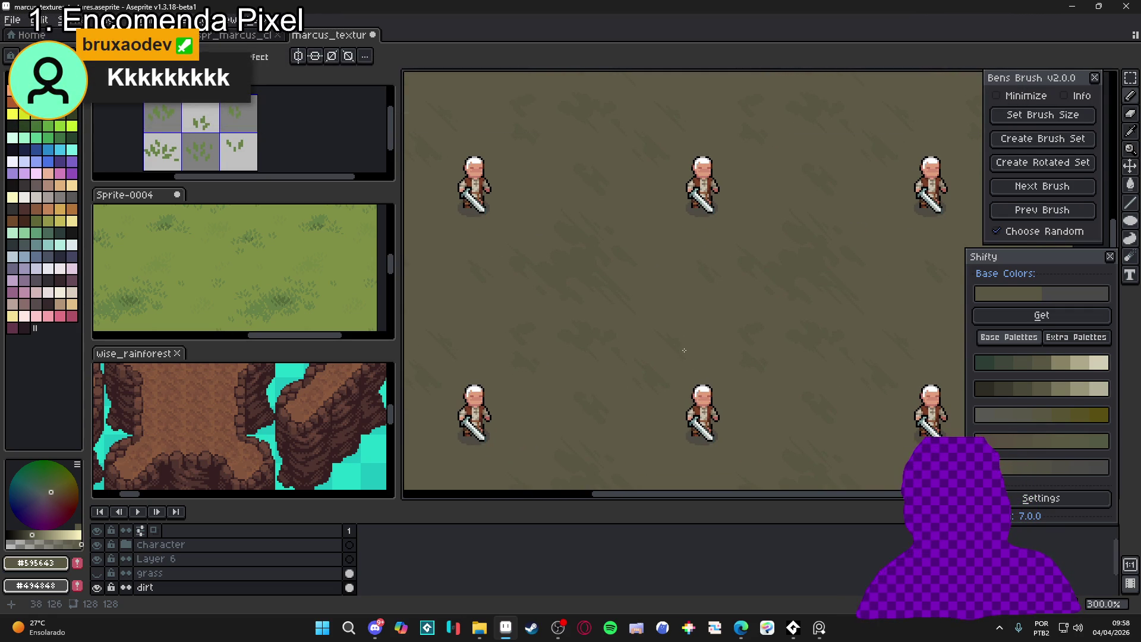
pyautogui.scroll(1, 626, 309)
pyautogui.scroll(4, 626, 310)
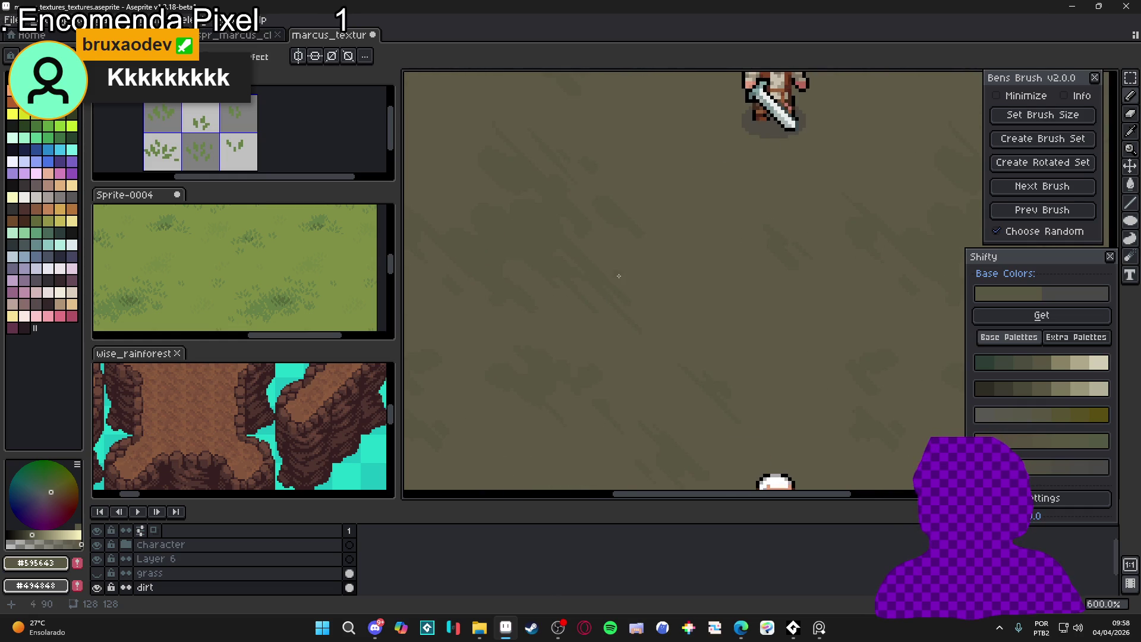
# Switch to the pencil (B) and add a short dark stroke up-left on the dirt
pyautogui.press('b')
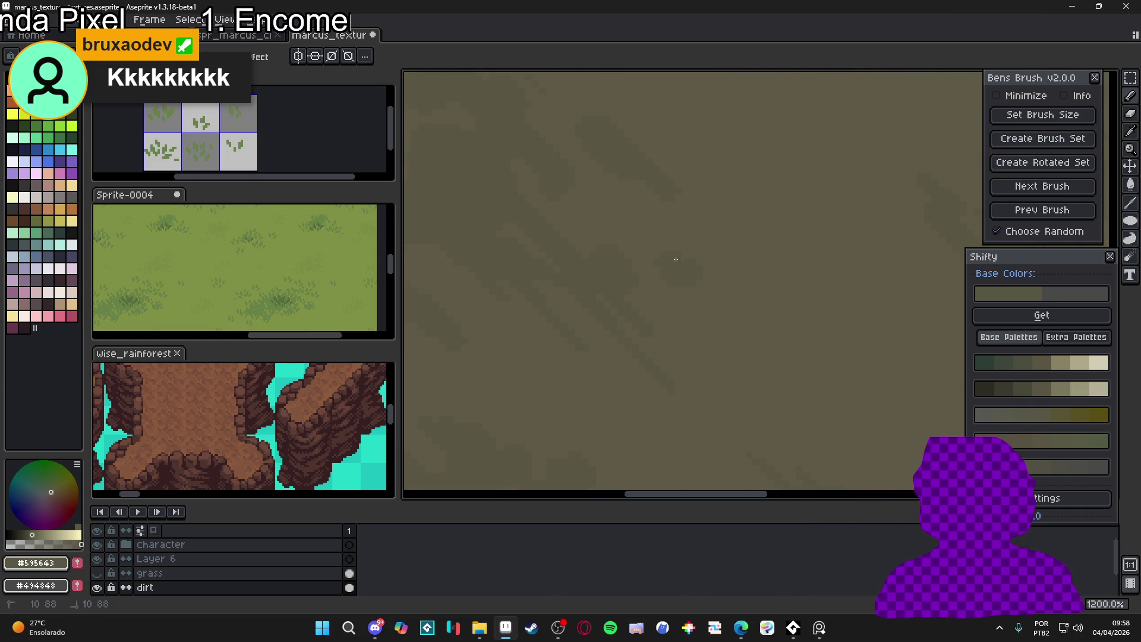
pyautogui.scroll(-4, 656, 319)
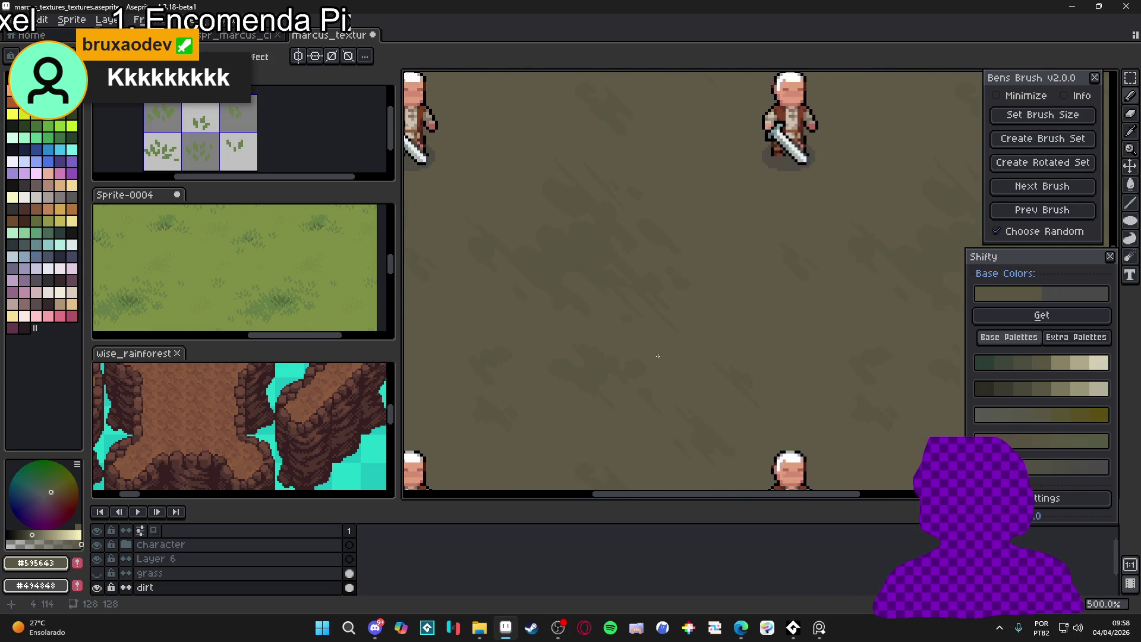
pyautogui.scroll(1, 708, 301)
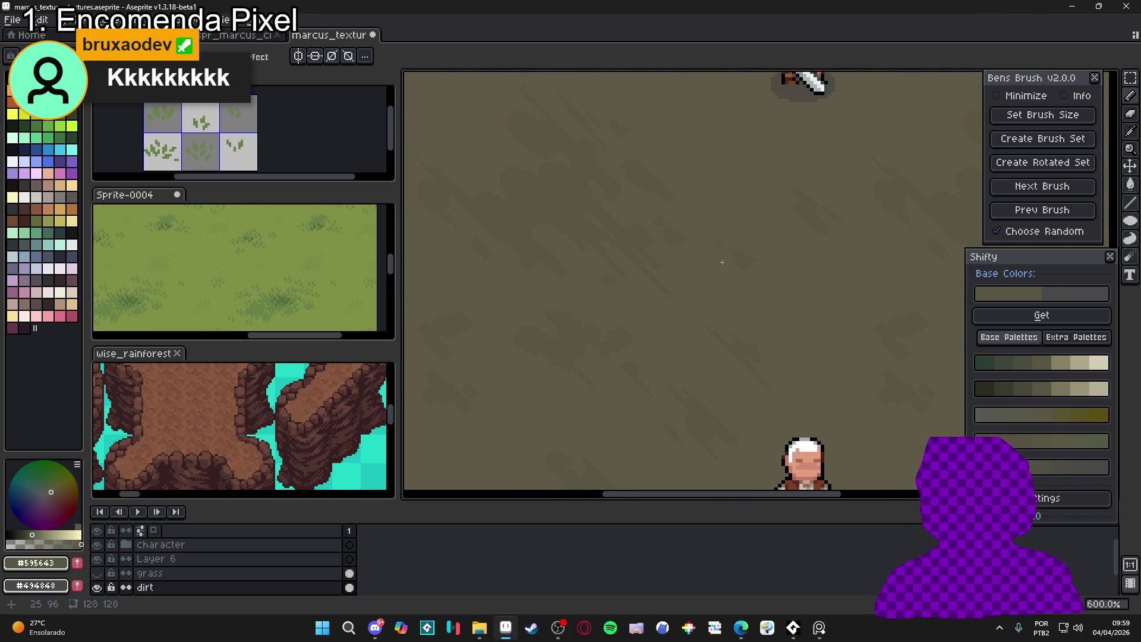
pyautogui.scroll(-5, 735, 257)
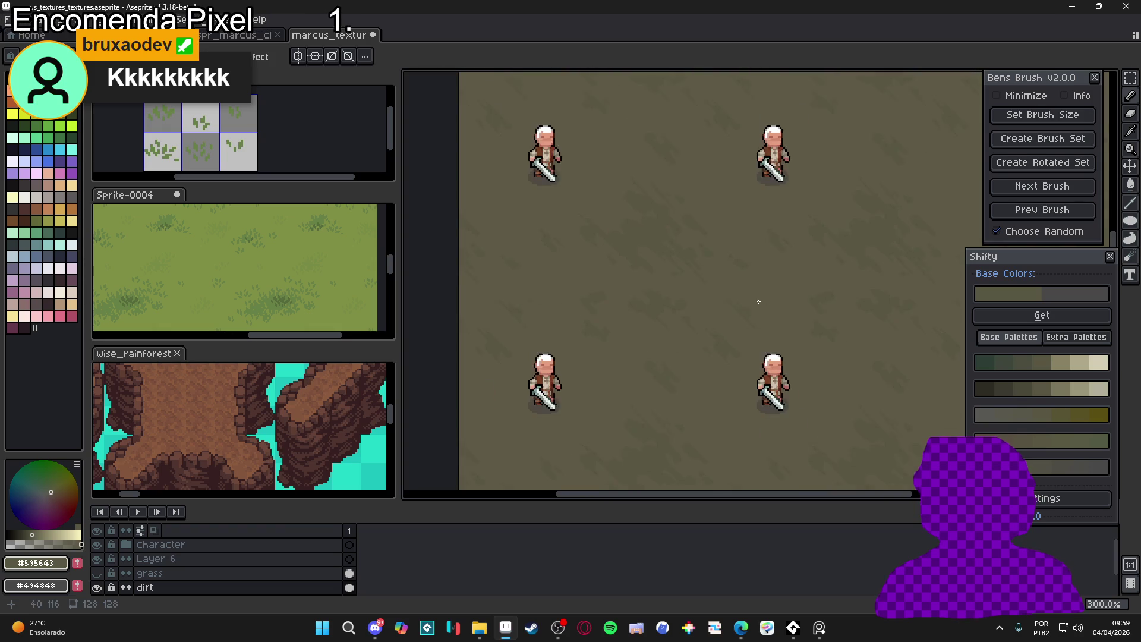
pyautogui.scroll(4, 722, 364)
pyautogui.moveTo(722, 364); pyautogui.dragTo(683, 339)
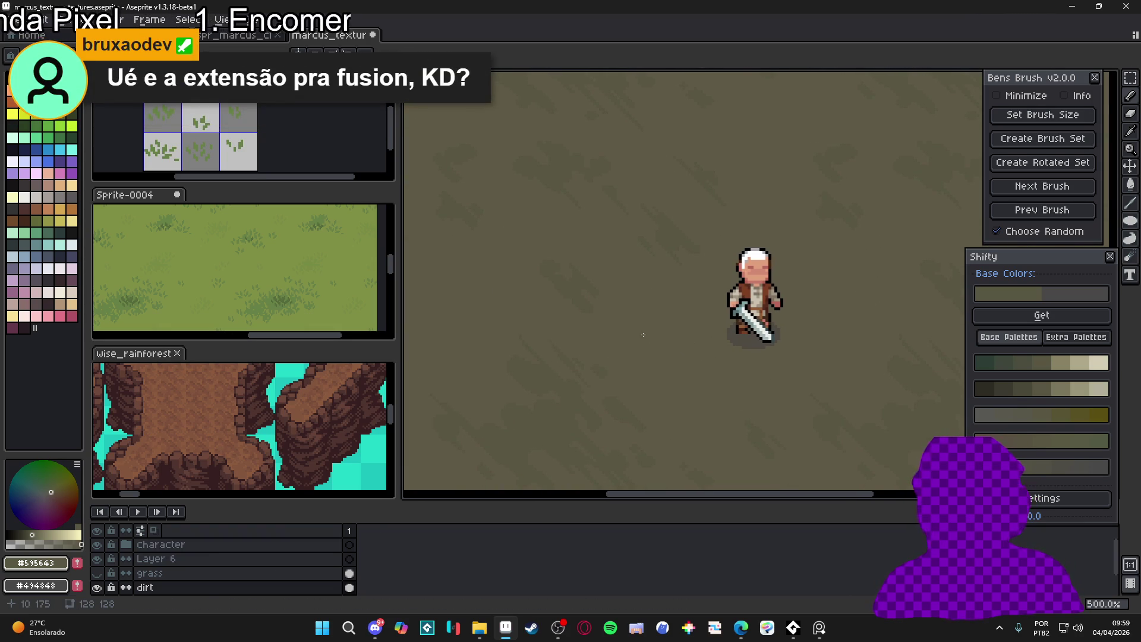
# Zoom out to check the tiling, then hide the character layer to see only dirt
pyautogui.scroll(2, 670, 336)
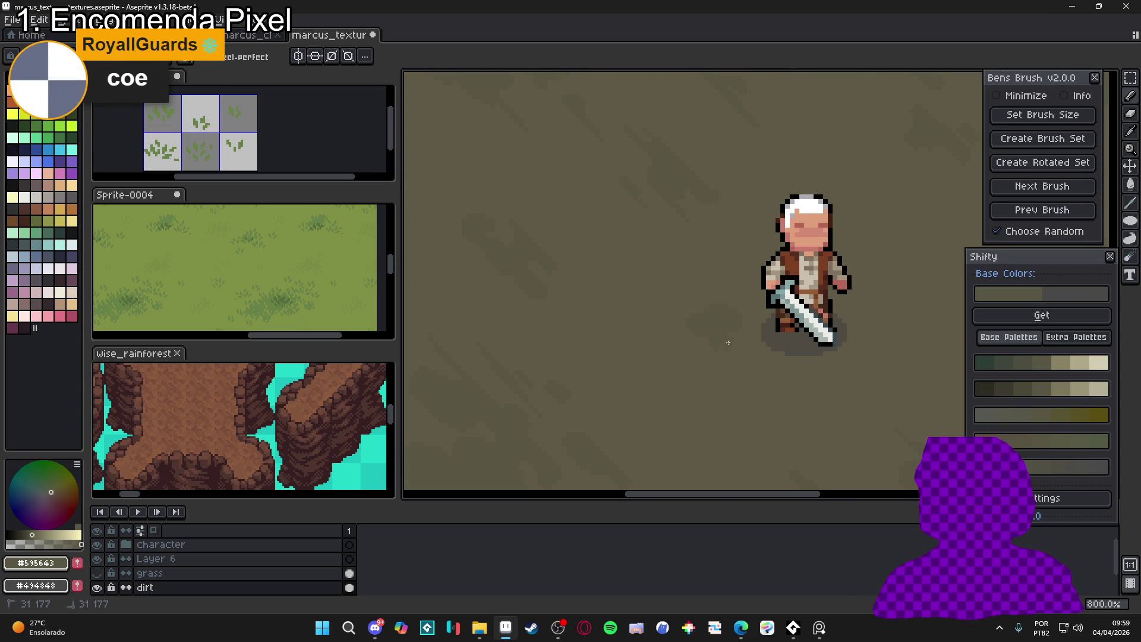
pyautogui.scroll(-1, 705, 330)
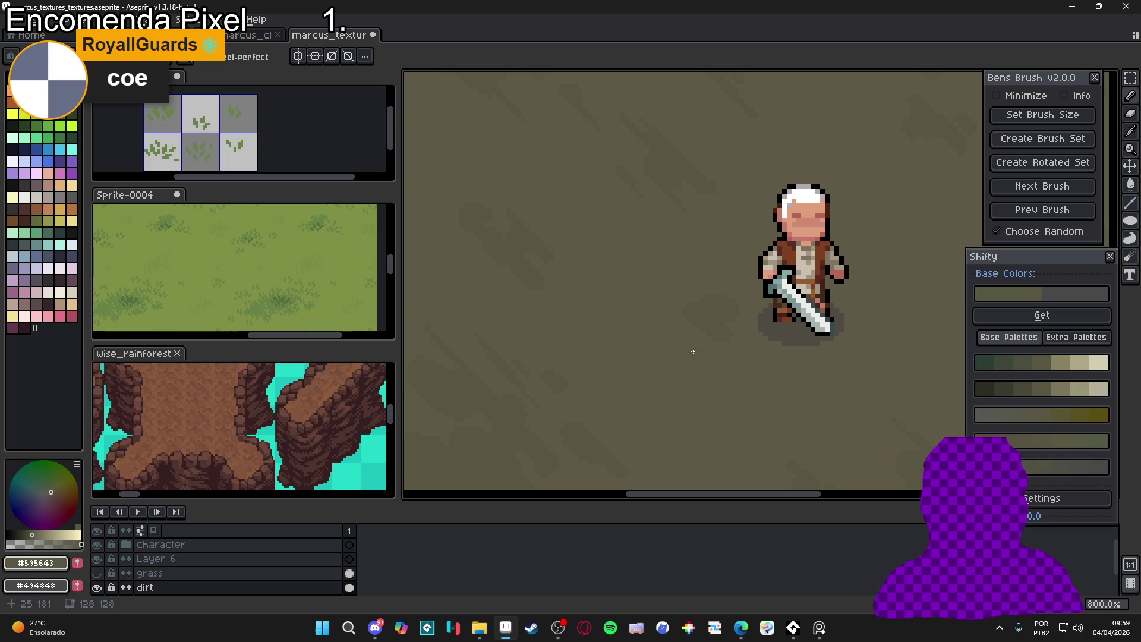
pyautogui.scroll(2, 695, 350)
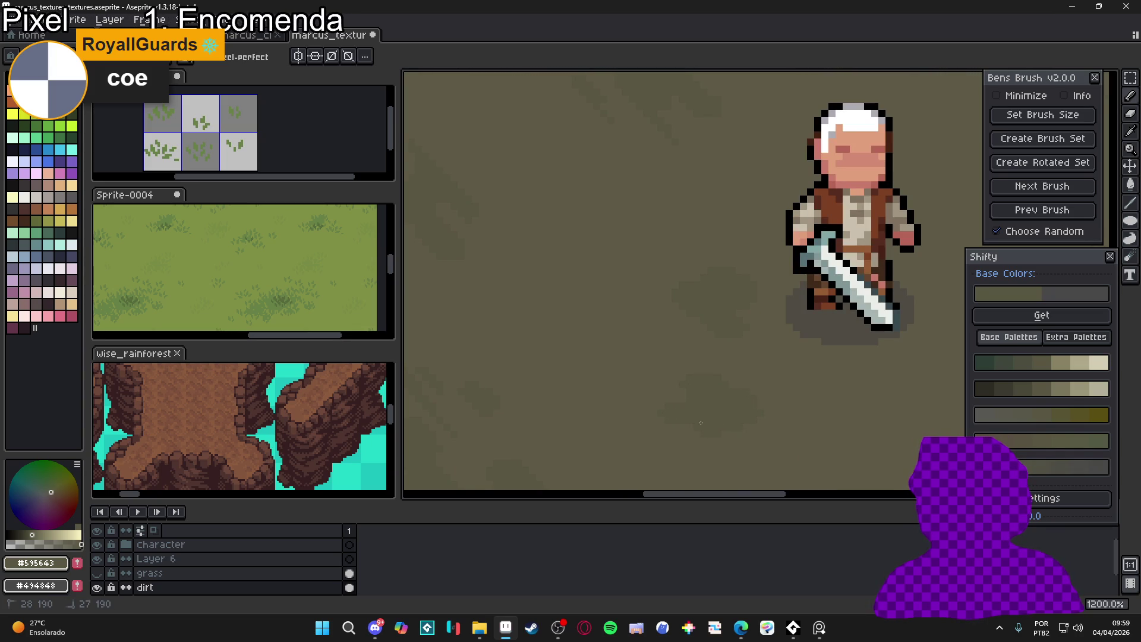
pyautogui.scroll(-3, 674, 419)
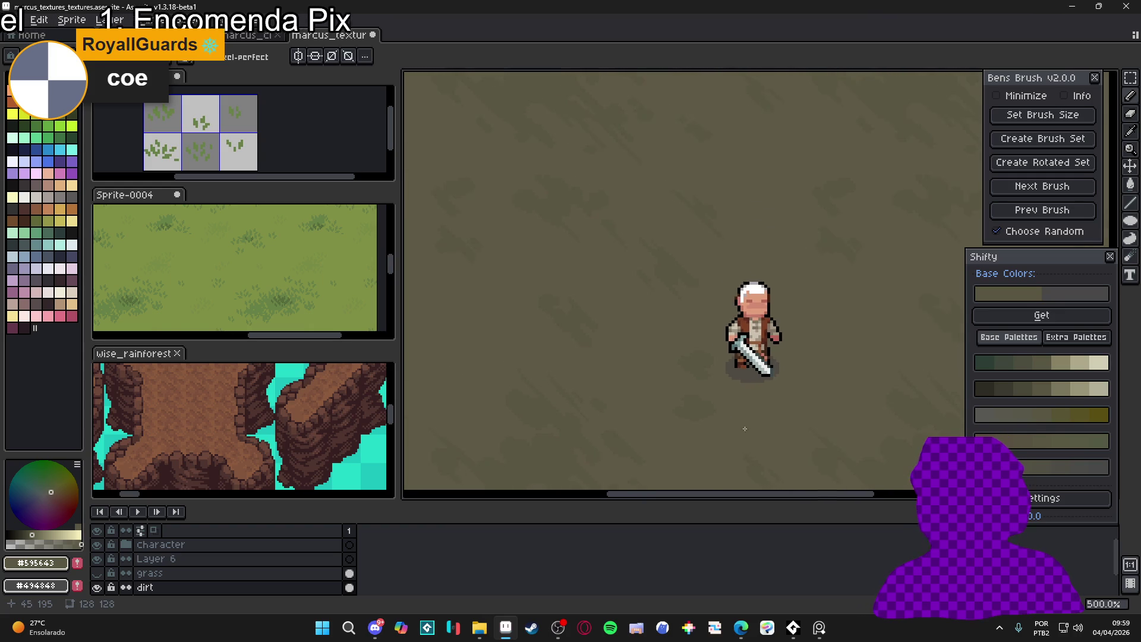
pyautogui.scroll(1, 645, 386)
pyautogui.scroll(-4, 636, 388)
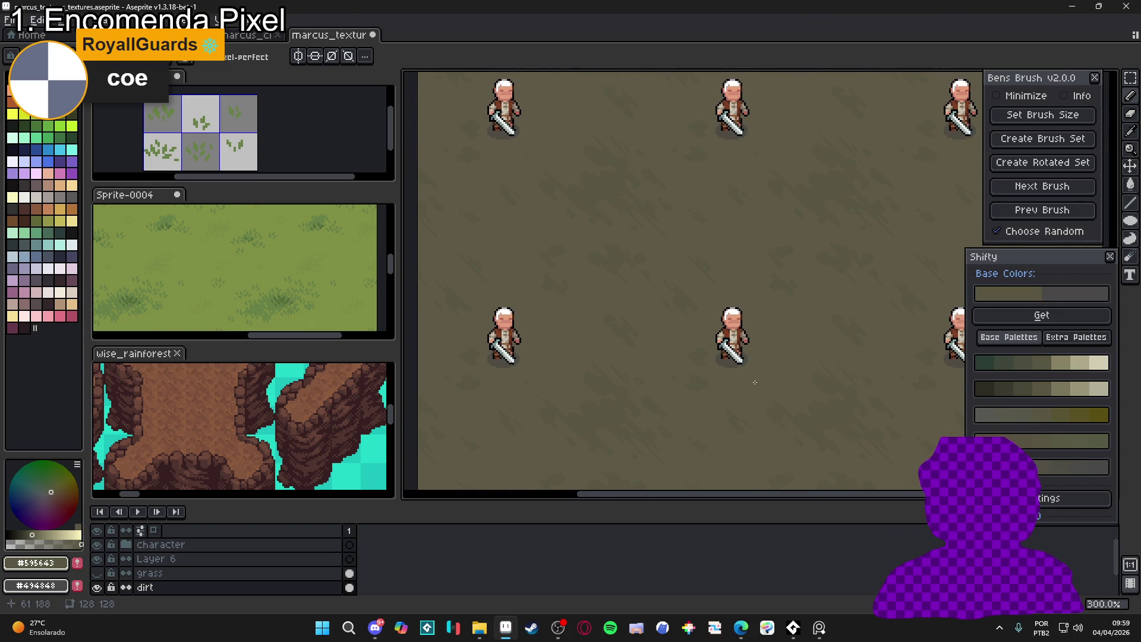
pyautogui.scroll(2, 705, 386)
pyautogui.scroll(-3, 705, 386)
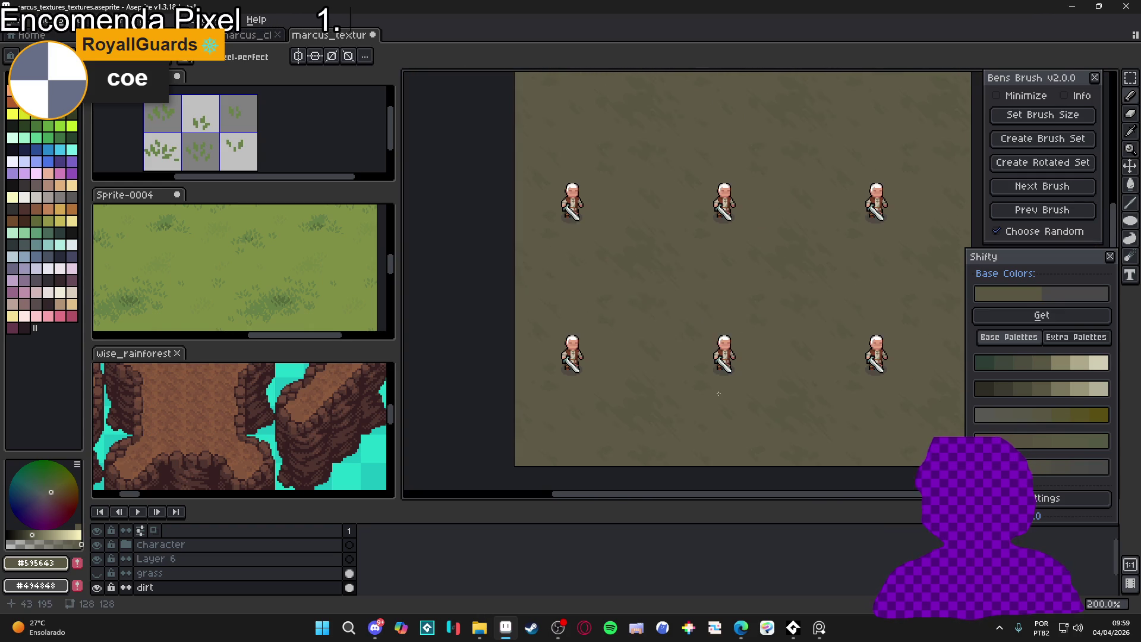
pyautogui.click(96, 546)
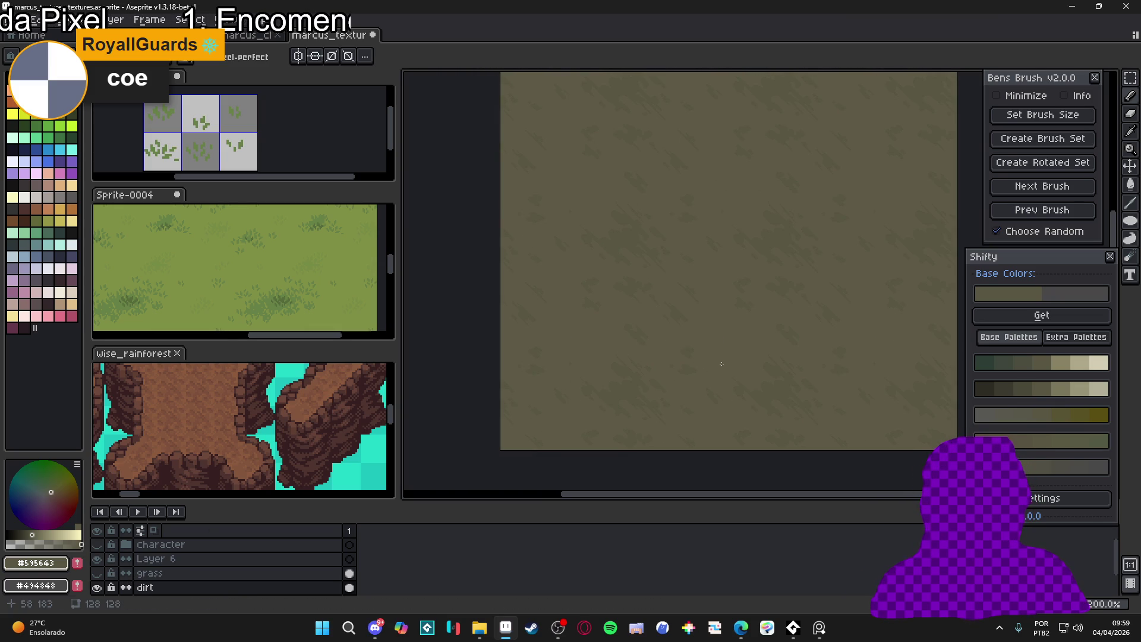
pyautogui.scroll(2, 626, 295)
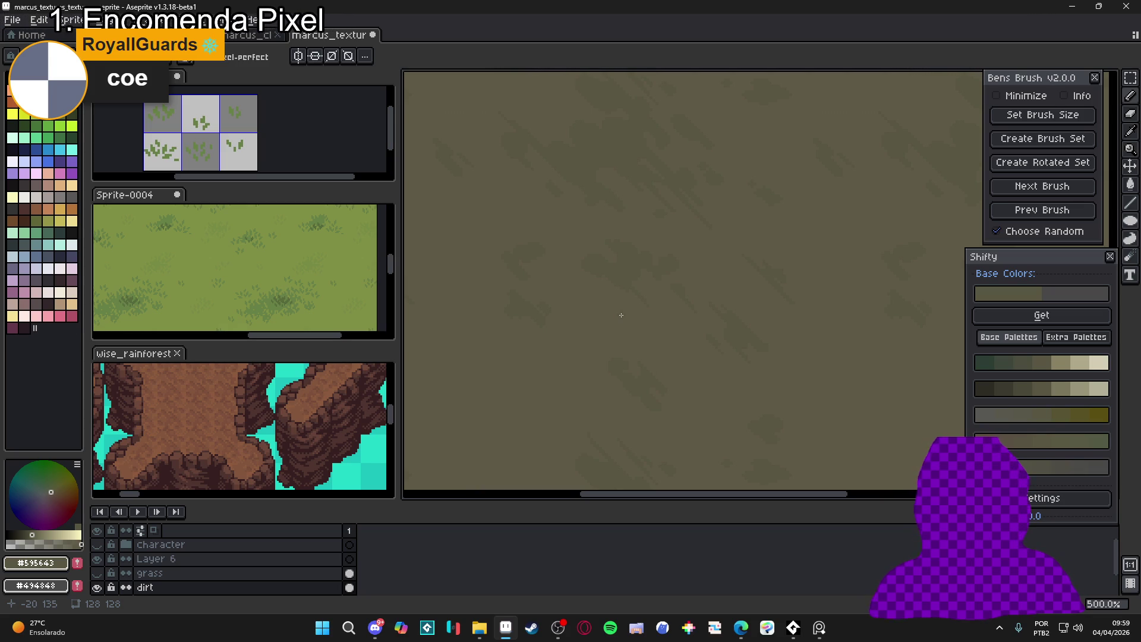
pyautogui.scroll(-3, 621, 315)
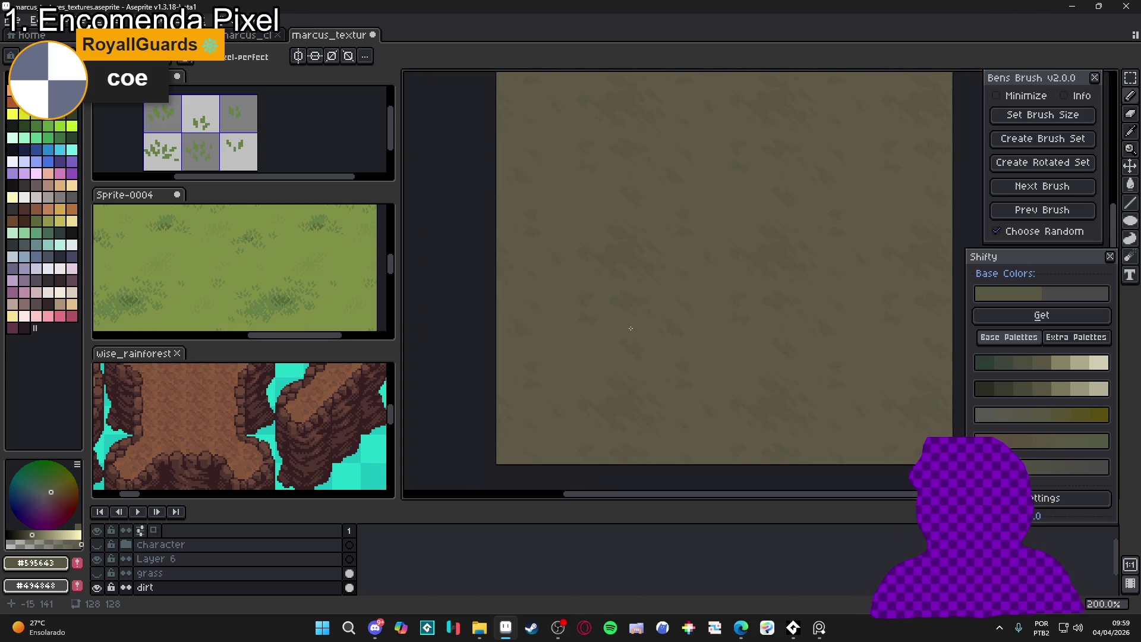
pyautogui.scroll(1, 660, 258)
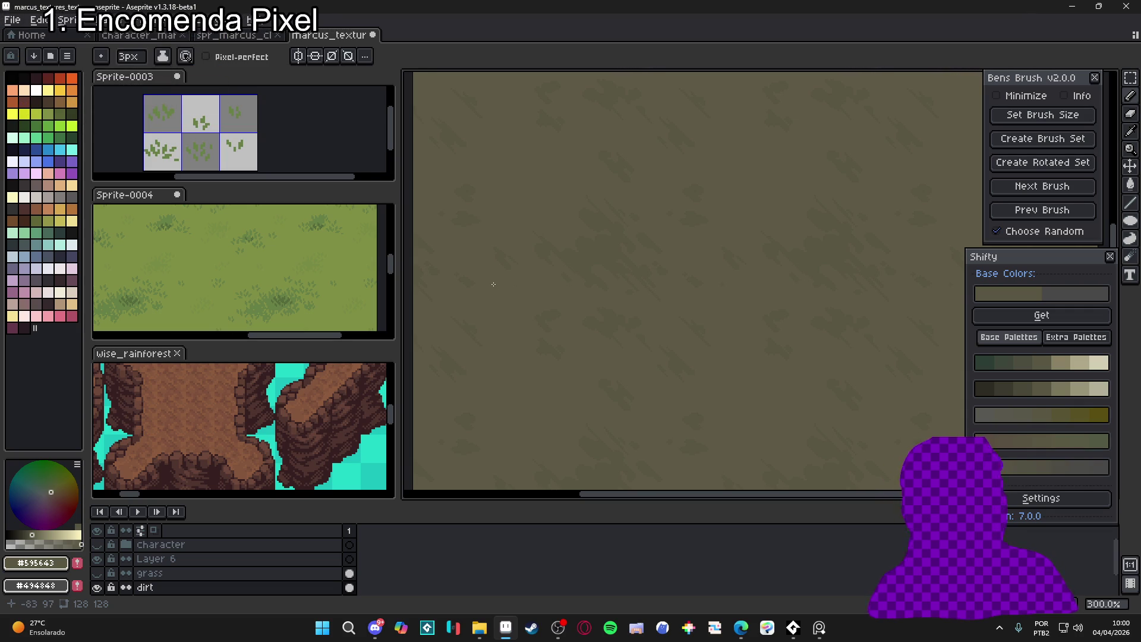
pyautogui.scroll(-2, 573, 303)
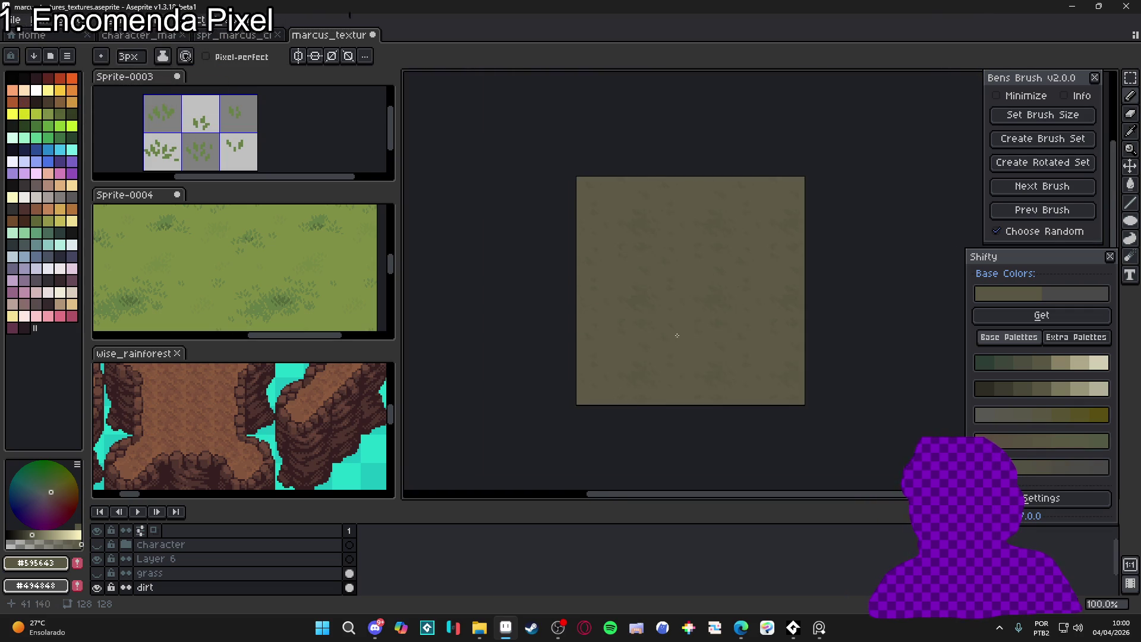
pyautogui.scroll(4, 657, 362)
pyautogui.scroll(-3, 658, 362)
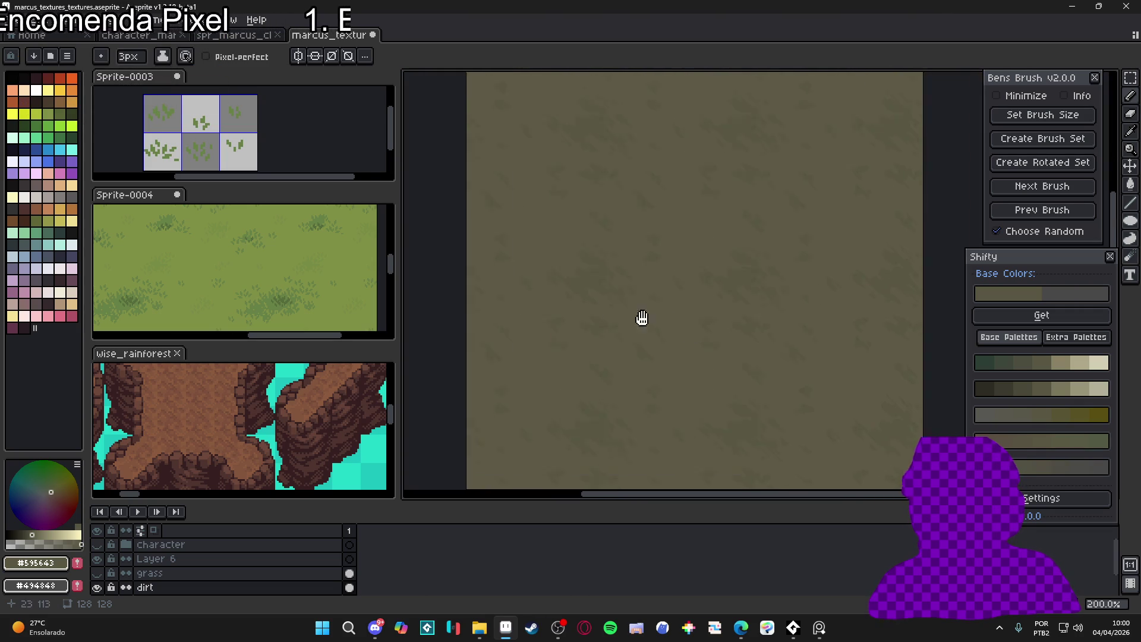
# Open the Preview window and park it top-right, moving the Bens Brush panel left
pyautogui.press('F7')
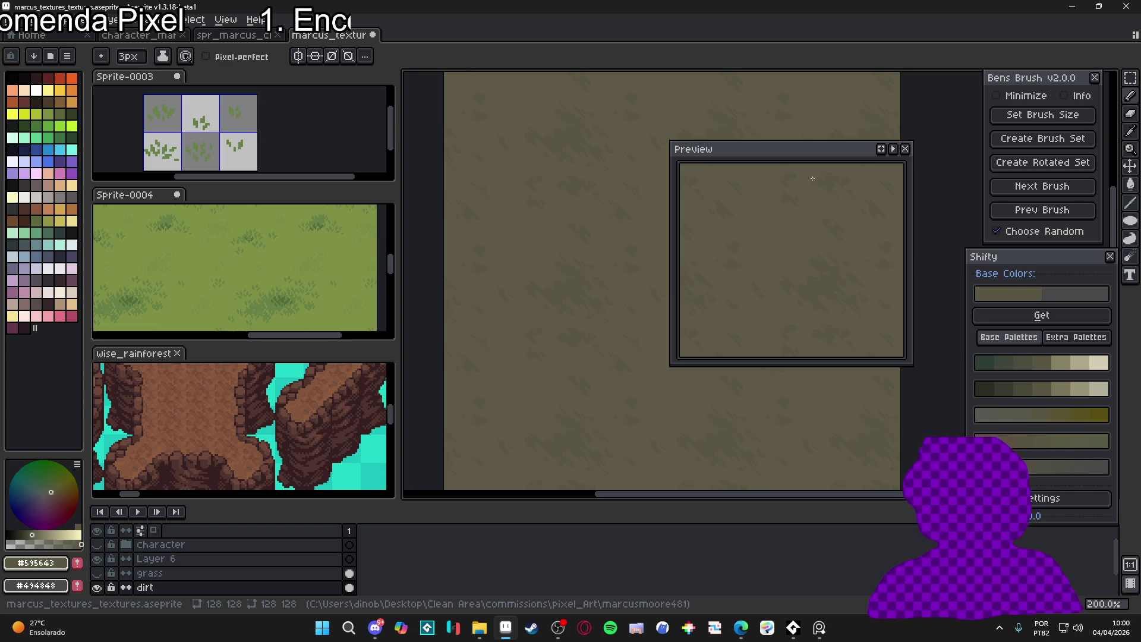
pyautogui.moveTo(780, 157)
pyautogui.mouseDown()
pyautogui.moveTo(873, 100)
pyautogui.moveTo(856, 88)
pyautogui.mouseUp()
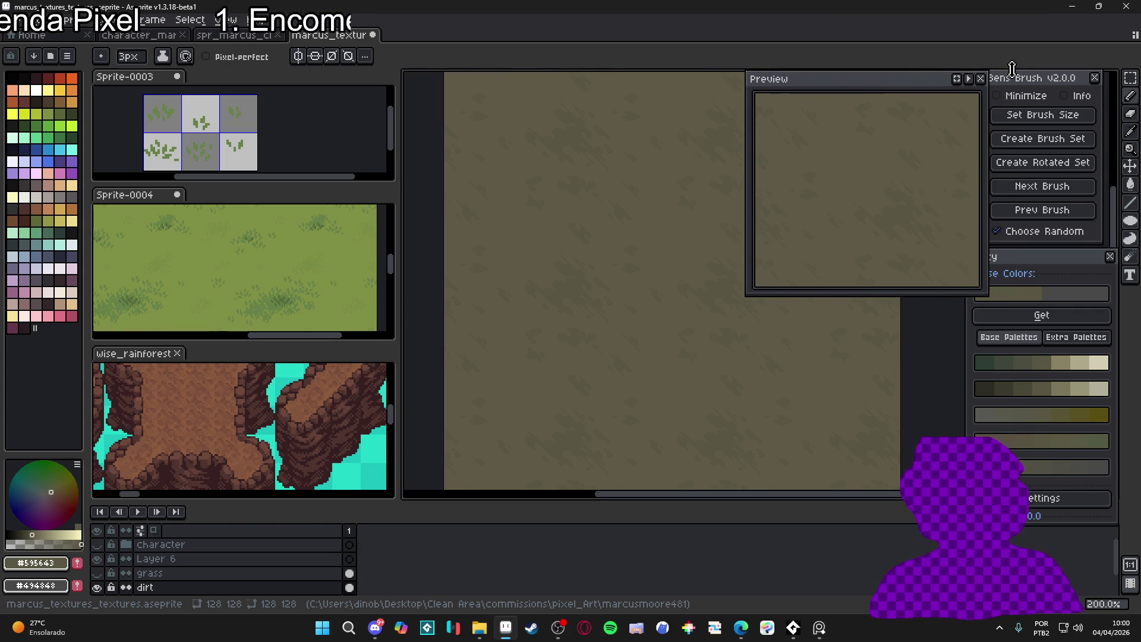
pyautogui.moveTo(1028, 83)
pyautogui.mouseDown()
pyautogui.moveTo(504, 180)
pyautogui.moveTo(331, 105)
pyautogui.moveTo(320, 61)
pyautogui.mouseUp()
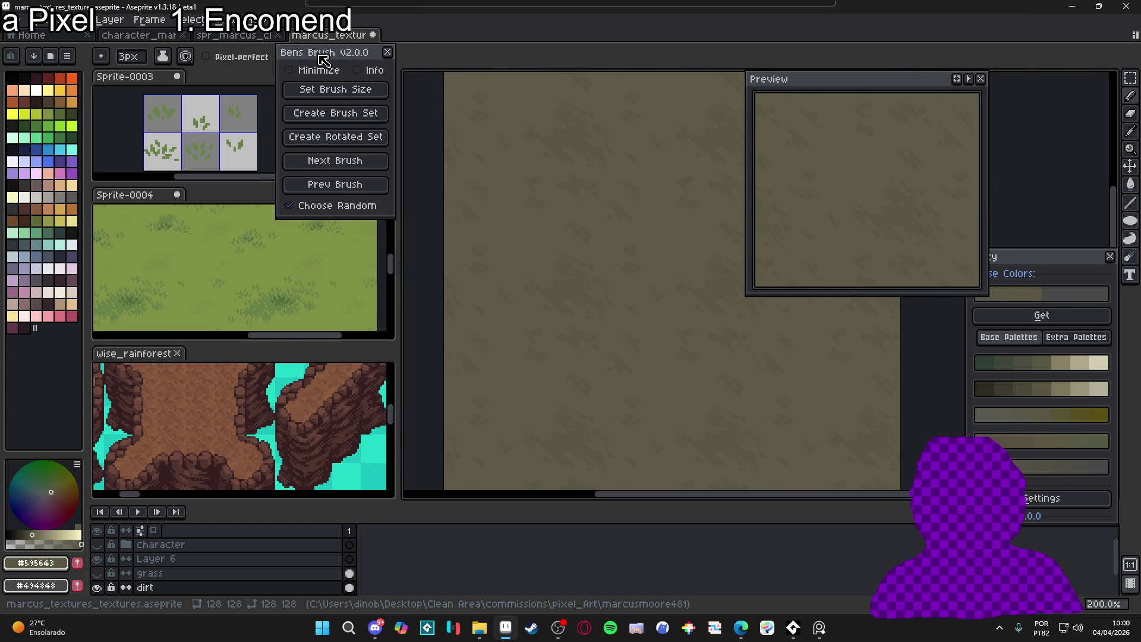
pyautogui.moveTo(865, 97)
pyautogui.mouseDown()
pyautogui.moveTo(975, 23)
pyautogui.moveTo(1003, 43)
pyautogui.mouseUp()
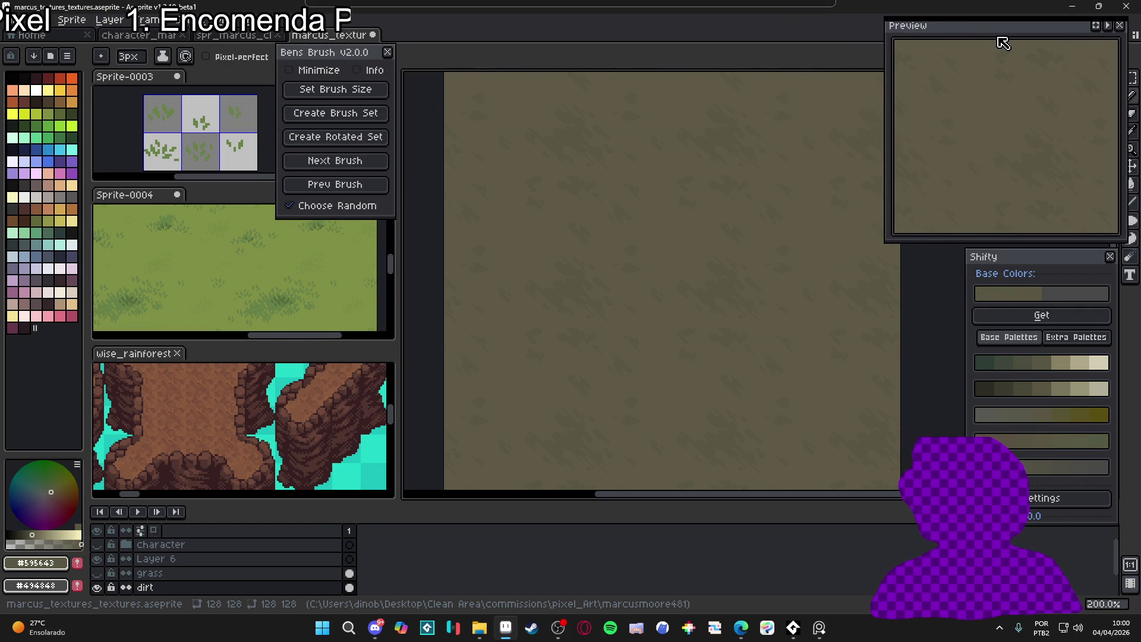
# Pan and zoom the canvas to inspect the repeating dirt texture
pyautogui.moveTo(692, 376); pyautogui.dragTo(629, 377)
pyautogui.scroll(-1, 607, 408)
pyautogui.scroll(1, 601, 416)
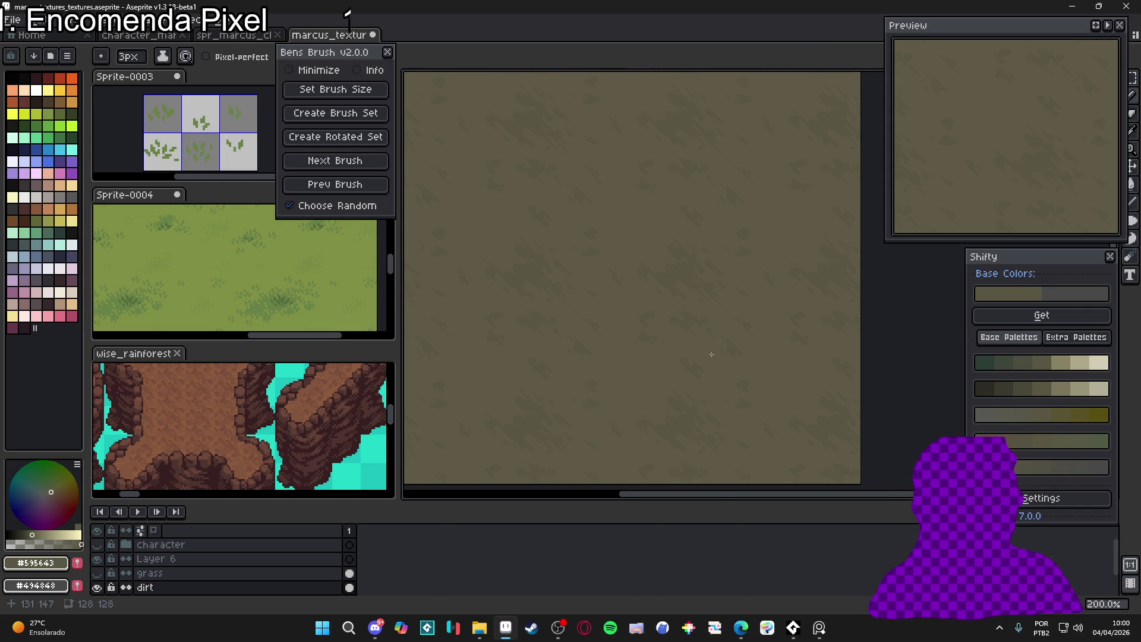
pyautogui.scroll(-1, 648, 336)
pyautogui.scroll(1, 645, 333)
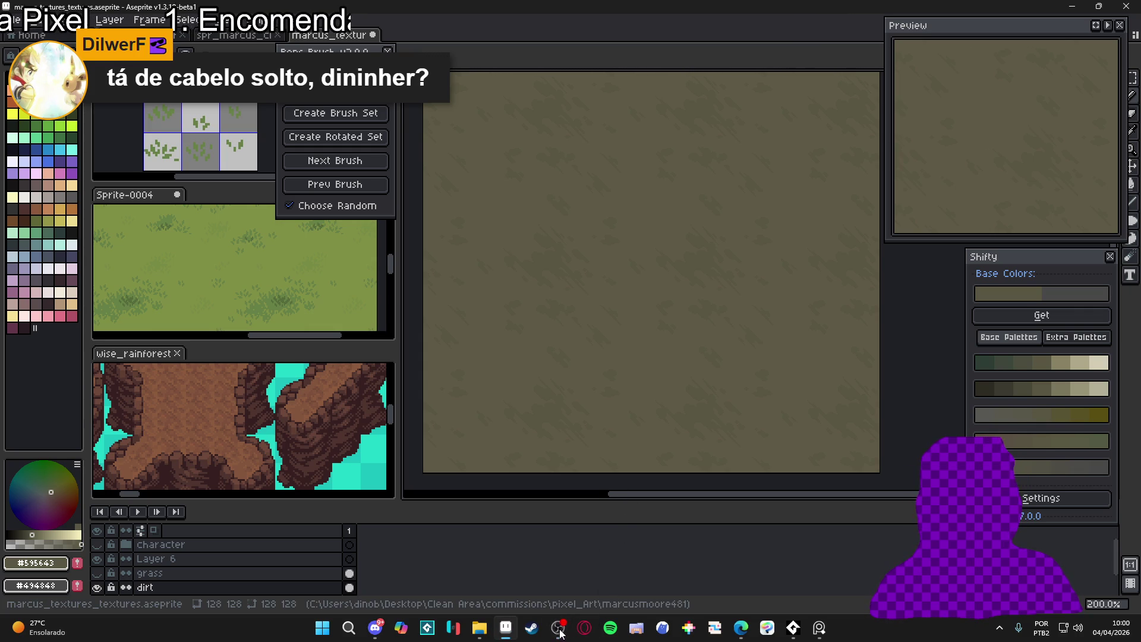
pyautogui.scroll(1, 479, 383)
pyautogui.scroll(1, 594, 381)
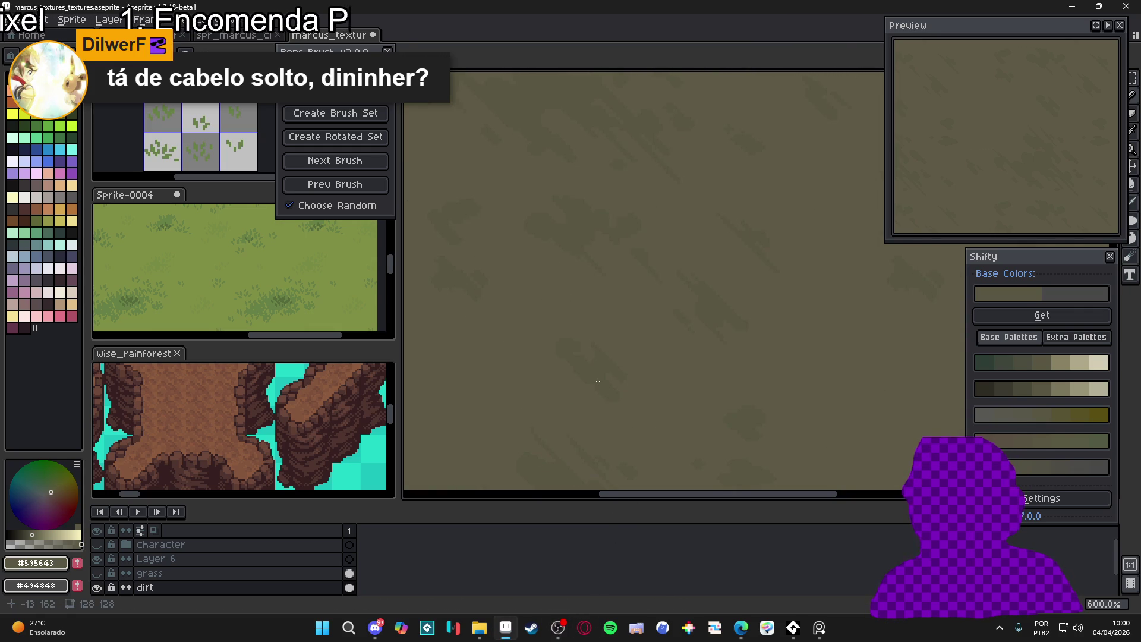
pyautogui.scroll(1, 601, 382)
pyautogui.scroll(-2, 601, 382)
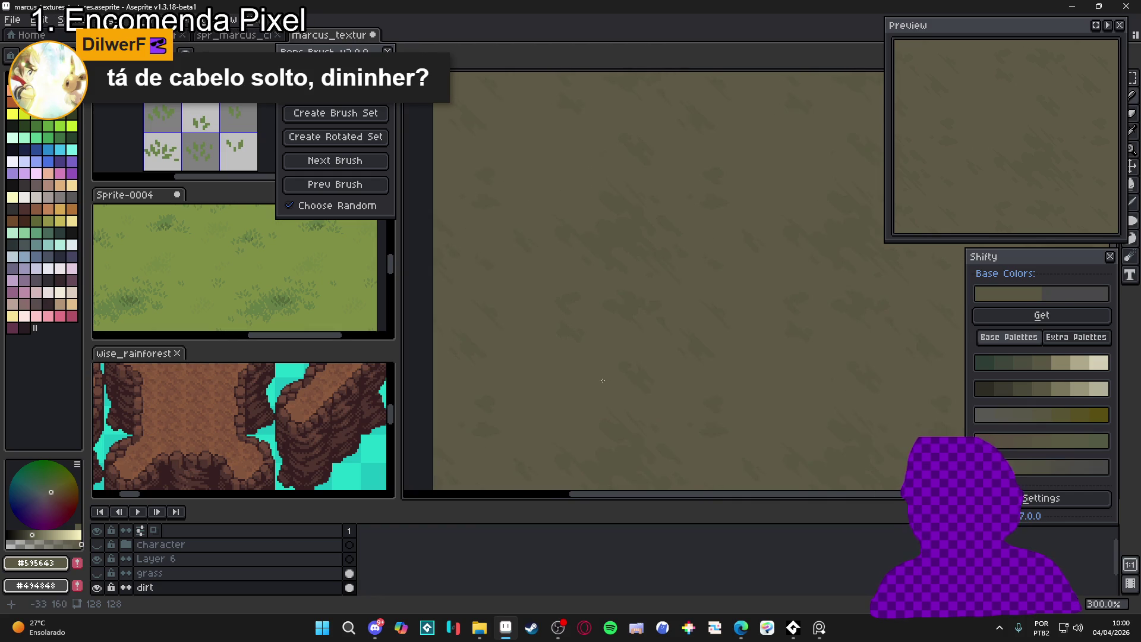
pyautogui.scroll(-2, 613, 323)
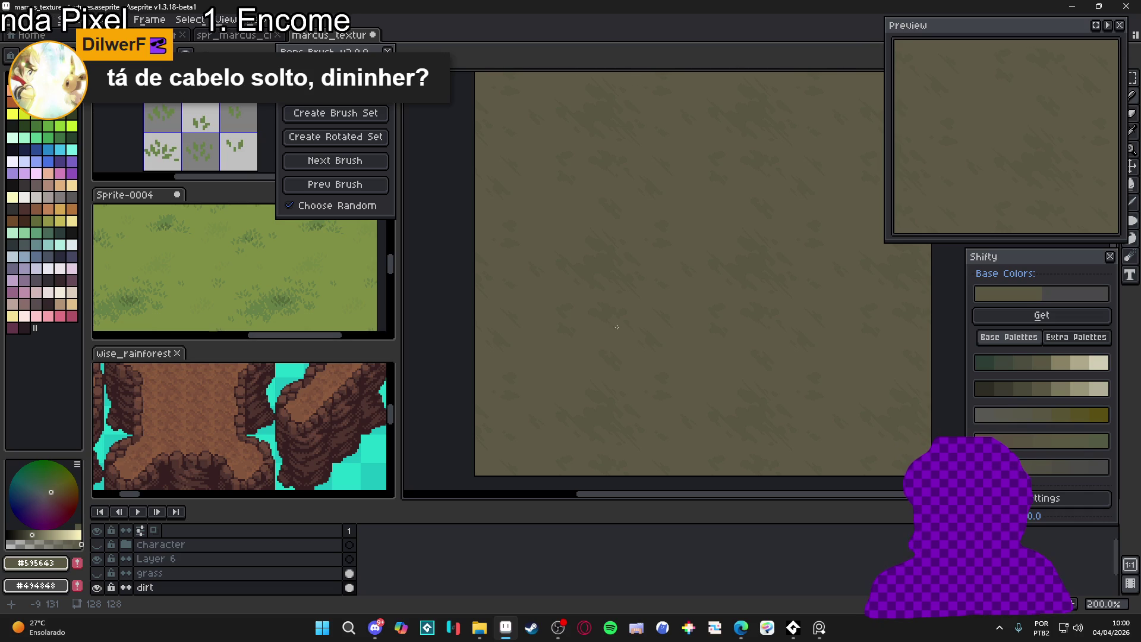
pyautogui.scroll(4, 617, 327)
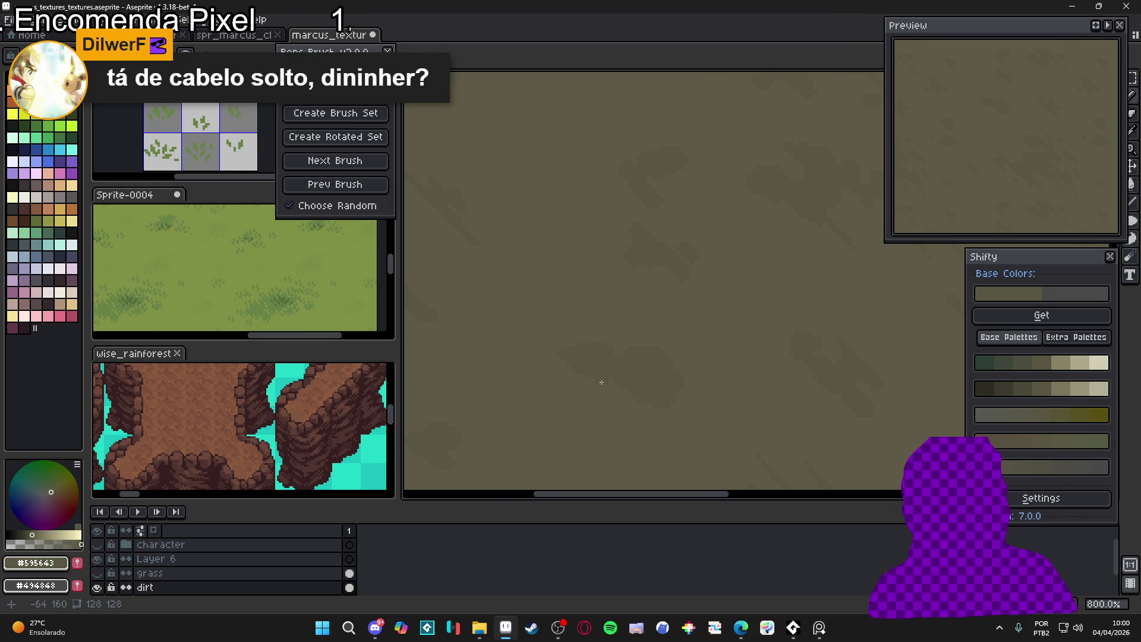
pyautogui.scroll(1, 609, 383)
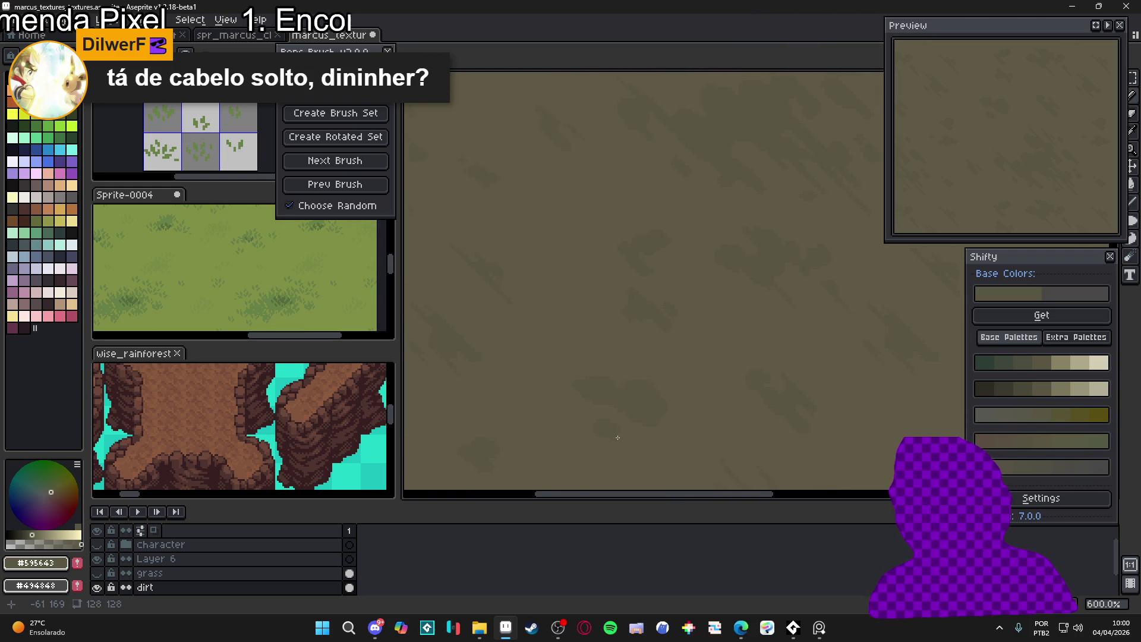
pyautogui.scroll(-5, 695, 403)
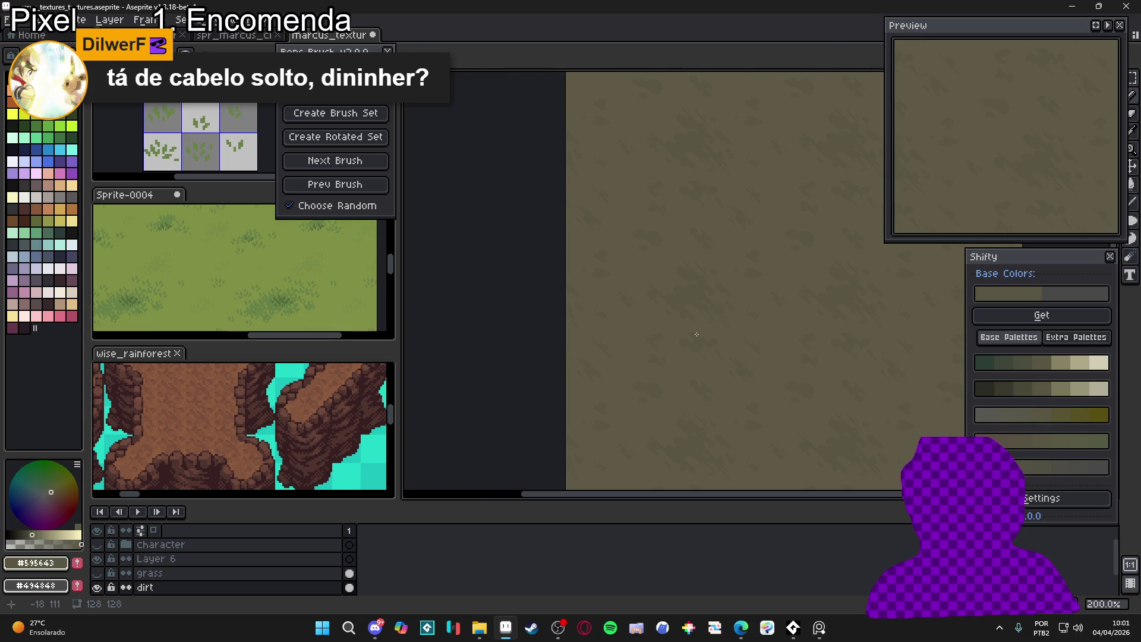
pyautogui.scroll(1, 786, 325)
pyautogui.moveTo(786, 325); pyautogui.dragTo(652, 315)
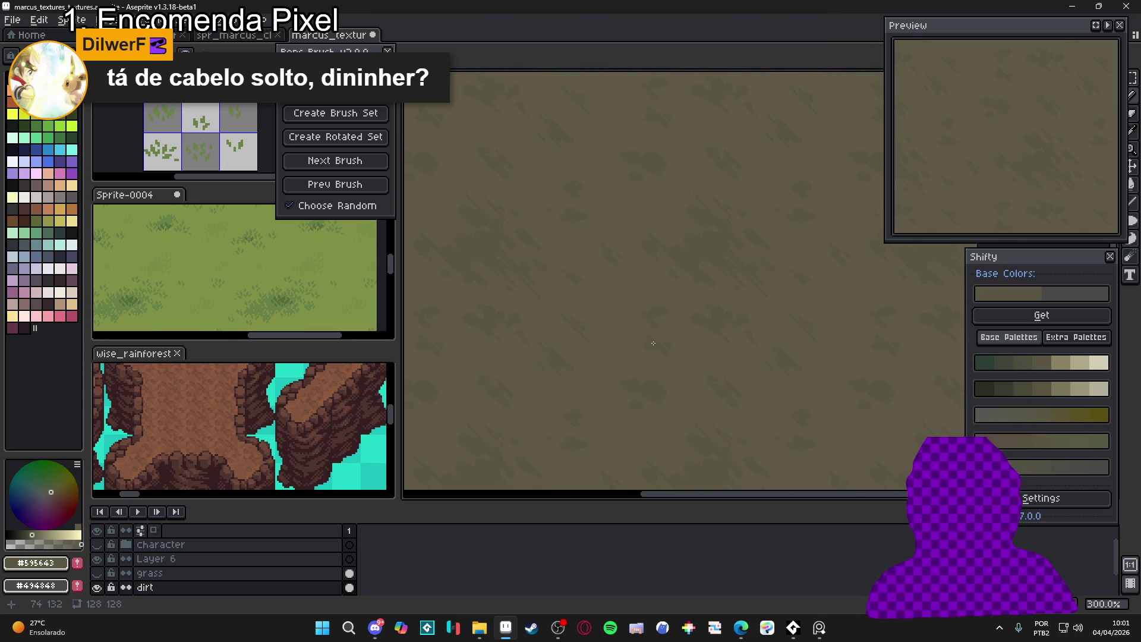
pyautogui.moveTo(654, 343); pyautogui.dragTo(748, 338)
pyautogui.scroll(3, 622, 274)
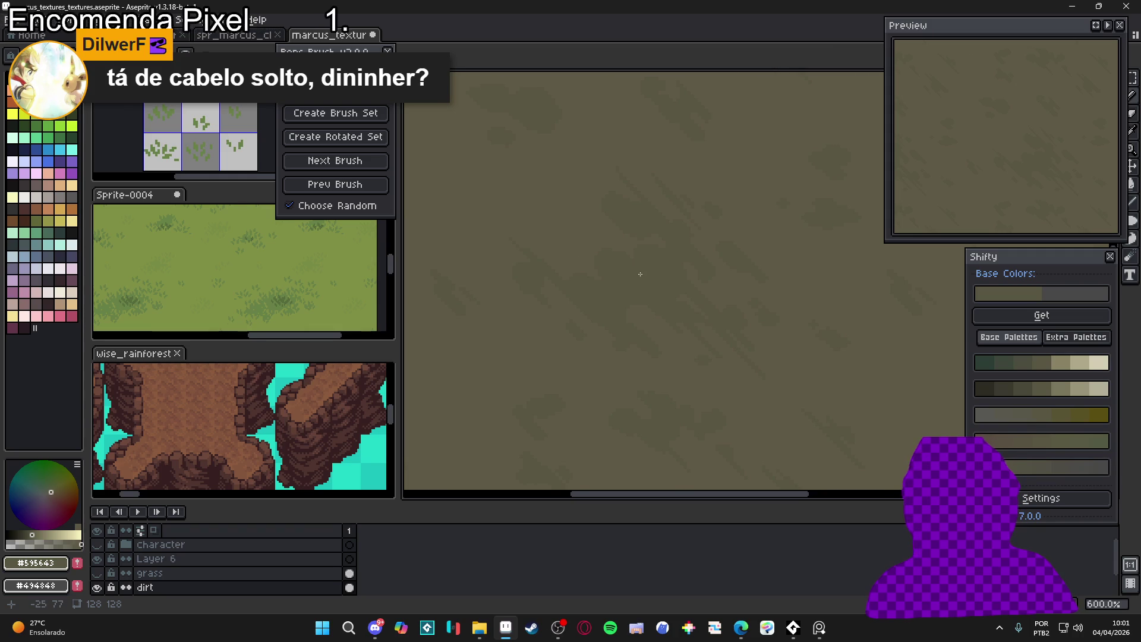
pyautogui.moveTo(630, 265); pyautogui.dragTo(648, 278)
# Pick a darker olive shade and paint a dark dot with a thin 1px streak
pyautogui.scroll(1, 623, 273)
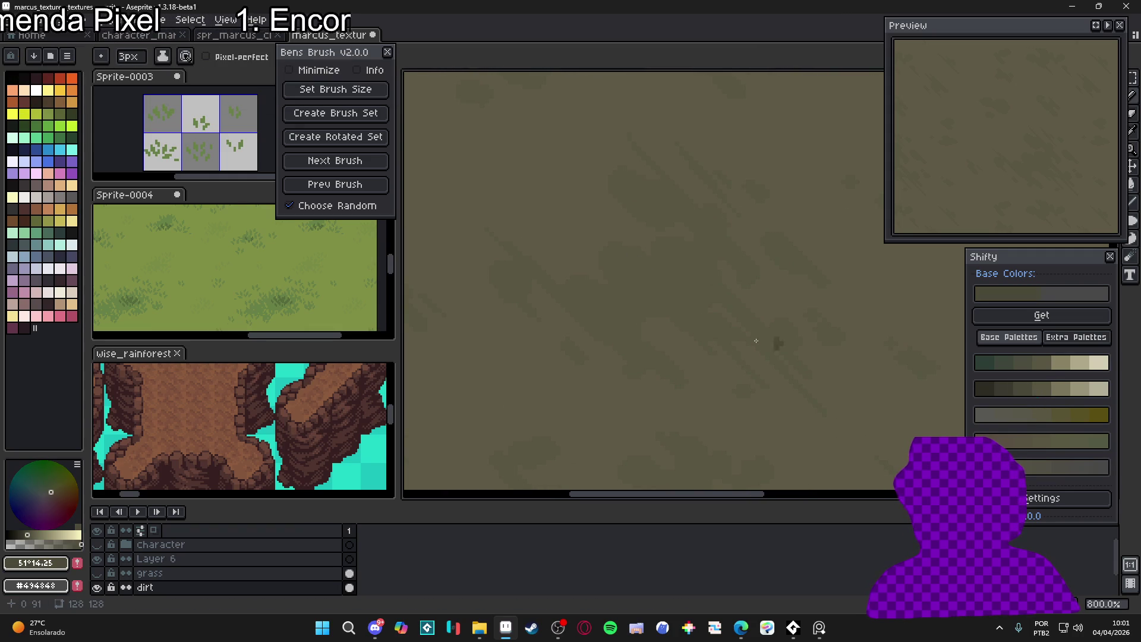
pyautogui.click(1050, 389)
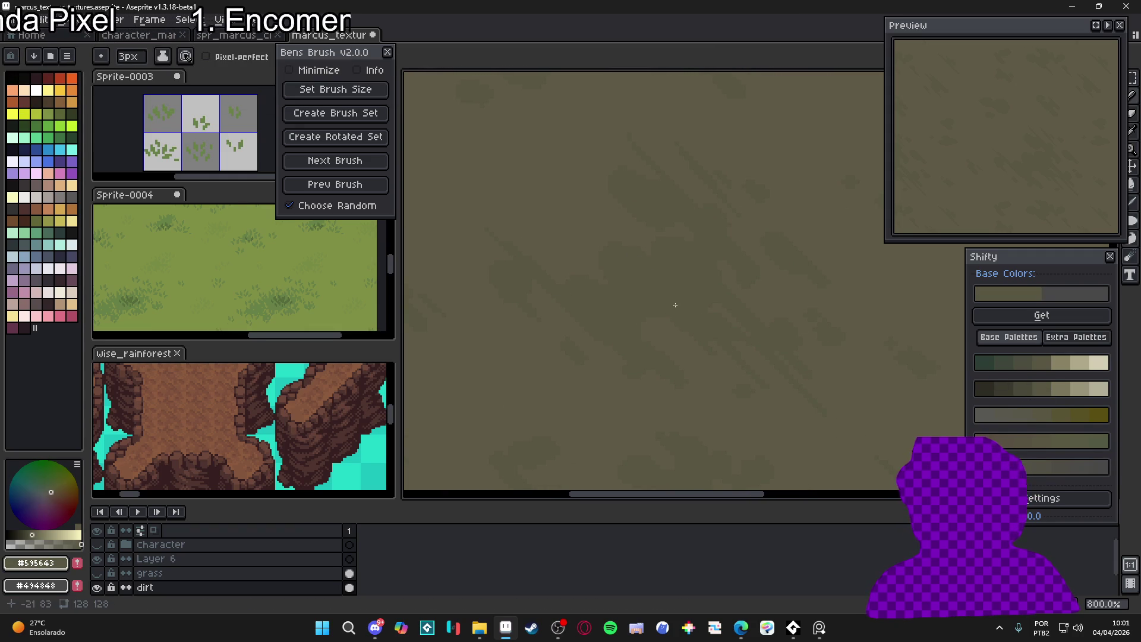
pyautogui.click(1027, 390)
pyautogui.scroll(3, 601, 262)
pyautogui.press('-')
pyautogui.click(604, 229)
pyautogui.press('-')
pyautogui.moveTo(618, 226)
pyautogui.mouseDown()
pyautogui.moveTo(667, 225)
pyautogui.moveTo(673, 239)
pyautogui.moveTo(704, 205)
pyautogui.moveTo(723, 203)
pyautogui.mouseUp()
# Return the brush to 2 pixels and switch back to the pencil after a brief Move tool swap
pyautogui.press('+')
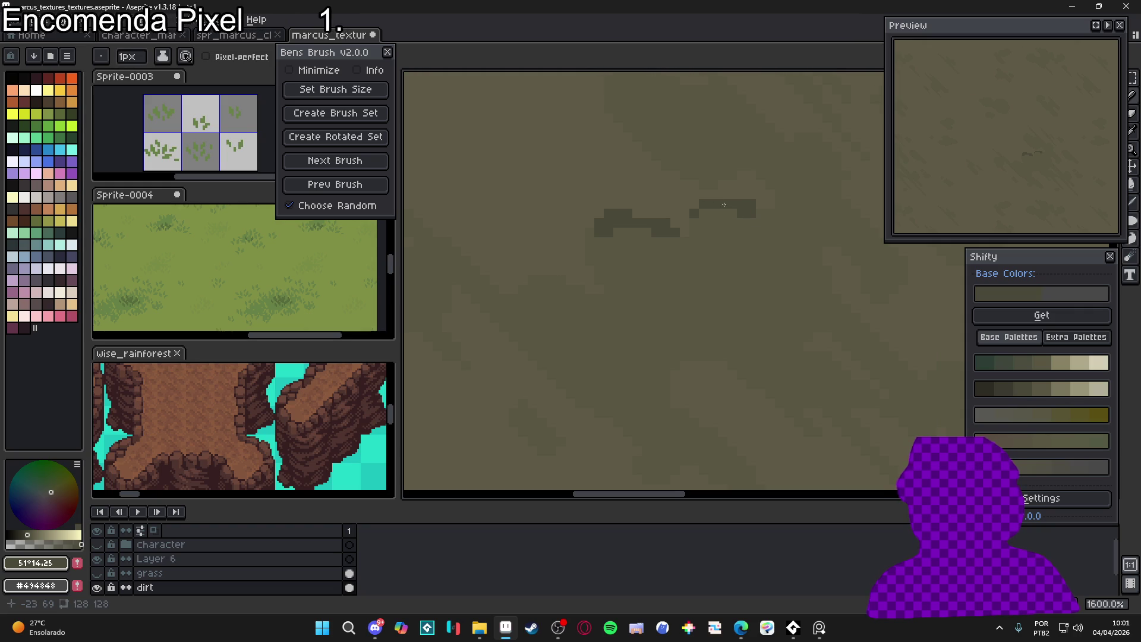
pyautogui.press('+')
pyautogui.scroll(2, 731, 173)
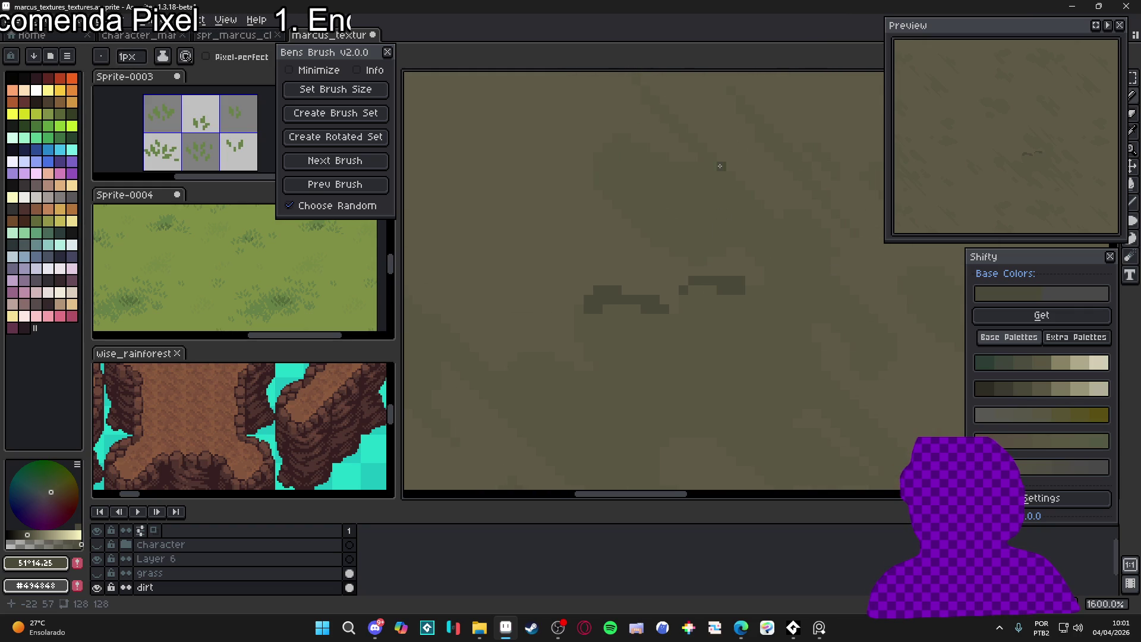
pyautogui.scroll(-5, 720, 196)
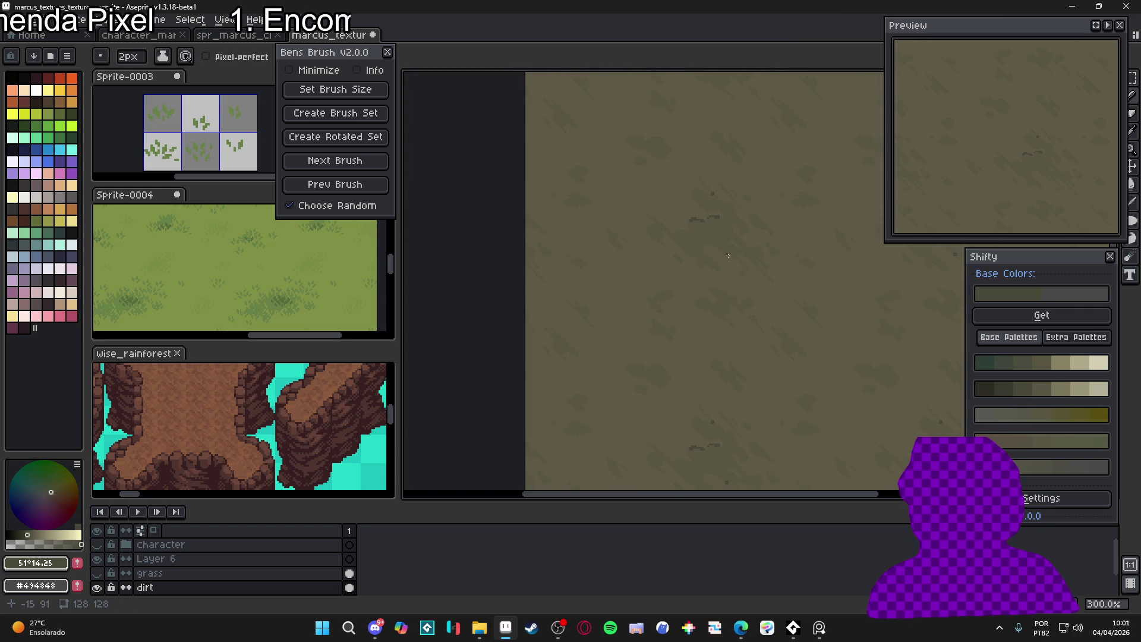
pyautogui.press('v')
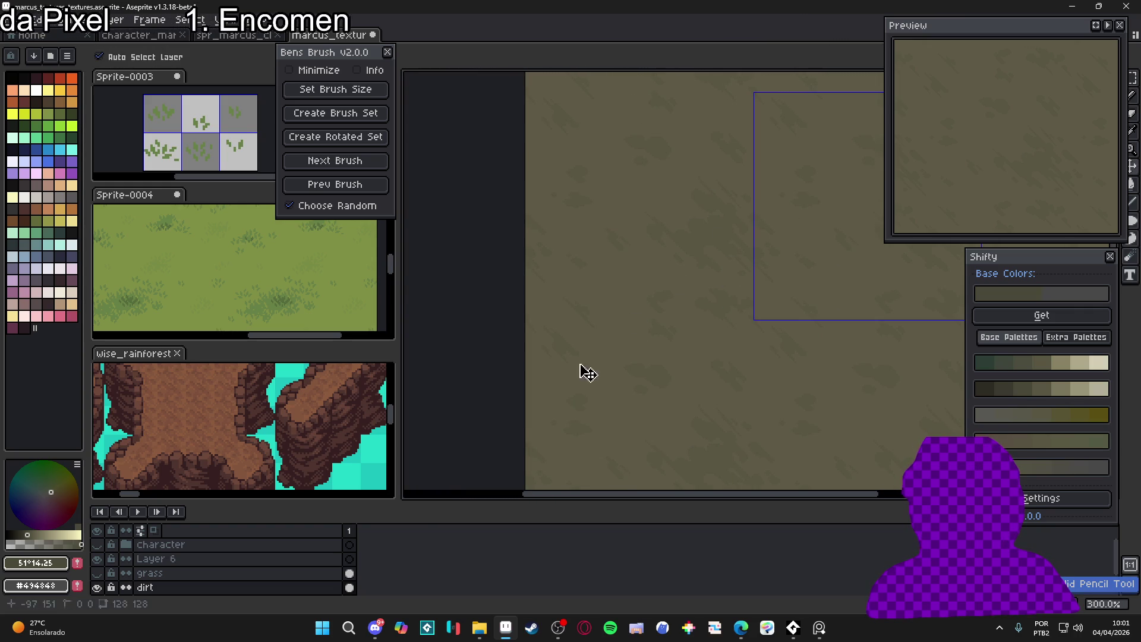
pyautogui.press('b')
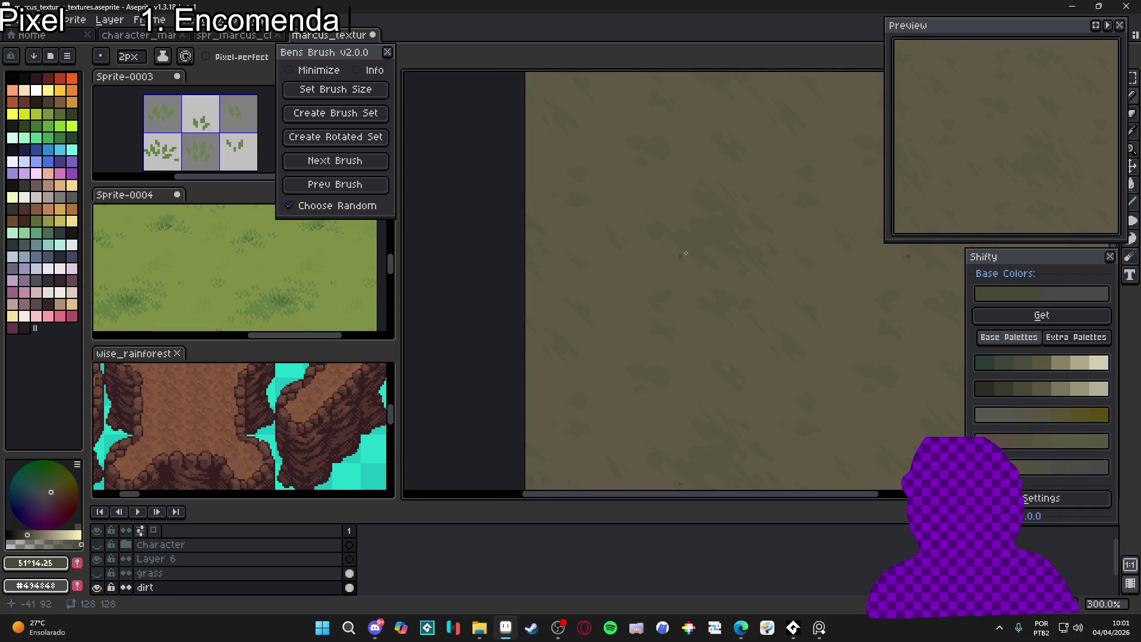
pyautogui.scroll(3, 670, 268)
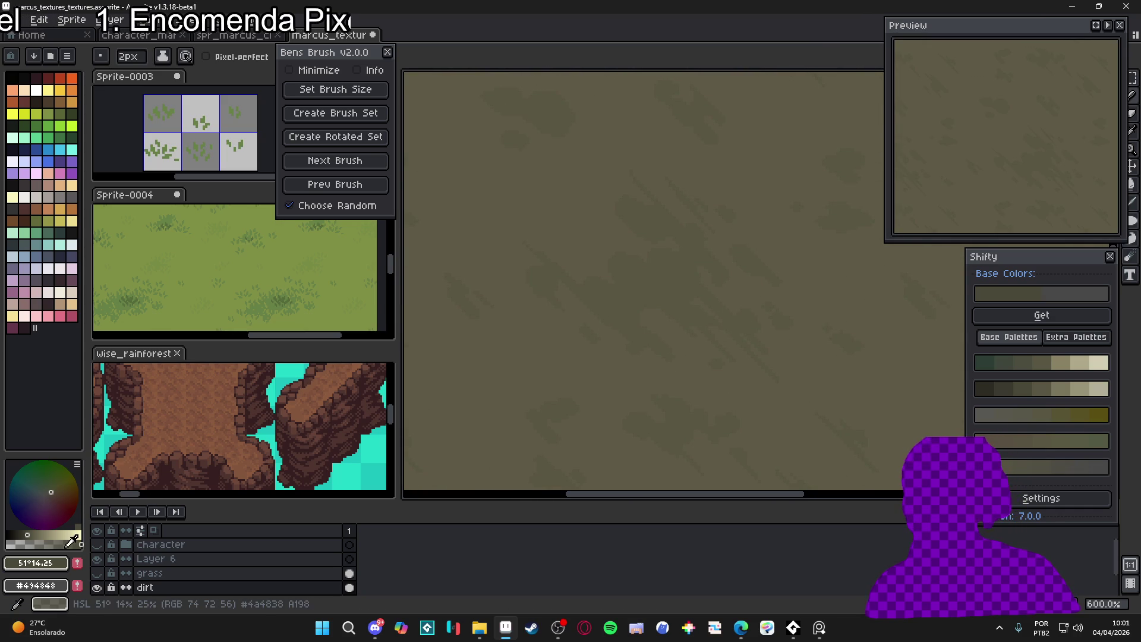
pyautogui.scroll(3, 653, 254)
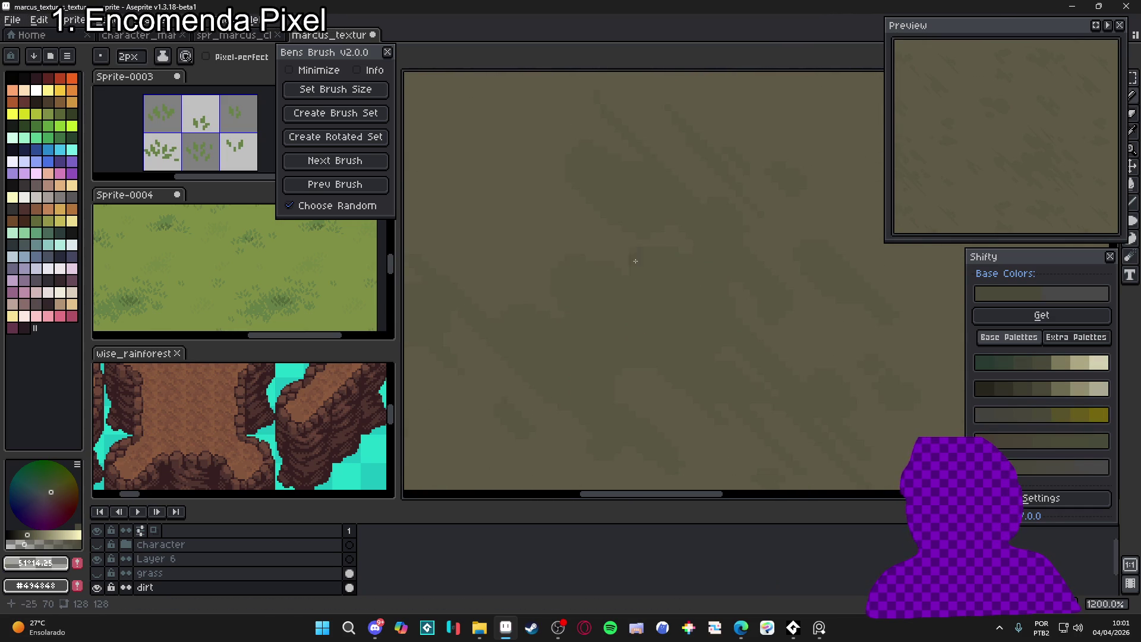
pyautogui.scroll(2, 595, 273)
pyautogui.scroll(-2, 636, 272)
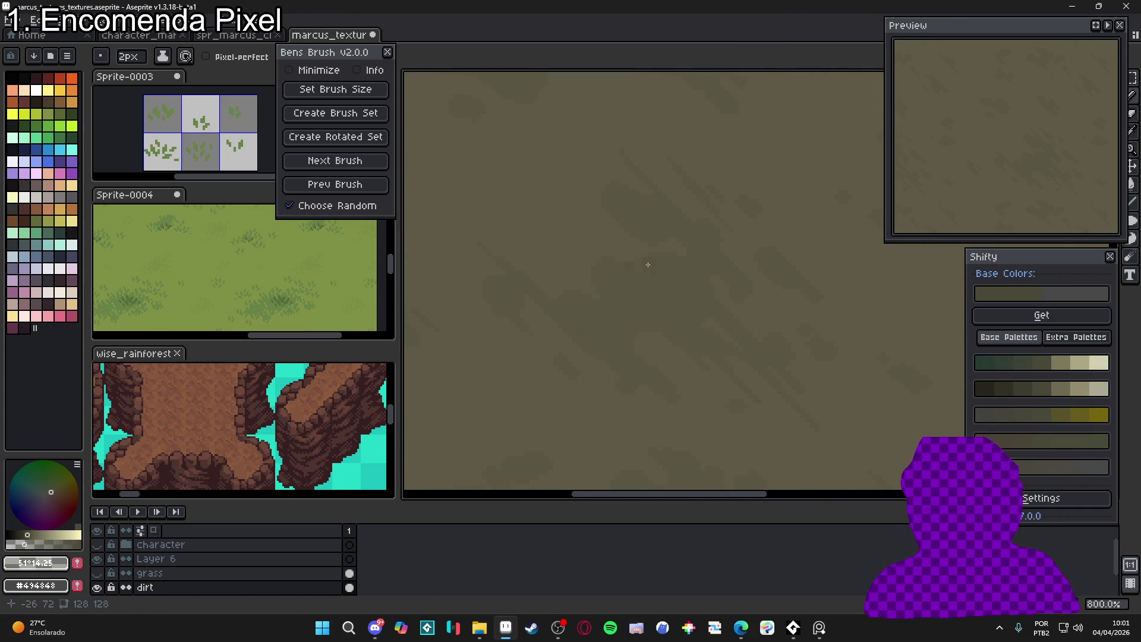
pyautogui.scroll(3, 642, 275)
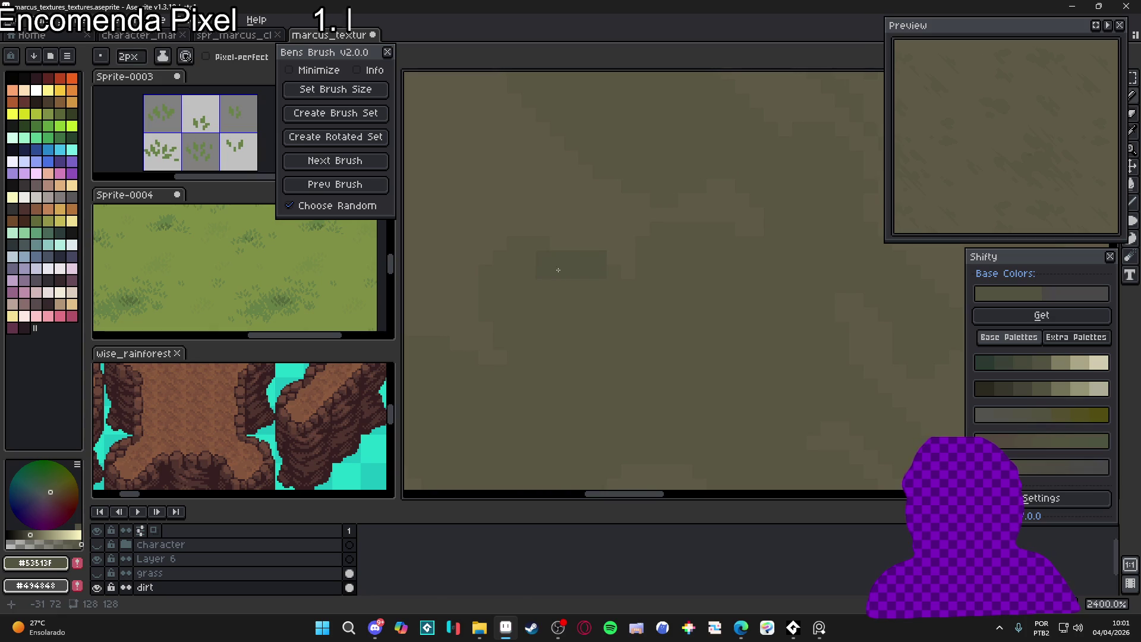
# Toggle the brush between 1px and 2px and eyedrop lighter then darker dirt colours
pyautogui.press('-')
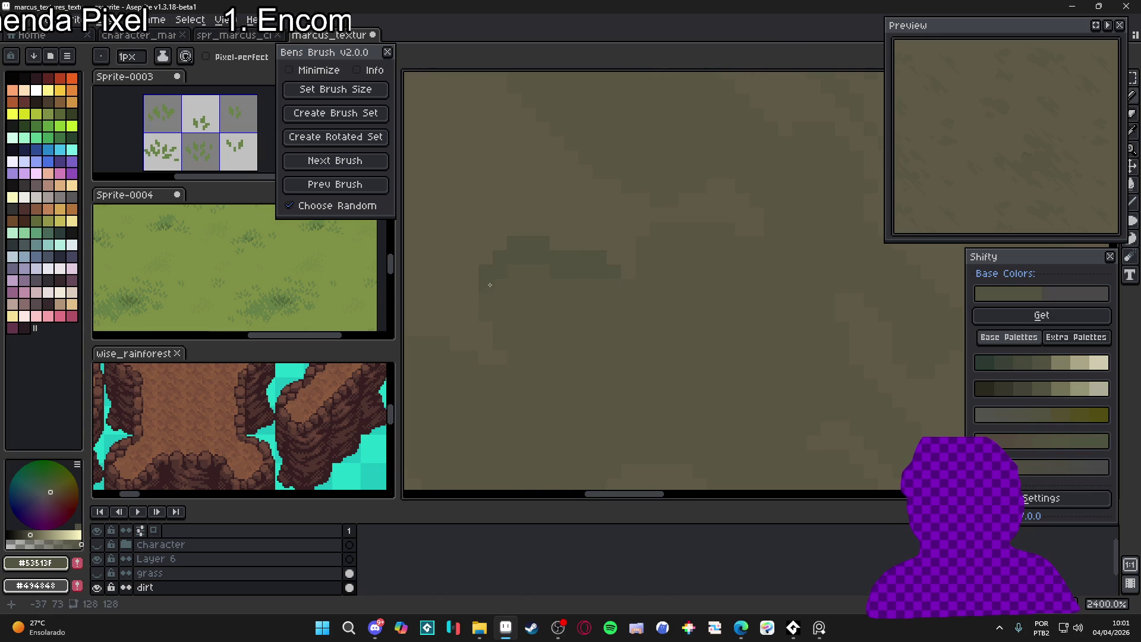
pyautogui.press('+')
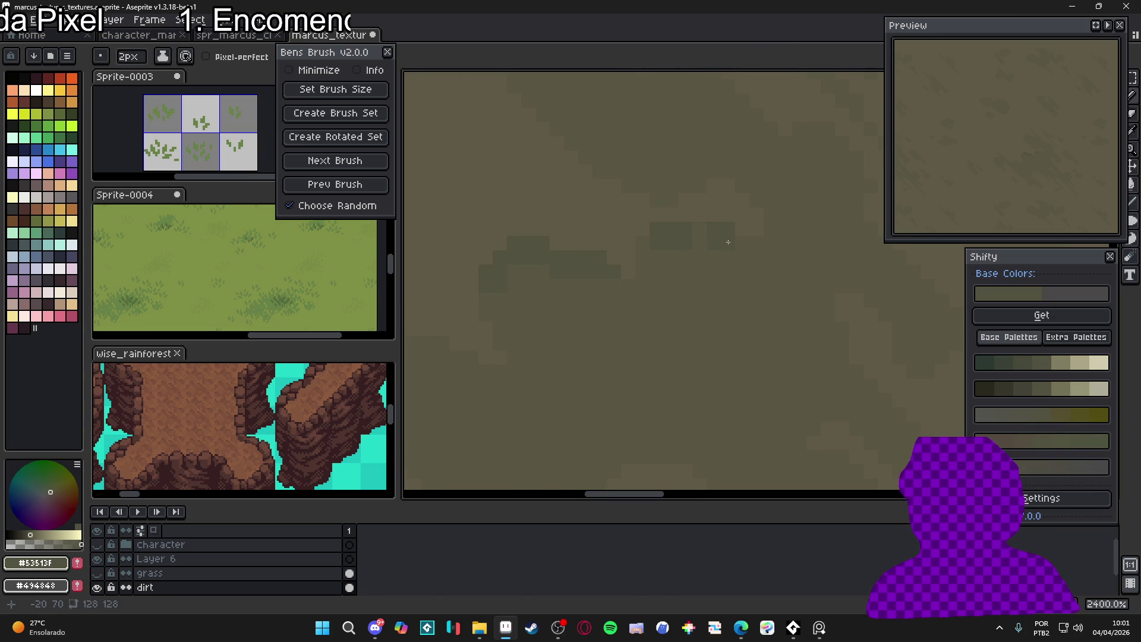
pyautogui.hscroll(-2, 683, 238)
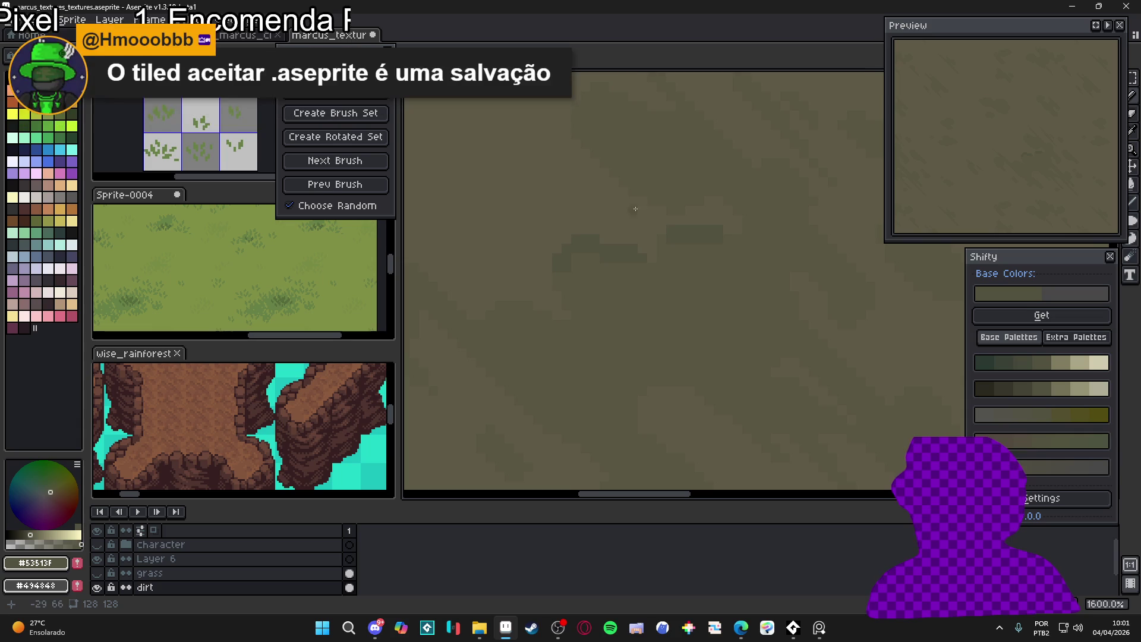
pyautogui.hscroll(3, 673, 256)
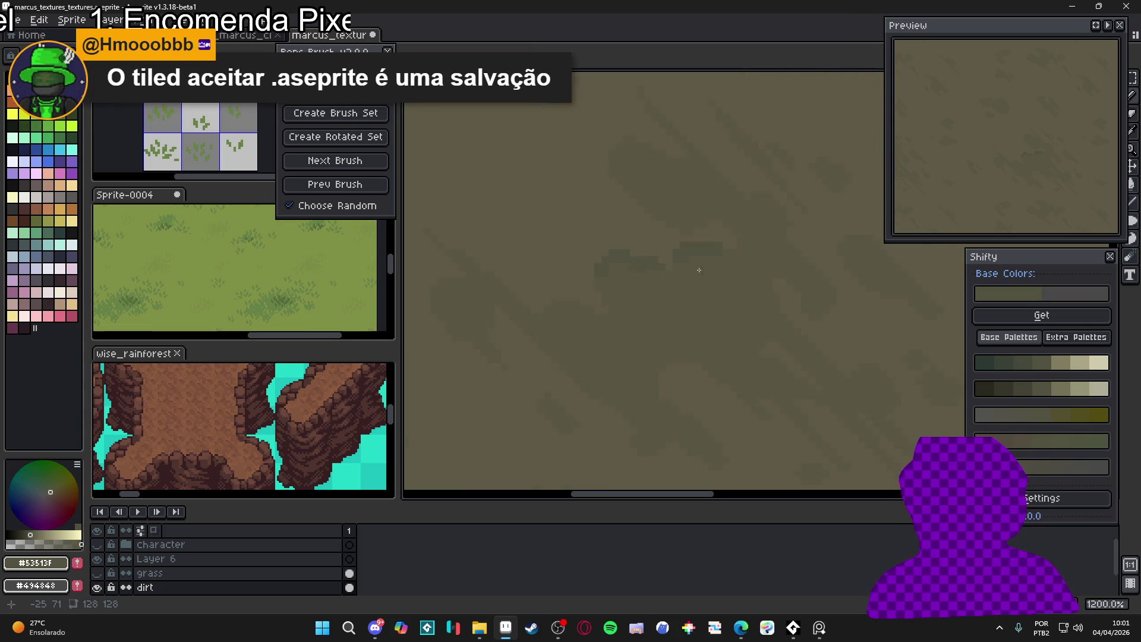
pyautogui.scroll(2, 677, 253)
pyautogui.keyDown('alt'); pyautogui.click(698, 240); pyautogui.keyUp('alt')
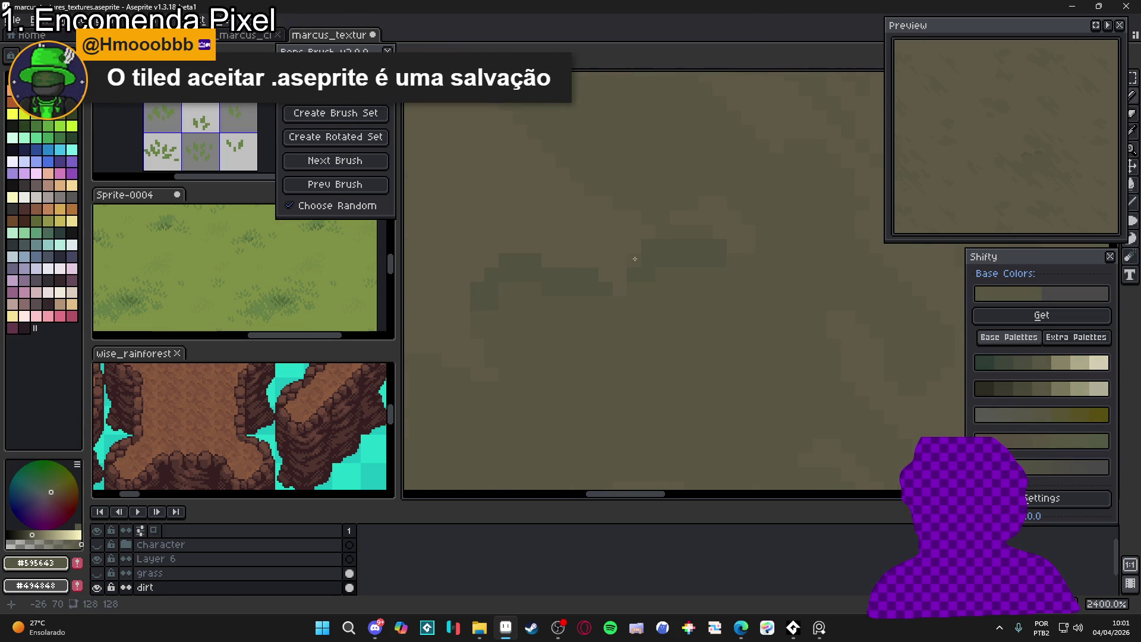
pyautogui.hscroll(1, 648, 248)
pyautogui.keyDown('alt'); pyautogui.click(710, 267); pyautogui.keyUp('alt')
# Paint a couple of darker dirt patches onto the texture
pyautogui.scroll(1, 713, 268)
pyautogui.scroll(-3, 592, 304)
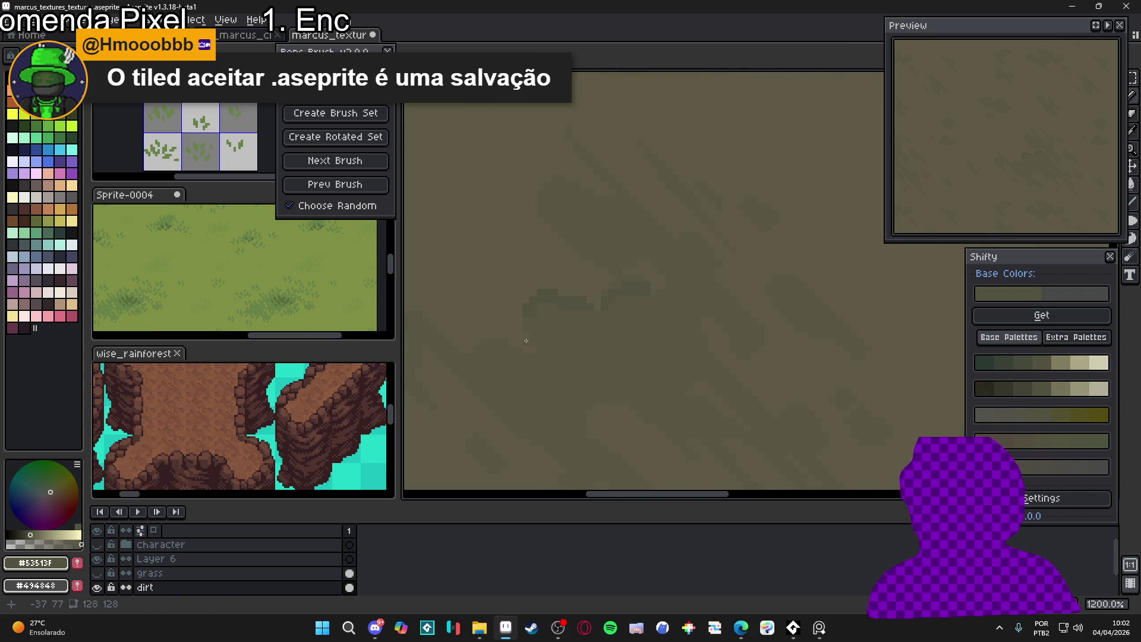
pyautogui.scroll(1, 606, 300)
pyautogui.scroll(1, 616, 298)
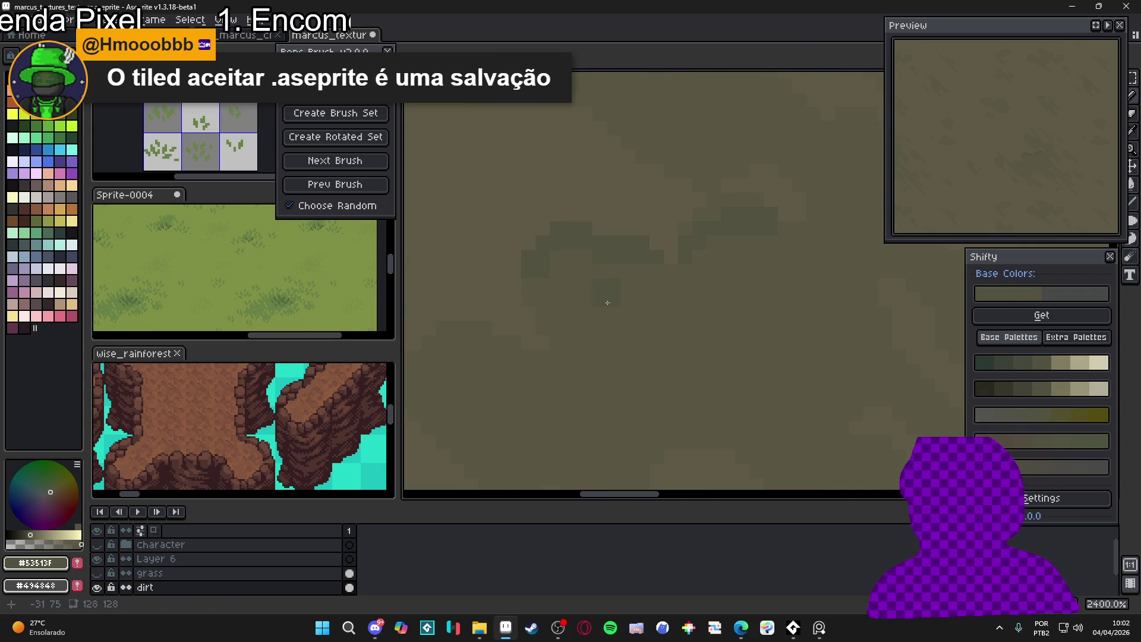
pyautogui.click(619, 284)
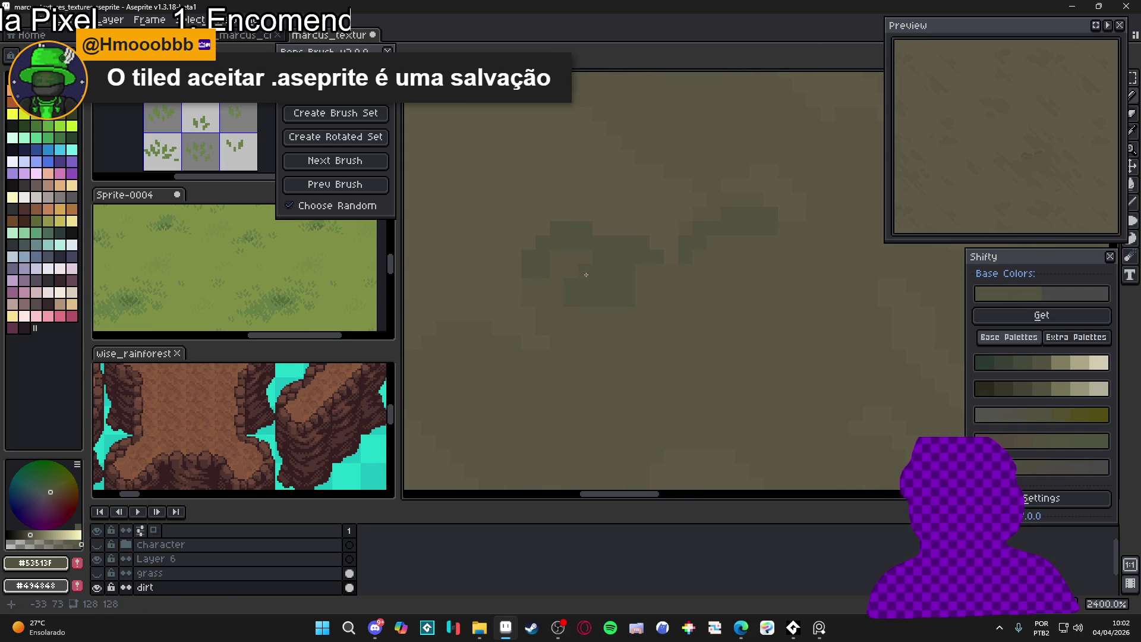
pyautogui.hscroll(1, 664, 316)
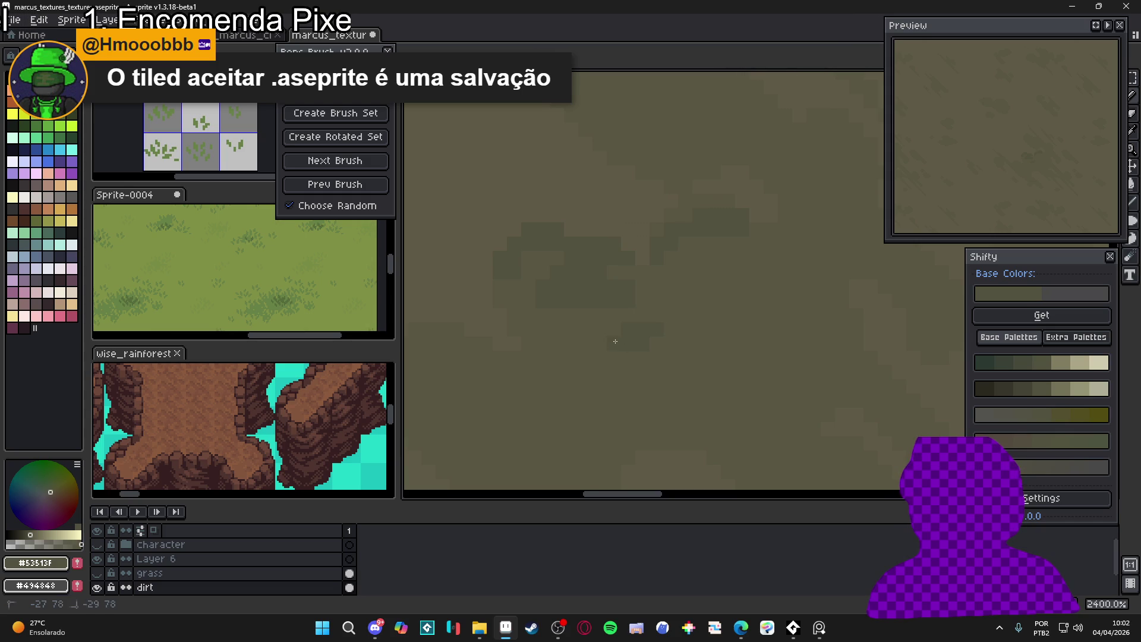
pyautogui.scroll(-3, 636, 337)
pyautogui.scroll(3, 631, 303)
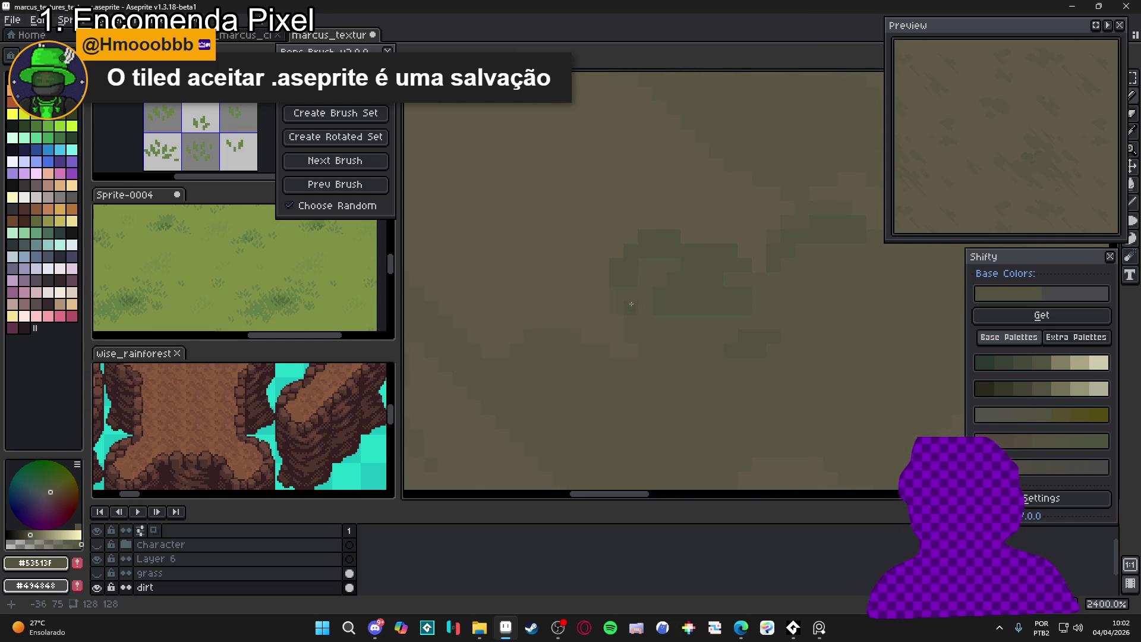
pyautogui.click(650, 297)
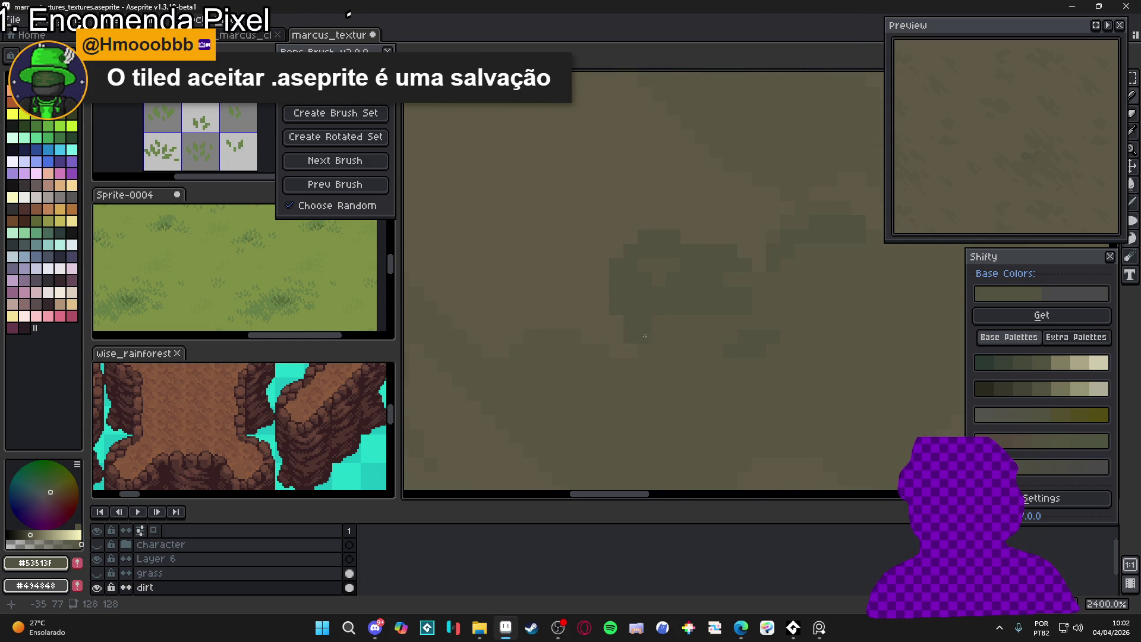
pyautogui.scroll(-5, 630, 345)
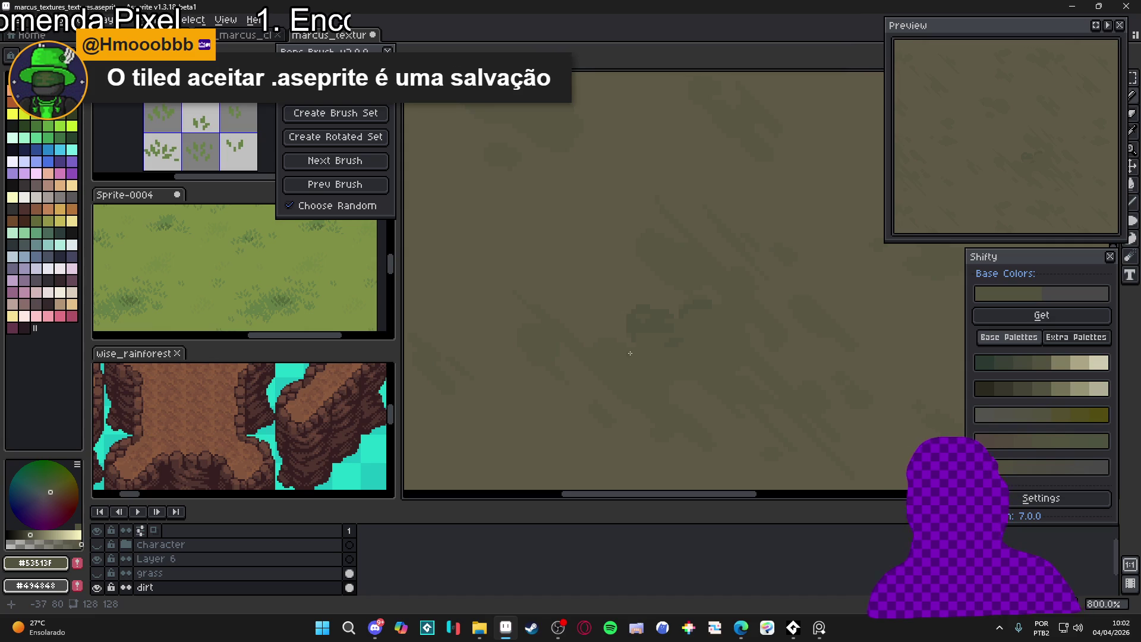
pyautogui.click(741, 628)
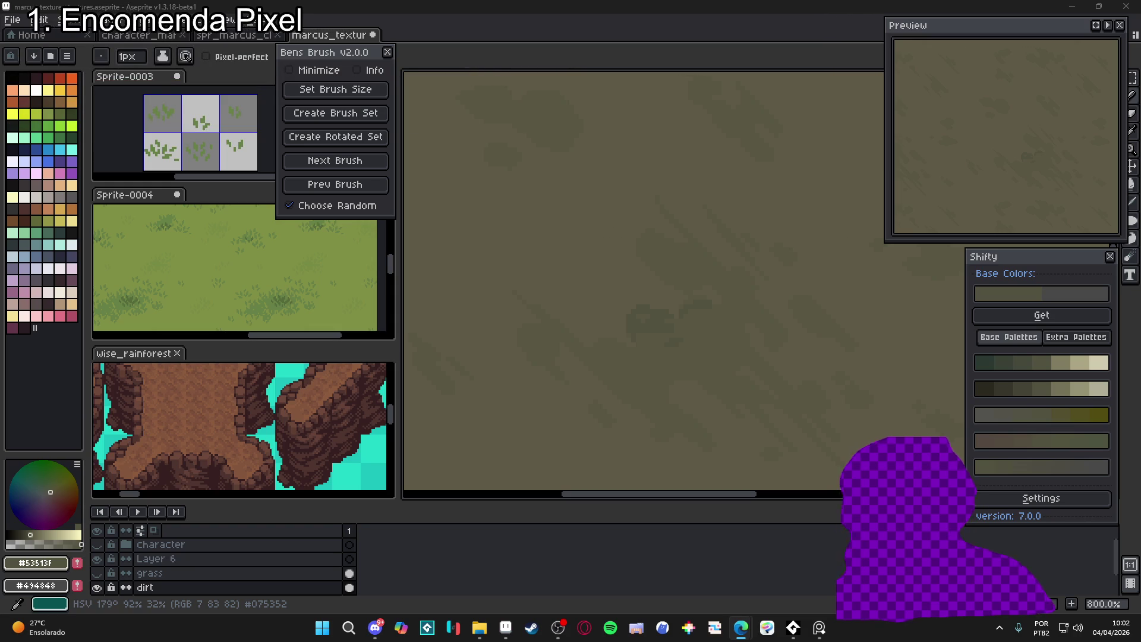
# With a 1px brush, lengthen the thin dark diagonal streak down-right and keep the brush at 1px
pyautogui.scroll(-2, 651, 373)
pyautogui.scroll(7, 627, 305)
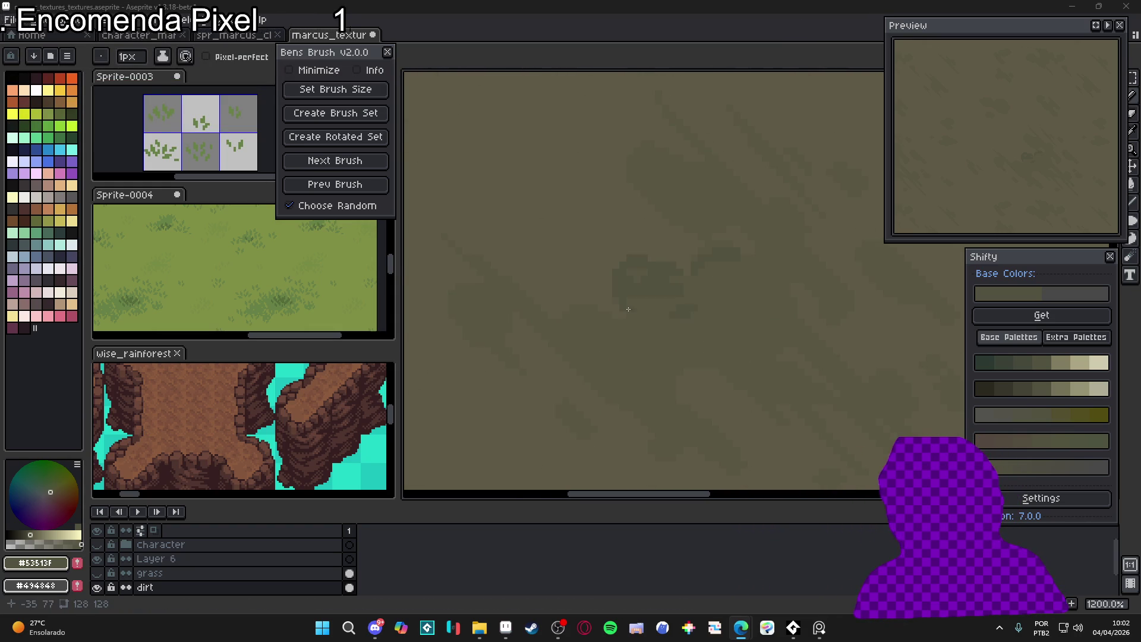
pyautogui.scroll(2, 612, 320)
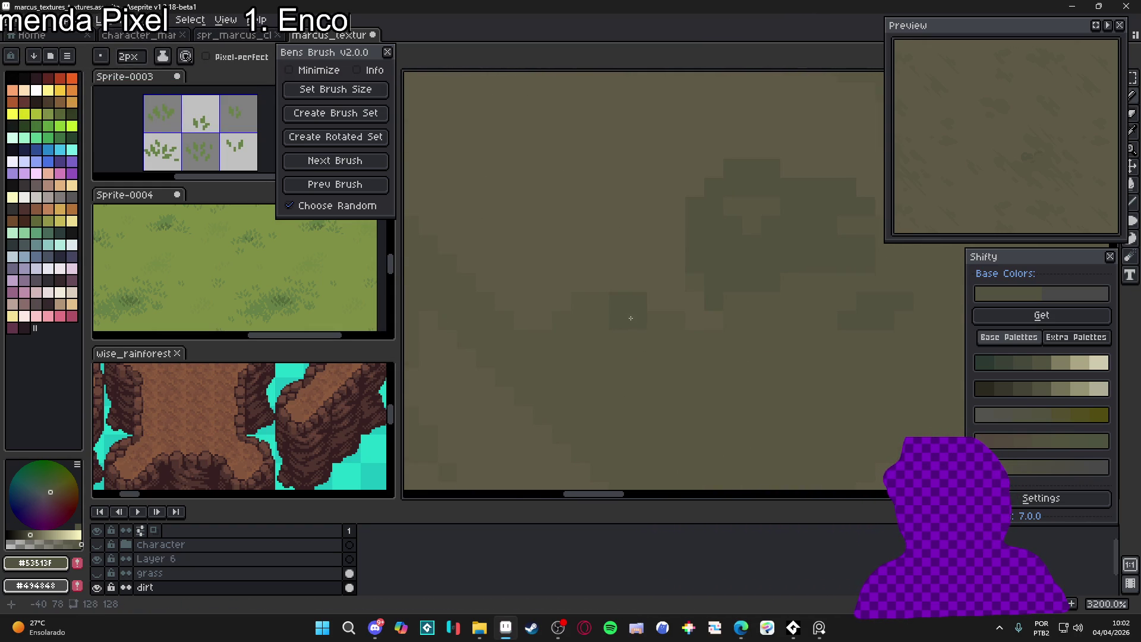
pyautogui.press('-')
pyautogui.scroll(-1, 563, 316)
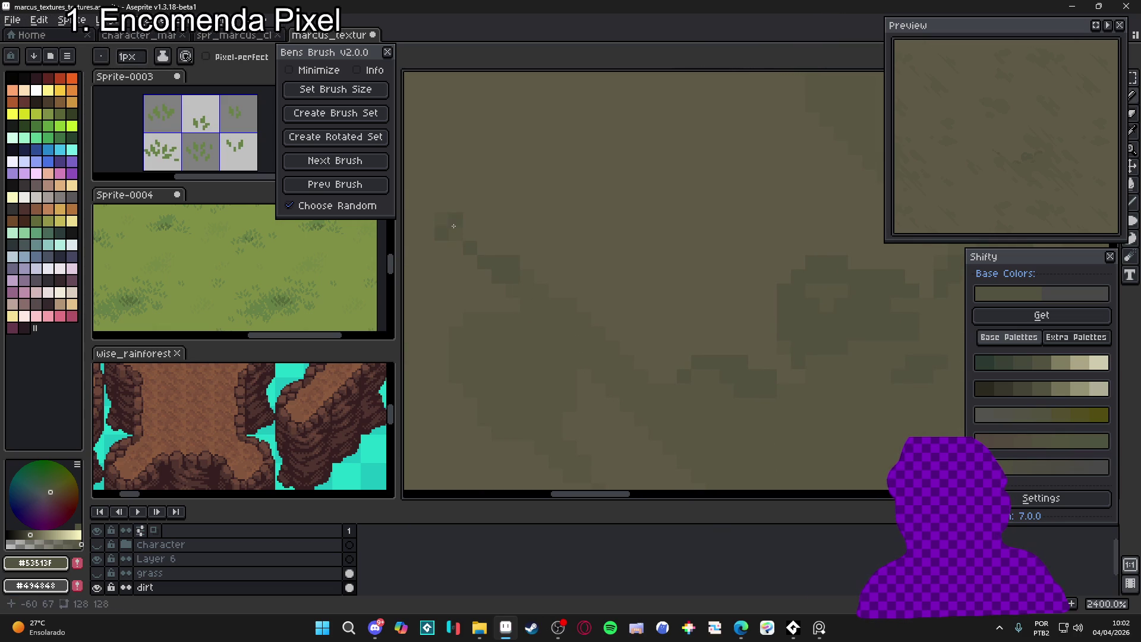
pyautogui.moveTo(535, 289)
pyautogui.mouseDown()
pyautogui.moveTo(570, 300)
pyautogui.moveTo(595, 331)
pyautogui.mouseUp()
pyautogui.press('+')
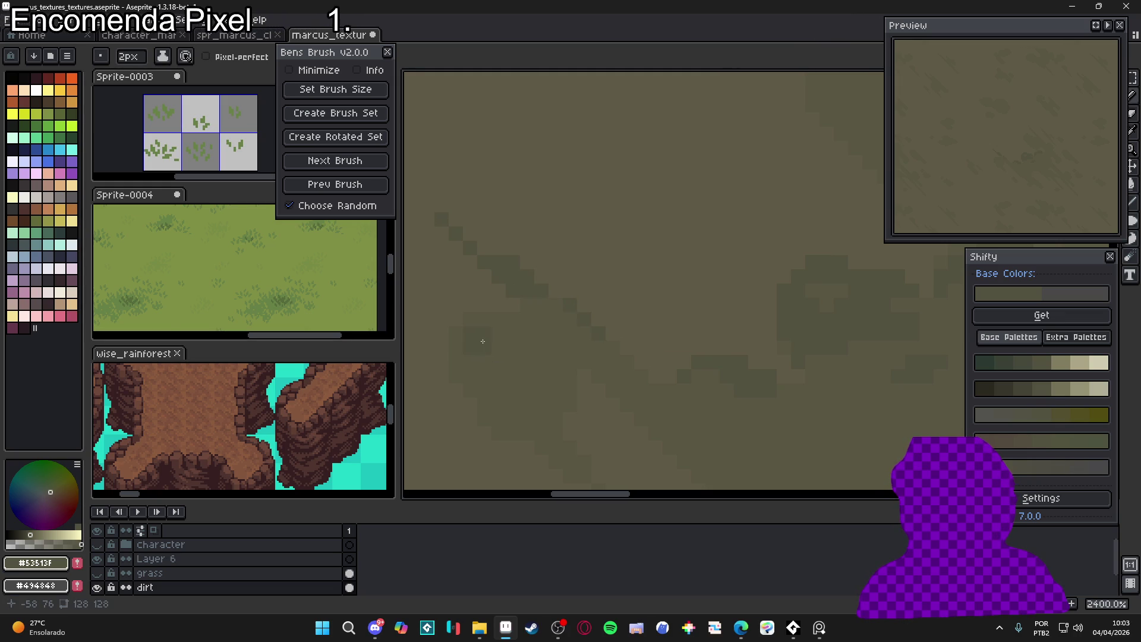
pyautogui.press('-')
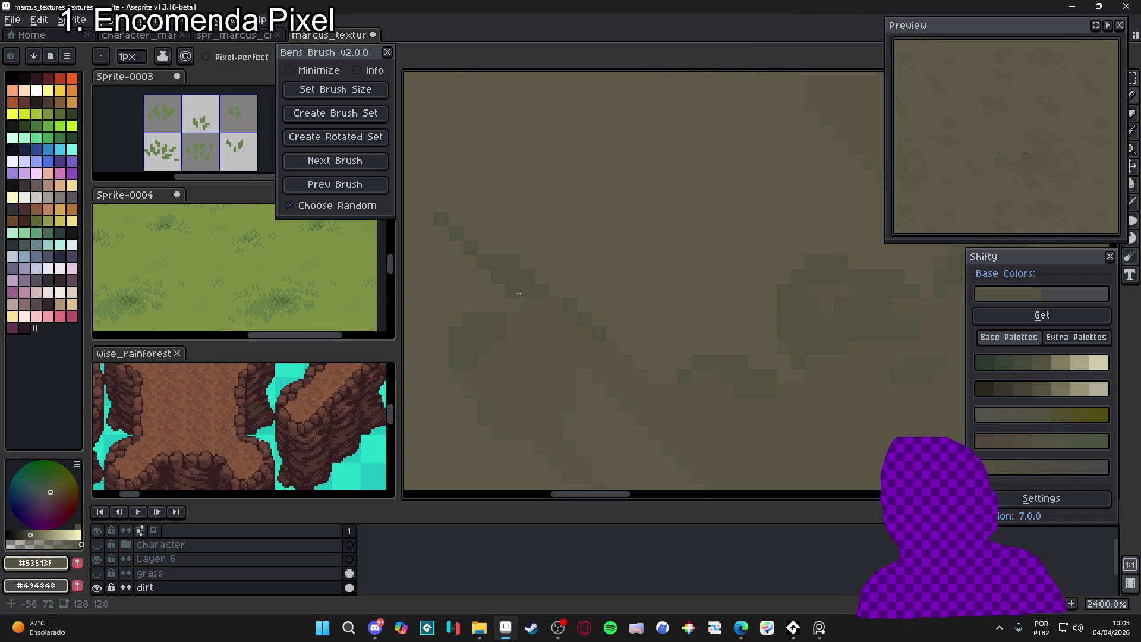
pyautogui.scroll(-4, 505, 327)
pyautogui.scroll(6, 531, 318)
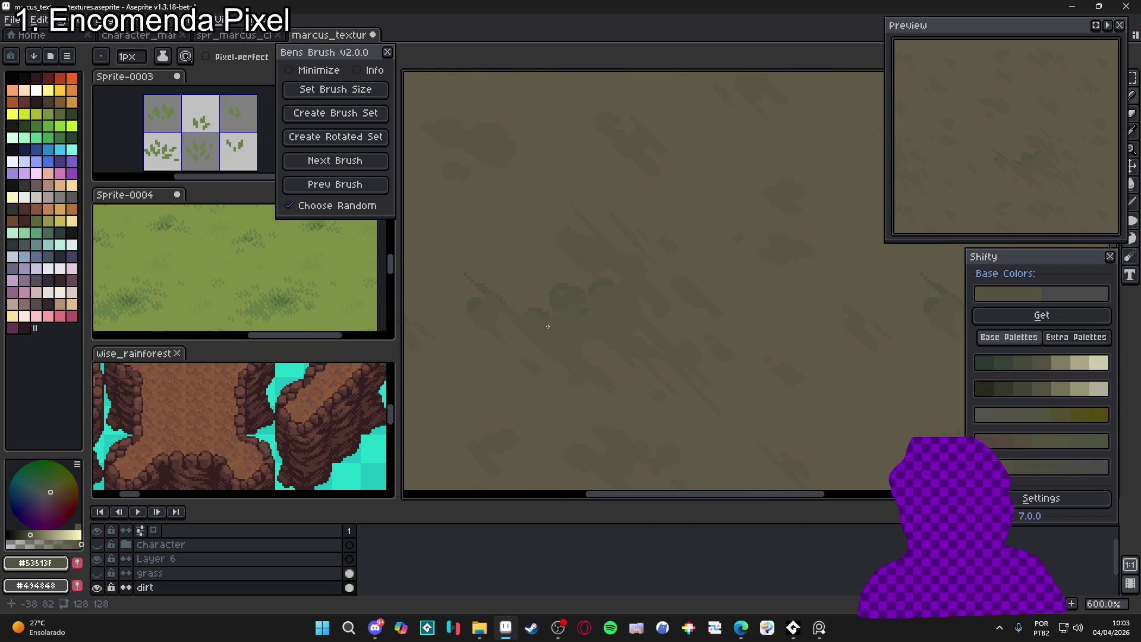
# Stamp a small dark mark on the dirt, then draw a thin 1px diagonal streak running down-right
pyautogui.press('ctrl')
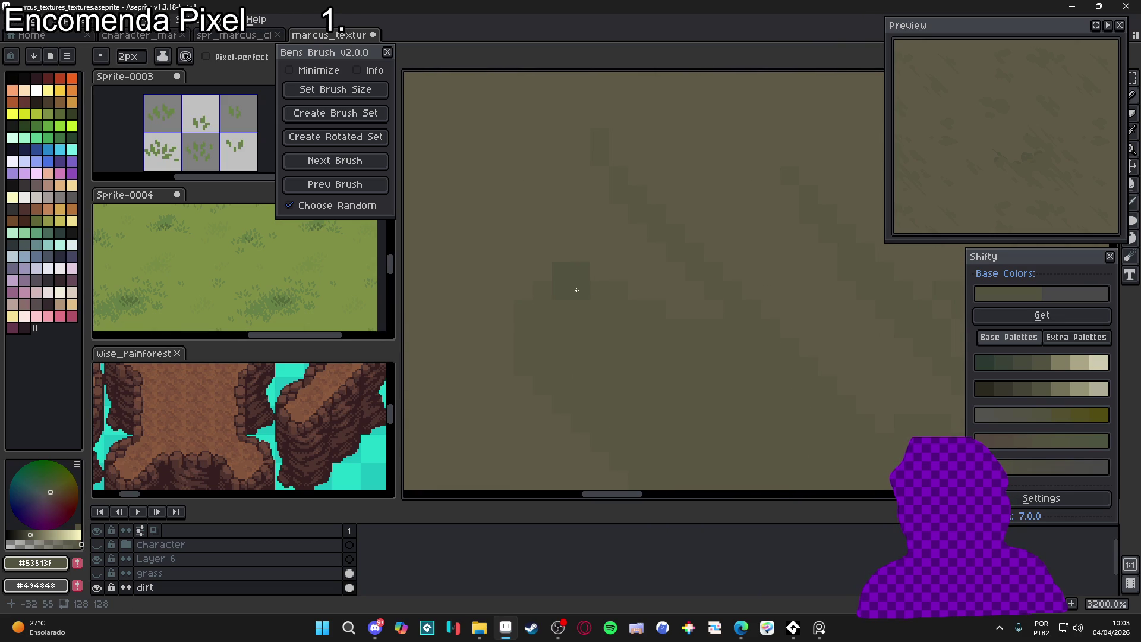
pyautogui.click(619, 308)
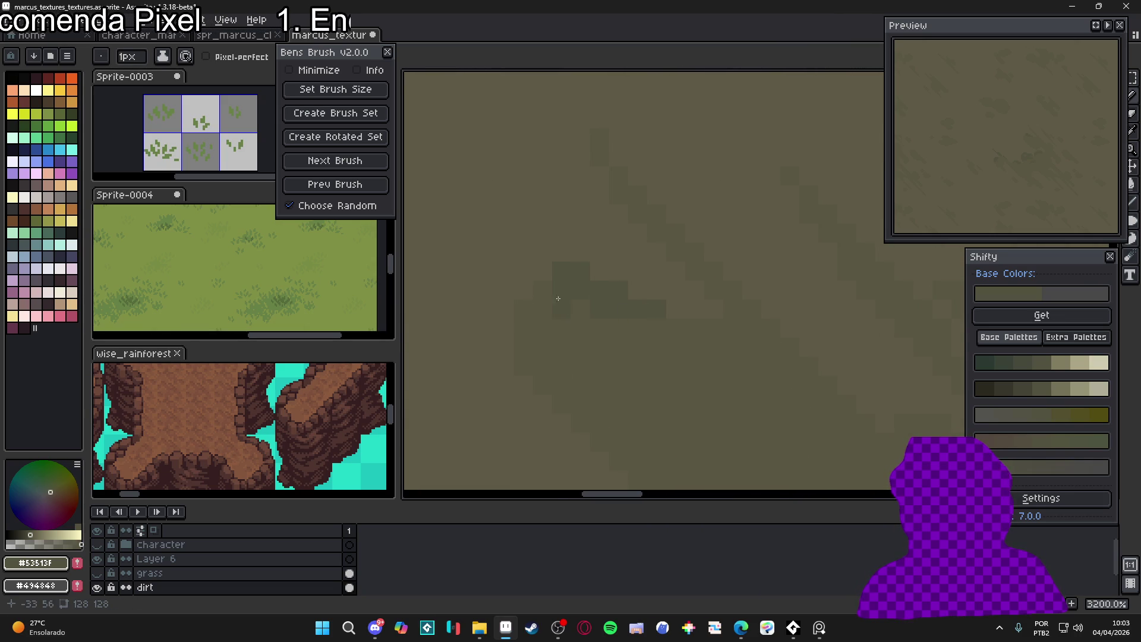
pyautogui.press('+')
pyautogui.press('-')
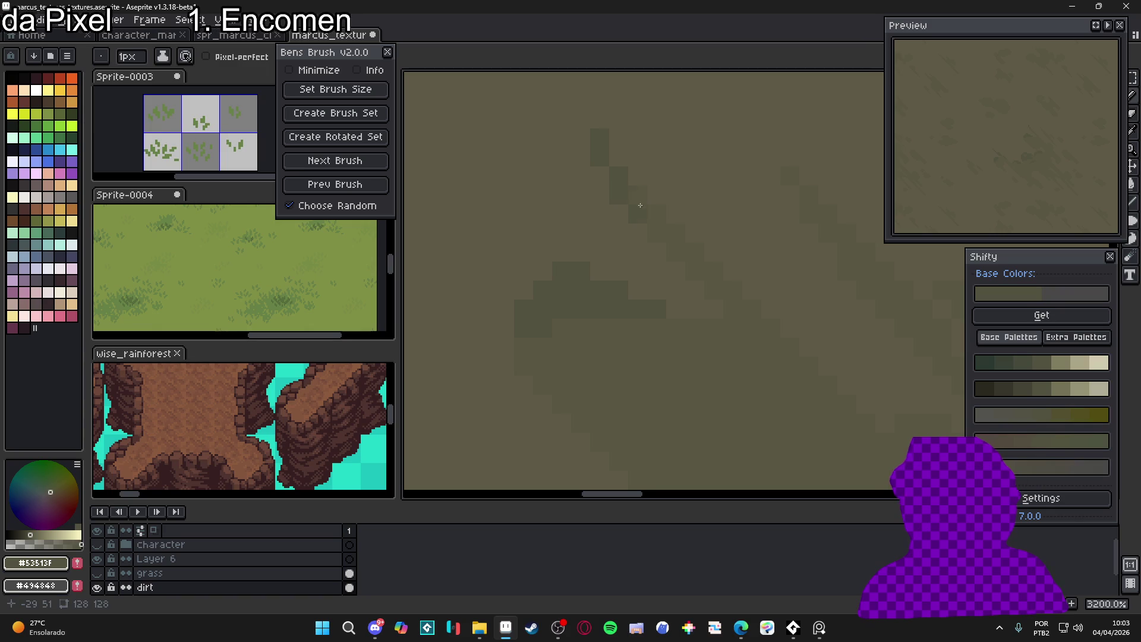
pyautogui.moveTo(638, 203); pyautogui.dragTo(697, 255)
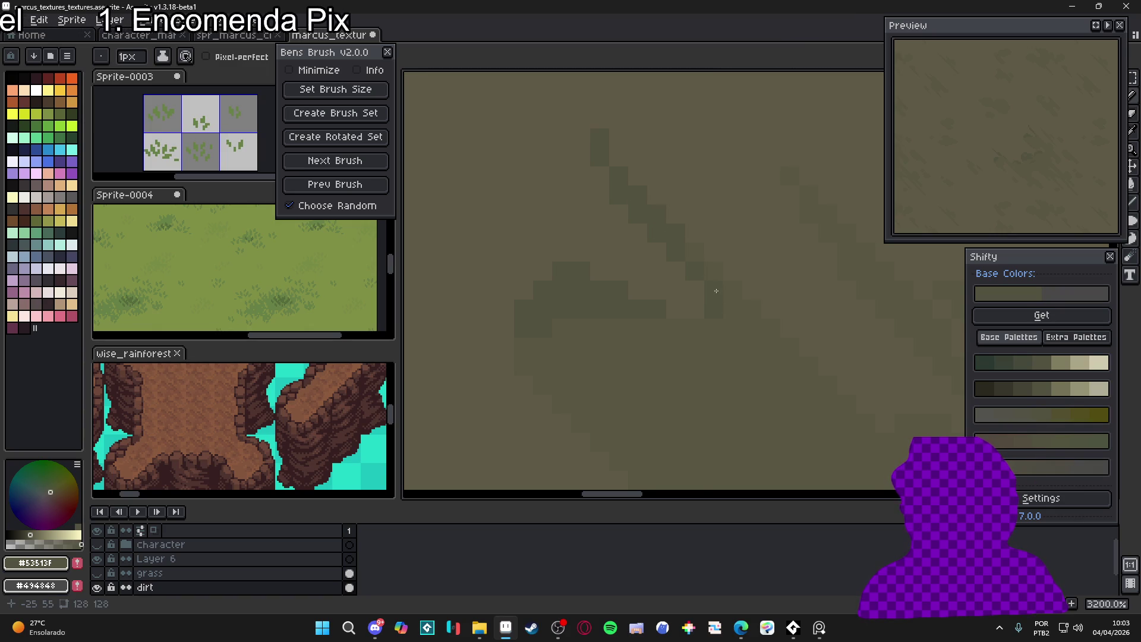
pyautogui.scroll(-3, 716, 290)
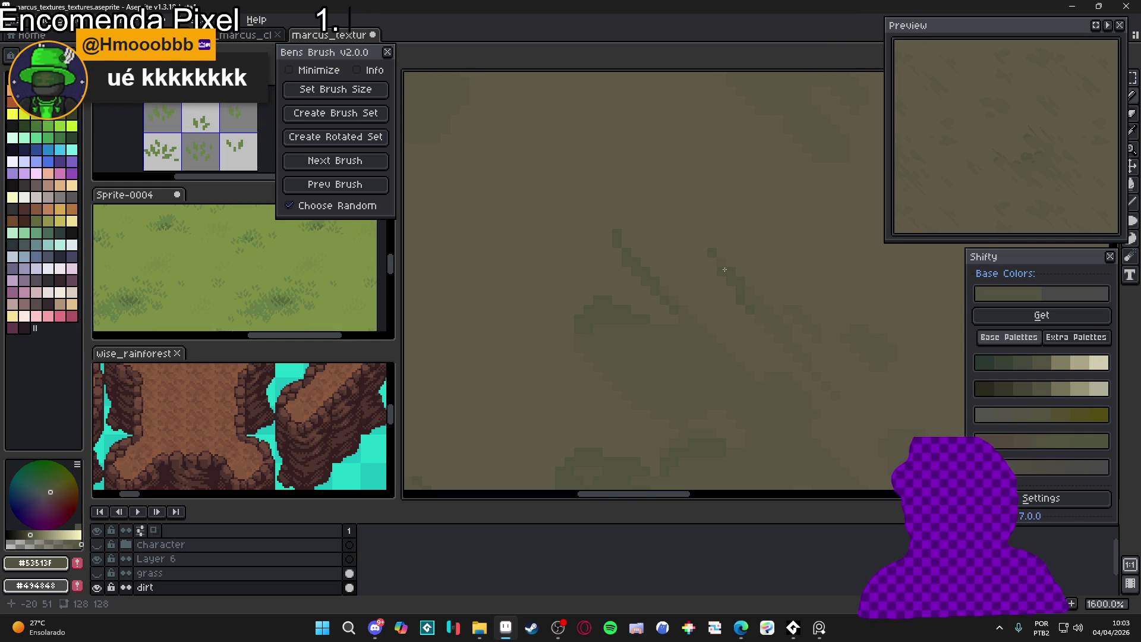
pyautogui.scroll(2, 716, 266)
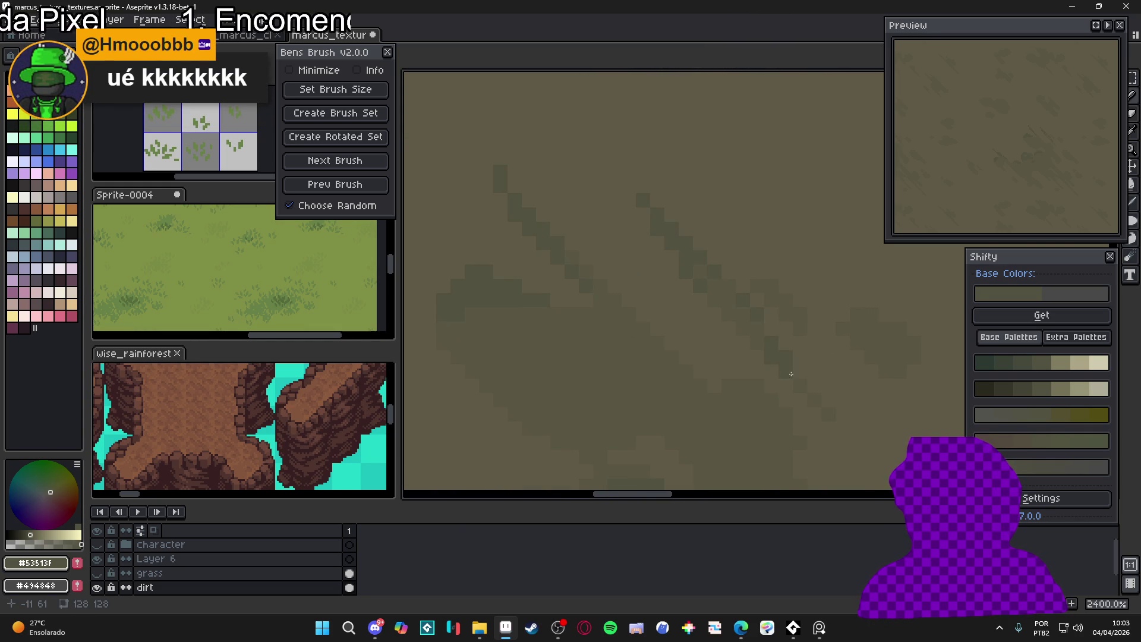
pyautogui.scroll(-9, 809, 393)
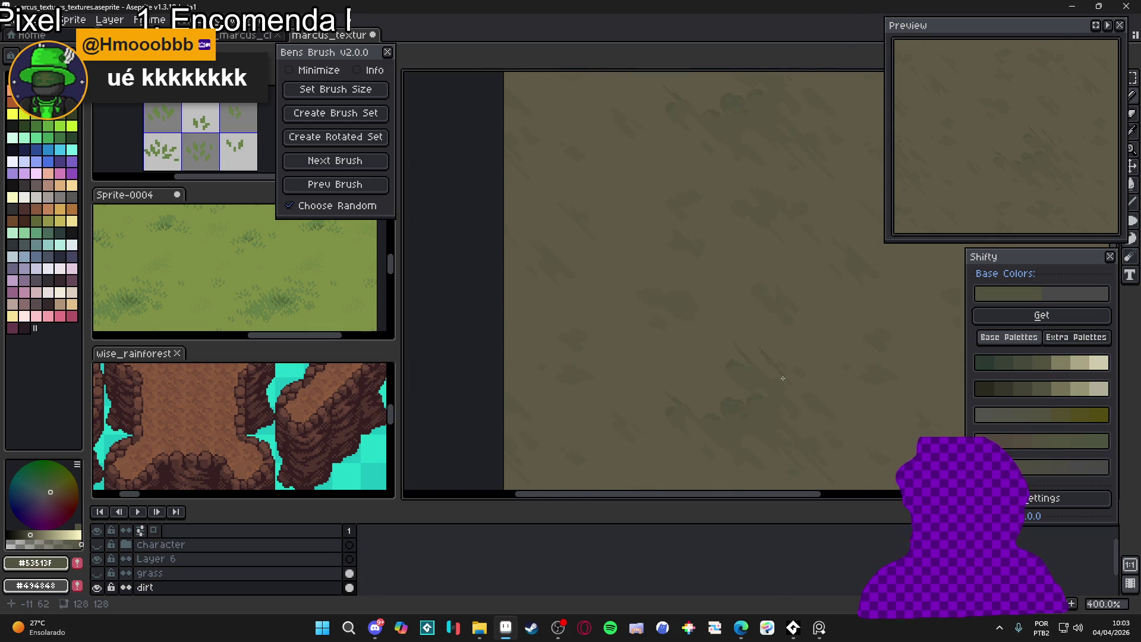
pyautogui.scroll(7, 601, 366)
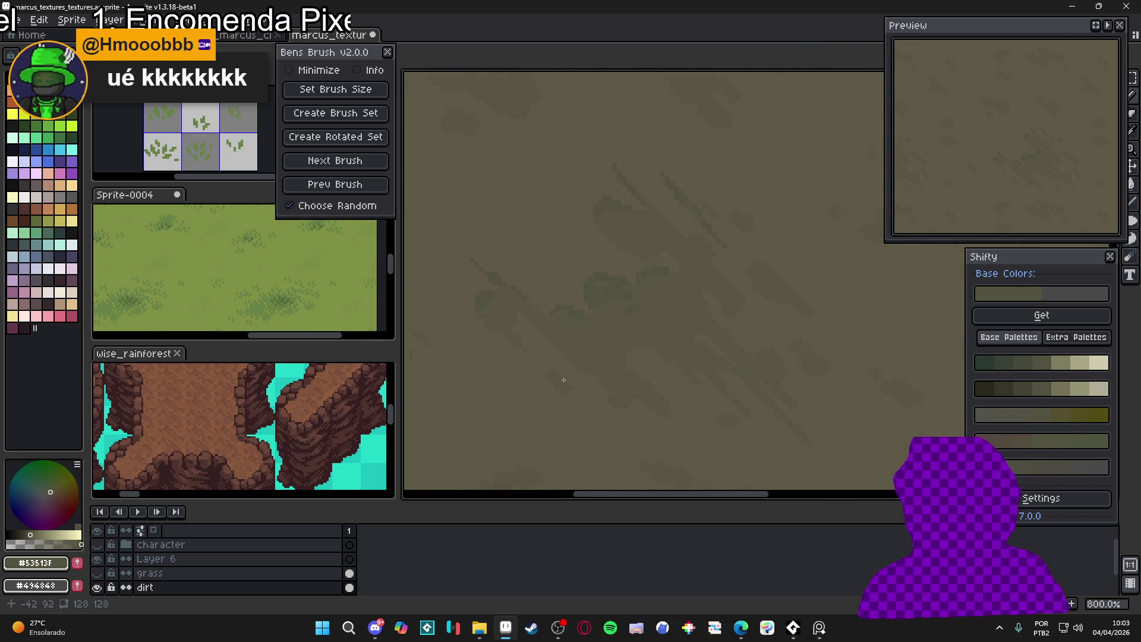
pyautogui.click(664, 397)
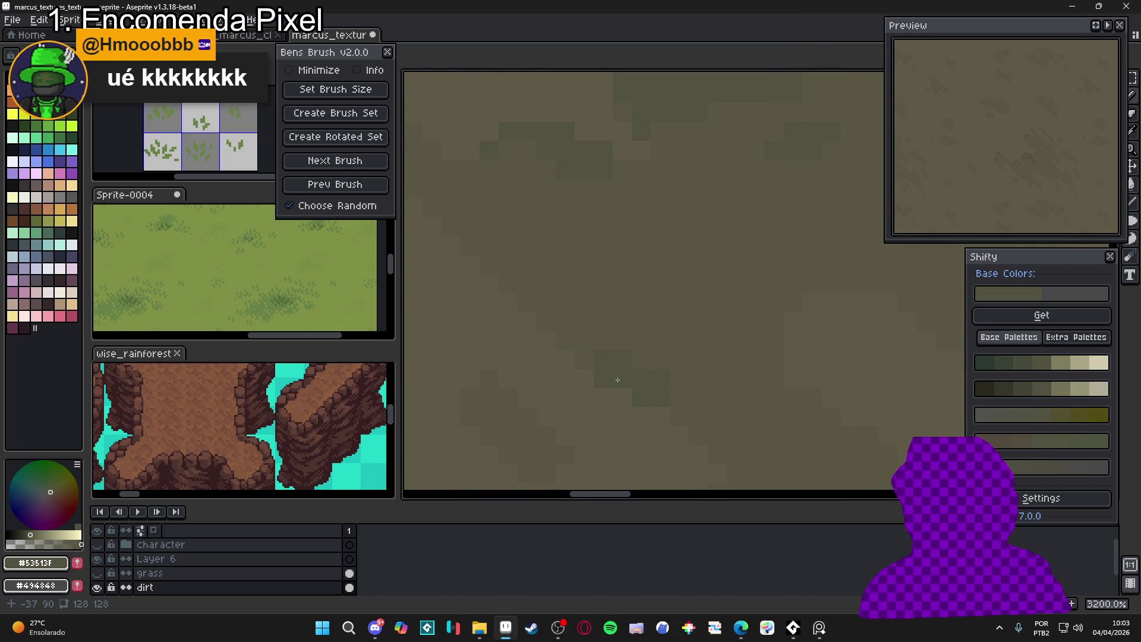
pyautogui.scroll(2, 631, 380)
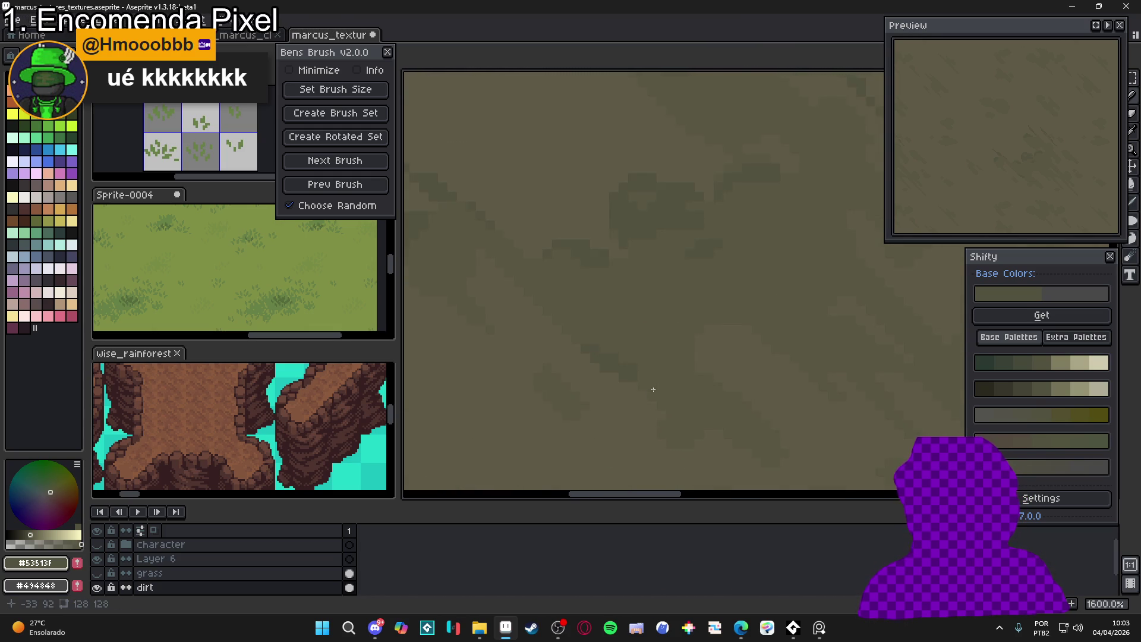
pyautogui.scroll(-2, 624, 381)
pyautogui.keyDown('alt'); pyautogui.click(601, 367); pyautogui.keyUp('alt')
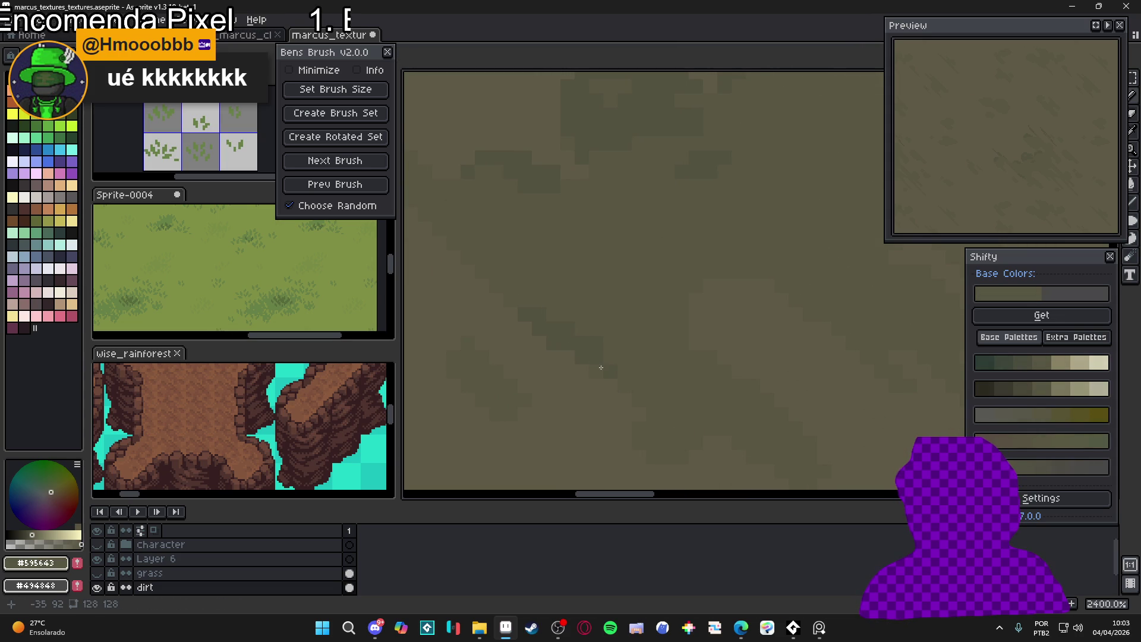
pyautogui.keyDown('alt'); pyautogui.click(630, 381); pyautogui.keyUp('alt')
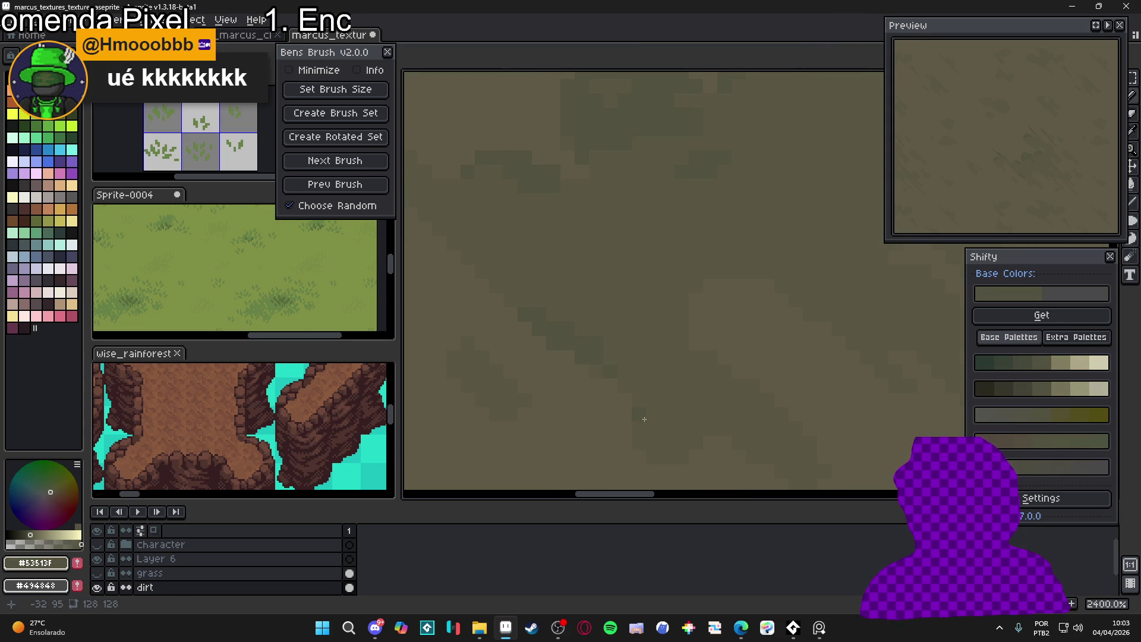
pyautogui.hscroll(2, 654, 410)
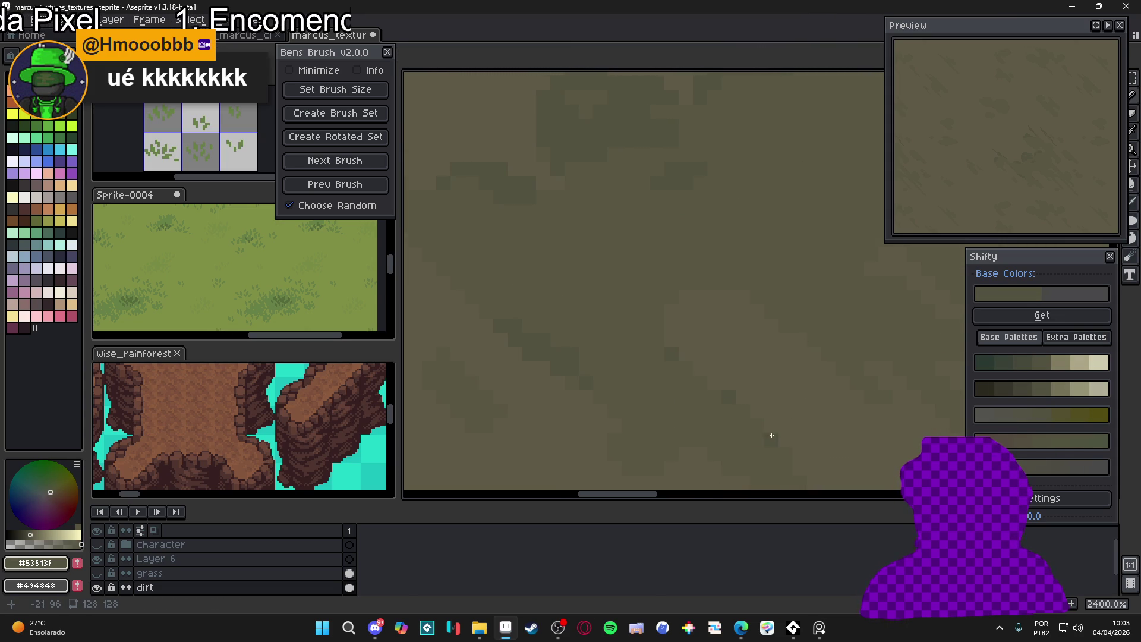
pyautogui.scroll(1, 713, 369)
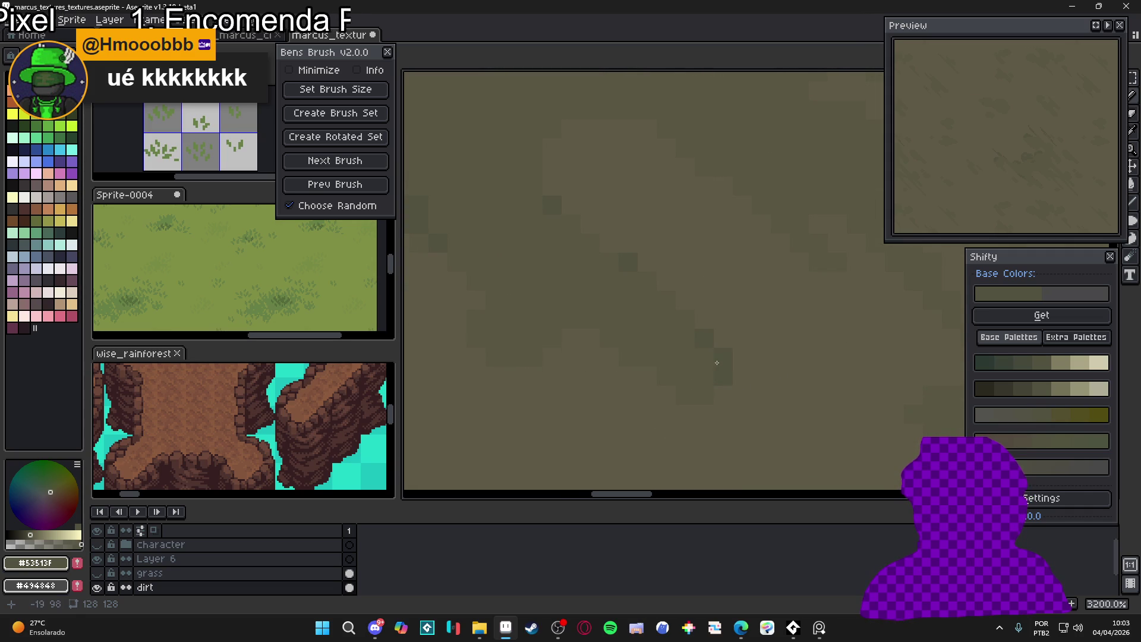
pyautogui.keyDown('alt'); pyautogui.click(706, 325); pyautogui.keyUp('alt')
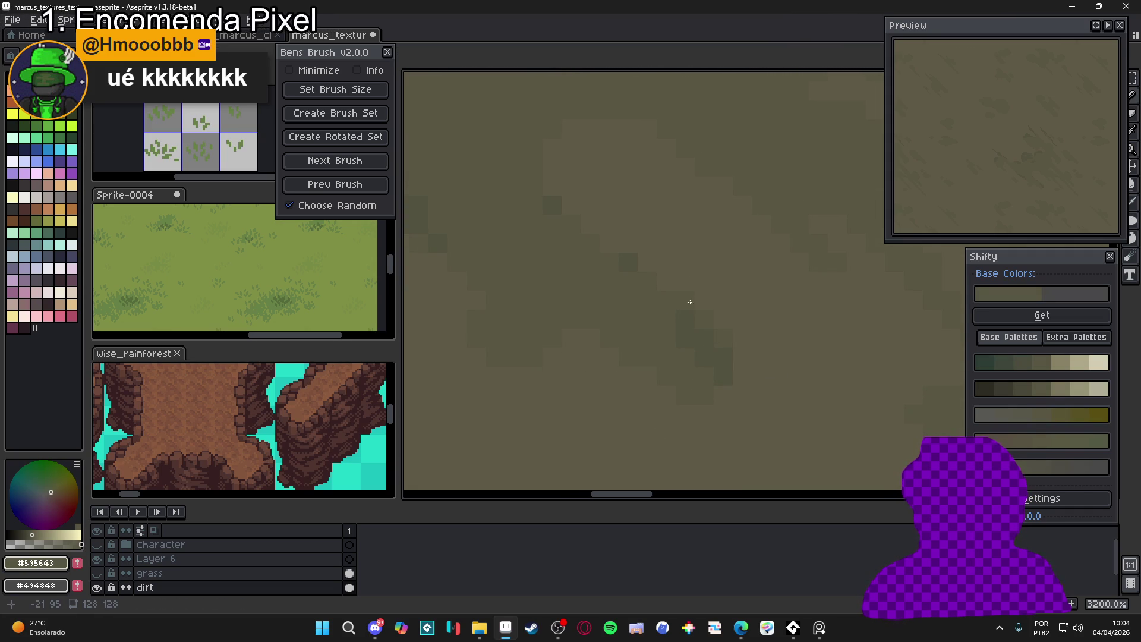
pyautogui.keyDown('alt'); pyautogui.click(705, 325); pyautogui.keyUp('alt')
pyautogui.scroll(-1, 689, 306)
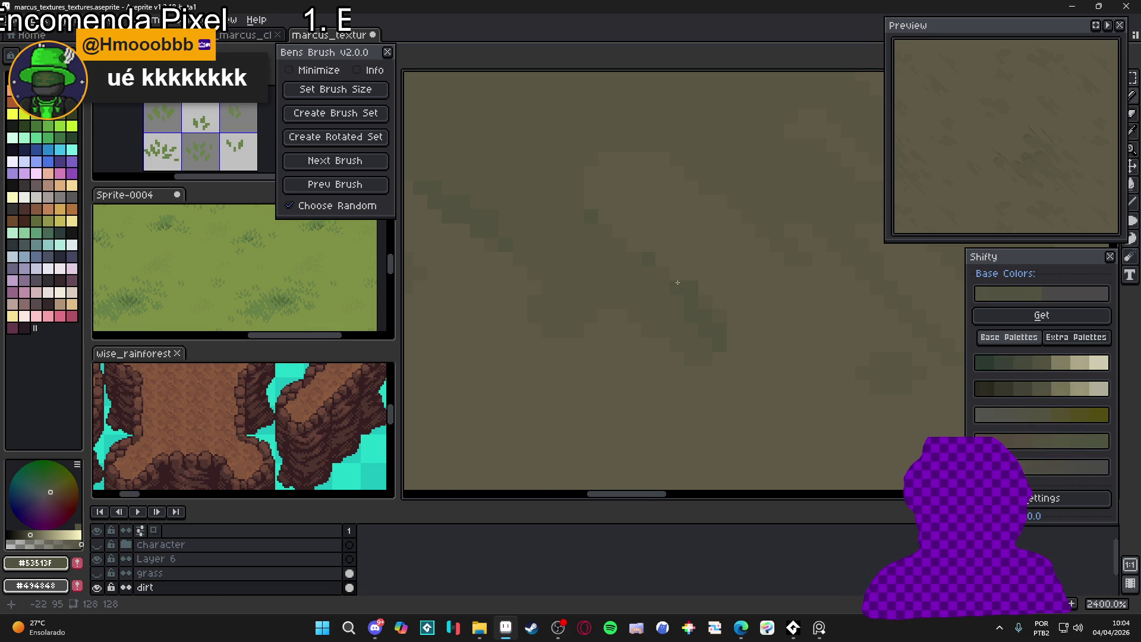
pyautogui.scroll(-5, 679, 299)
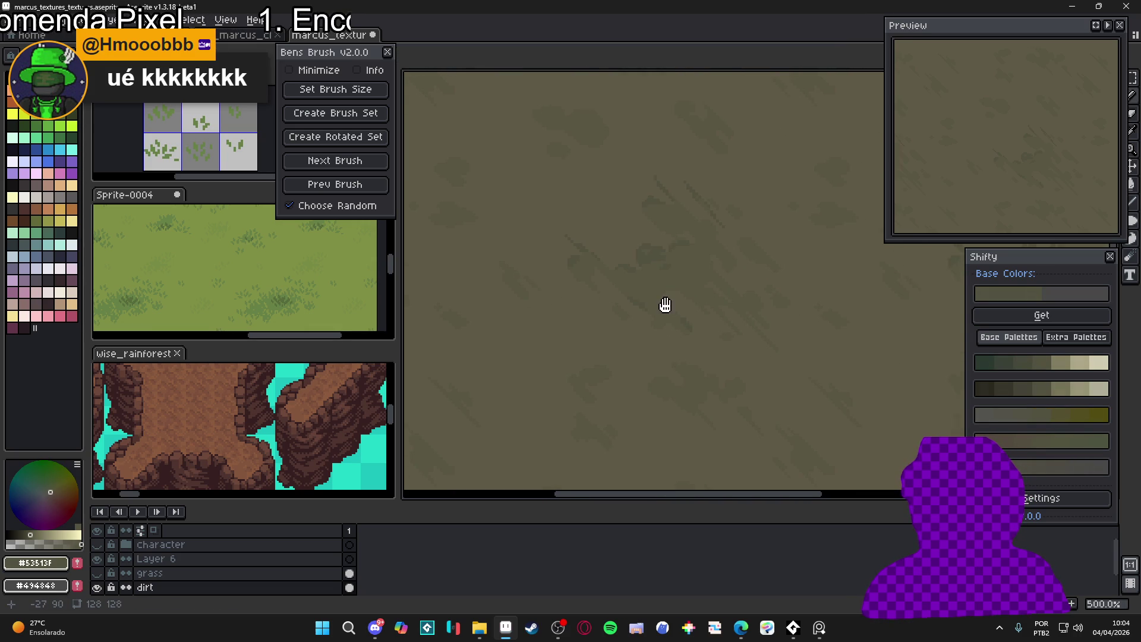
# Eyedropper the darker streak brown #53513F from the dirt texture
pyautogui.scroll(-3, 677, 305)
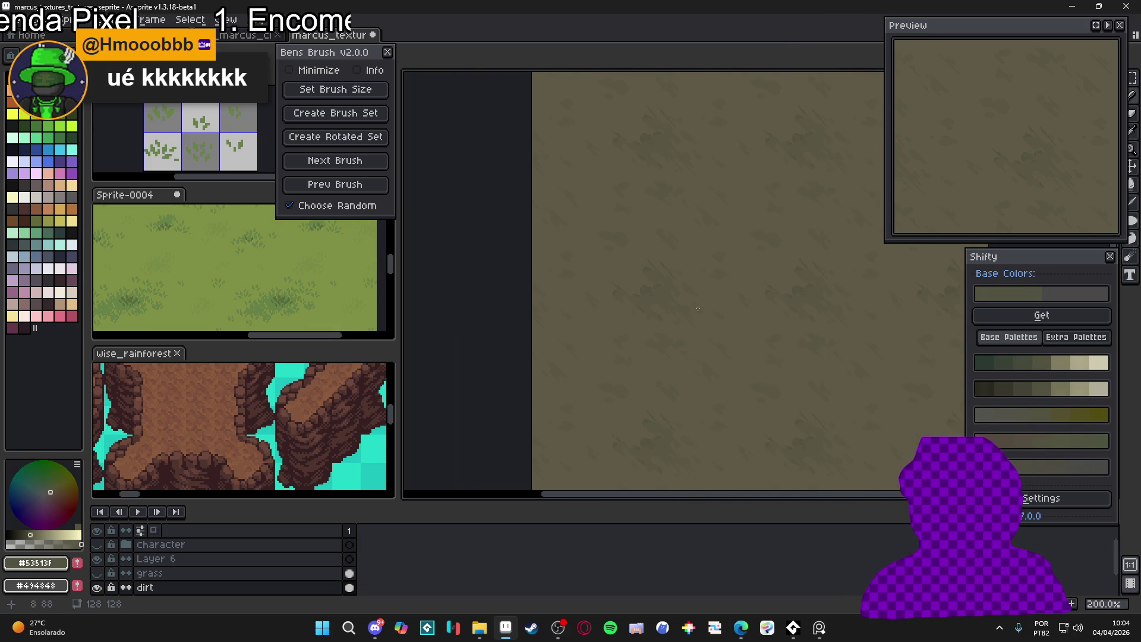
pyautogui.scroll(7, 685, 306)
pyautogui.keyDown('alt'); pyautogui.click(644, 265); pyautogui.keyUp('alt')
pyautogui.keyDown('alt'); pyautogui.click(643, 266); pyautogui.keyUp('alt')
pyautogui.scroll(2, 679, 274)
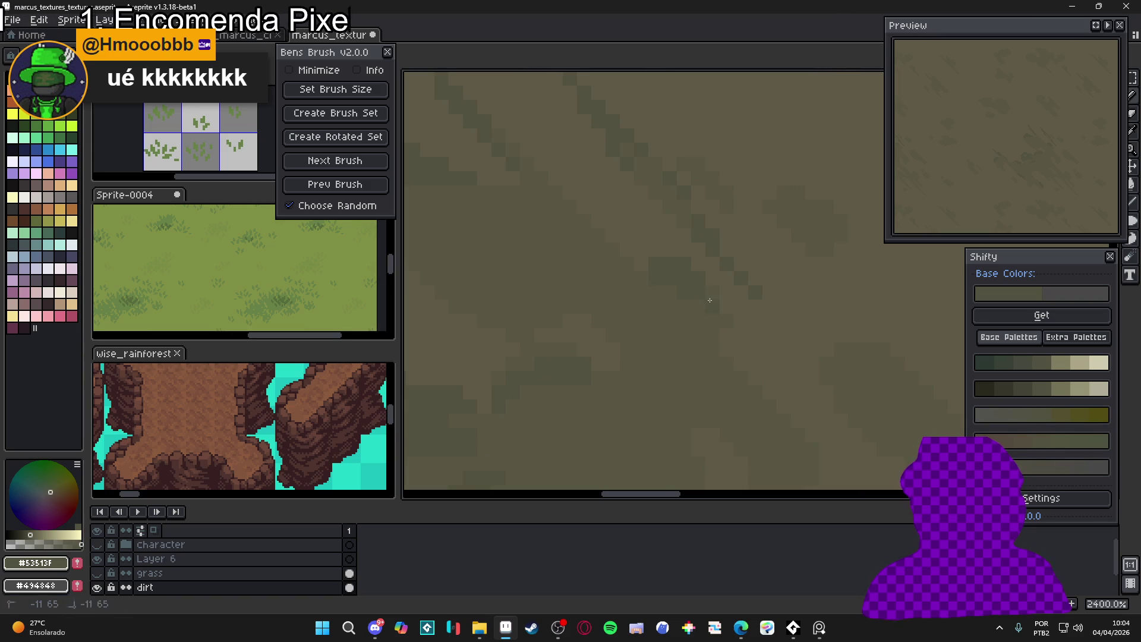
# With a 1px brush, draw a short dark streak on the dirt layer
pyautogui.moveTo(577, 247); pyautogui.dragTo(727, 321)
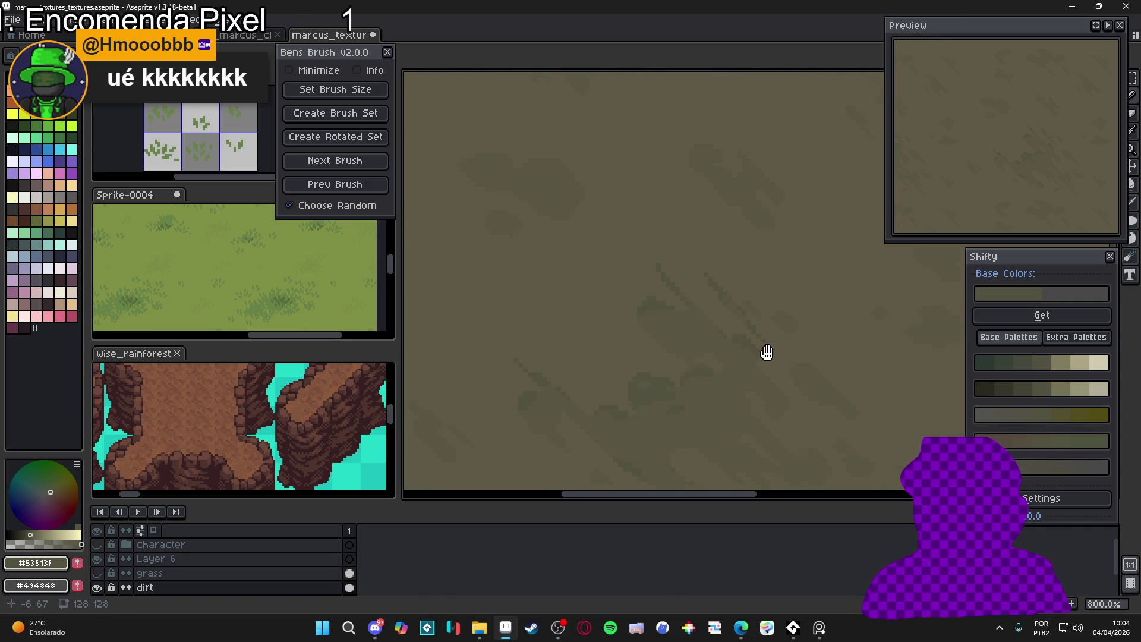
pyautogui.scroll(1, 720, 265)
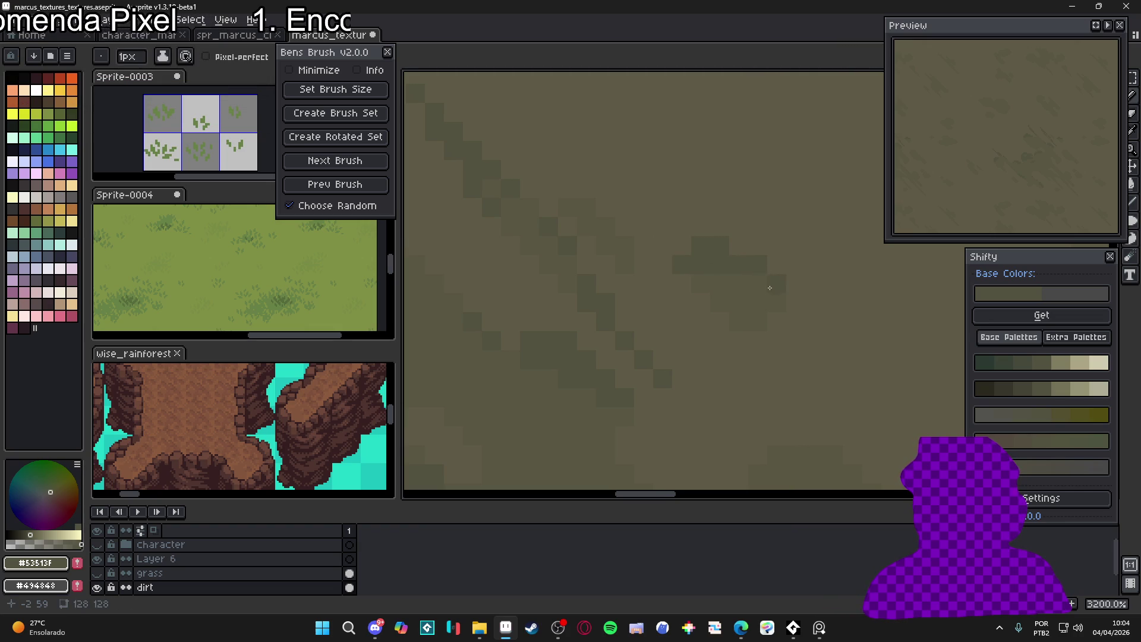
pyautogui.scroll(-2, 723, 287)
pyautogui.scroll(2, 723, 287)
pyautogui.press('+')
pyautogui.press('-')
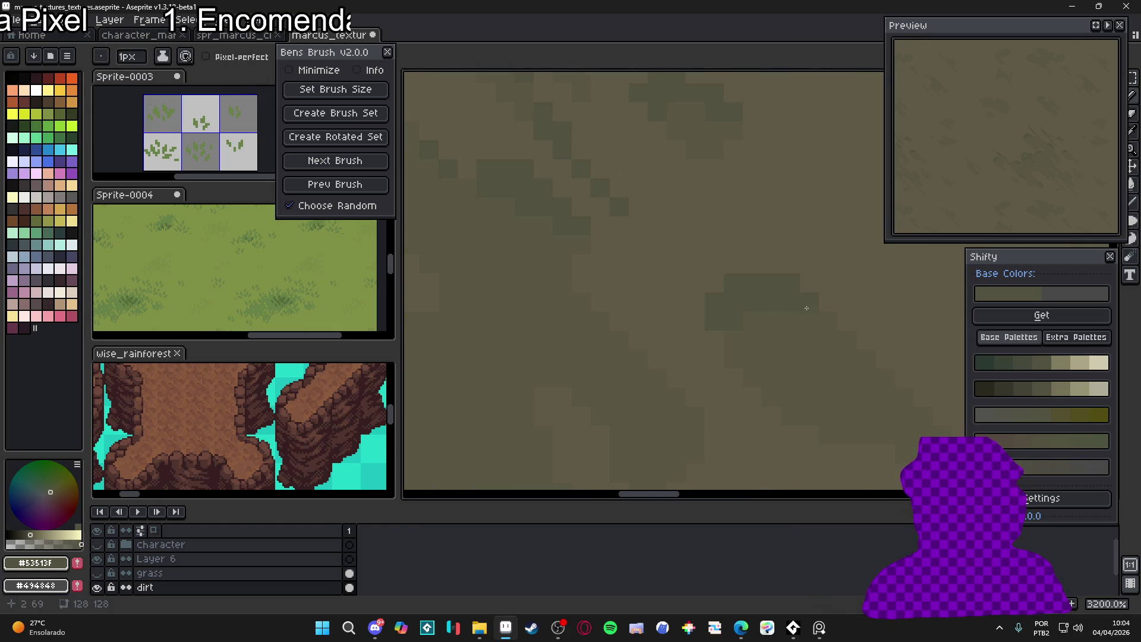
pyautogui.moveTo(741, 321); pyautogui.dragTo(844, 348)
pyautogui.scroll(-2, 873, 364)
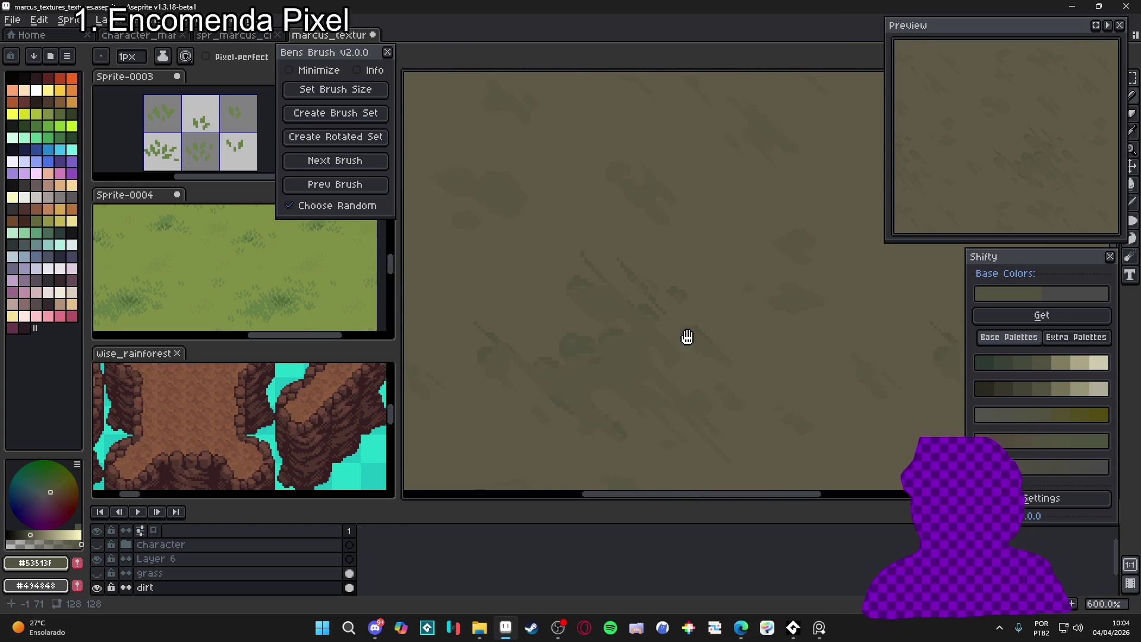
# Pencil a few extra streak-brown pixels onto the left side of the dark patch, then zoom out
pyautogui.scroll(5, 719, 345)
pyautogui.moveTo(724, 364); pyautogui.dragTo(699, 365)
pyautogui.moveTo(777, 396); pyautogui.dragTo(665, 380)
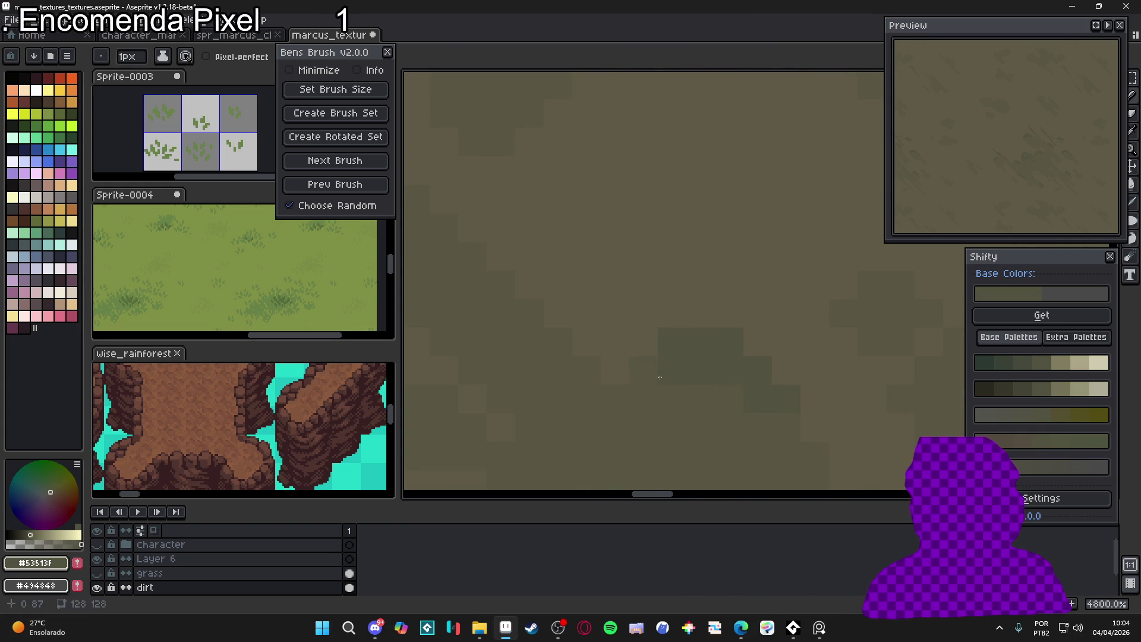
pyautogui.scroll(-1, 706, 314)
pyautogui.scroll(-5, 665, 285)
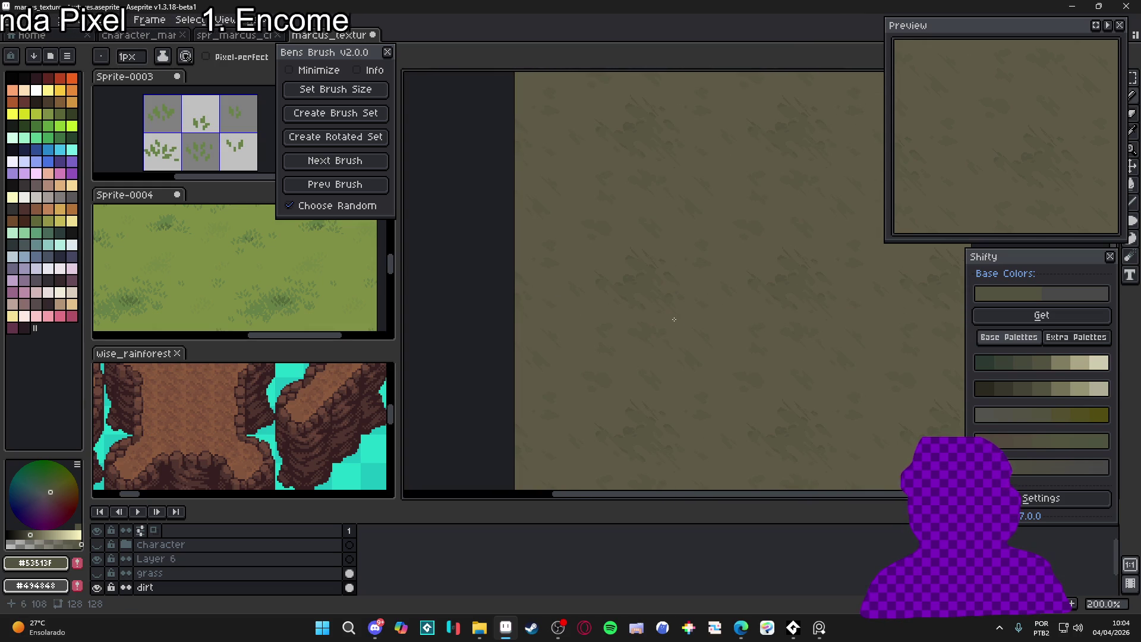
pyautogui.scroll(-5, 674, 319)
pyautogui.scroll(8, 695, 350)
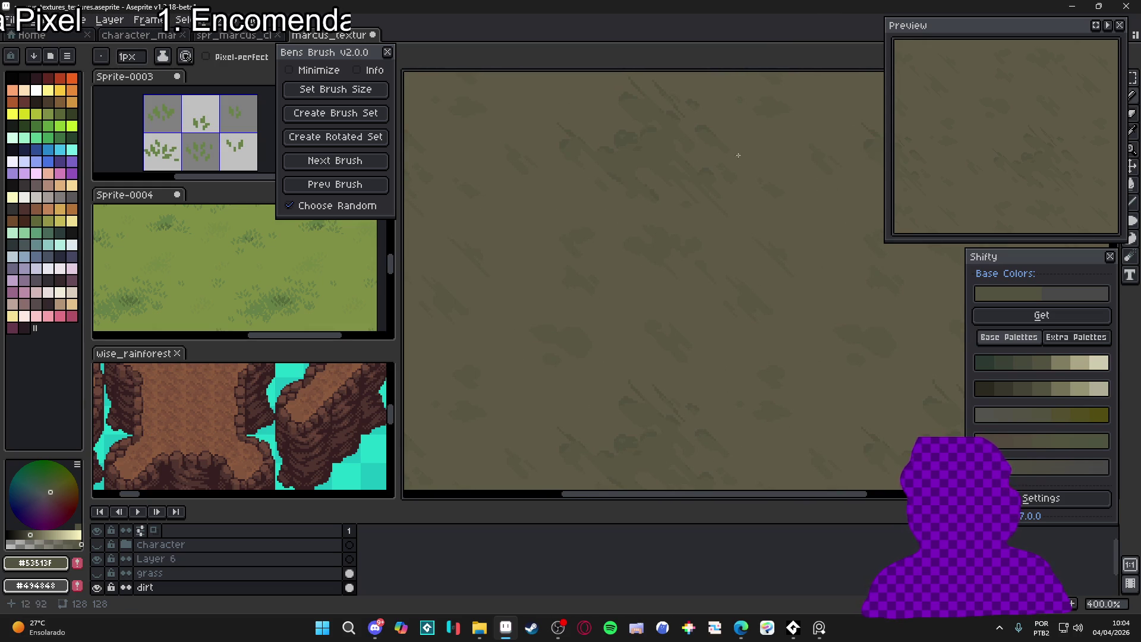
pyautogui.scroll(-1, 650, 205)
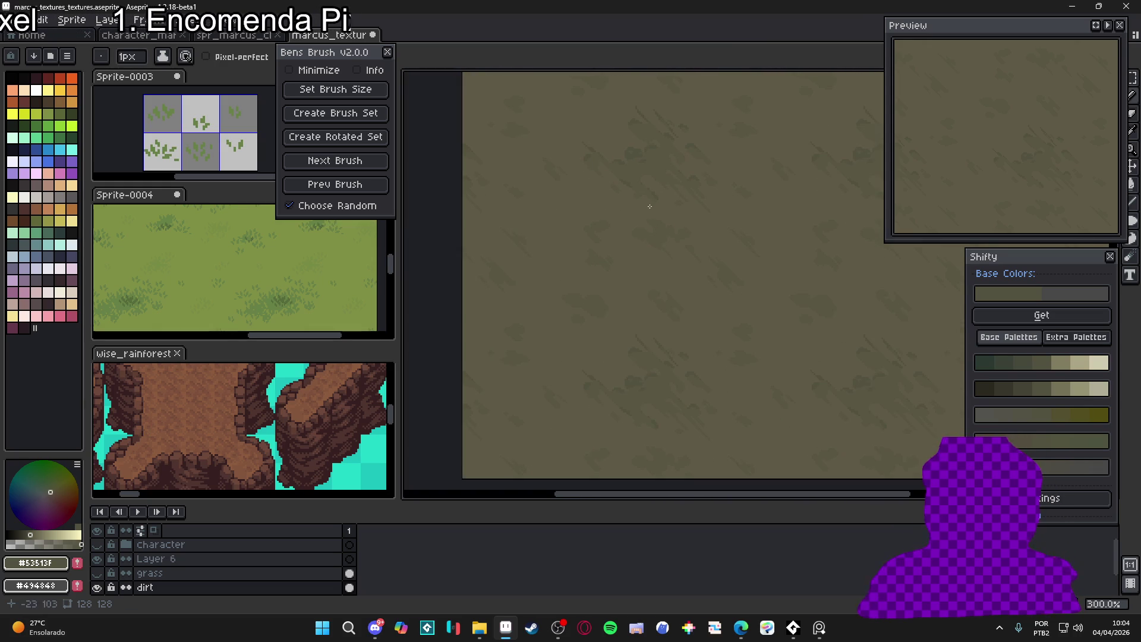
# Sample lighter dirt browns from the texture, including the #595643 base brown
pyautogui.scroll(2, 584, 268)
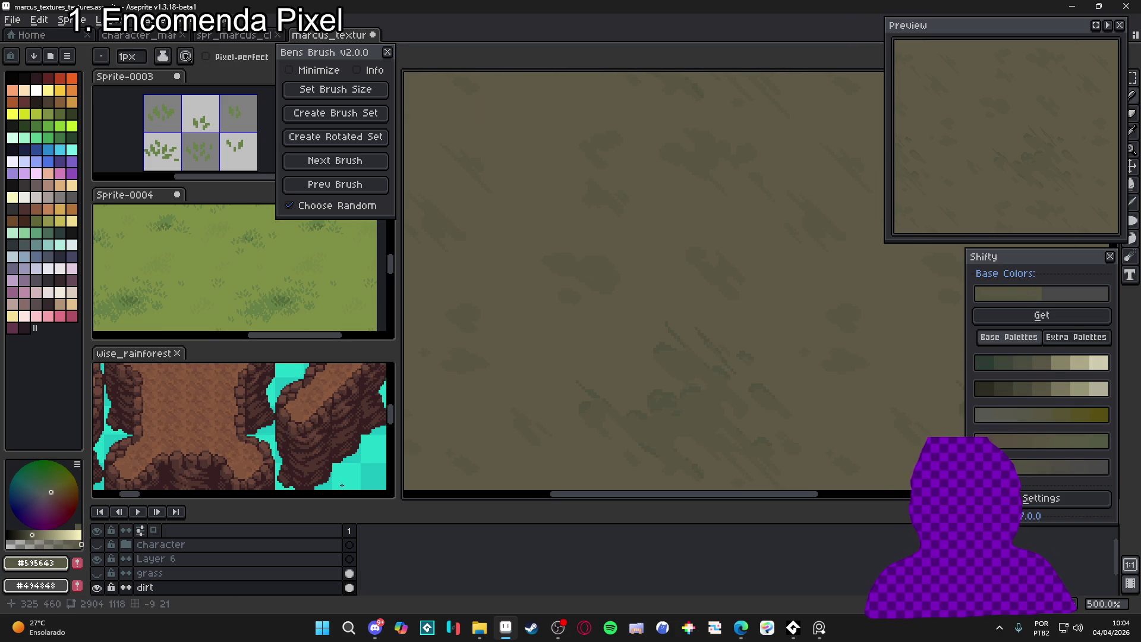
pyautogui.scroll(2, 595, 338)
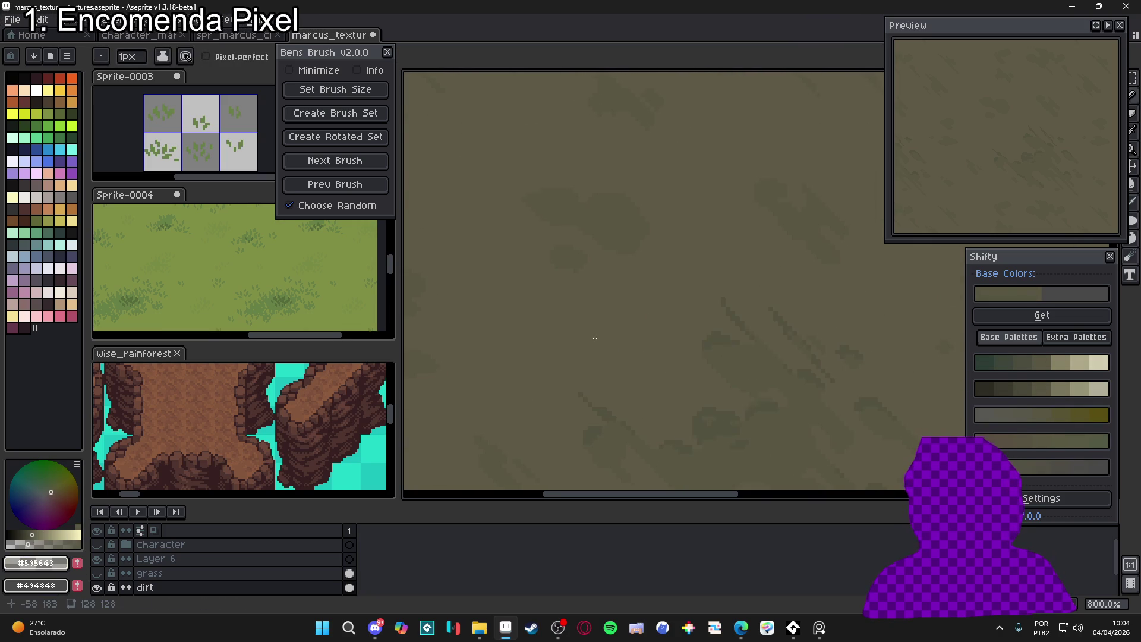
pyautogui.keyDown('alt'); pyautogui.click(602, 335); pyautogui.keyUp('alt')
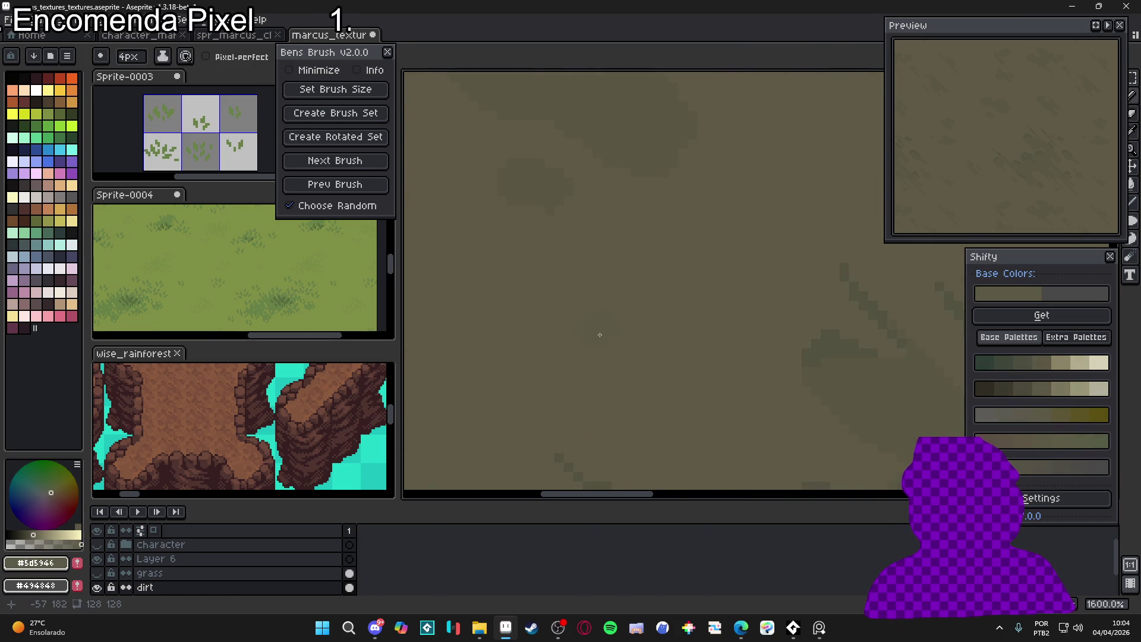
pyautogui.scroll(2, 602, 330)
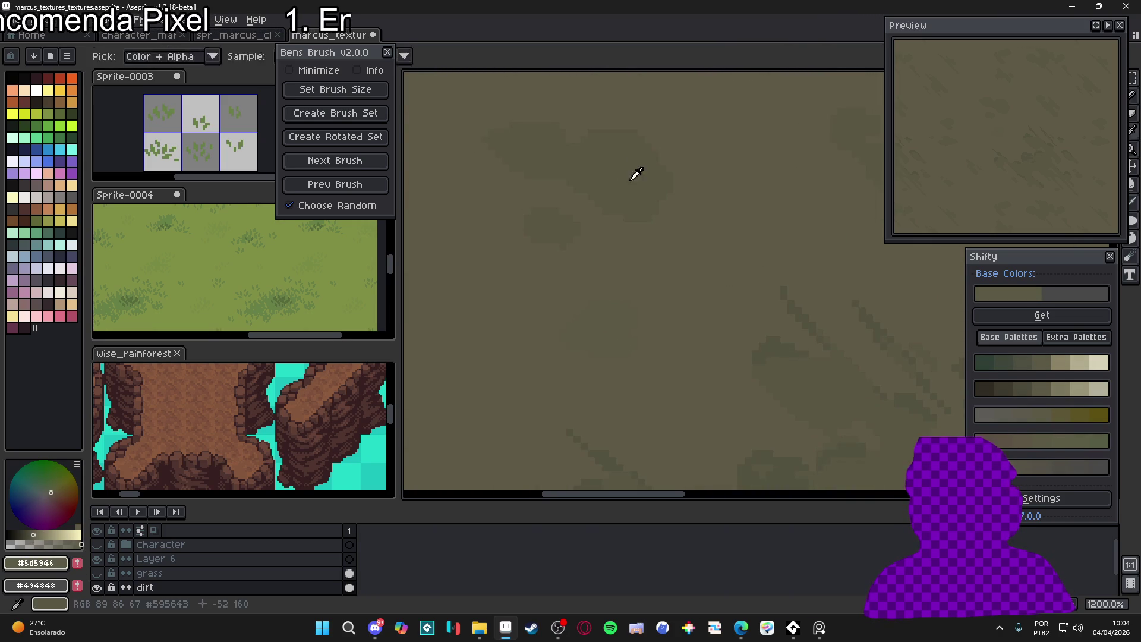
pyautogui.keyDown('alt'); pyautogui.click(447, 377); pyautogui.keyUp('alt')
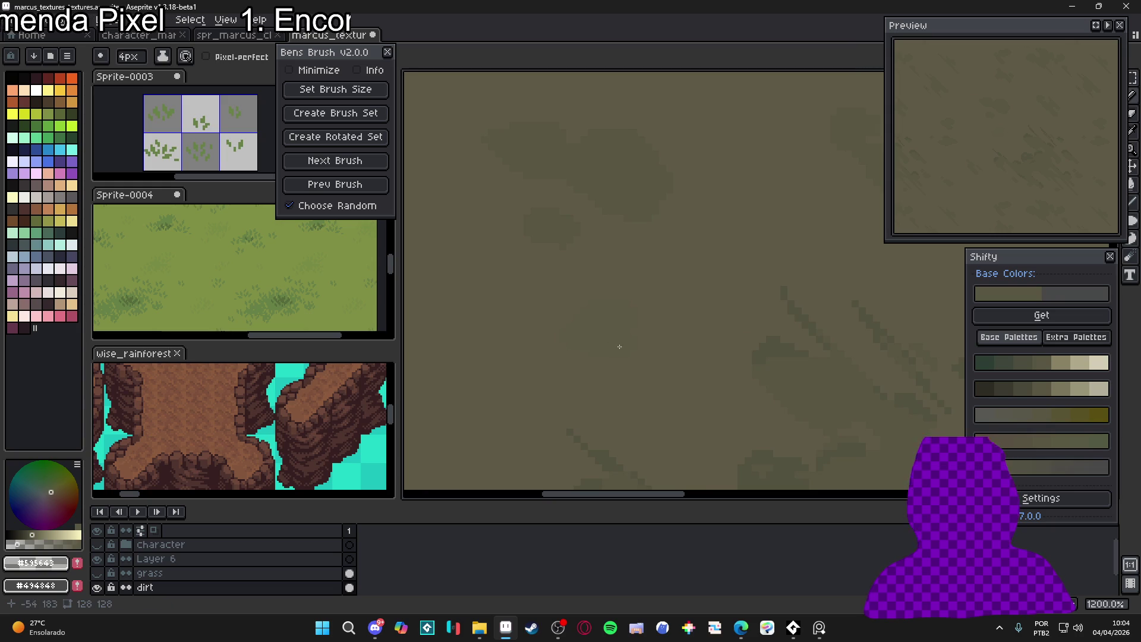
pyautogui.scroll(1, 612, 327)
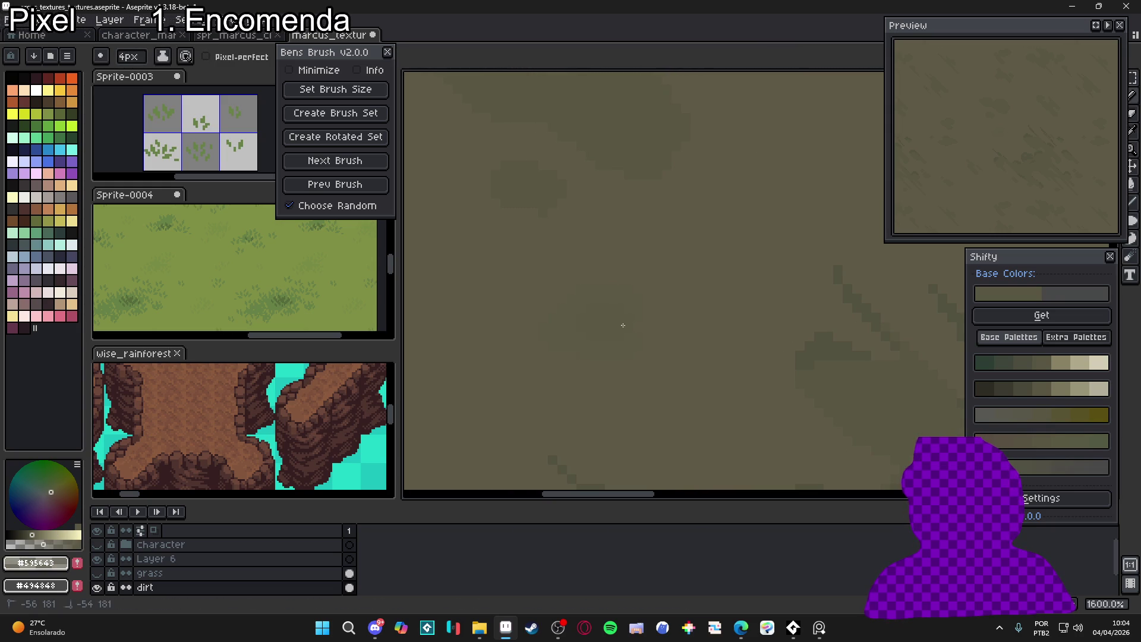
pyautogui.keyDown('alt'); pyautogui.click(592, 325); pyautogui.keyUp('alt')
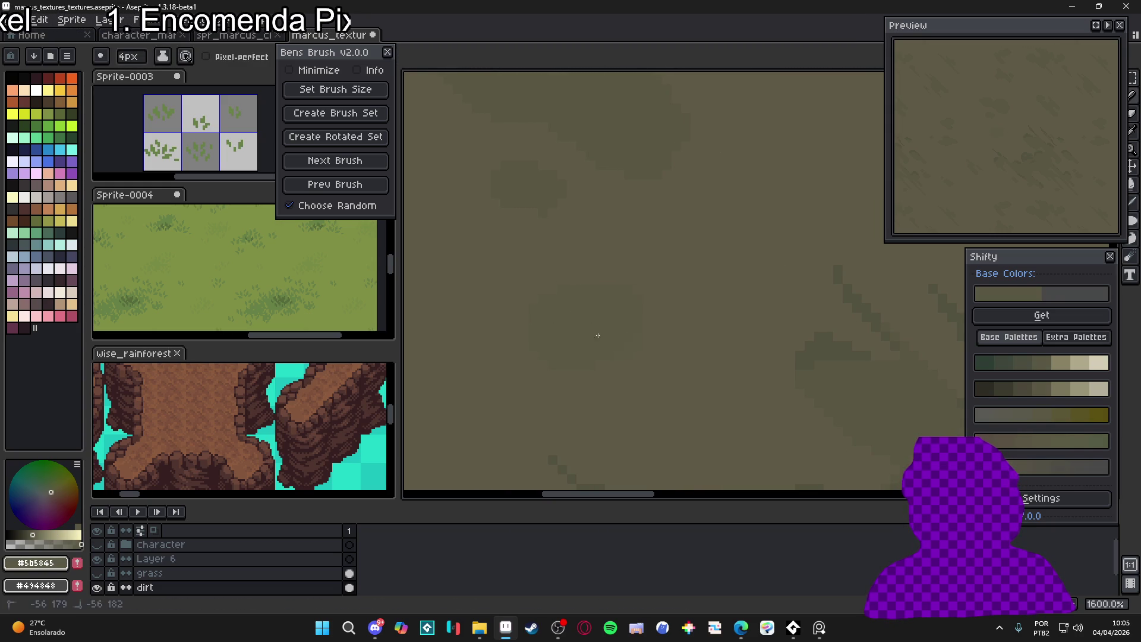
# Apply two more strokes on the dirt canvas, then zoom back out
pyautogui.scroll(-2, 618, 322)
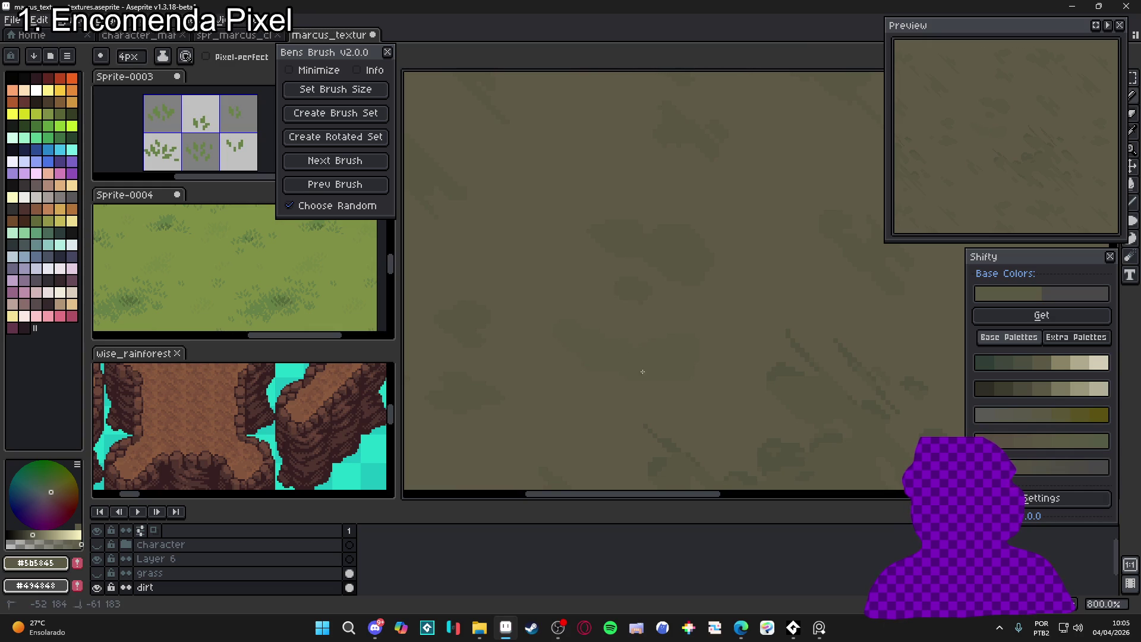
pyautogui.moveTo(605, 415); pyautogui.dragTo(630, 368)
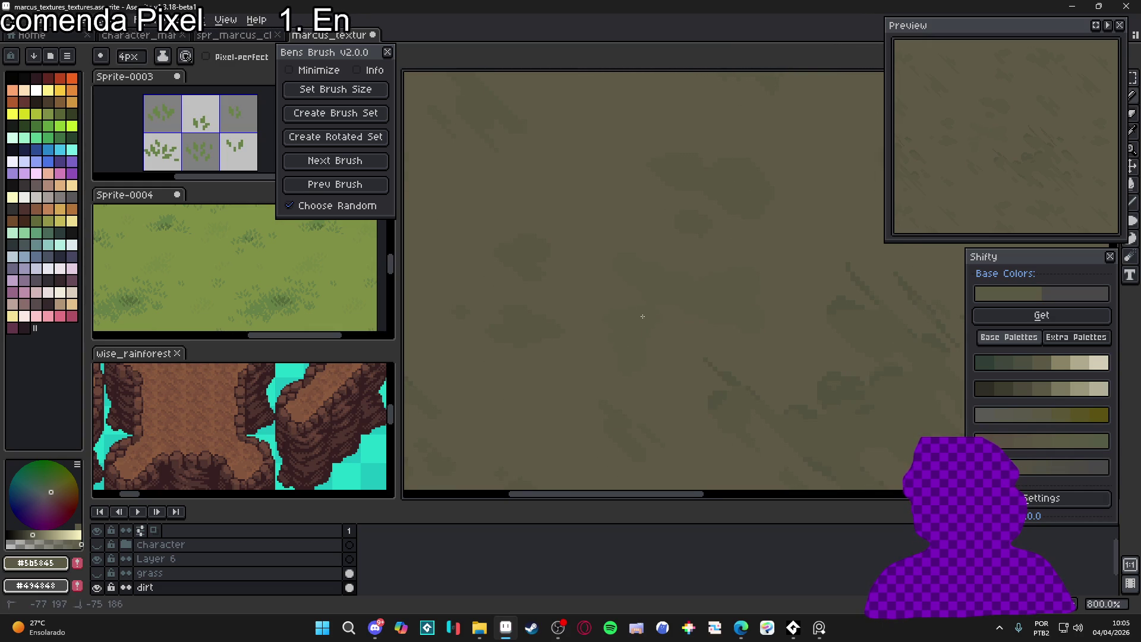
pyautogui.moveTo(626, 305)
pyautogui.mouseDown()
pyautogui.moveTo(648, 314)
pyautogui.moveTo(589, 321)
pyautogui.mouseUp()
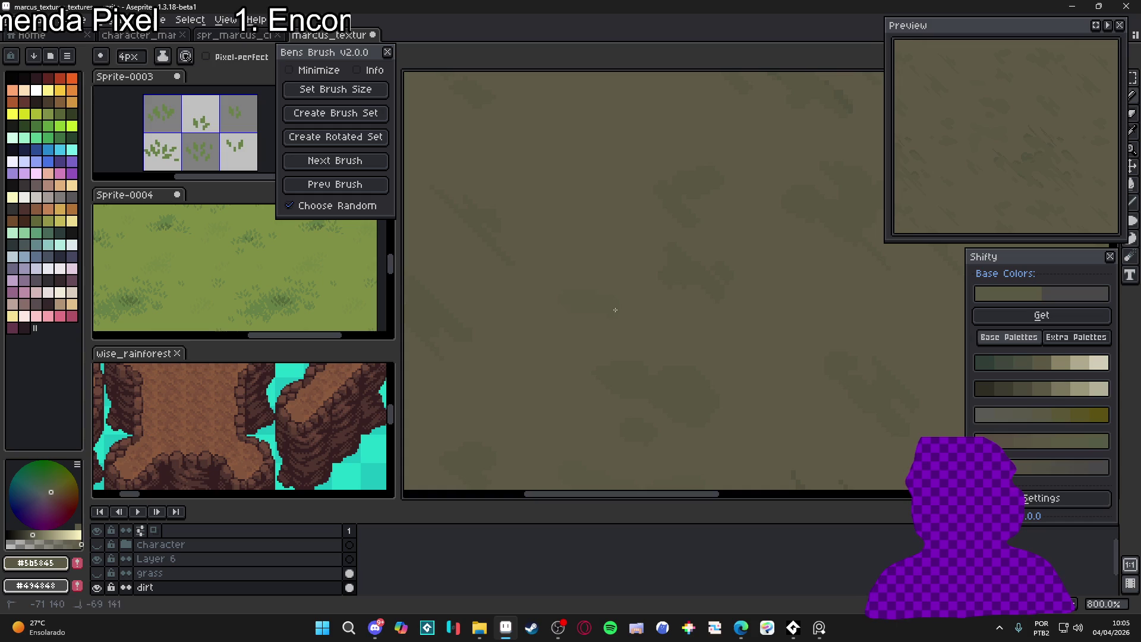
pyautogui.scroll(-1, 566, 237)
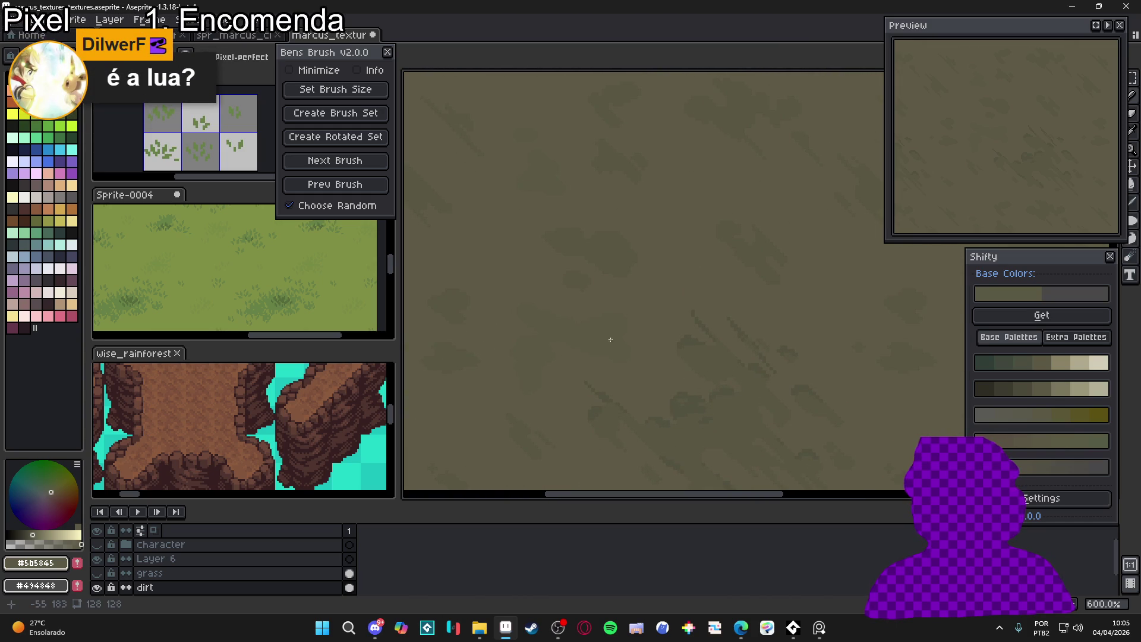
pyautogui.scroll(-1, 640, 314)
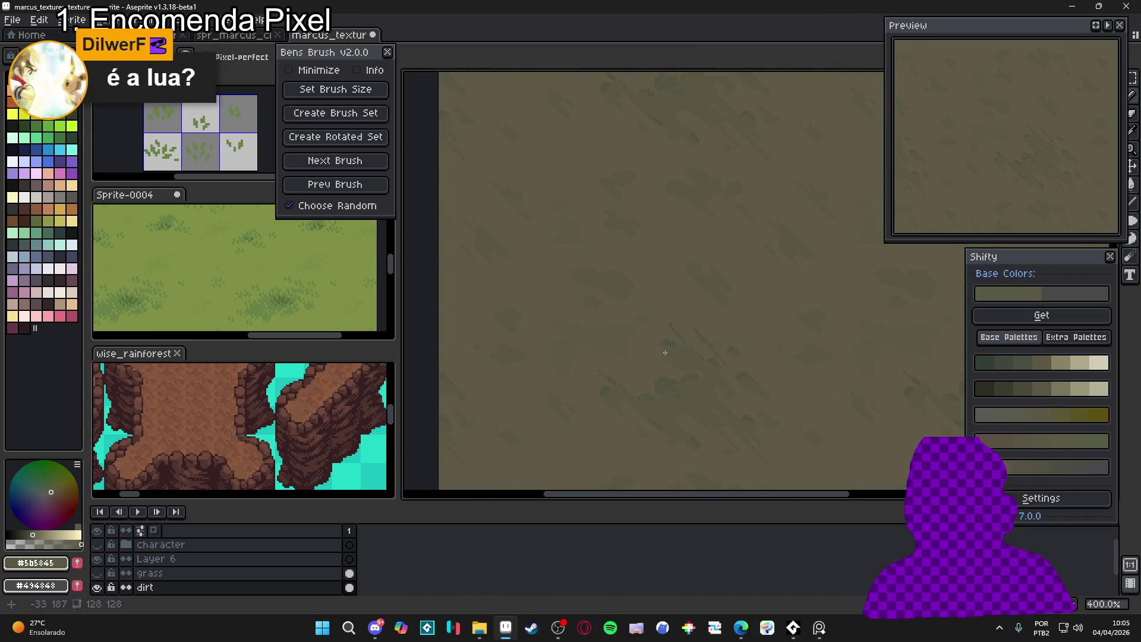
pyautogui.scroll(-1, 604, 321)
pyautogui.scroll(3, 604, 322)
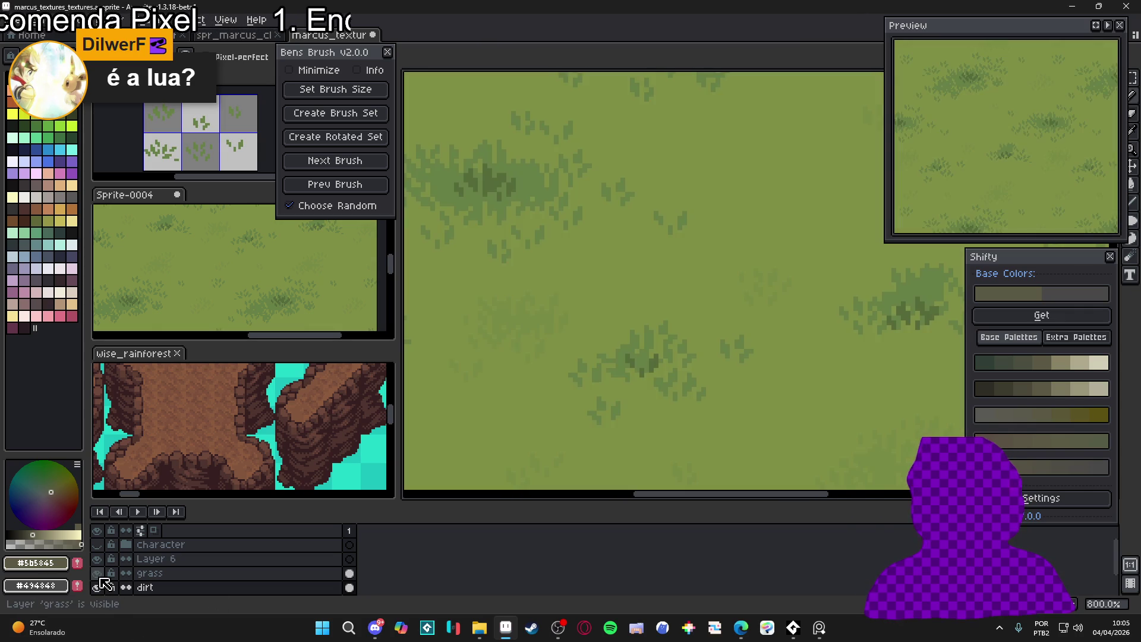
# Show the grass layer over the dirt and select it for editing
pyautogui.scroll(-1, 594, 360)
pyautogui.scroll(-3, 594, 360)
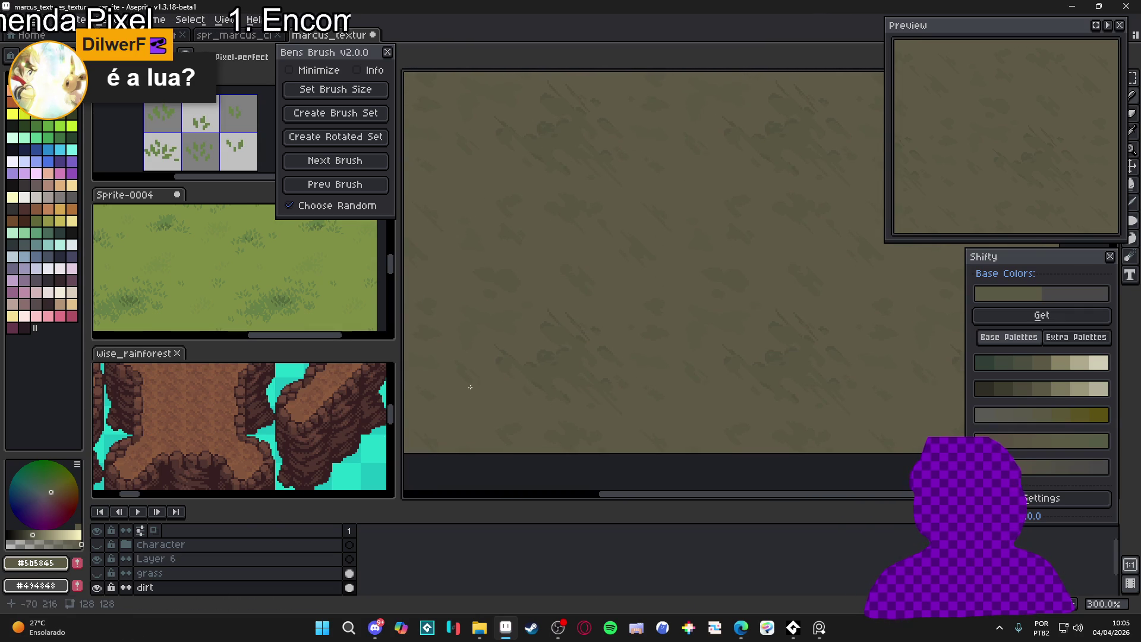
pyautogui.moveTo(96, 573); pyautogui.dragTo(97, 587)
pyautogui.click(173, 574)
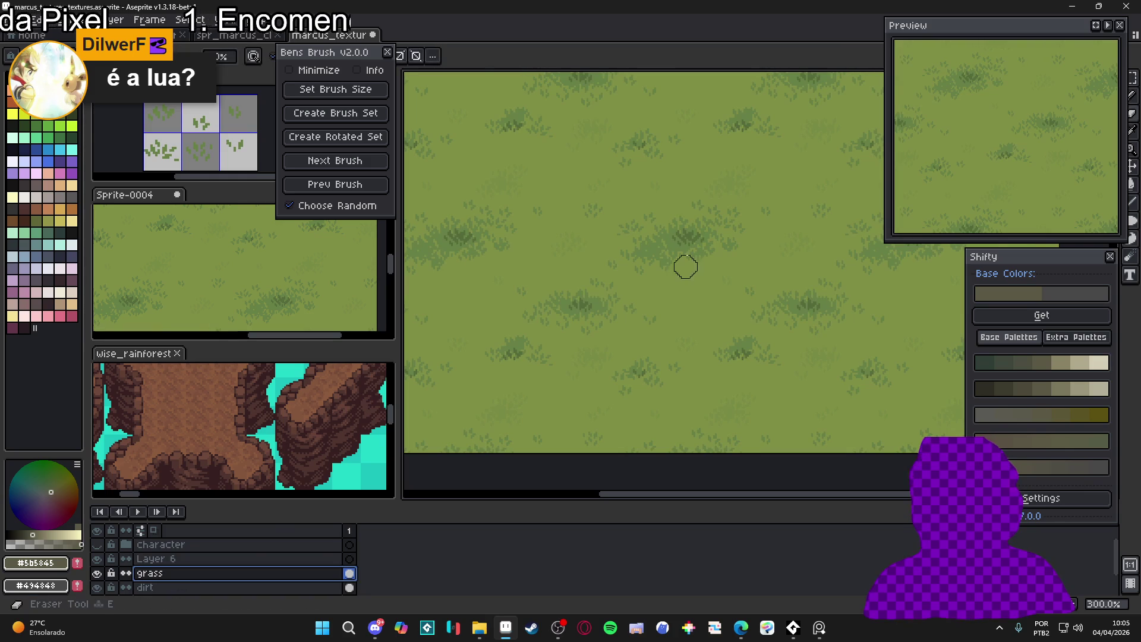
# Erase winding paths through the grass to reveal the dirt beneath across the tiles
pyautogui.scroll(-1, 726, 286)
pyautogui.click(792, 208)
pyautogui.moveTo(792, 209)
pyautogui.mouseDown()
pyautogui.moveTo(634, 260)
pyautogui.moveTo(658, 249)
pyautogui.moveTo(658, 193)
pyautogui.moveTo(684, 199)
pyautogui.mouseUp()
pyautogui.scroll(1, 671, 279)
pyautogui.moveTo(710, 286); pyautogui.dragTo(657, 397)
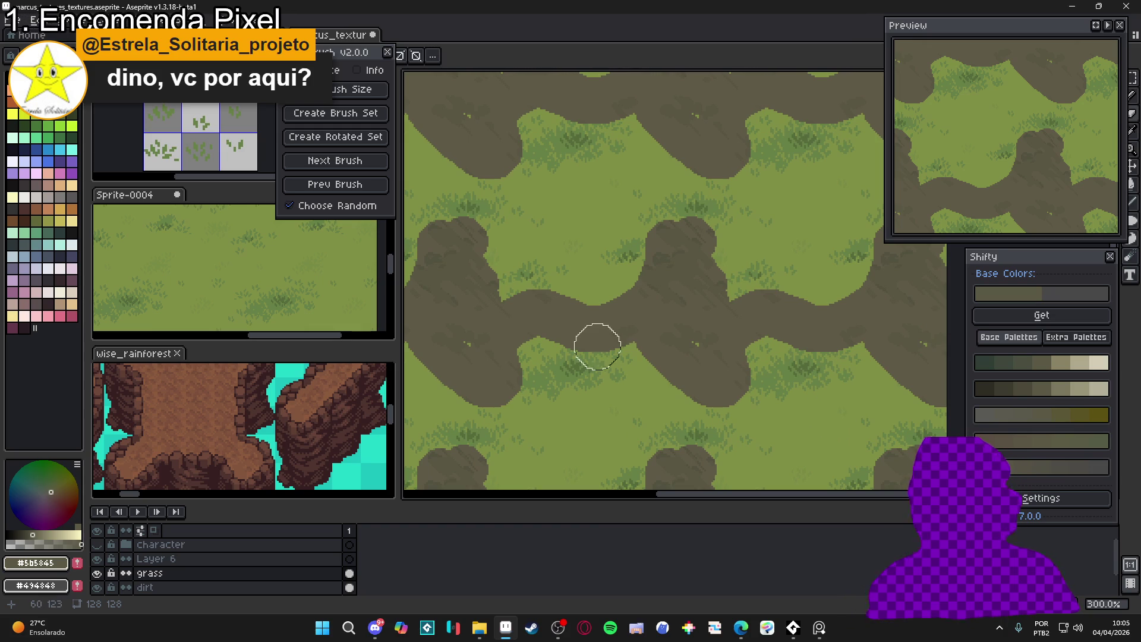
pyautogui.moveTo(669, 383)
pyautogui.mouseDown()
pyautogui.moveTo(655, 398)
pyautogui.moveTo(655, 357)
pyautogui.moveTo(670, 443)
pyautogui.mouseUp()
pyautogui.scroll(-1, 671, 427)
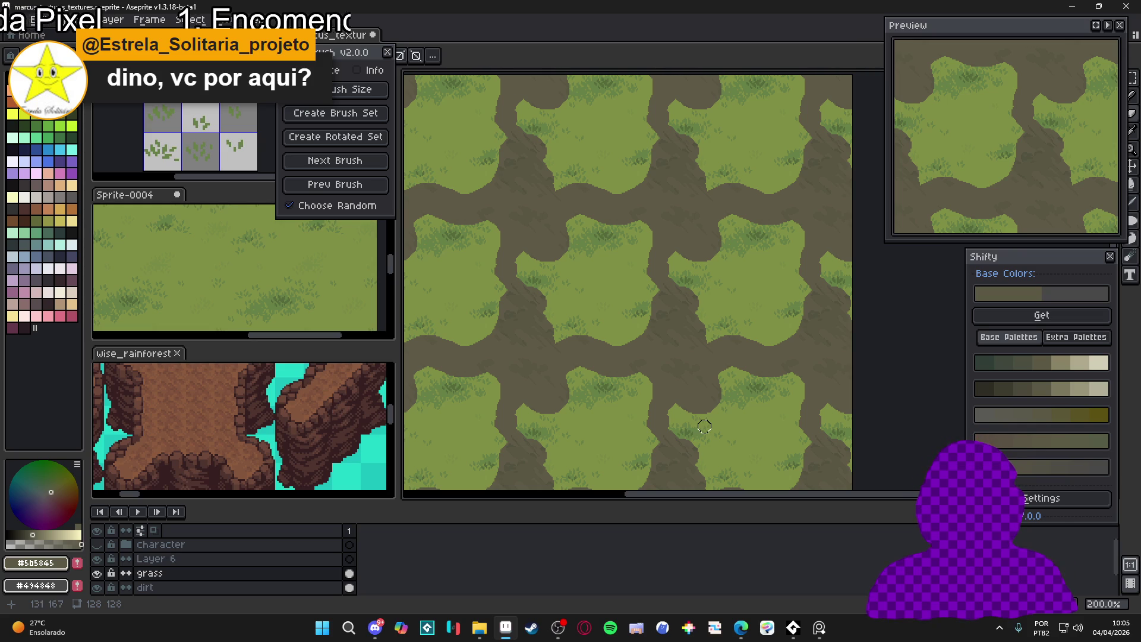
pyautogui.moveTo(555, 364); pyautogui.dragTo(656, 377)
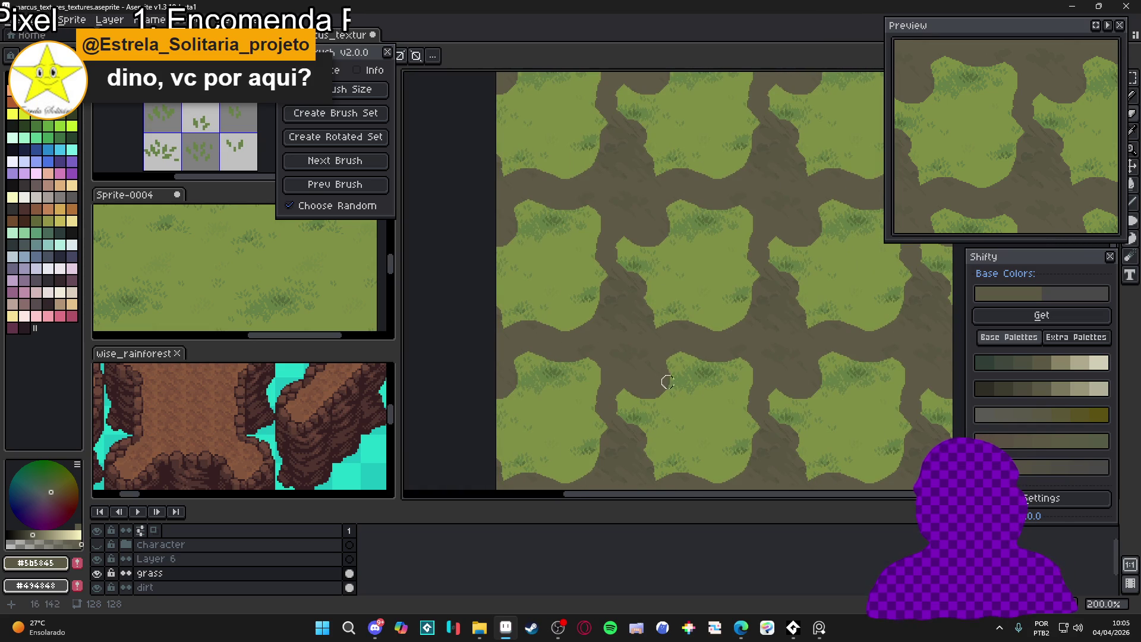
# Undo the erased paths and hide the grass layer again
pyautogui.scroll(1, 670, 384)
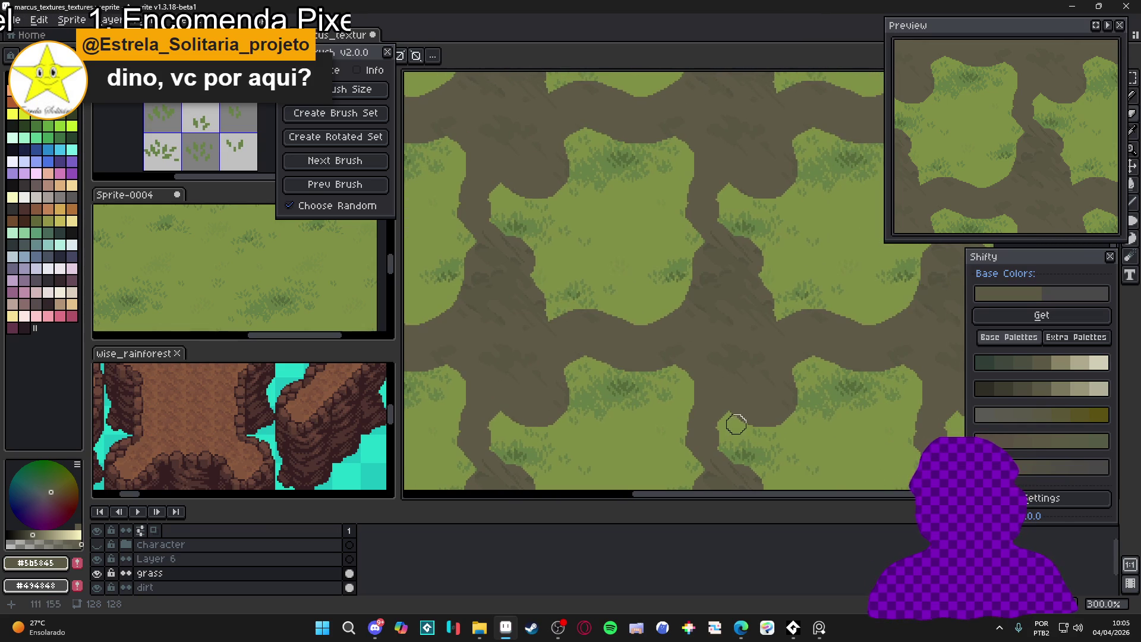
pyautogui.hotkey('ctrl', 'z')
pyautogui.hotkey('ctrl', 'z')
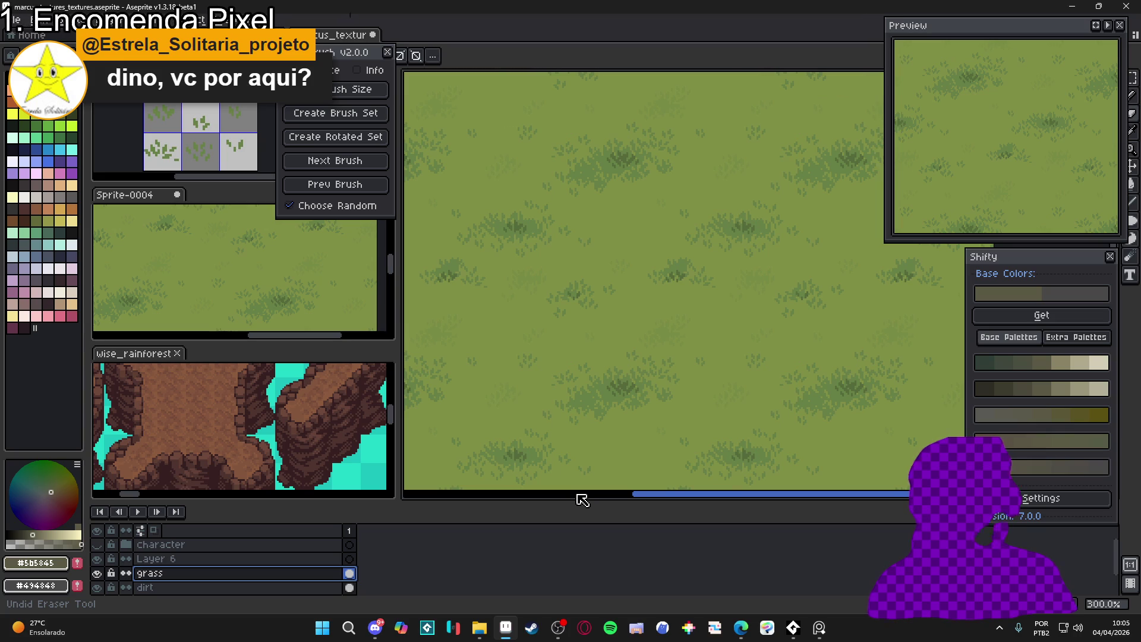
pyautogui.click(103, 573)
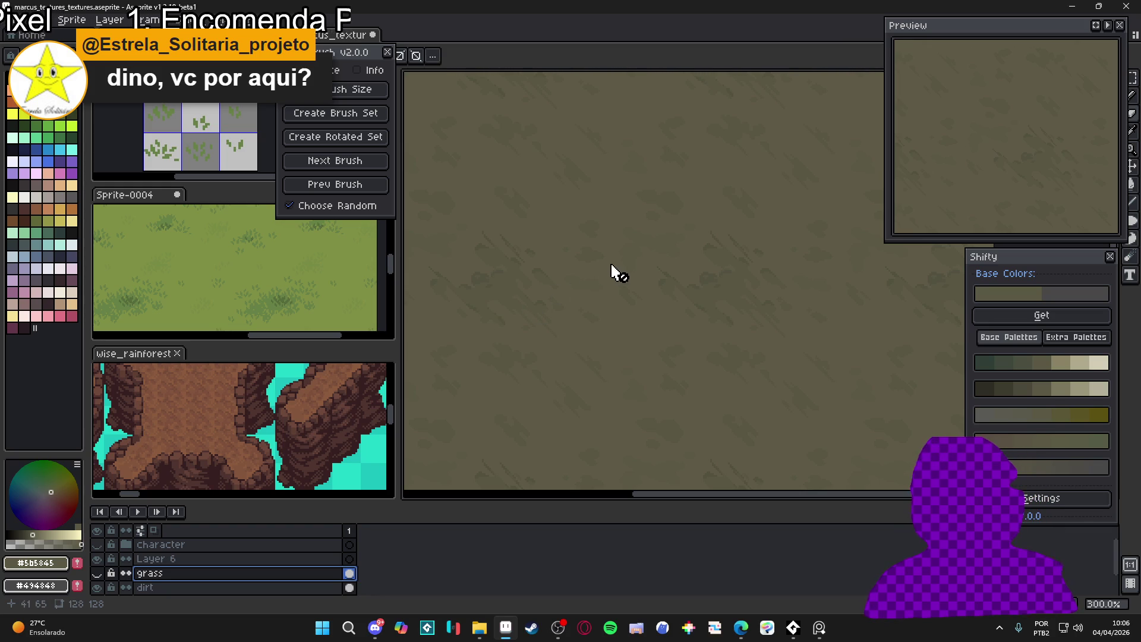
pyautogui.scroll(-1, 665, 270)
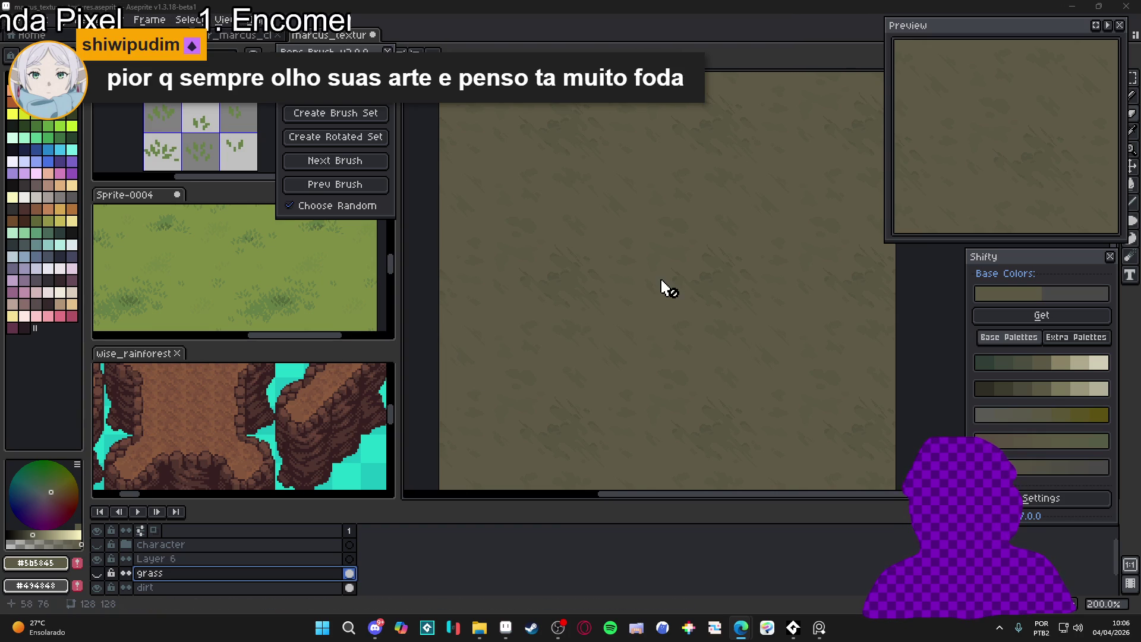
pyautogui.scroll(3, 657, 286)
# Select the dirt layer with Alt+Down and zoom in and out over its diagonal streaks
pyautogui.hotkey('alt', 'Down')
pyautogui.scroll(5, 621, 293)
pyautogui.scroll(-2, 610, 276)
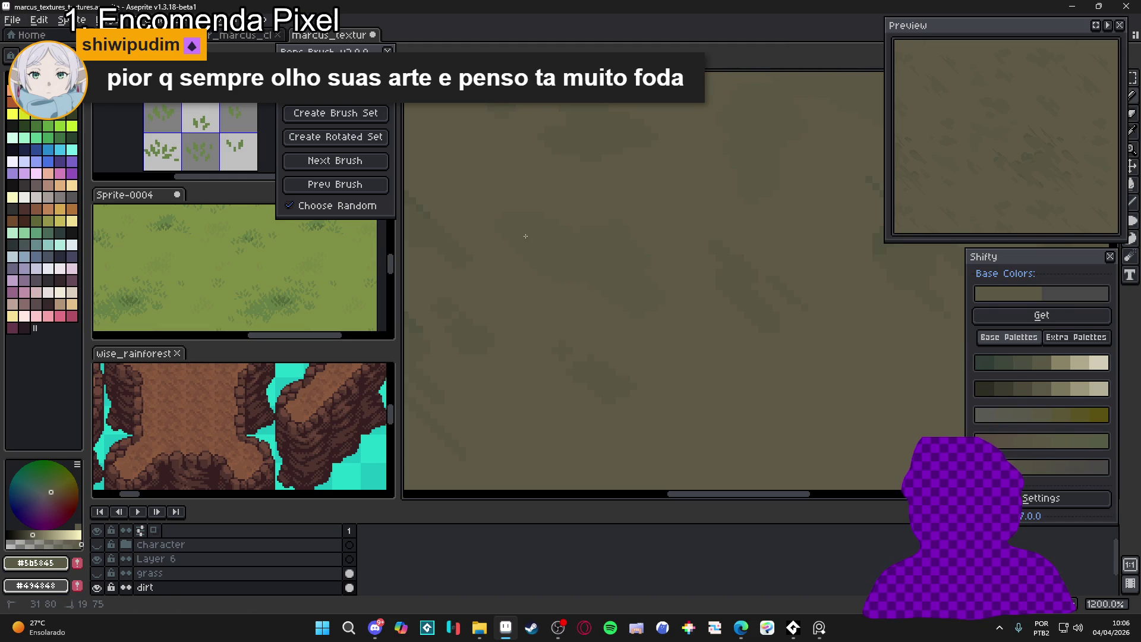
pyautogui.scroll(-2, 647, 291)
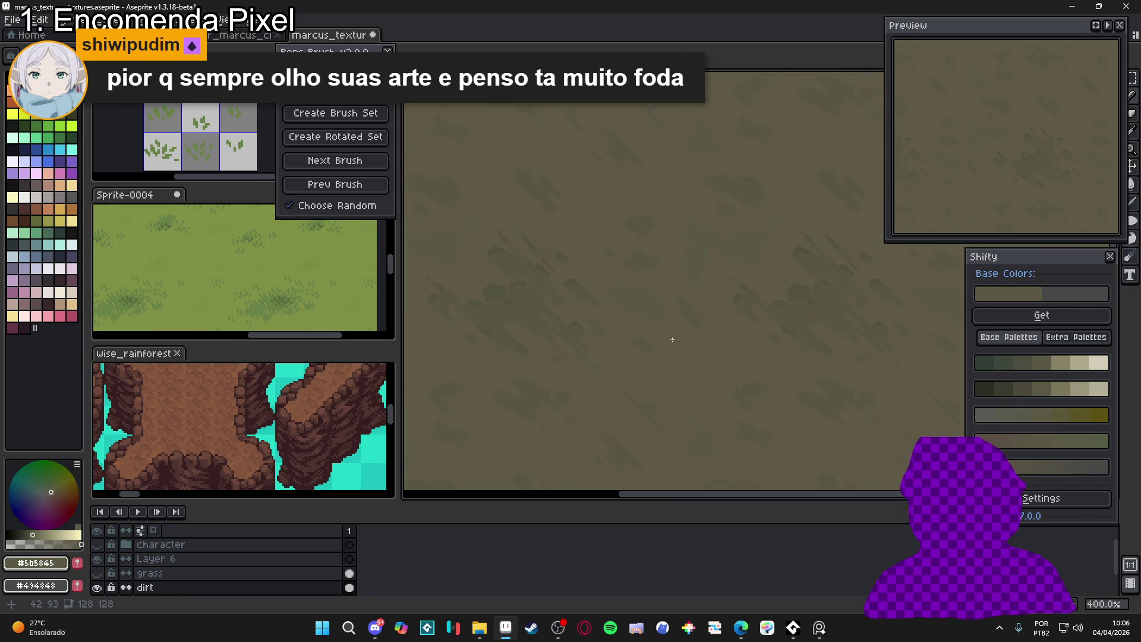
pyautogui.scroll(-2, 663, 351)
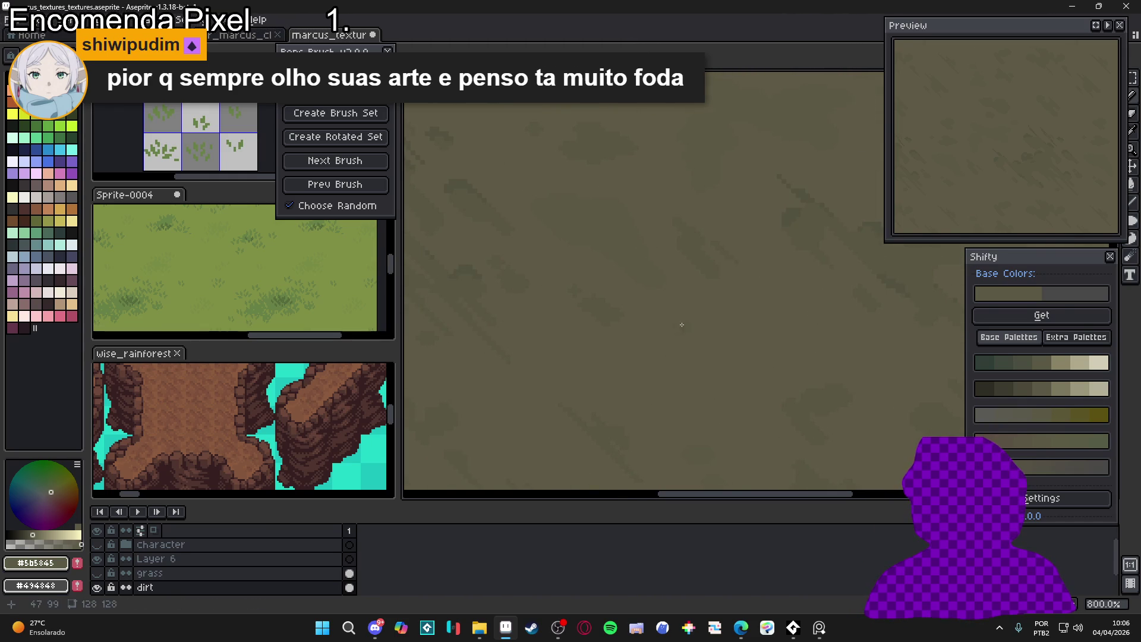
pyautogui.scroll(-2, 683, 309)
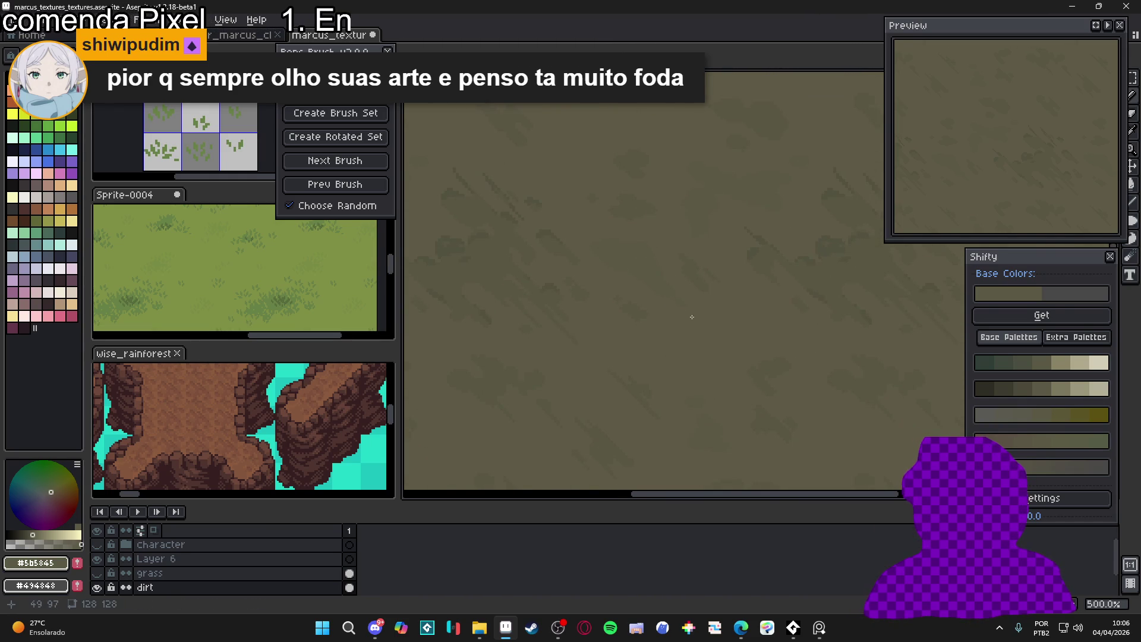
pyautogui.scroll(-1, 678, 348)
pyautogui.scroll(-2, 694, 337)
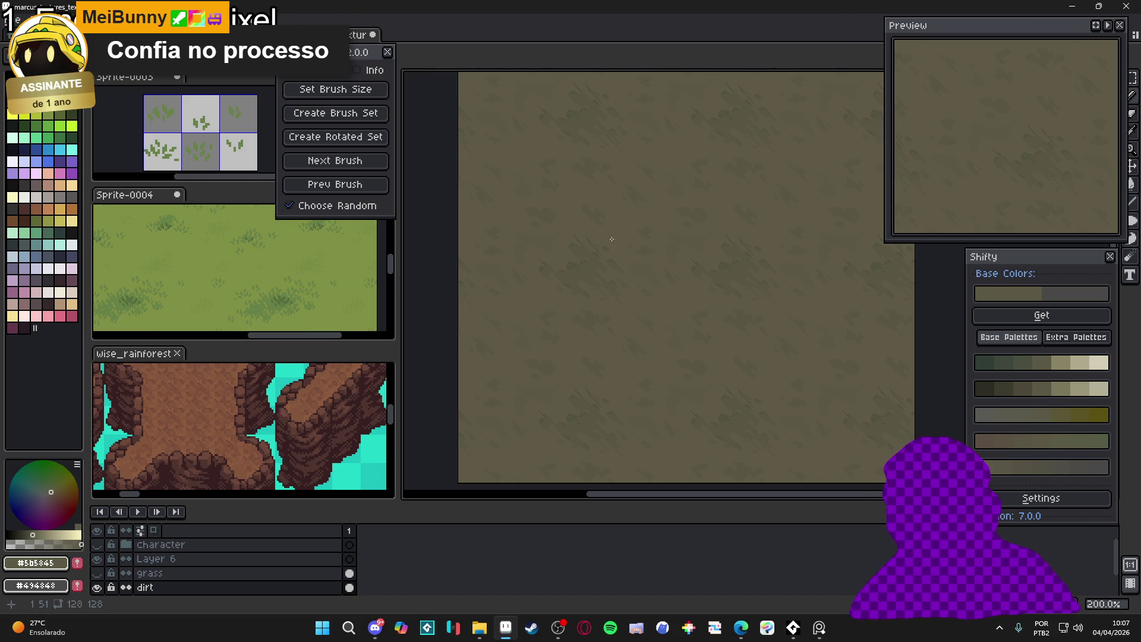
pyautogui.hscroll(-3, 162, 399)
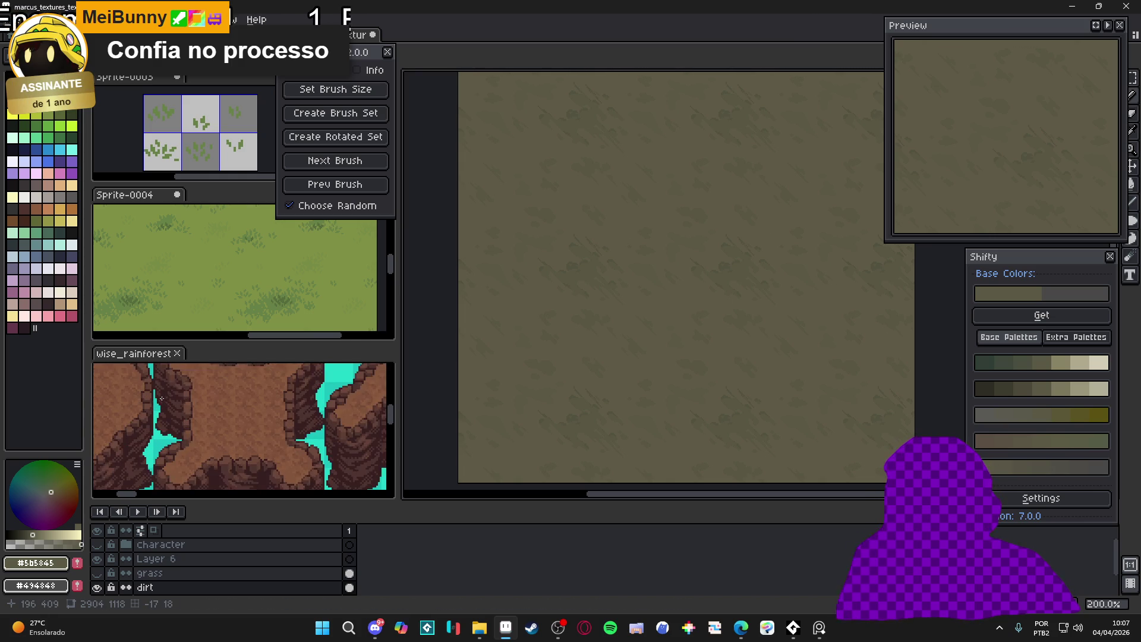
pyautogui.click(97, 573)
pyautogui.click(97, 573)
pyautogui.click(97, 573)
pyautogui.click(97, 573)
pyautogui.click(99, 573)
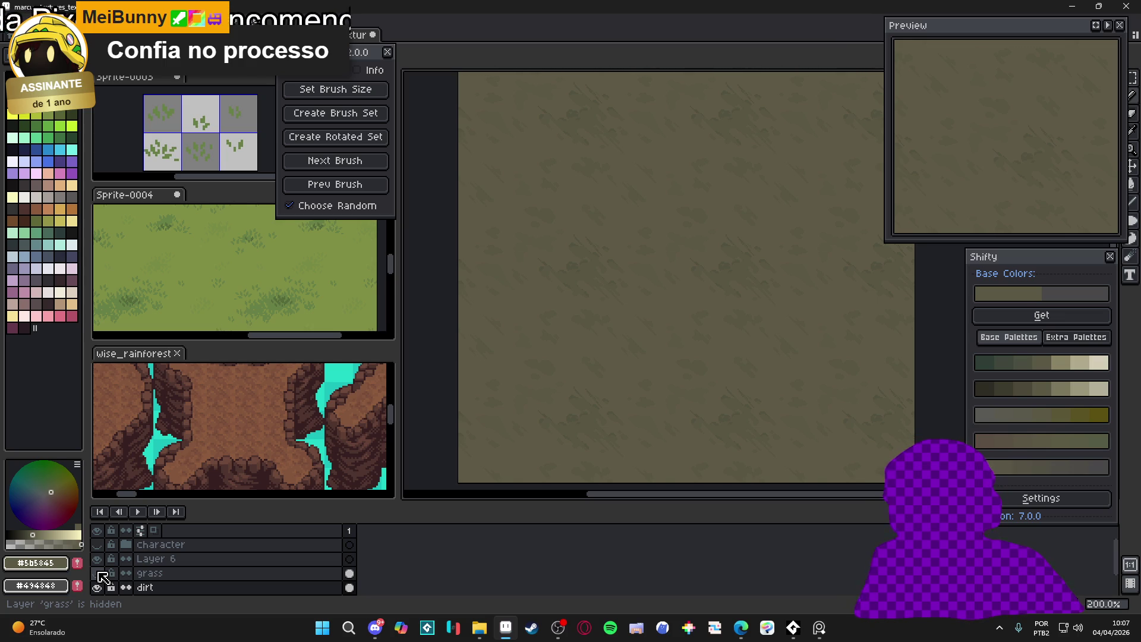
pyautogui.click(99, 573)
pyautogui.click(98, 573)
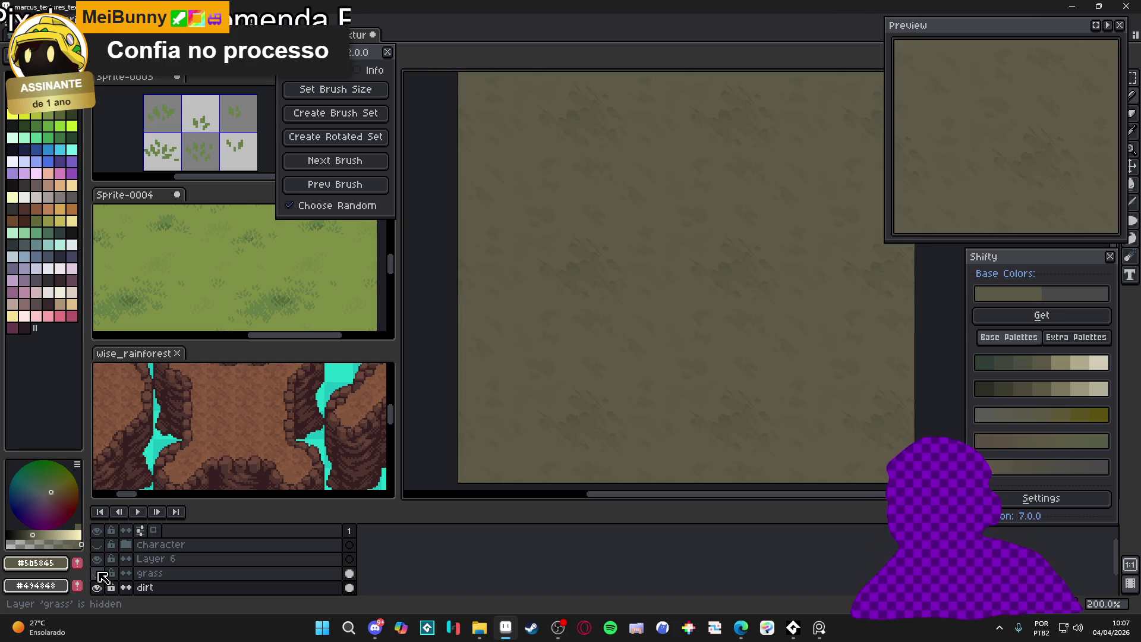
pyautogui.click(99, 573)
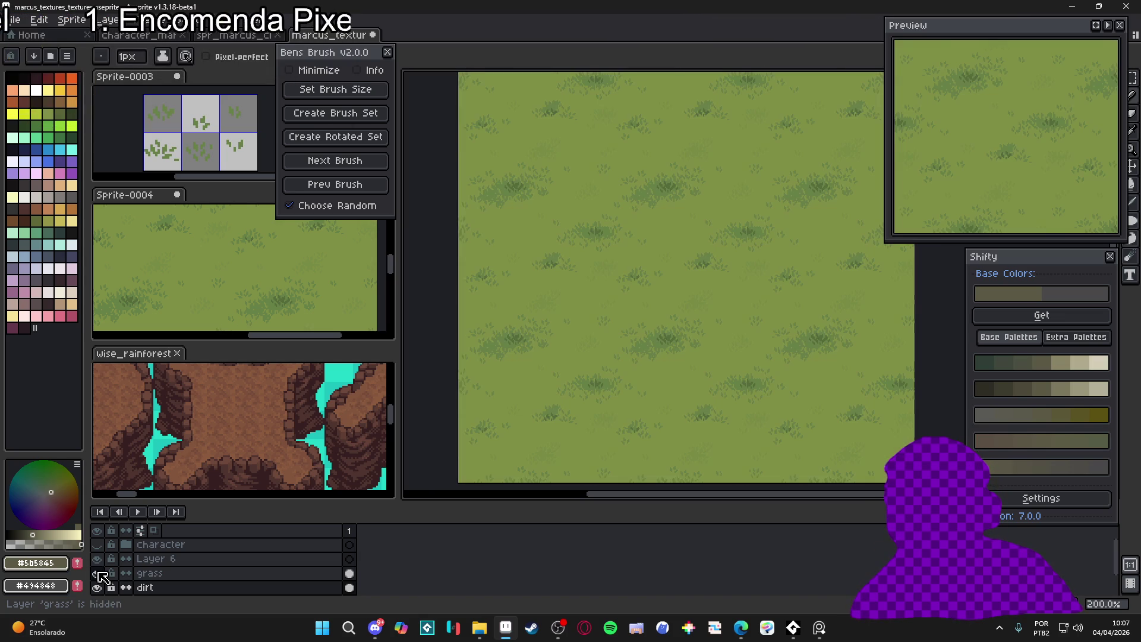
pyautogui.click(98, 573)
pyautogui.click(99, 573)
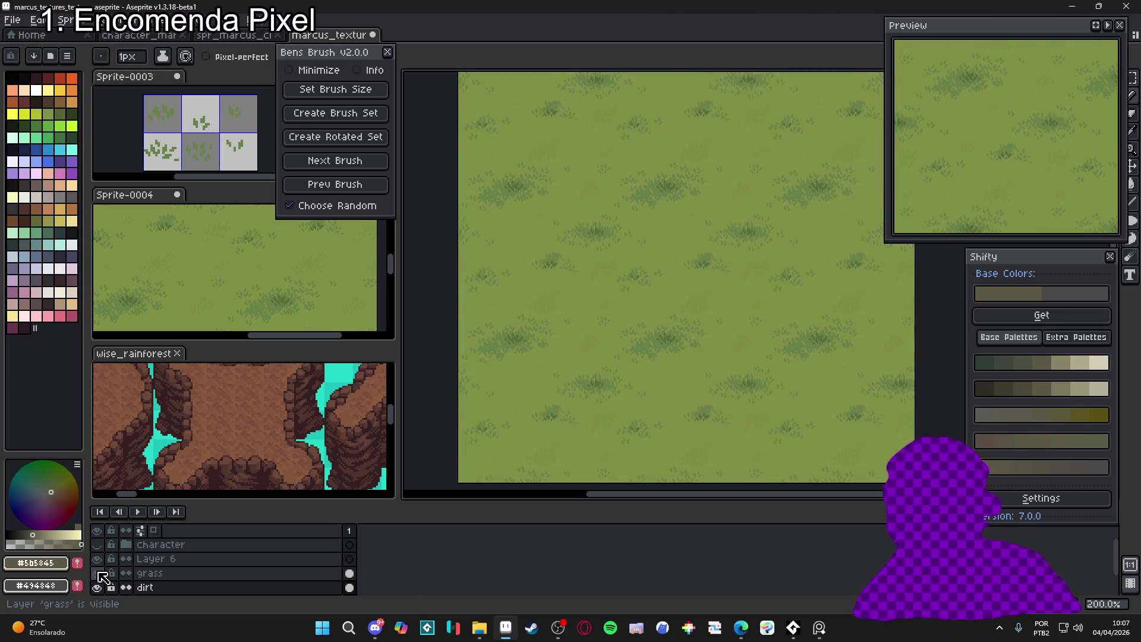
pyautogui.click(99, 573)
pyautogui.click(98, 573)
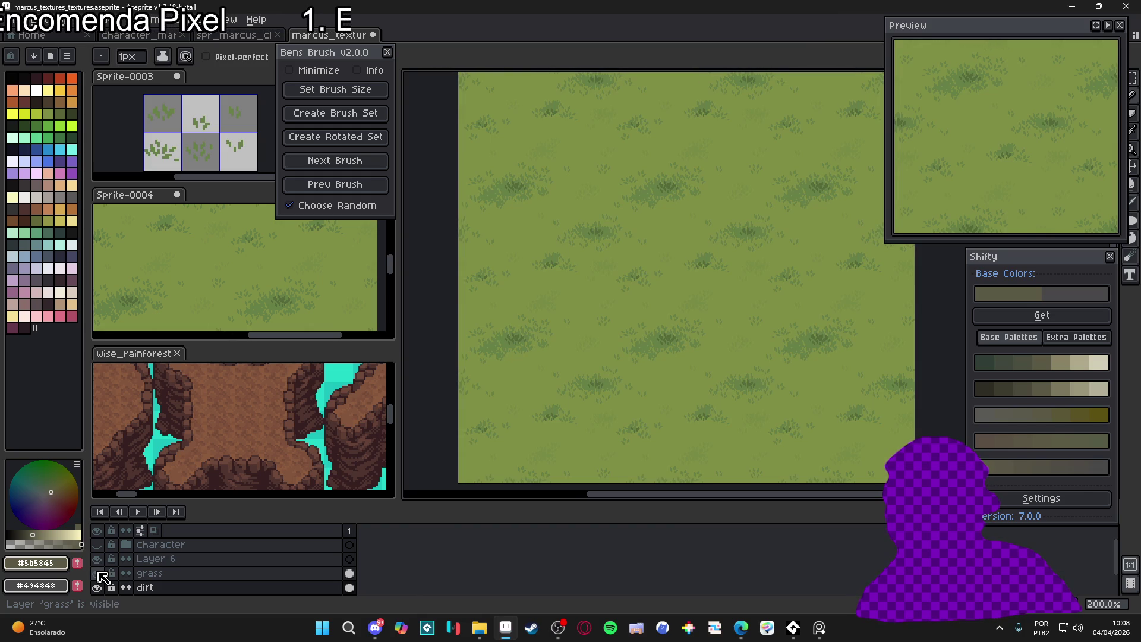
pyautogui.click(98, 573)
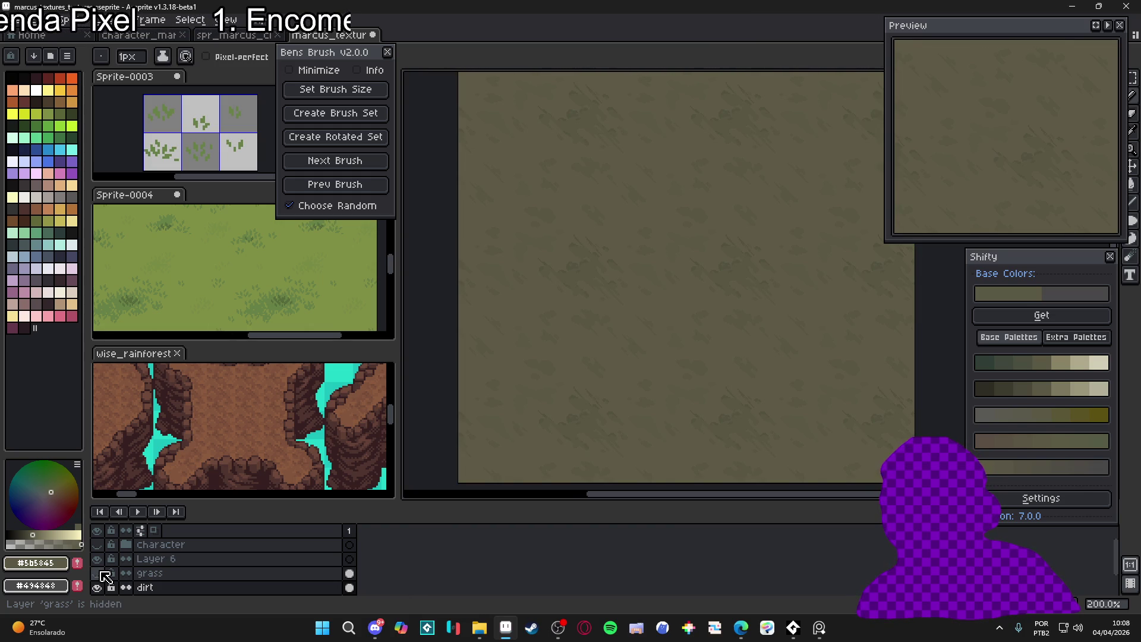
pyautogui.click(97, 573)
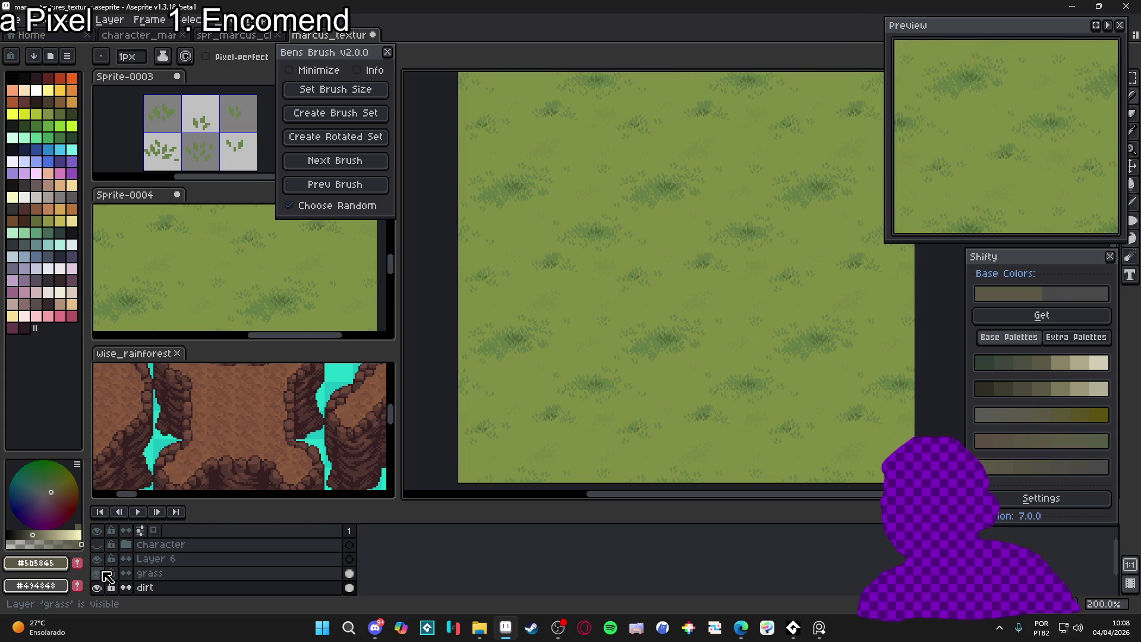
pyautogui.click(104, 574)
pyautogui.click(104, 574)
pyautogui.click(105, 574)
pyautogui.click(104, 573)
pyautogui.click(104, 573)
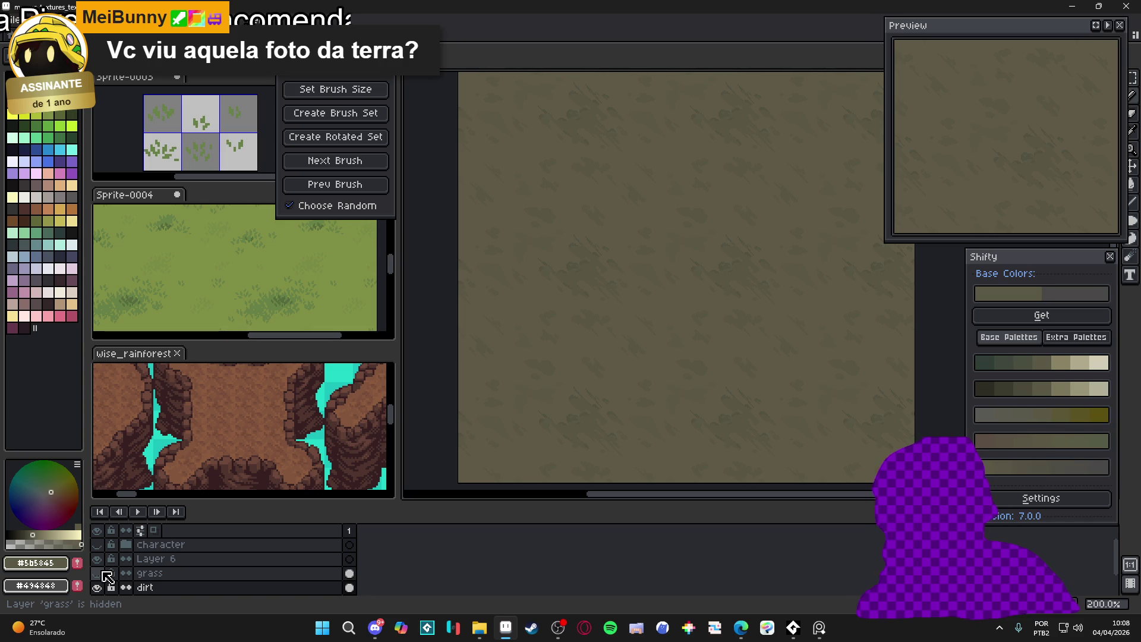
pyautogui.click(98, 573)
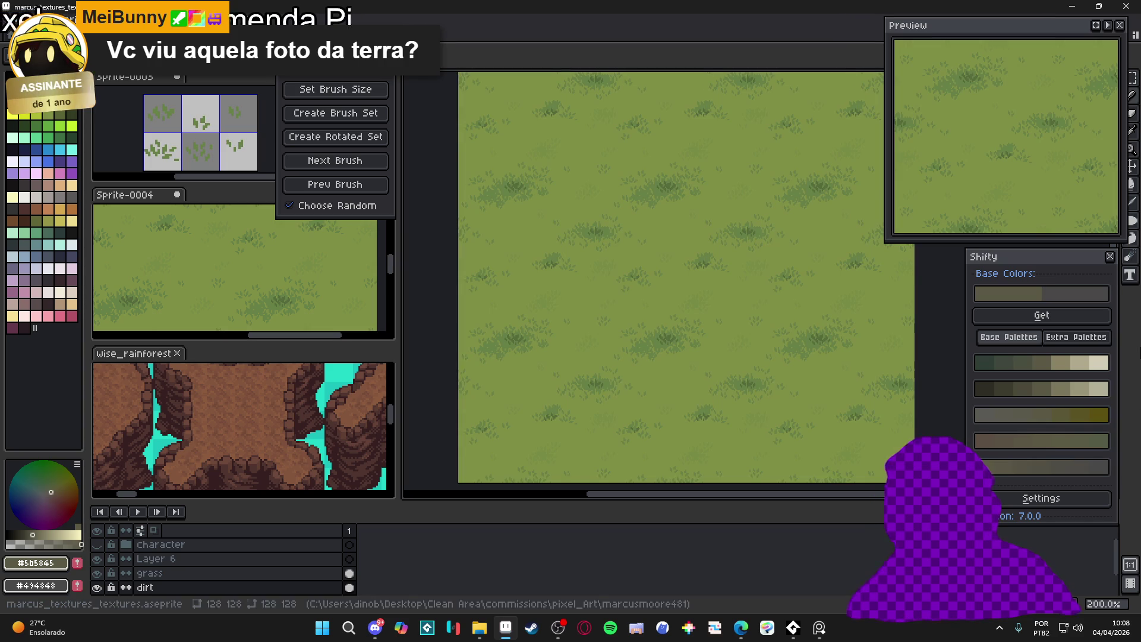
pyautogui.click(97, 573)
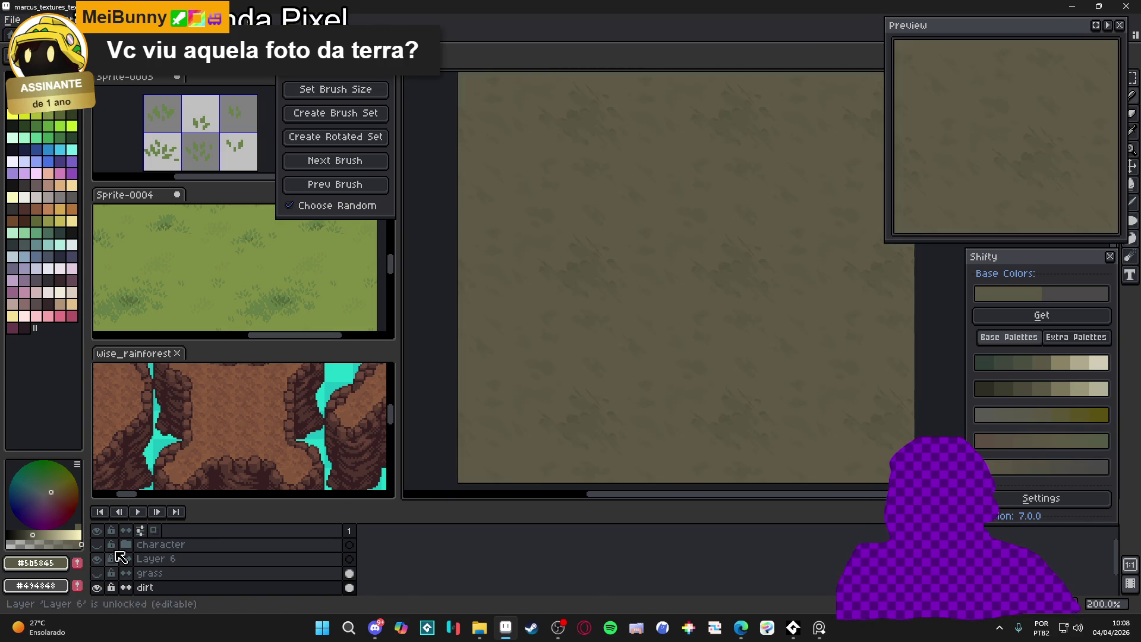